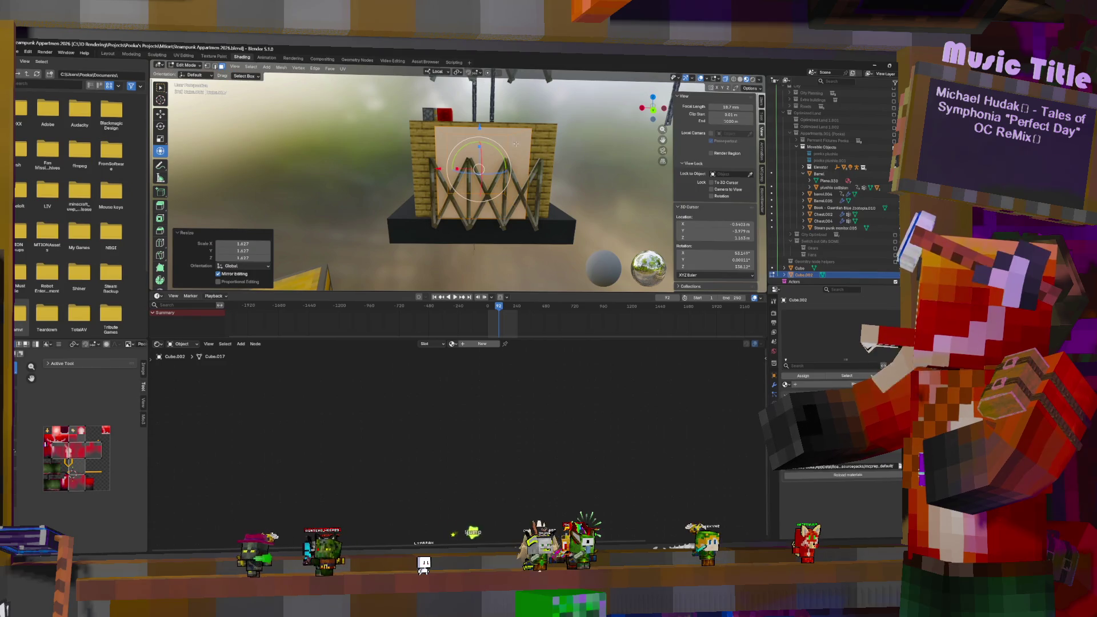
Step: Slide the white face on the oak-plank box 0.528 m along the Y axis
mouse_move(558, 139)
middle_mouse_down()
mouse_move(569, 172)
mouse_move(409, 167)
mouse_move(451, 186)
middle_mouse_up()
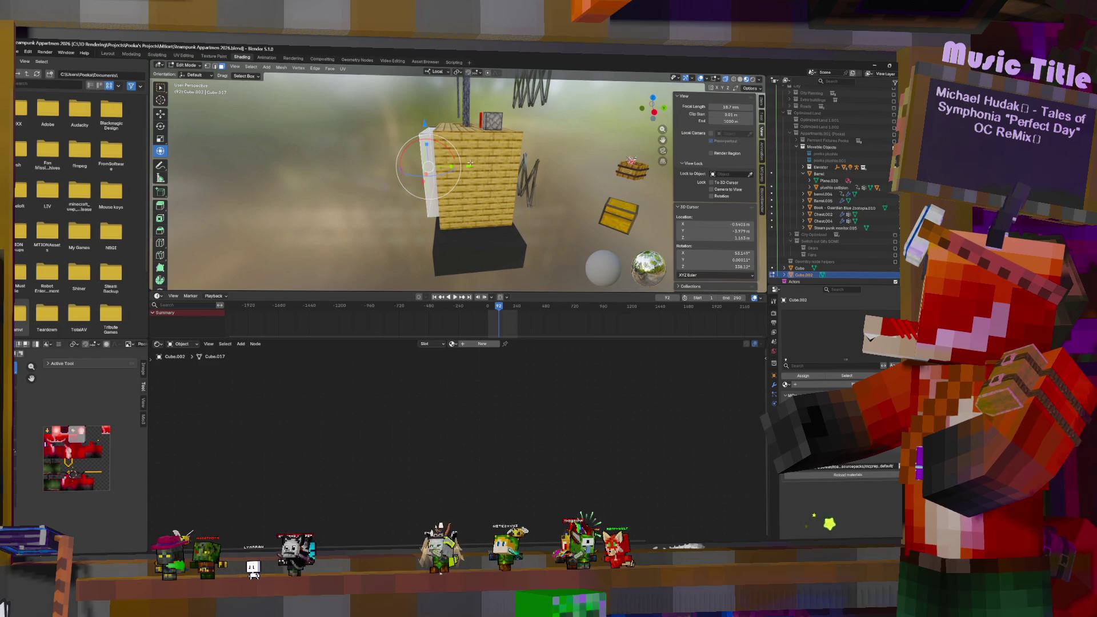
left_click_drag(452, 184, 491, 172)
mouse_move(491, 171)
middle_mouse_down()
mouse_move(521, 163)
mouse_move(562, 177)
mouse_move(476, 160)
mouse_move(497, 165)
middle_mouse_up()
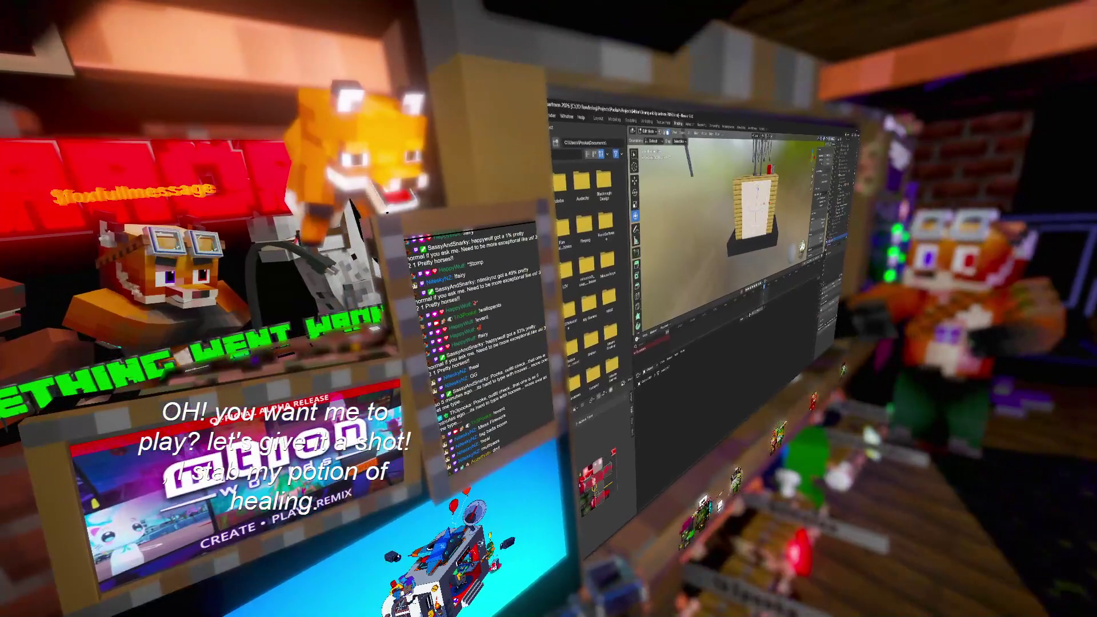
Step: Rotate the white face around the X axis so it stands against the front wall
key("r")
key("x")
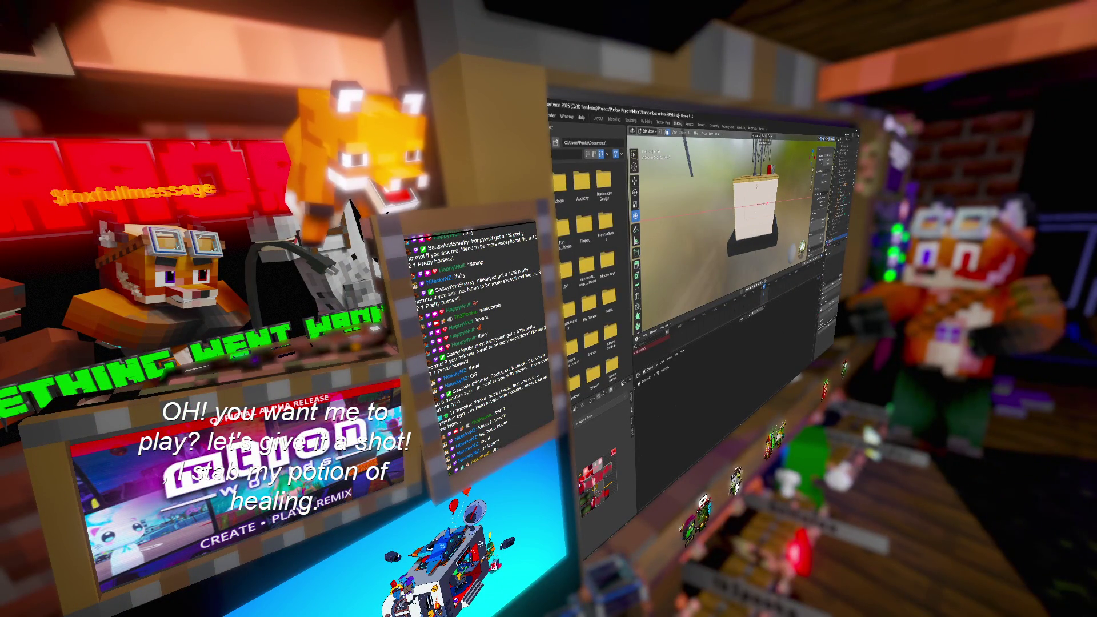
left_click(739, 197)
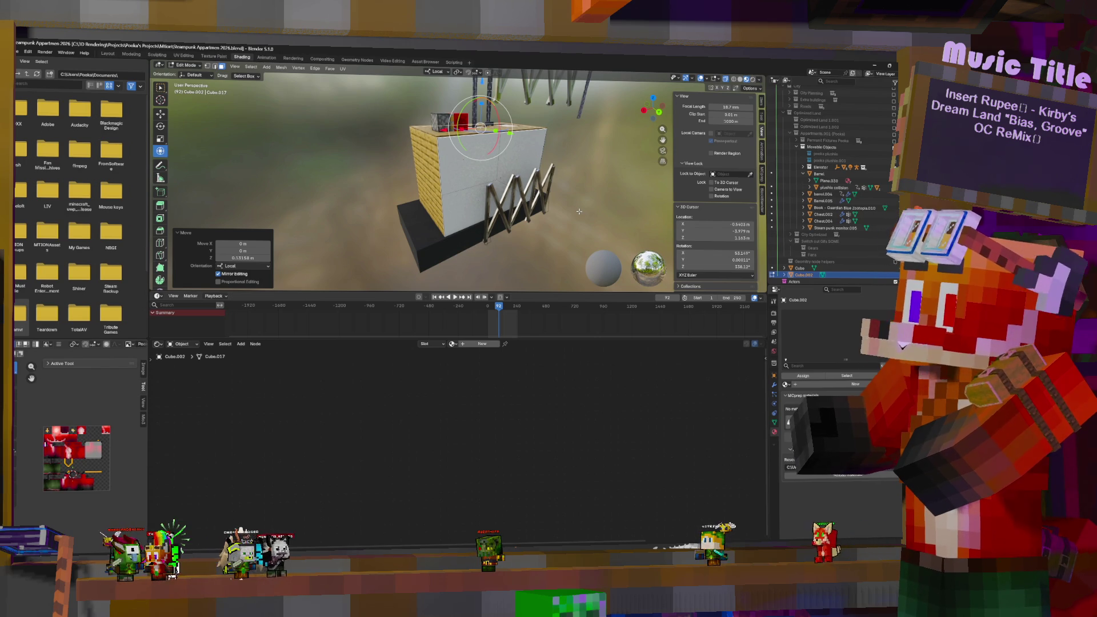
Step: Bring the scissor-gate side of the white front face into view and pick the Inset Faces tool
mouse_move(579, 212)
middle_mouse_down()
mouse_move(484, 178)
mouse_move(664, 187)
middle_mouse_up()
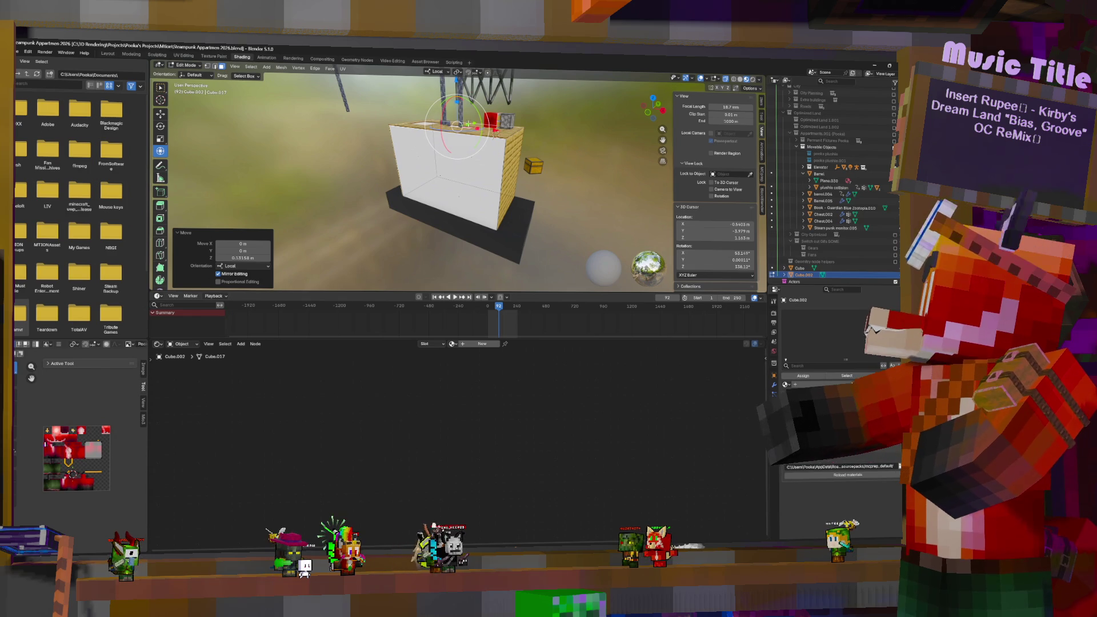
mouse_move(566, 164)
middle_mouse_down()
mouse_move(502, 184)
mouse_move(522, 183)
mouse_move(512, 162)
middle_mouse_up()
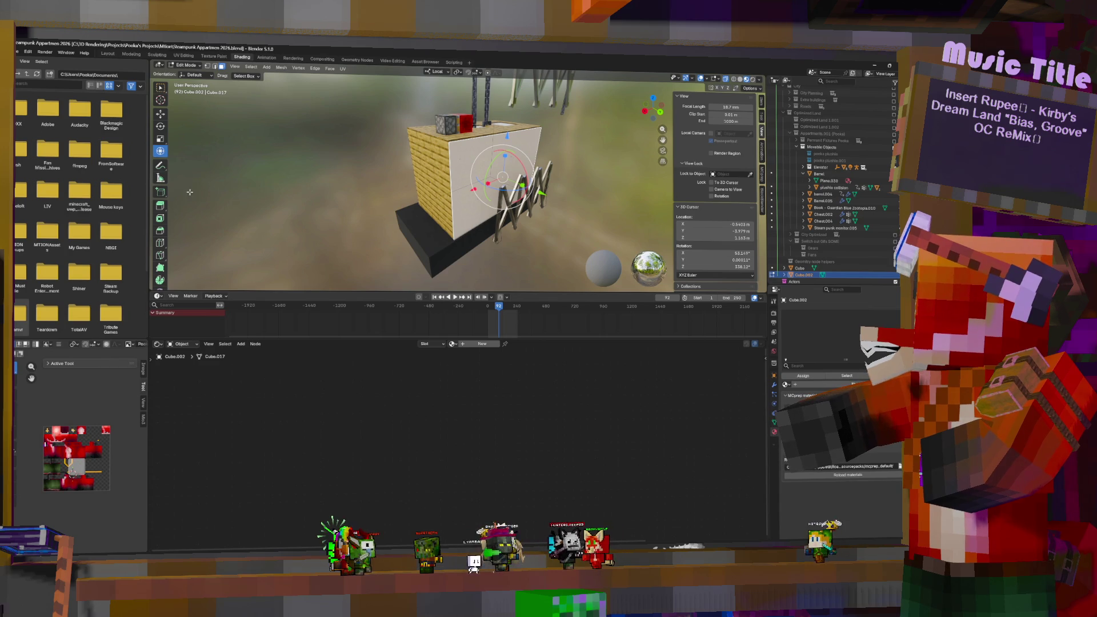
left_click(161, 219)
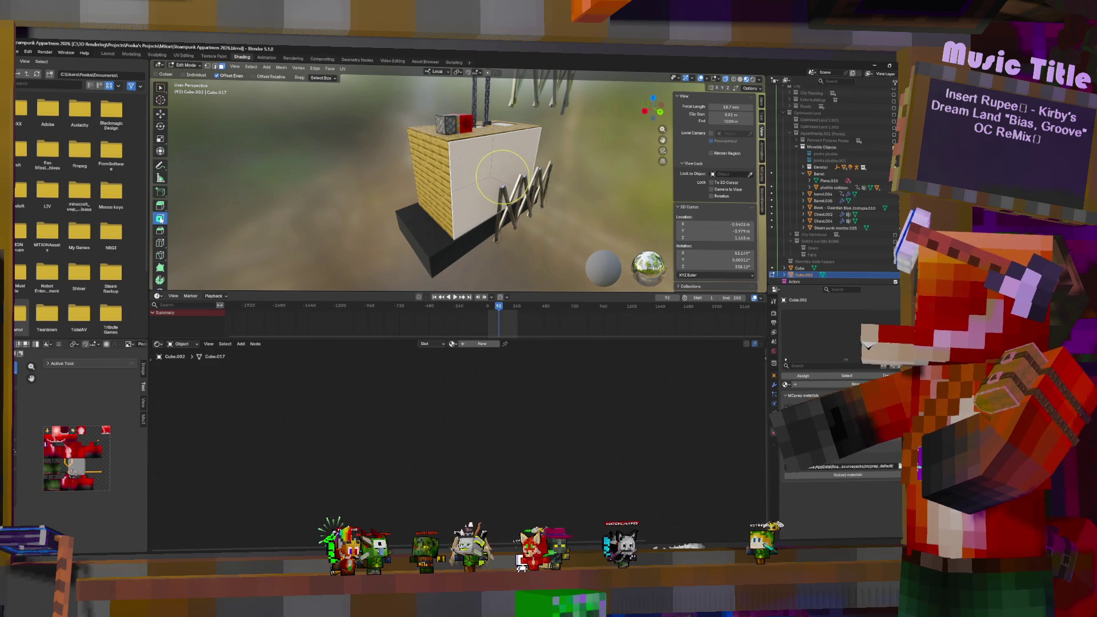
Step: Inset the white face, shrink the inner face to 0.803, and delete it to open a doorway
left_click_drag(520, 156, 511, 162)
key("KP_1")
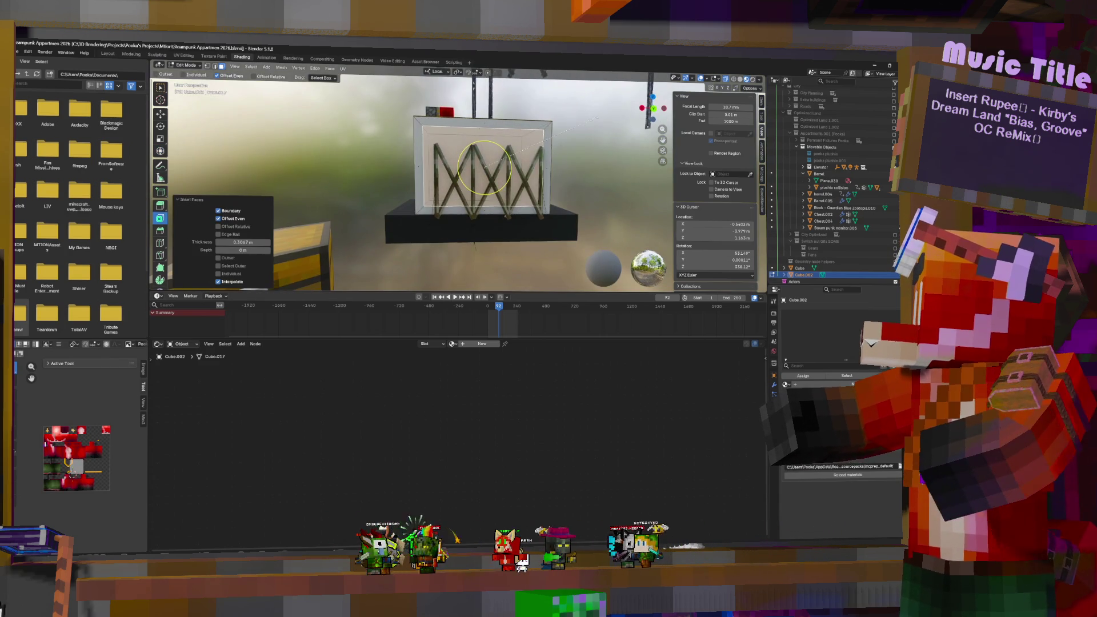
key("s")
left_click(576, 131)
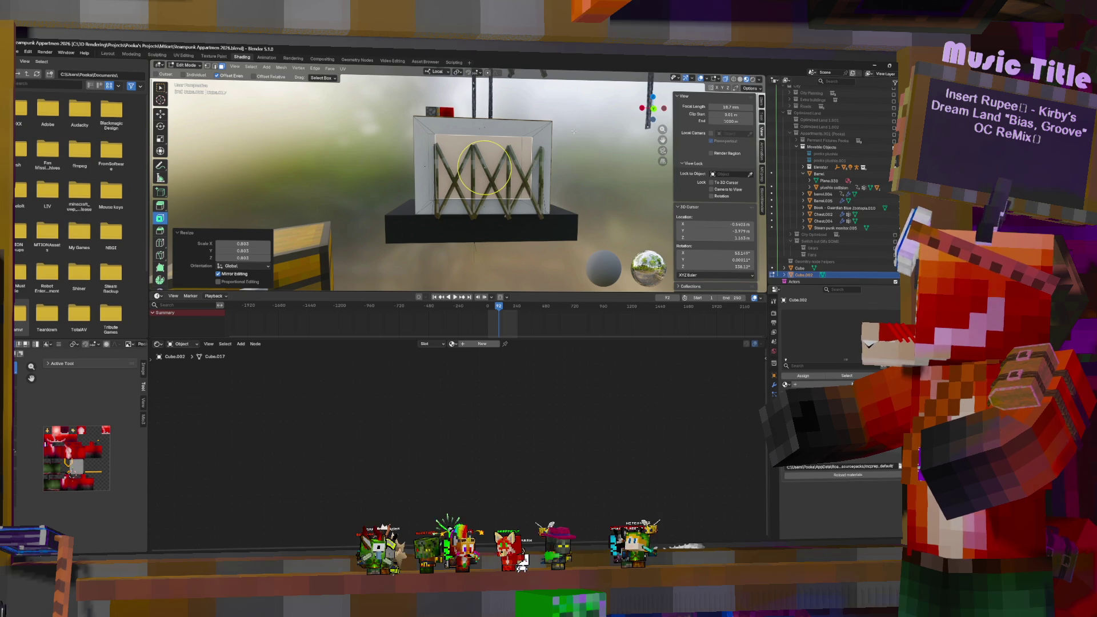
key("x")
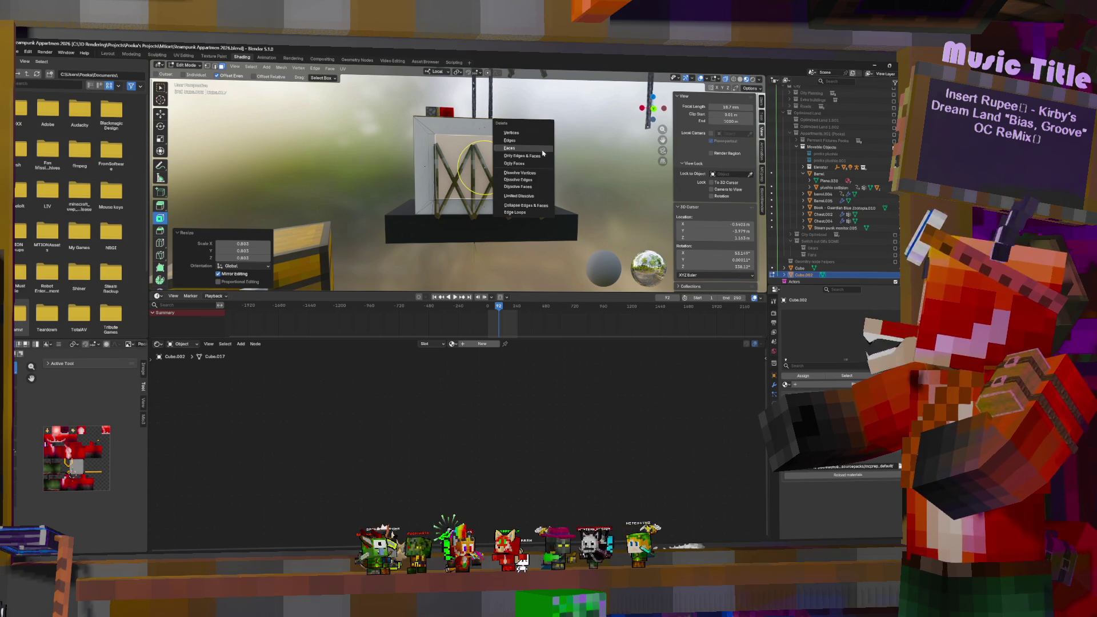
left_click(542, 150)
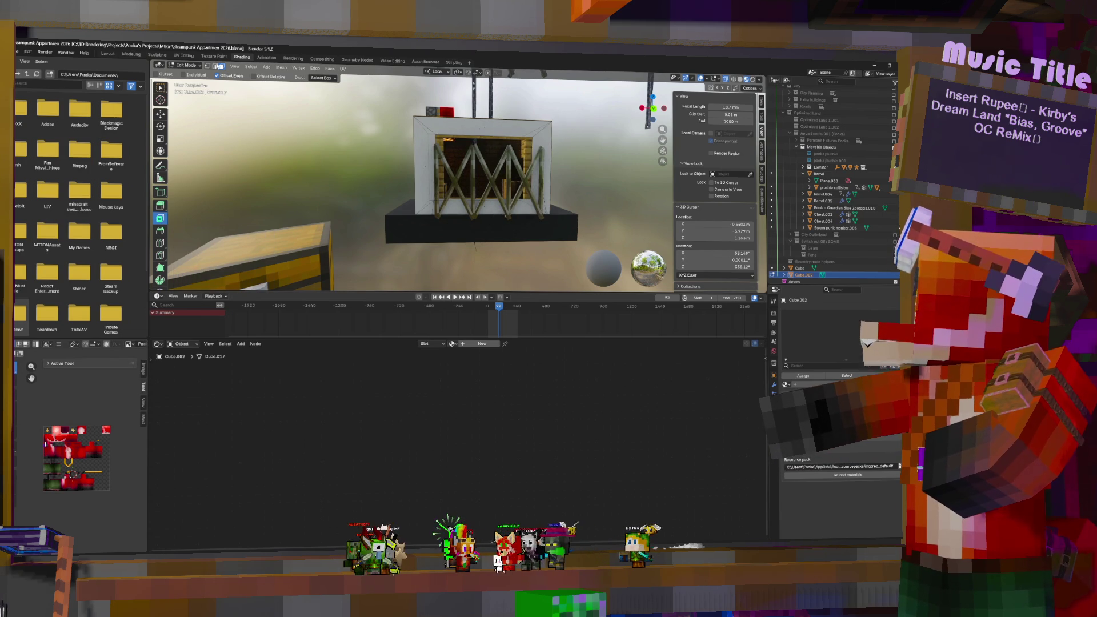
Step: Shrink the doorway opening to 0.849 scale
key("c")
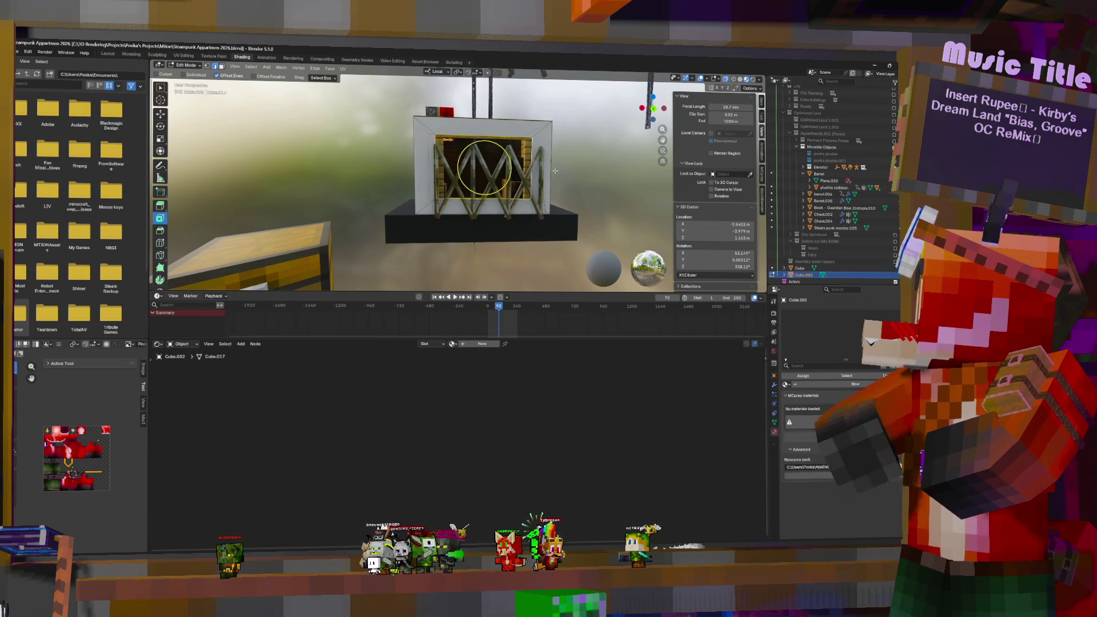
middle_click_drag(483, 168, 579, 158)
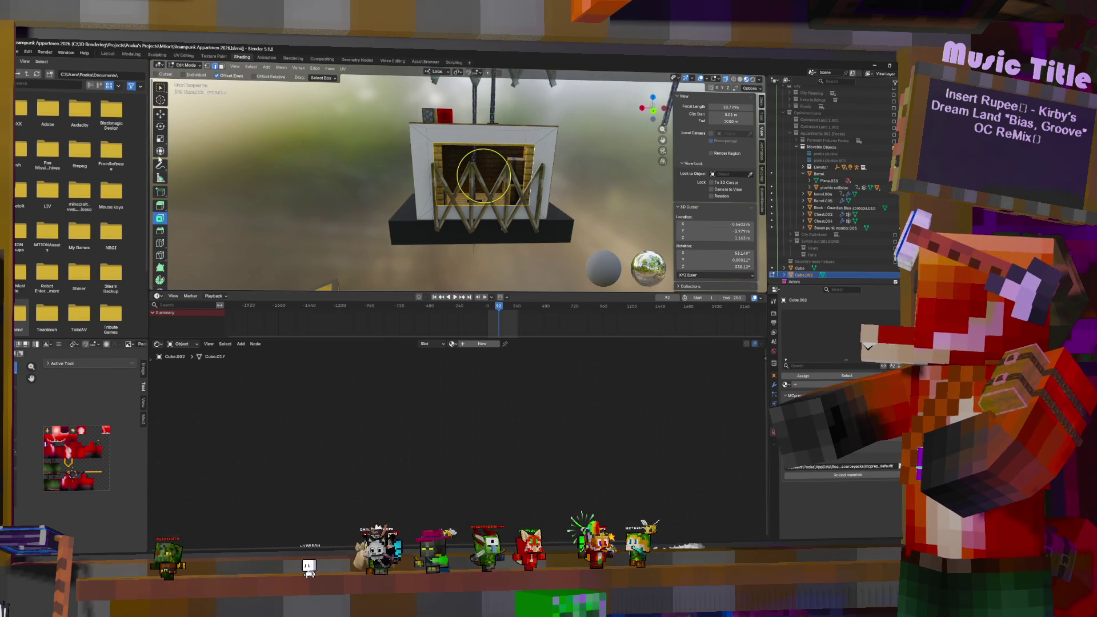
key("shift+space")
key("t")
key("s")
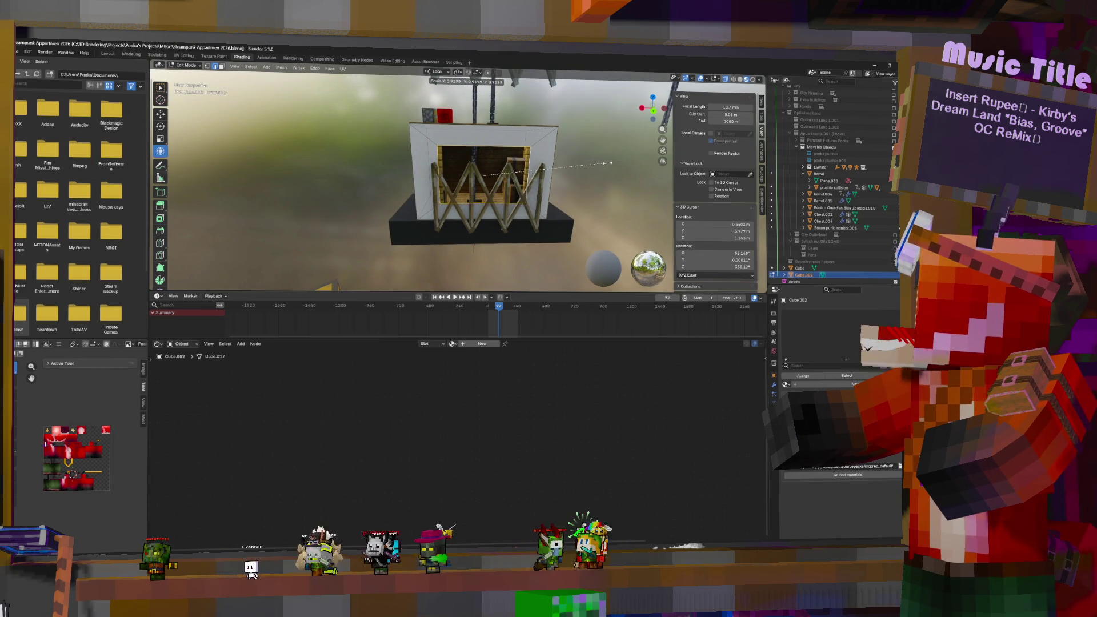
left_click(598, 165)
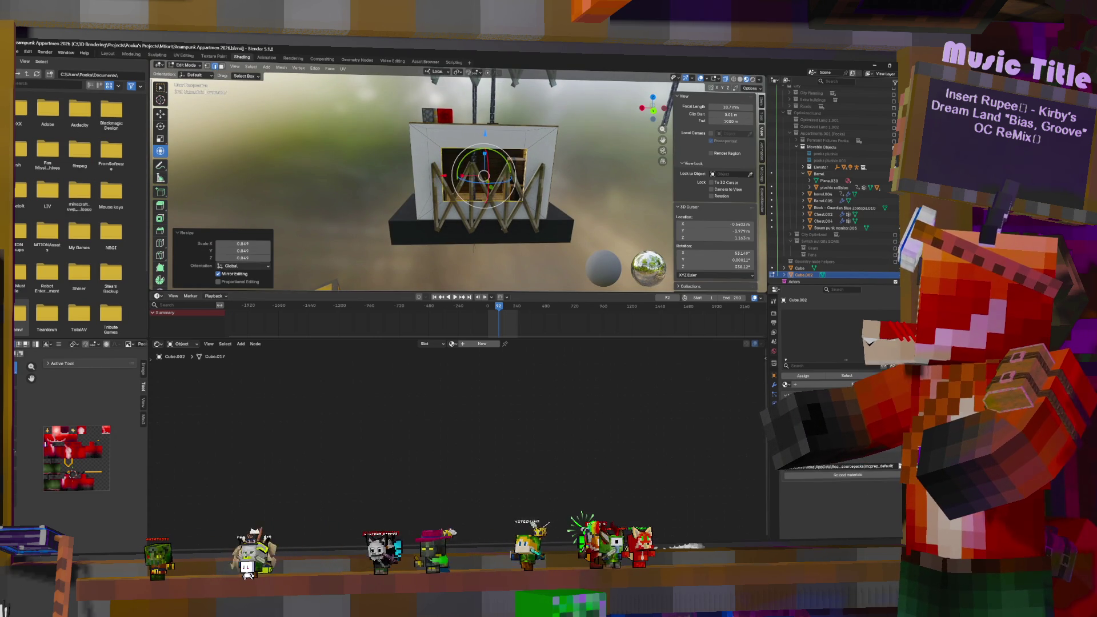
Step: Stretch the opening to 1.19 along Z, lower it, then rescale it to 1.18 vertically
key("s")
key("z")
key("z")
left_click(484, 149)
key("g")
key("z")
key("z")
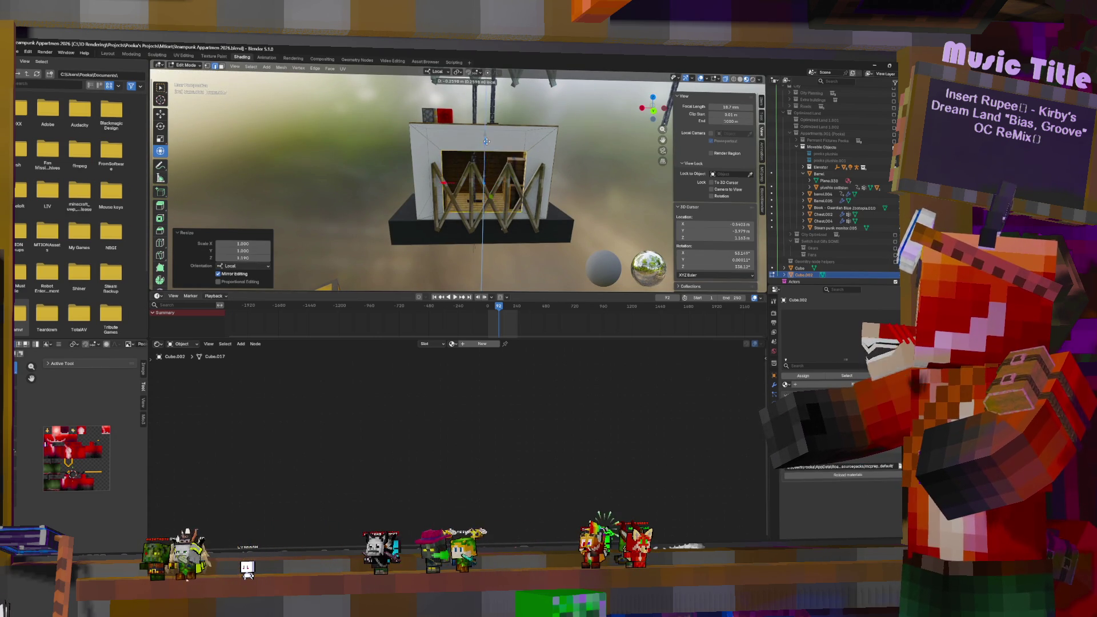
left_click(486, 145)
middle_click_drag(486, 144, 463, 151)
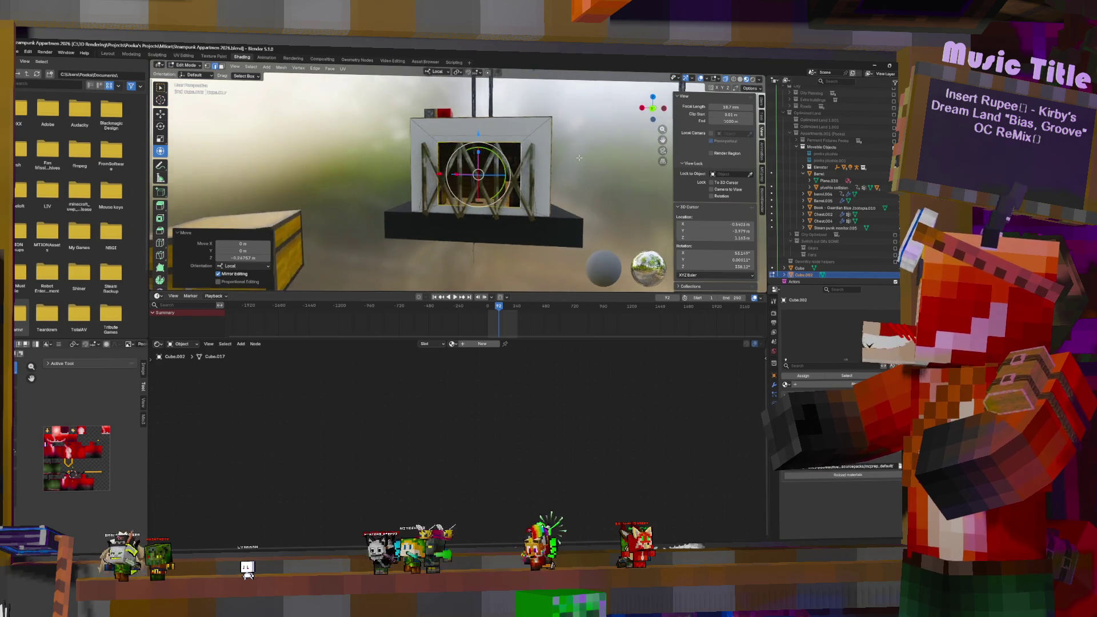
key("s")
key("z")
key("z")
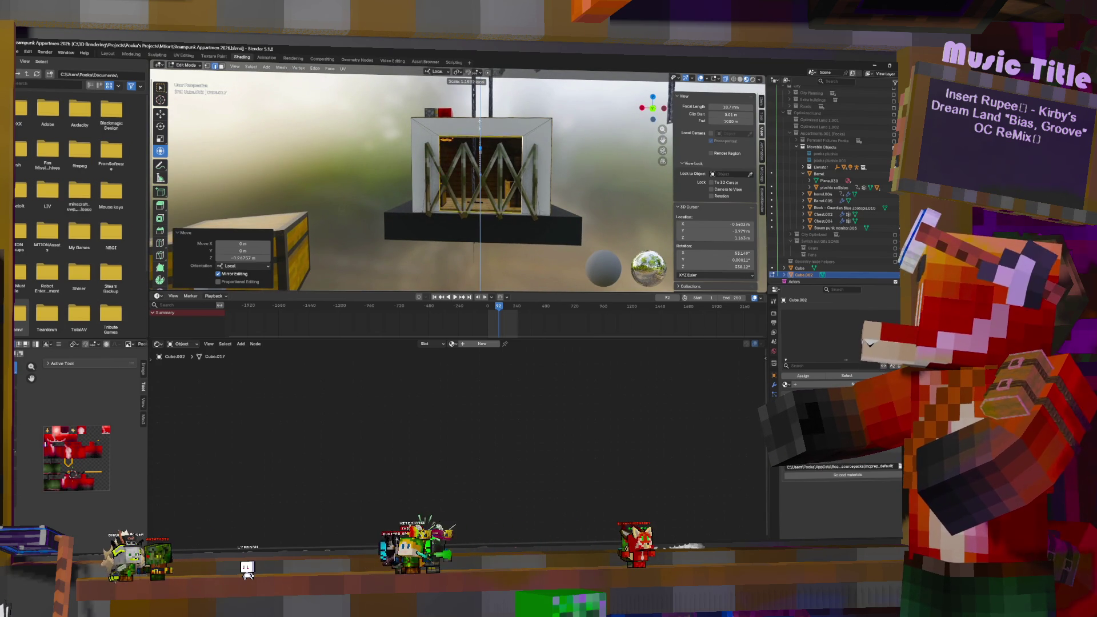
key("Return")
mouse_move(485, 148)
middle_mouse_down()
mouse_move(492, 171)
mouse_move(531, 172)
middle_mouse_up()
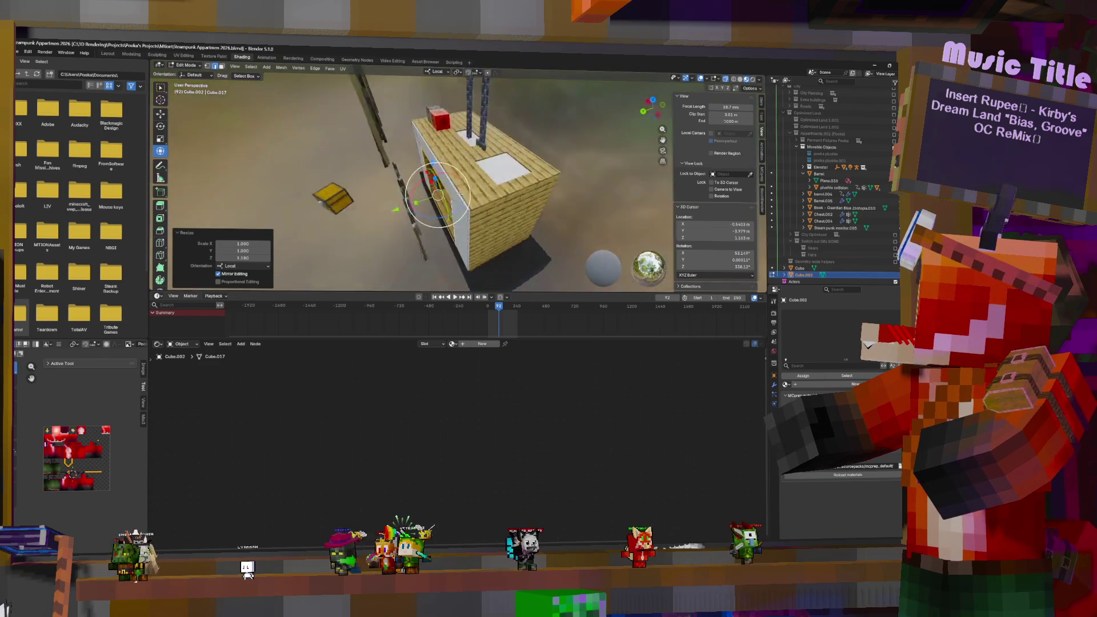
Step: Add a new material slot to the front wall and assign the oak_planks material
scroll(531, 171, "up", 5)
mouse_move(531, 171)
middle_mouse_down()
mouse_move(502, 185)
mouse_move(548, 171)
middle_mouse_up()
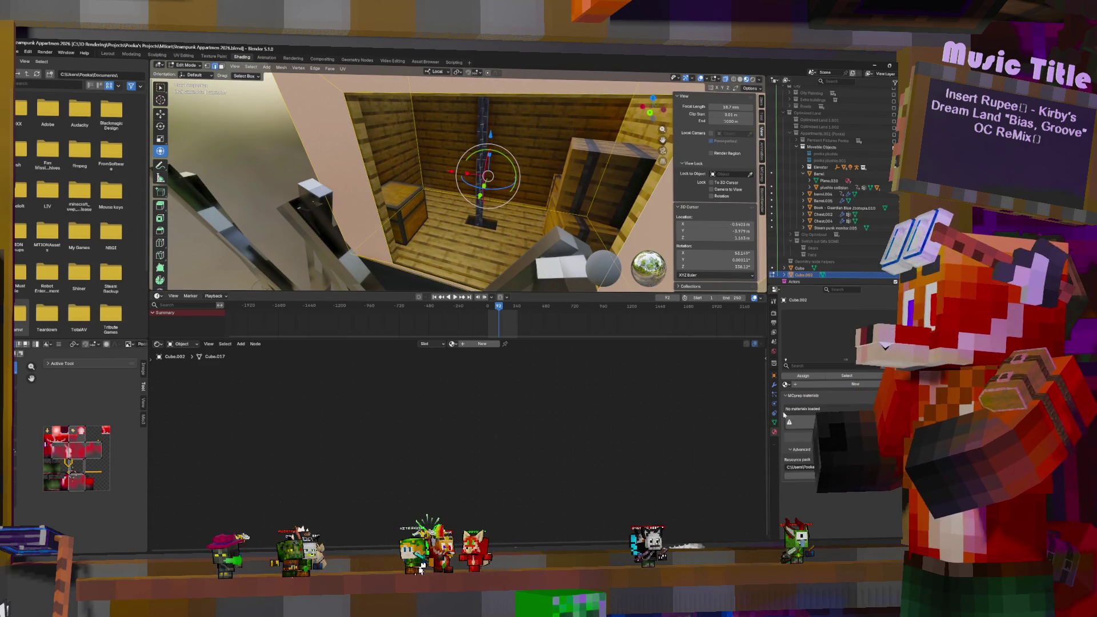
left_click(889, 313)
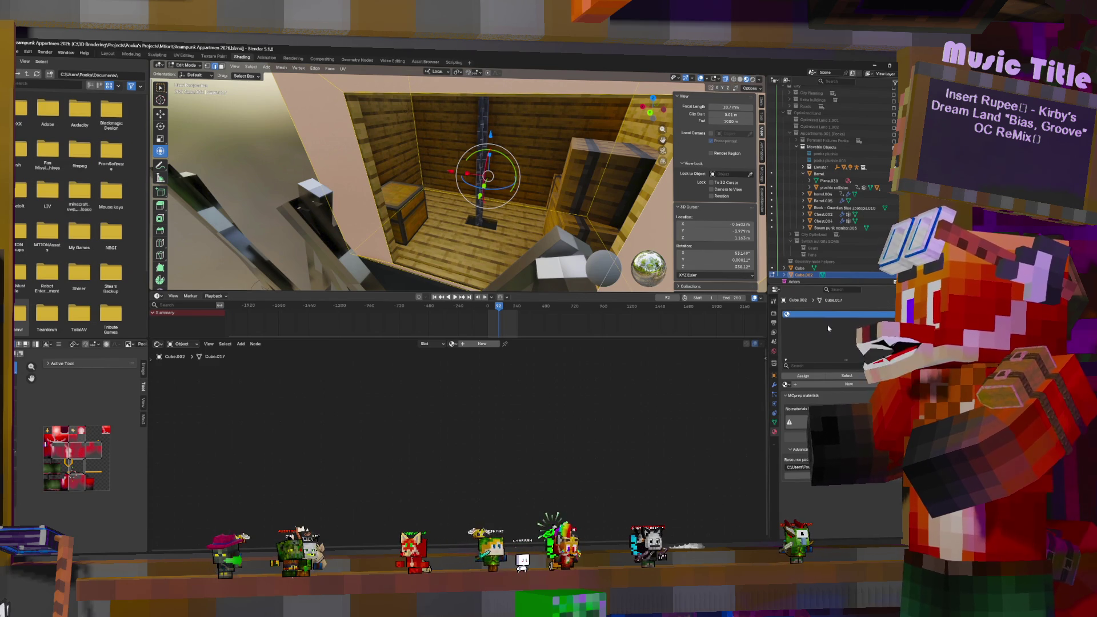
left_click(787, 384)
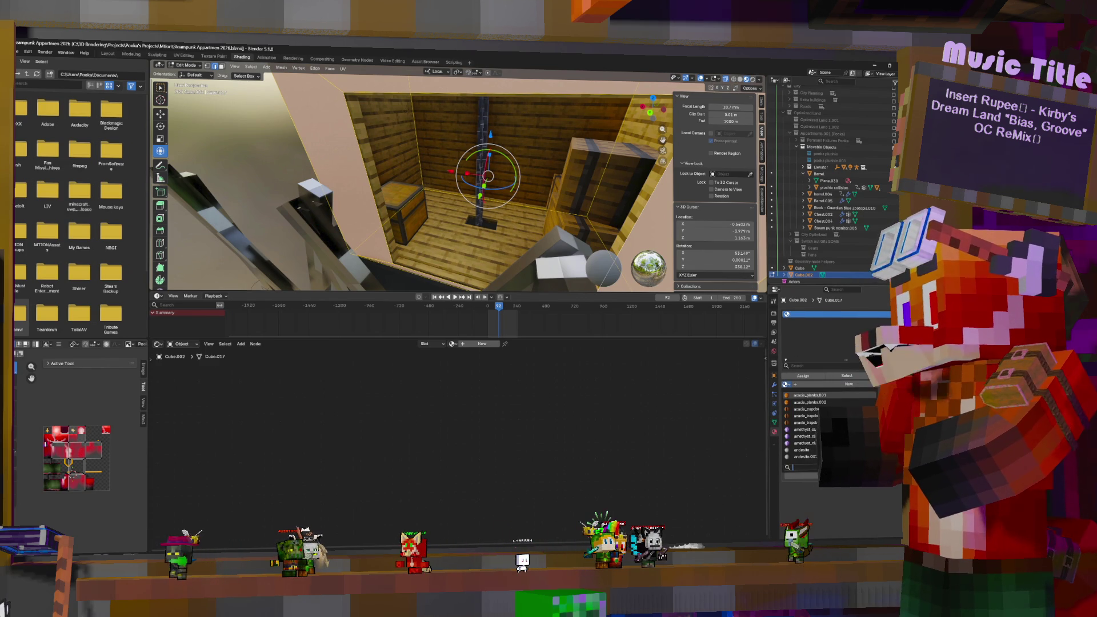
type("oak")
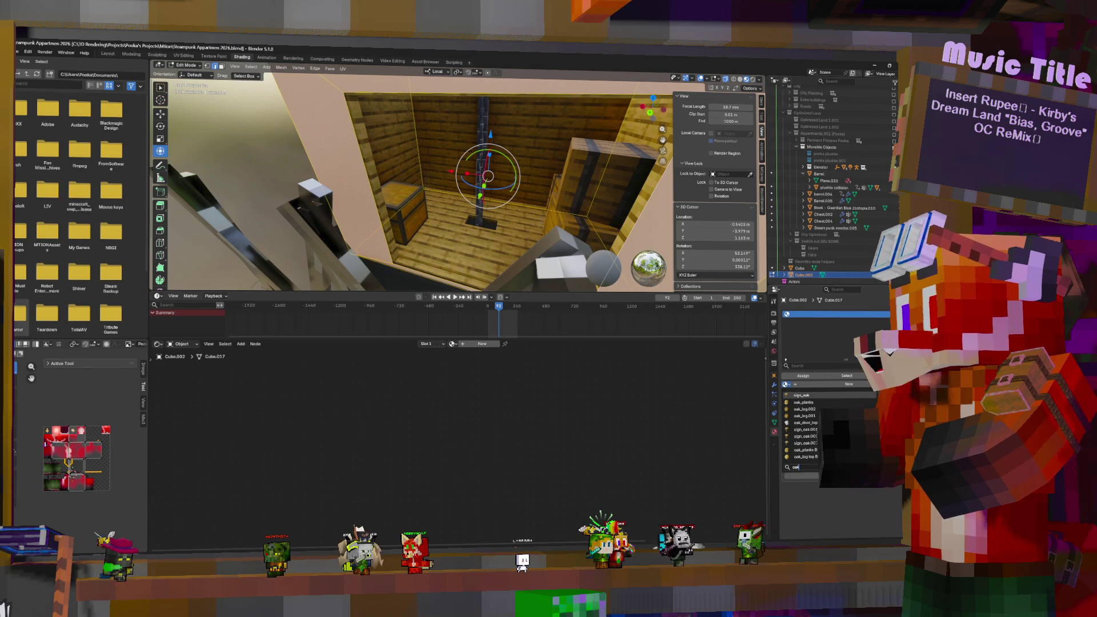
left_click(816, 402)
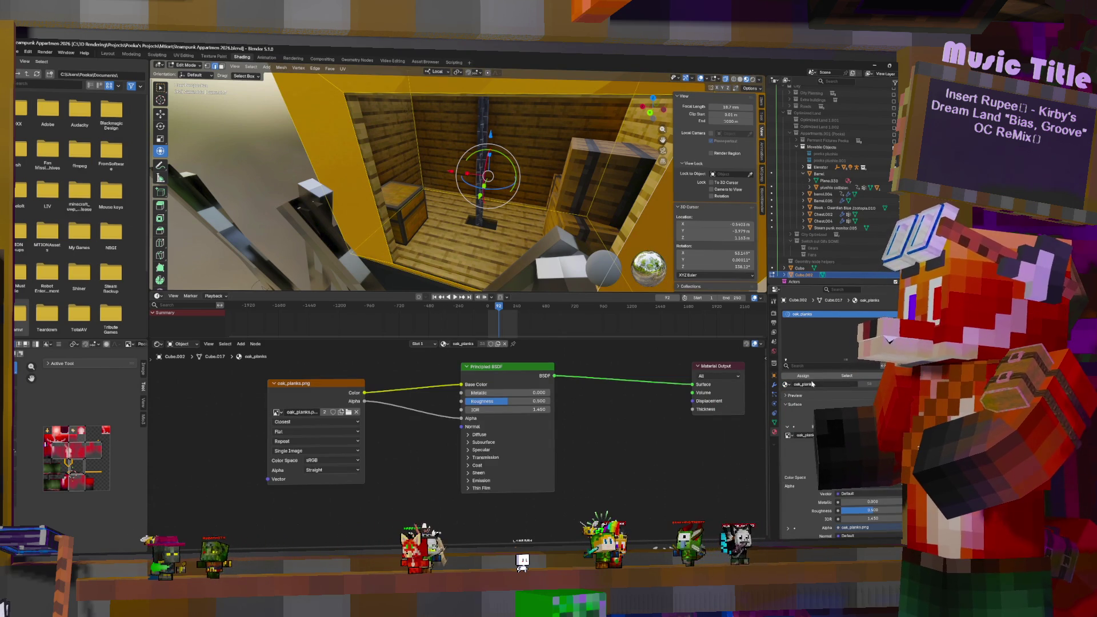
Step: Cube-project the doorway wall's UVs, scale all UVs about 3x, and check the planked result
key("u")
left_click(441, 185)
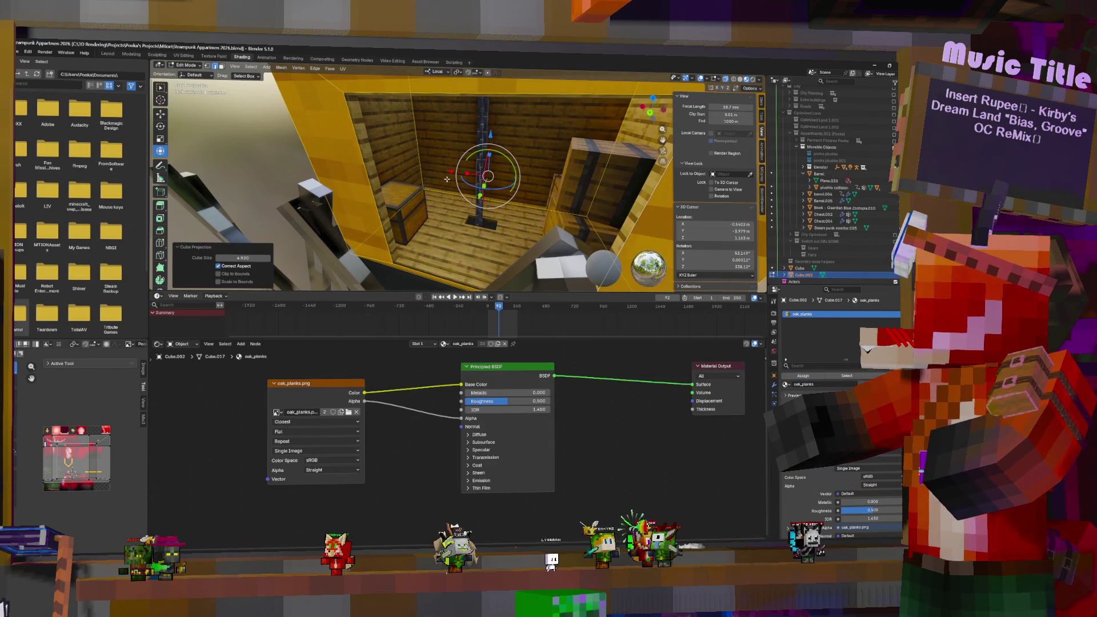
key("KP_Decimal")
key("a")
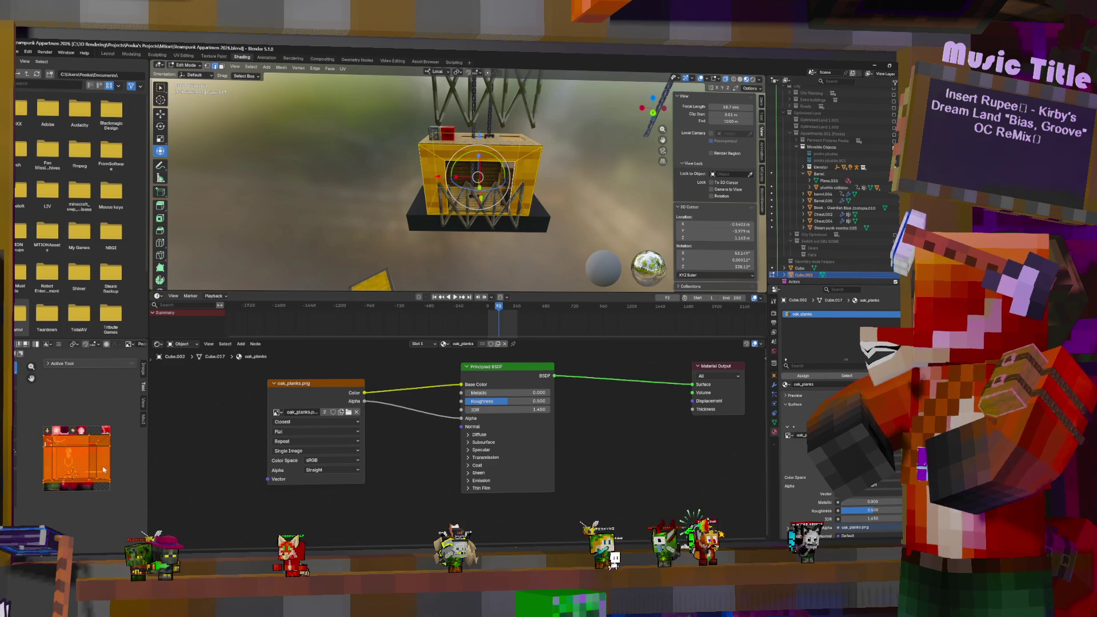
key("s")
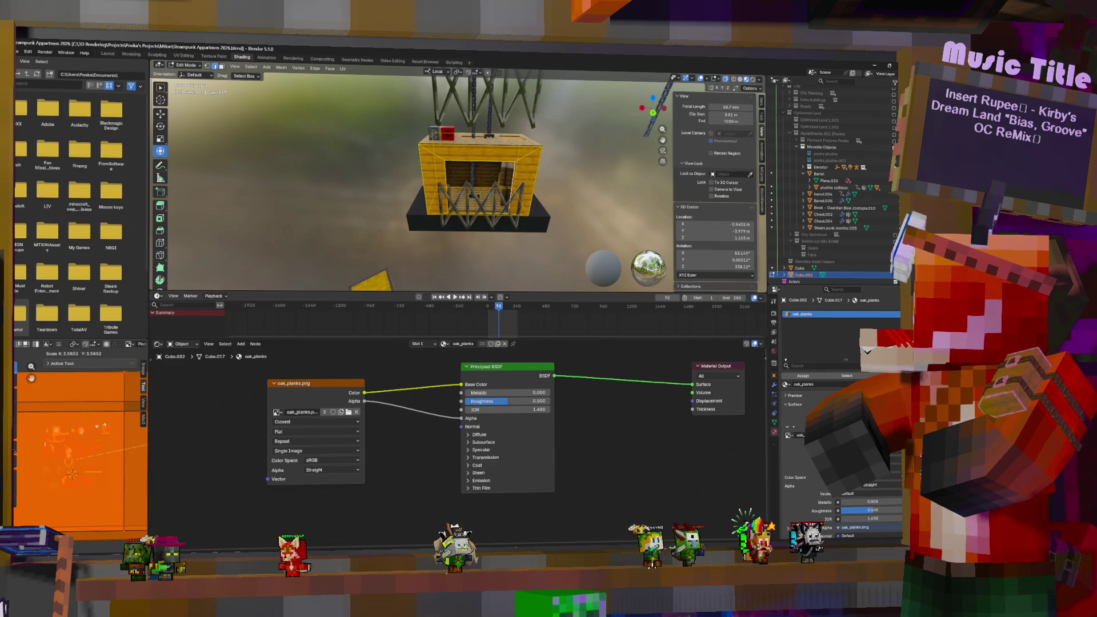
key("Return")
key("Tab")
middle_click_drag(514, 195, 554, 192)
scroll(551, 194, "up", 8)
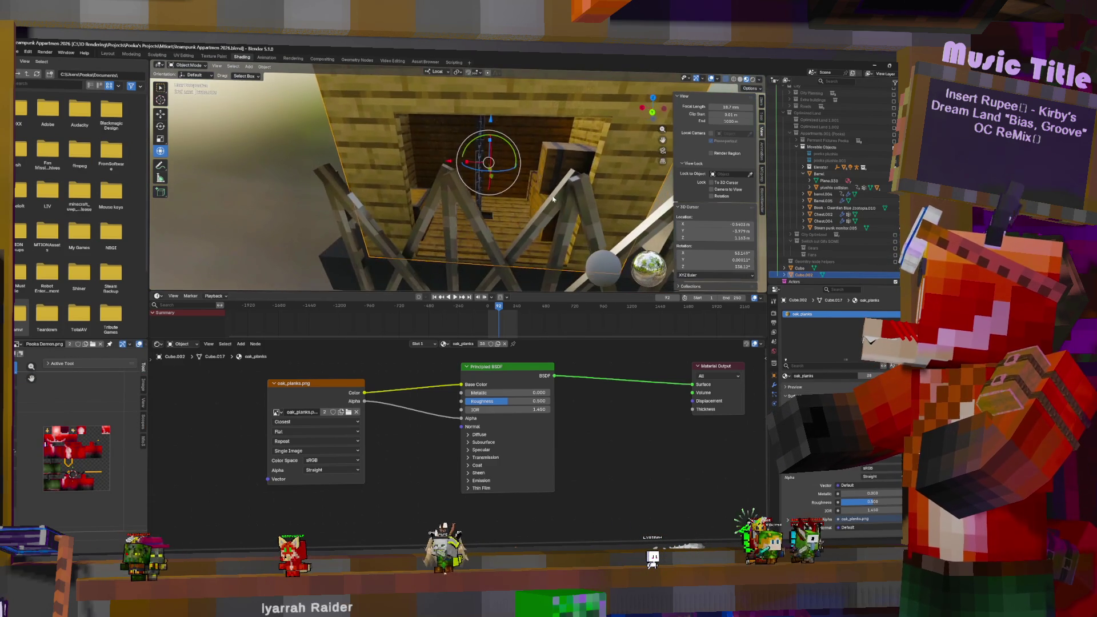
scroll(543, 197, "down", 8)
mouse_move(543, 197)
middle_mouse_down()
mouse_move(495, 227)
mouse_move(524, 157)
mouse_move(482, 165)
mouse_move(460, 138)
middle_mouse_up()
key("Tab")
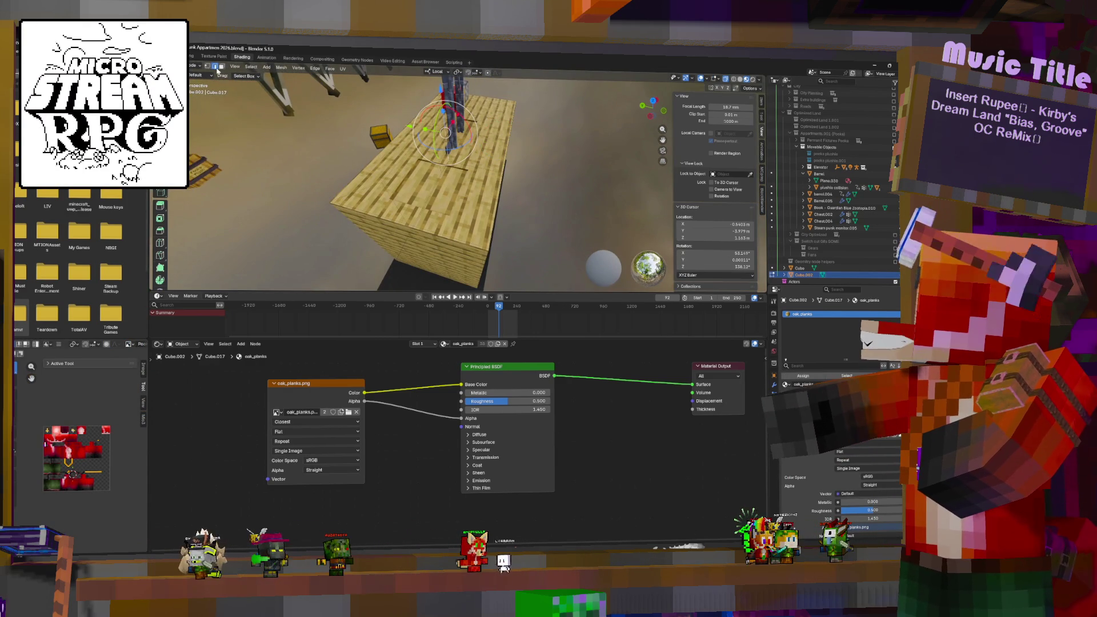
Step: Enable Face select mode and look down on the top of the plank box
left_click(222, 66)
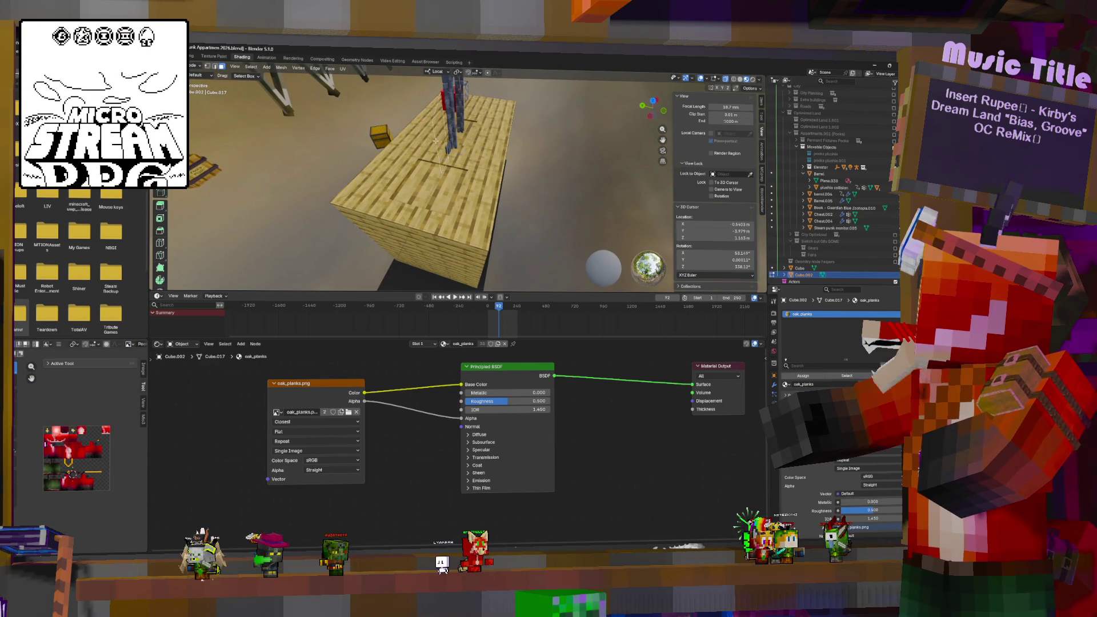
mouse_move(457, 172)
middle_mouse_down()
mouse_move(474, 142)
mouse_move(506, 138)
middle_mouse_up()
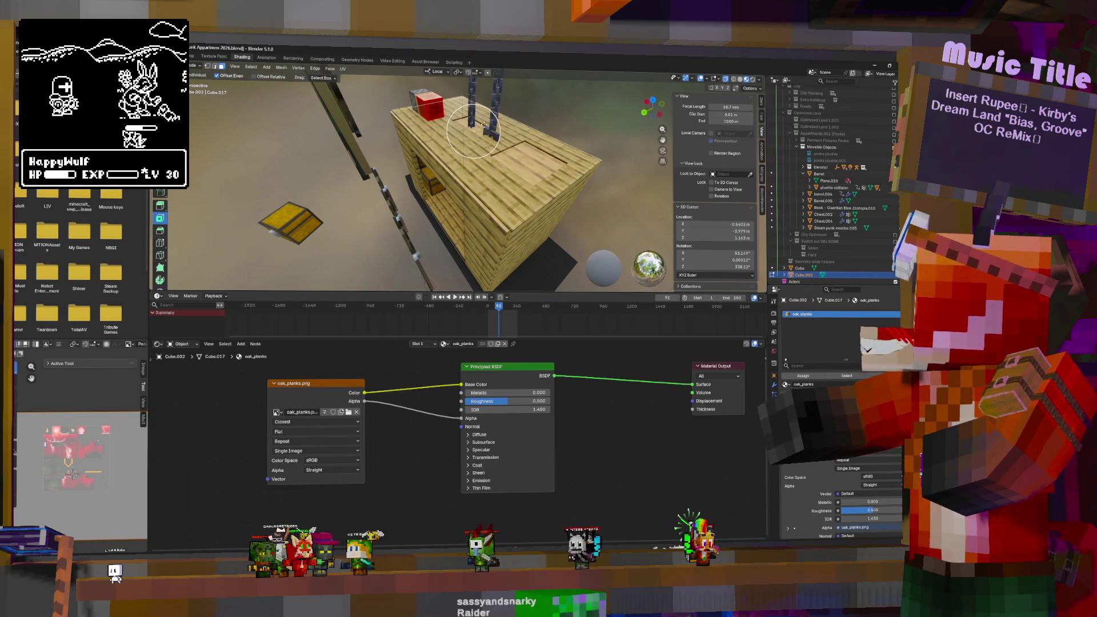
Step: Inset the box's top face with Correct Face Attributes turned on
key("i")
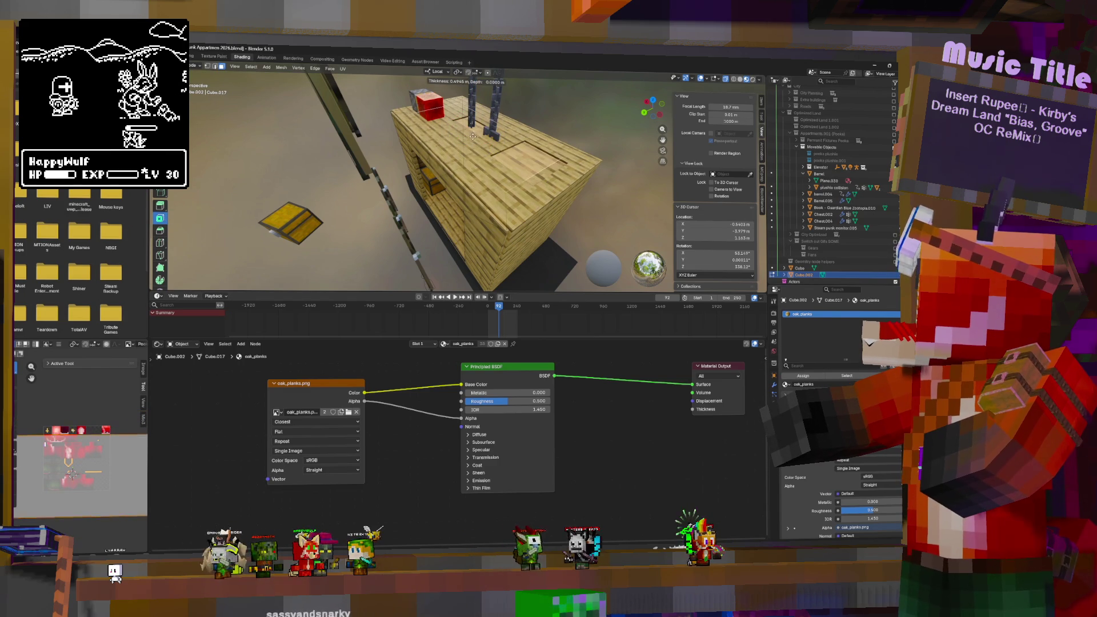
left_click(485, 147)
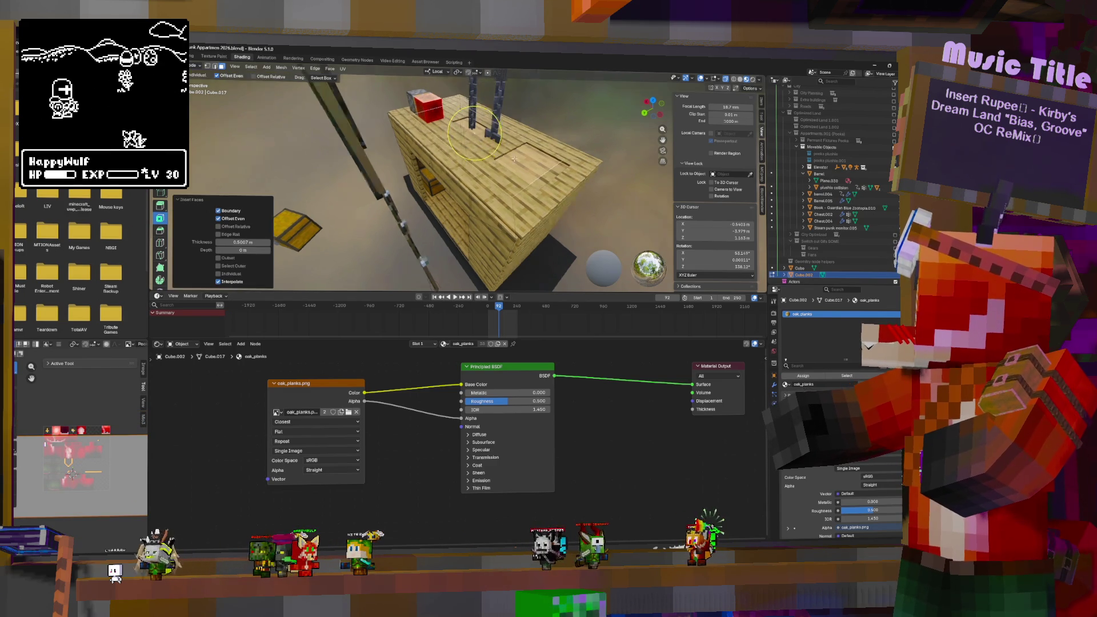
middle_click_drag(486, 147, 490, 150)
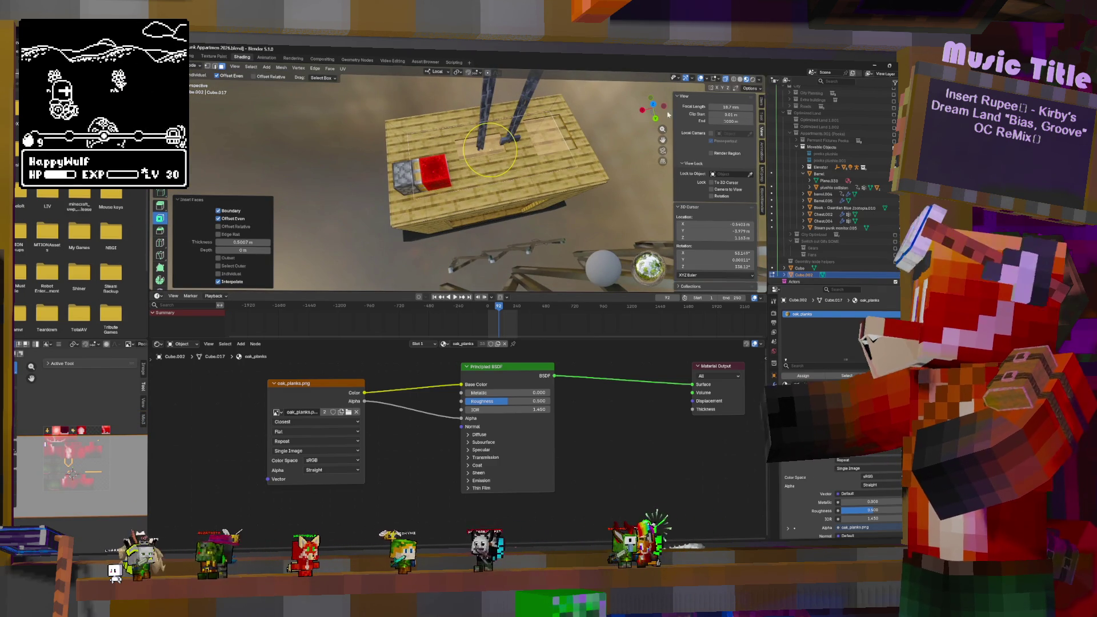
left_click(751, 88)
left_click(754, 108)
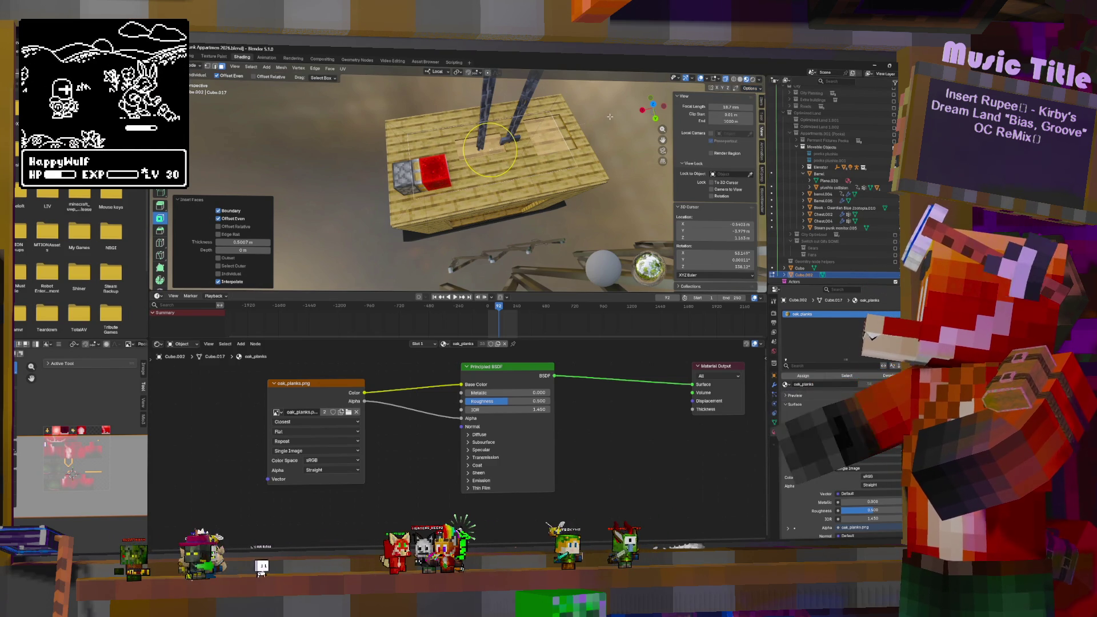
Step: Shrink the inset face, slide it across the box top, and scale it to 0.703
key("s")
left_click(547, 133)
middle_click_drag(547, 133, 553, 152)
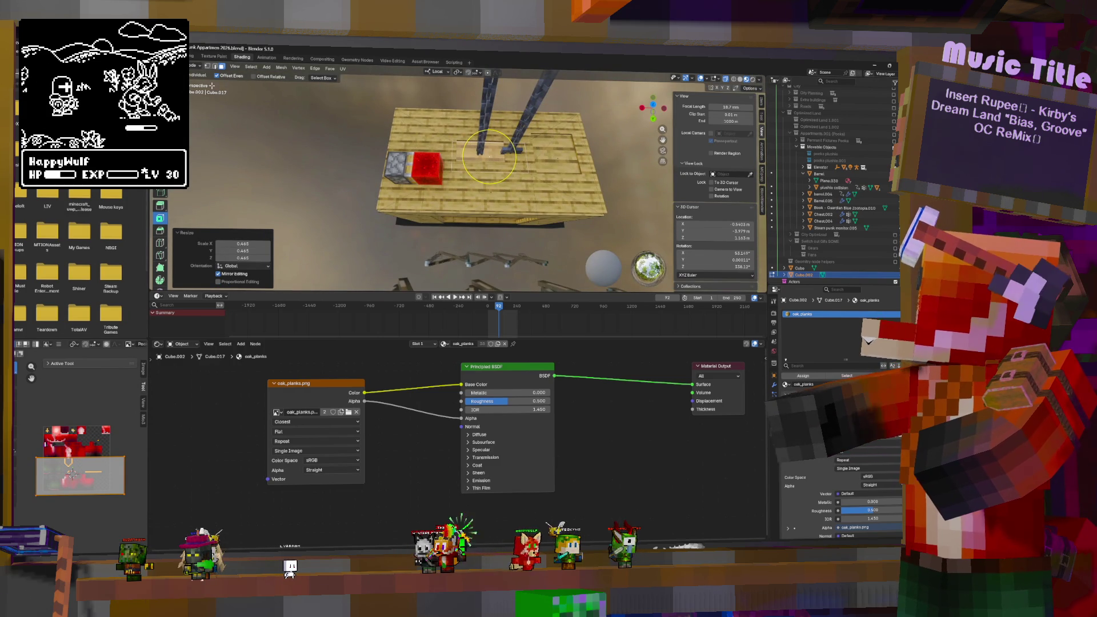
key("shift+space")
key("t")
left_click_drag(505, 147, 489, 131)
key("s")
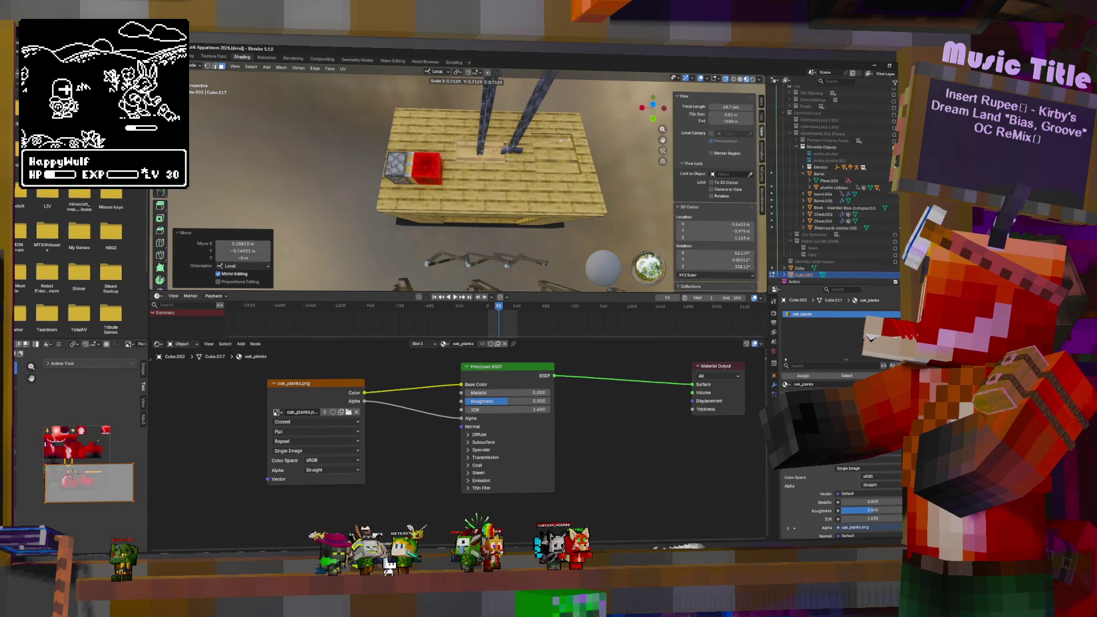
left_click(563, 140)
left_click_drag(449, 153, 451, 153)
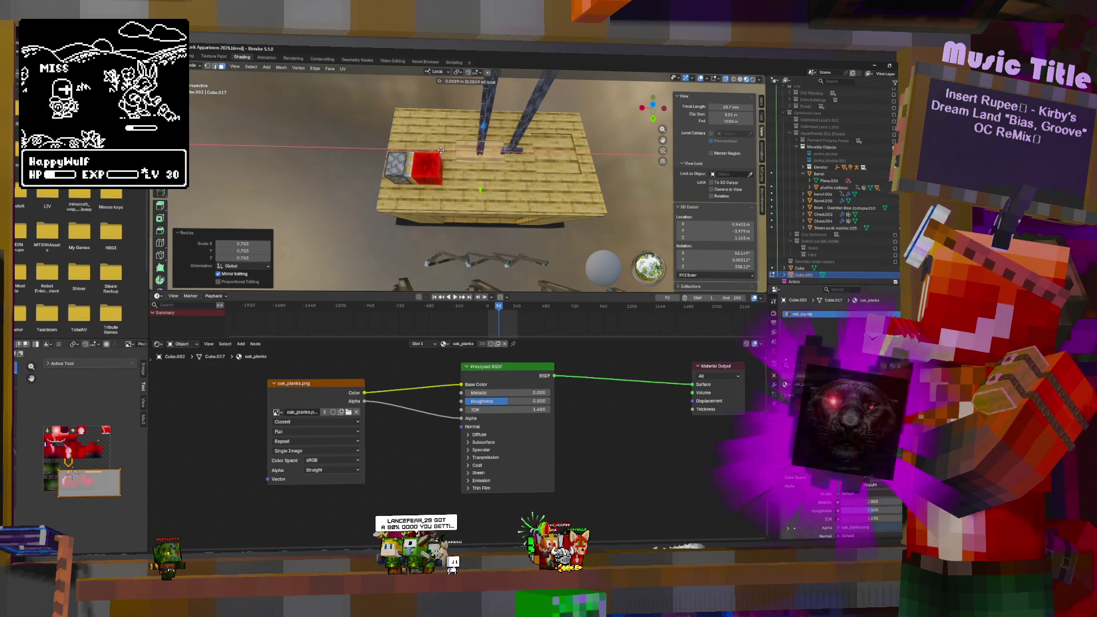
mouse_move(451, 153)
middle_mouse_down()
mouse_move(601, 156)
mouse_move(529, 164)
middle_mouse_up()
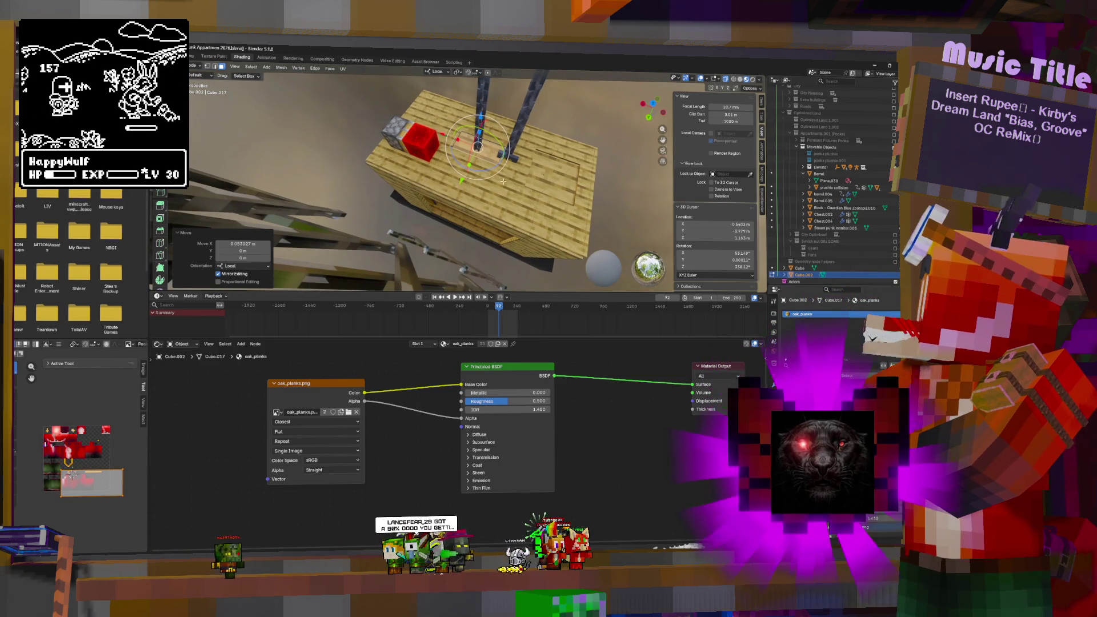
right_click(529, 164)
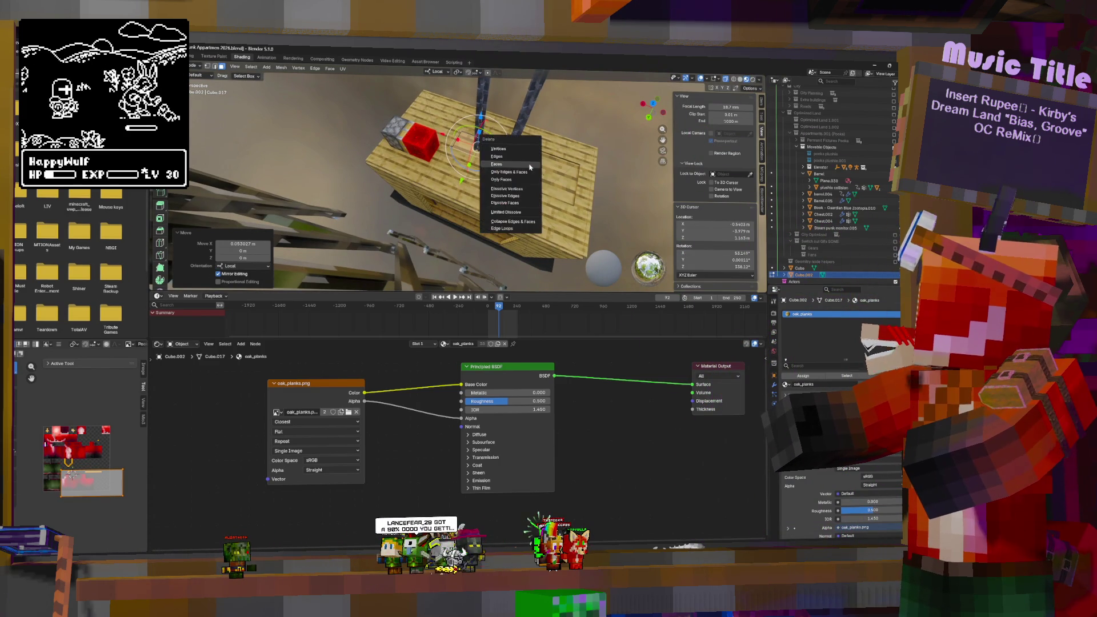
Step: Delete the cover piece's faces and select the panel on the box top
left_click(506, 226)
left_click(547, 176)
middle_click_drag(547, 176, 520, 161)
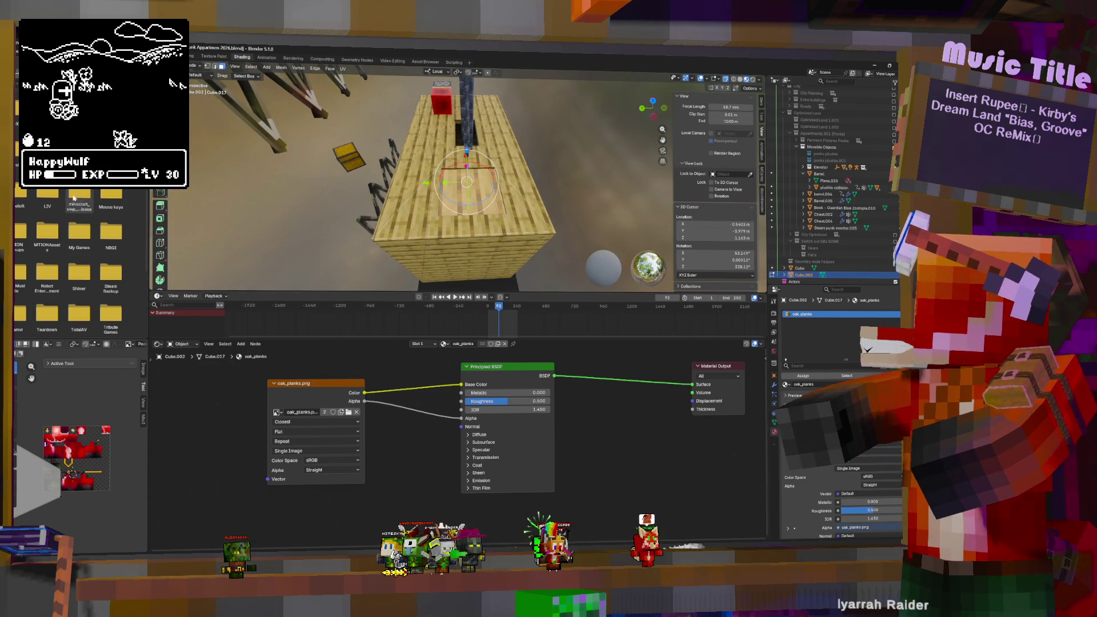
Step: Inset the top panel face and shrink the inset to 0.771
left_click(160, 219)
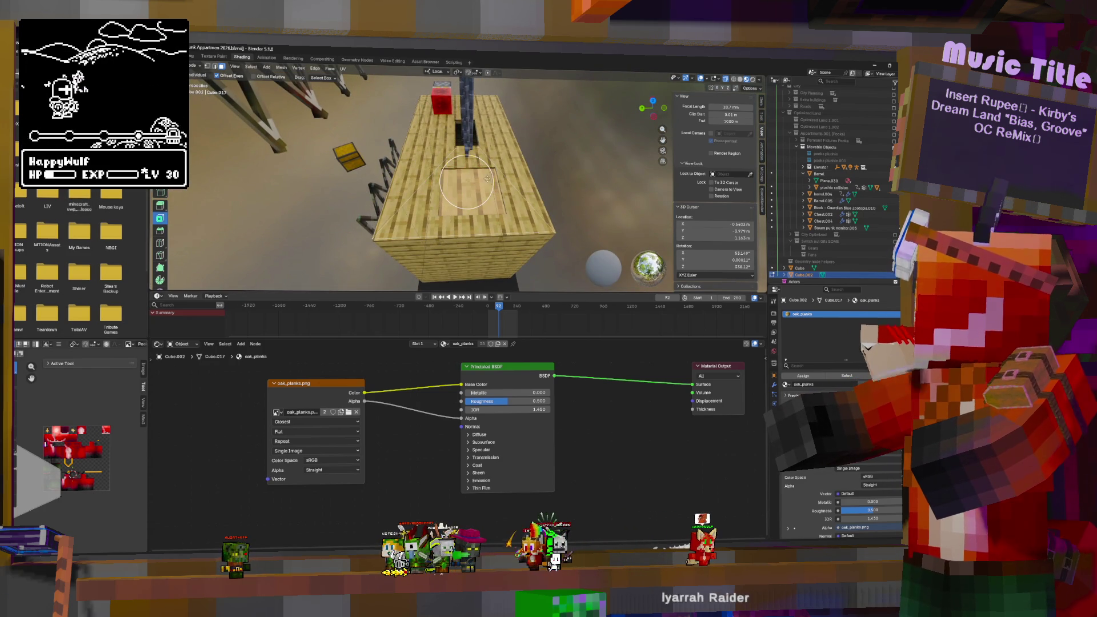
left_click_drag(468, 191, 470, 188)
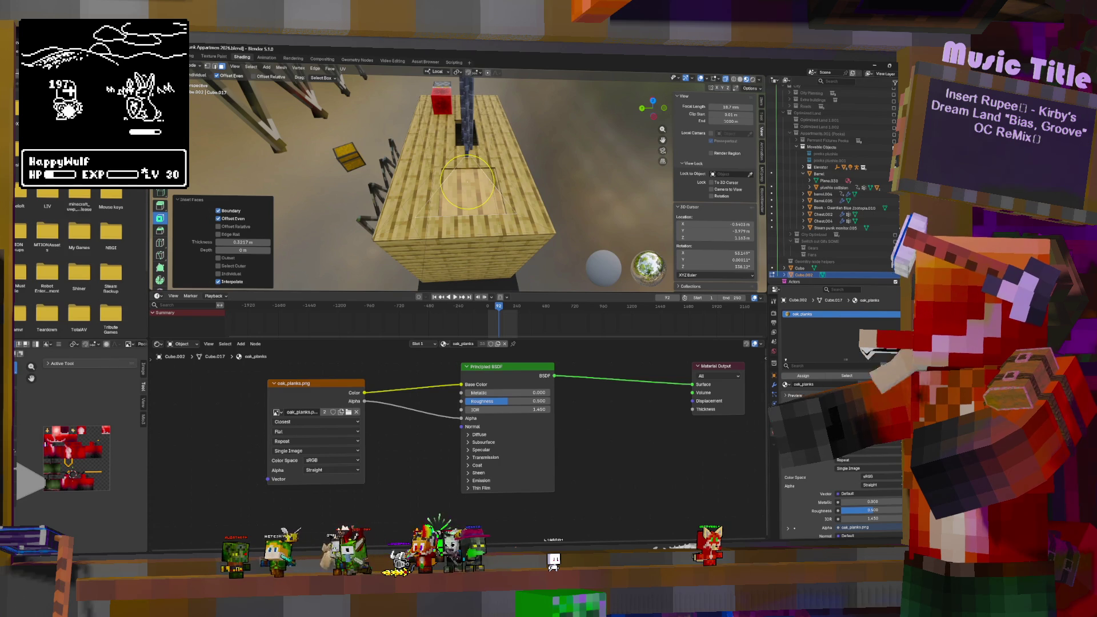
key("shift+space")
key("g")
key("s")
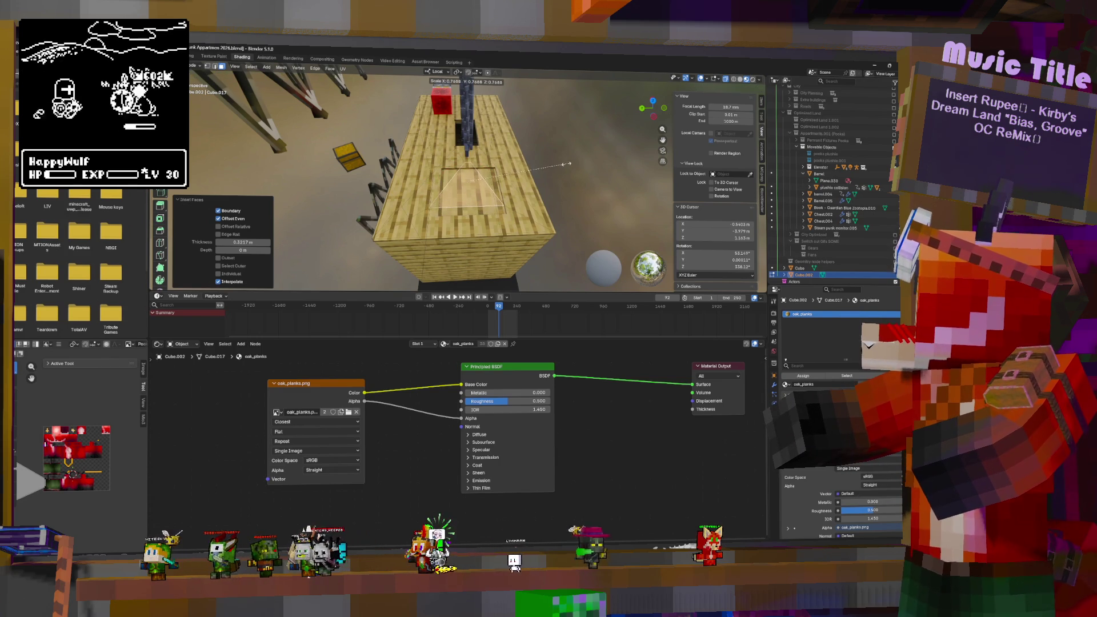
left_click(560, 163)
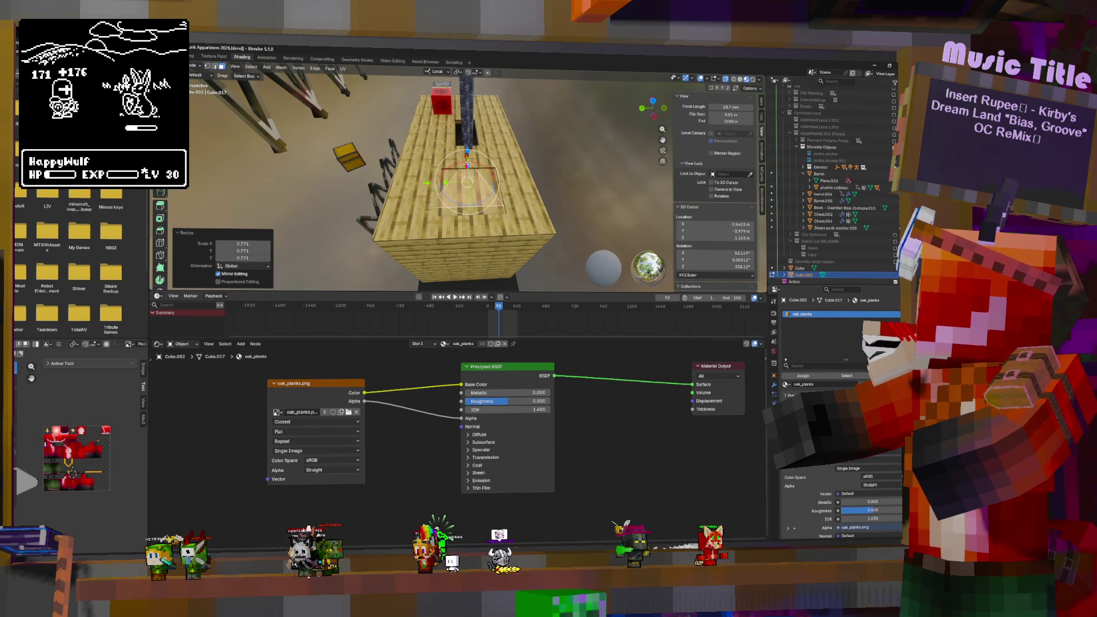
Step: Move the face up, enlarge it, shift it along local X, and scale it to 1.336
key("g")
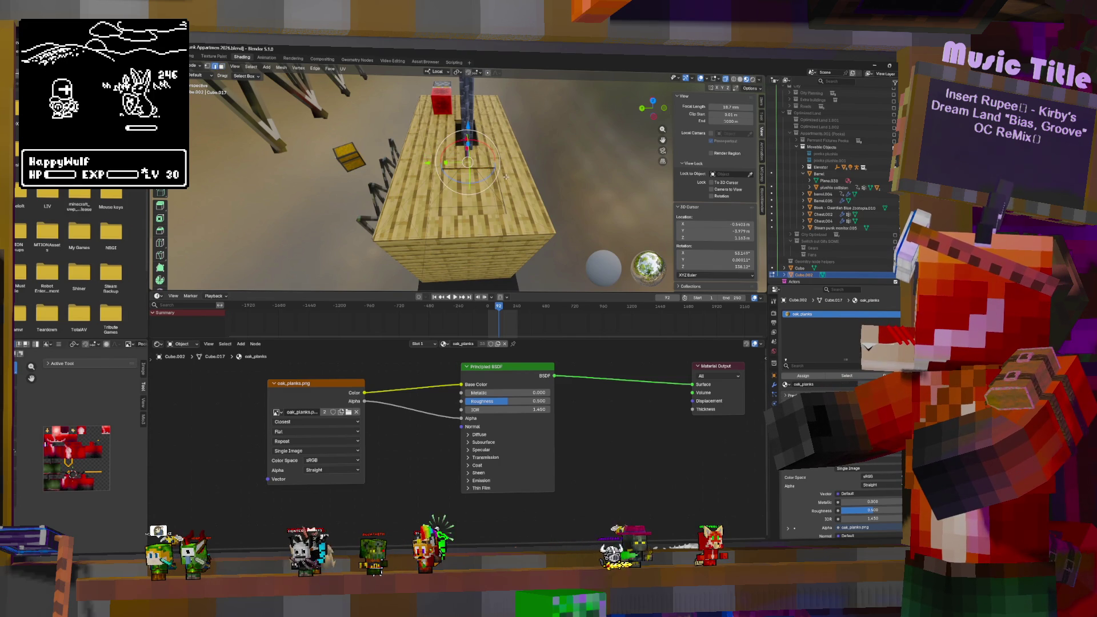
key("s")
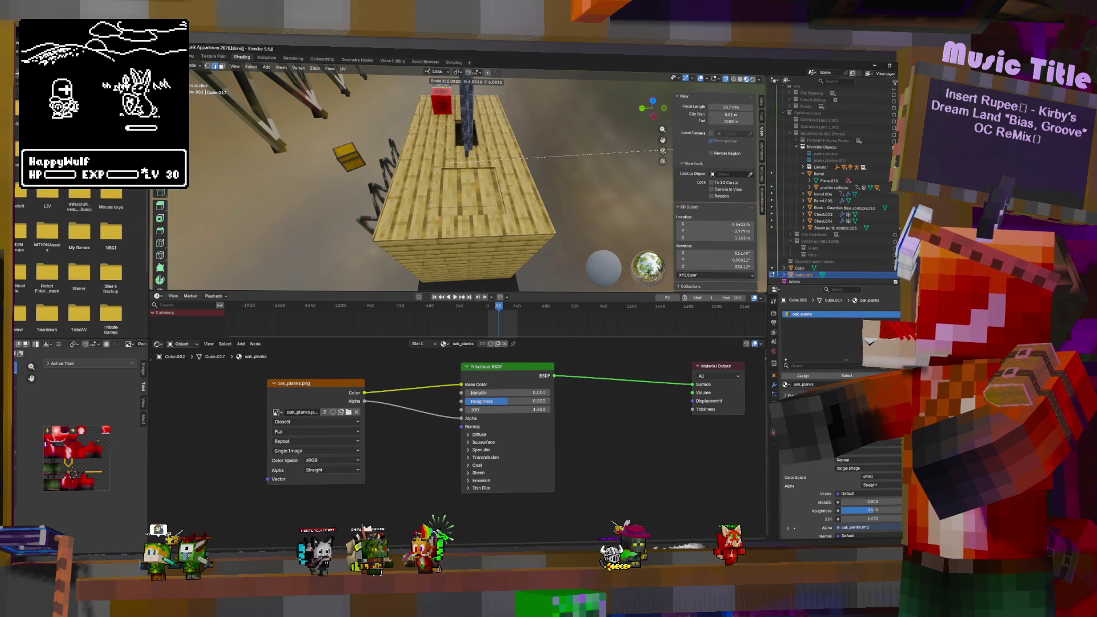
left_click(670, 149)
middle_click_drag(628, 160, 541, 170)
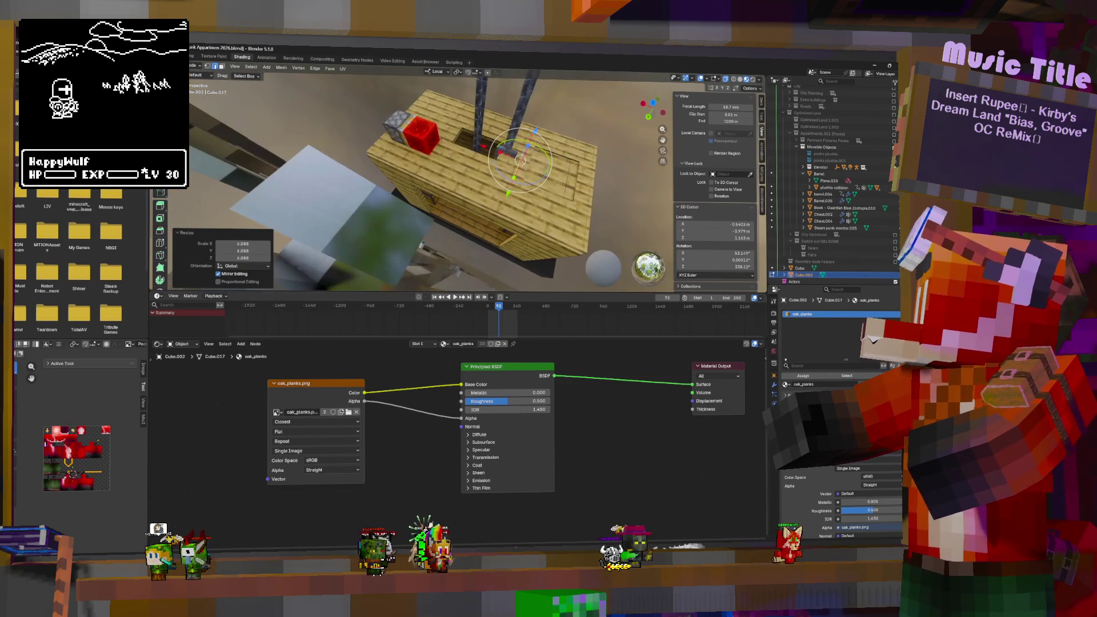
key("g")
key("x")
key("x")
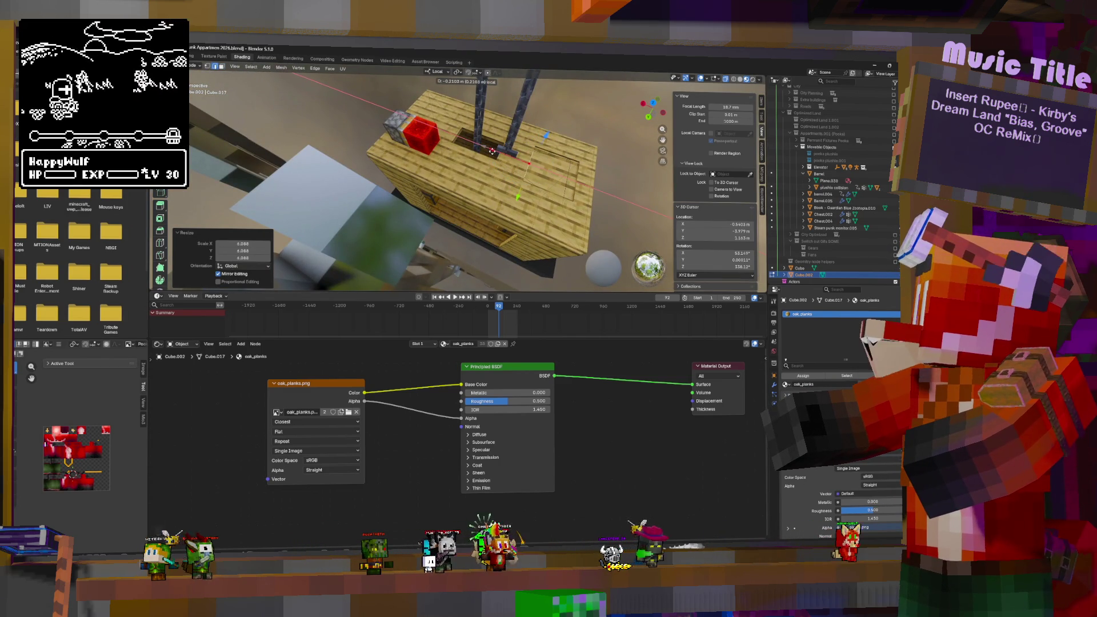
left_click(595, 163)
middle_click_drag(595, 163, 572, 160)
key("s")
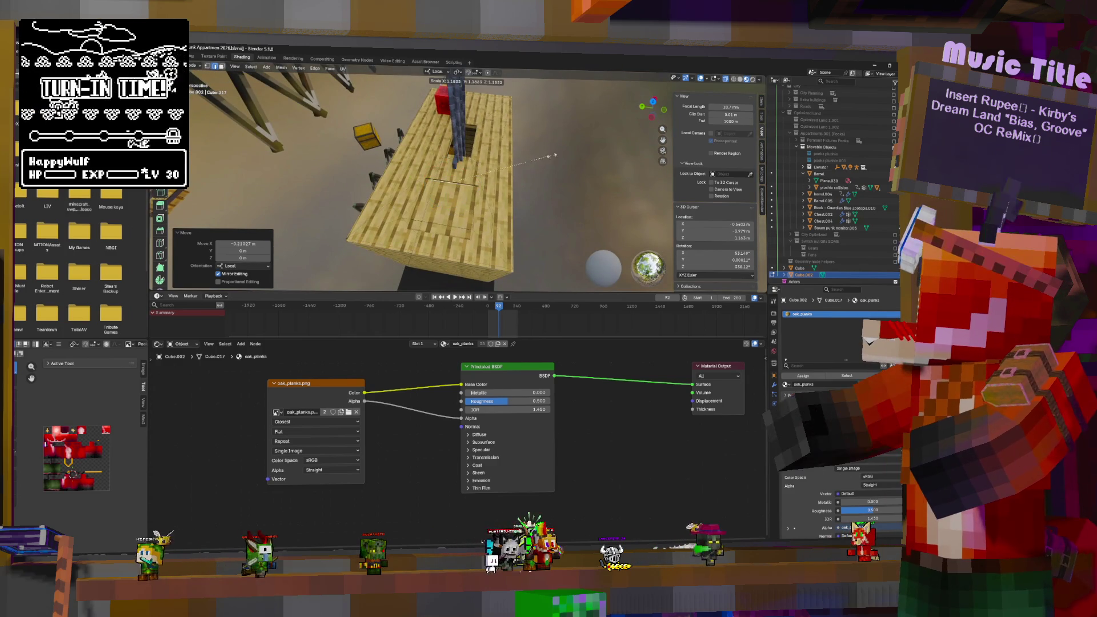
left_click(566, 153)
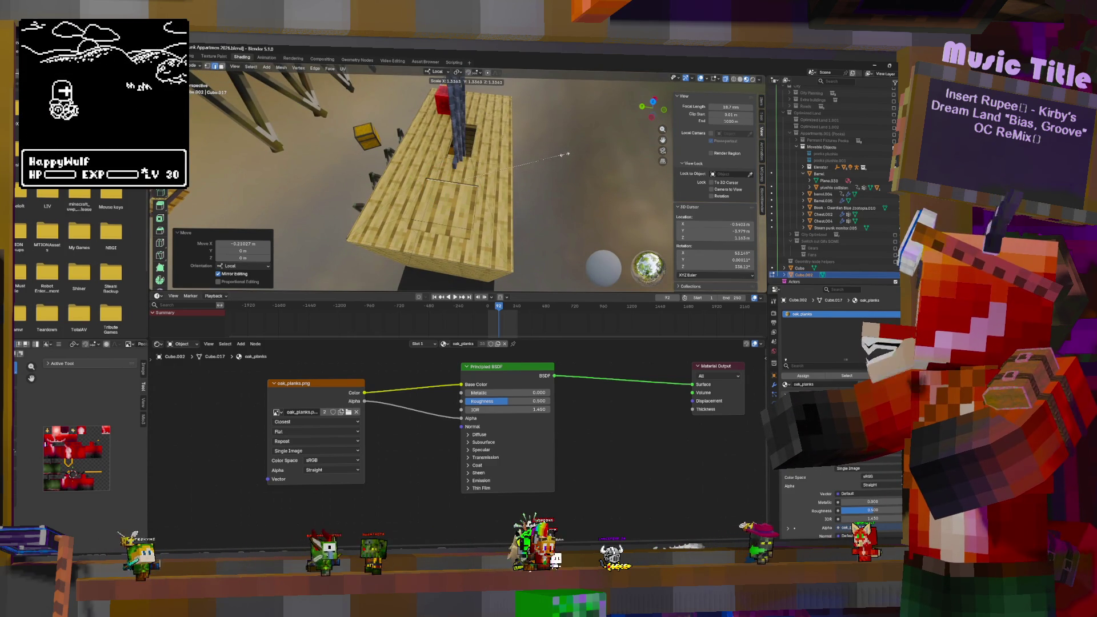
Step: Shift the face along its local X and Y axes into its final spot on the box top
middle_click_drag(530, 263, 486, 196)
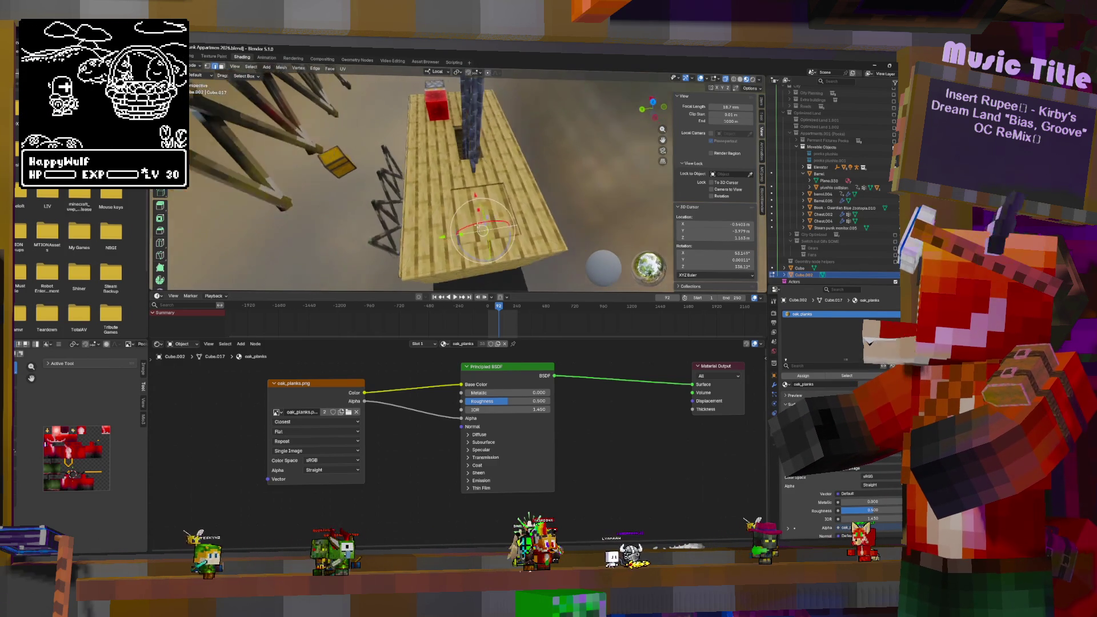
key("g")
key("x")
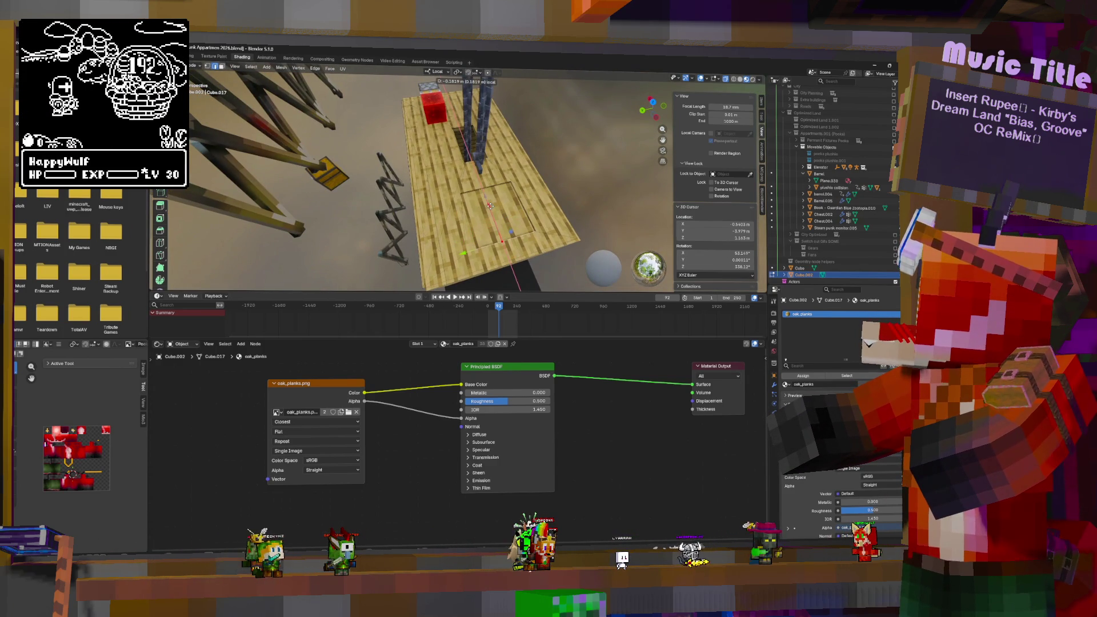
left_click(490, 206)
middle_click_drag(490, 206, 428, 252)
key("g")
key("y")
left_click(434, 251)
key("s")
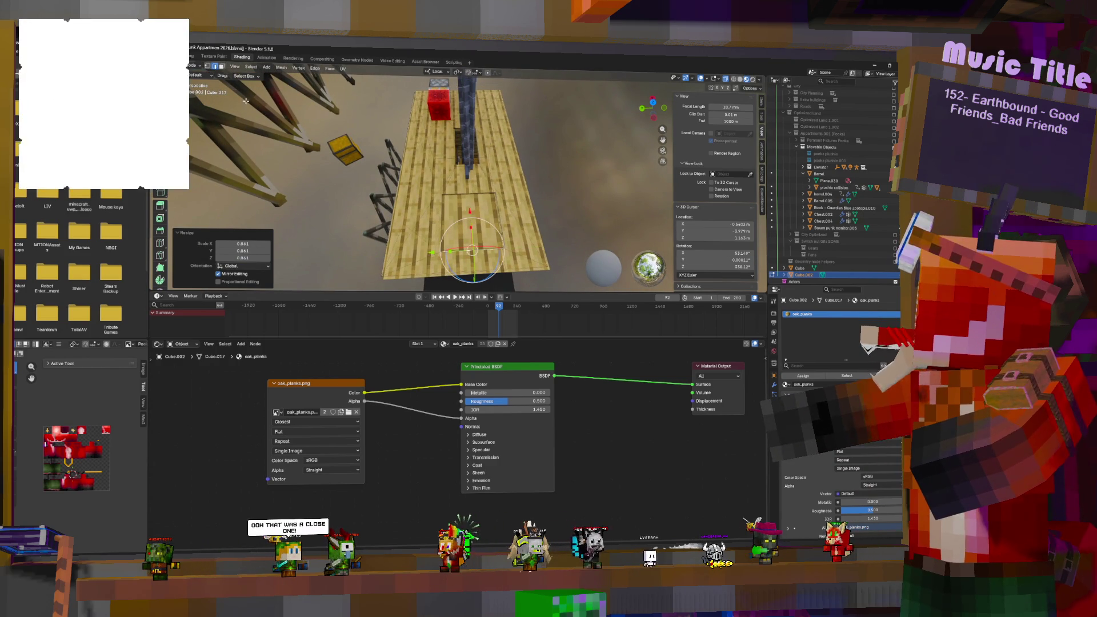
key("Escape")
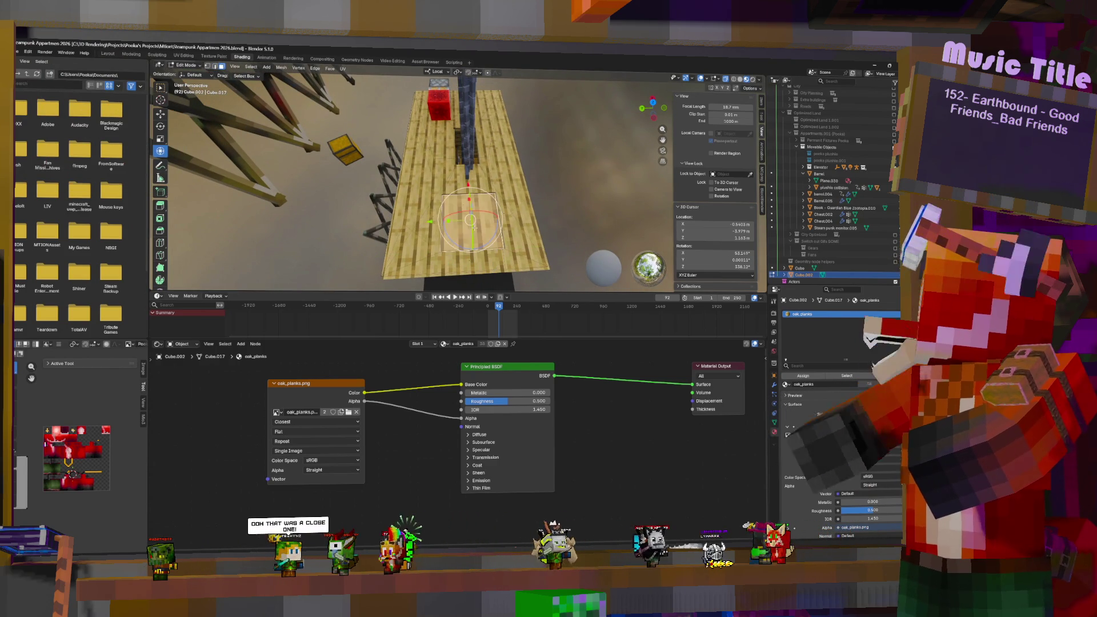
Step: Delete the outlined panel faces to open a hole in the cabin roof
key("x")
left_click(471, 226)
mouse_move(471, 226)
middle_mouse_down()
mouse_move(435, 194)
mouse_move(288, 173)
mouse_move(537, 257)
mouse_move(480, 203)
middle_mouse_up()
scroll(537, 257, "up", 6)
scroll(537, 256, "down", 6)
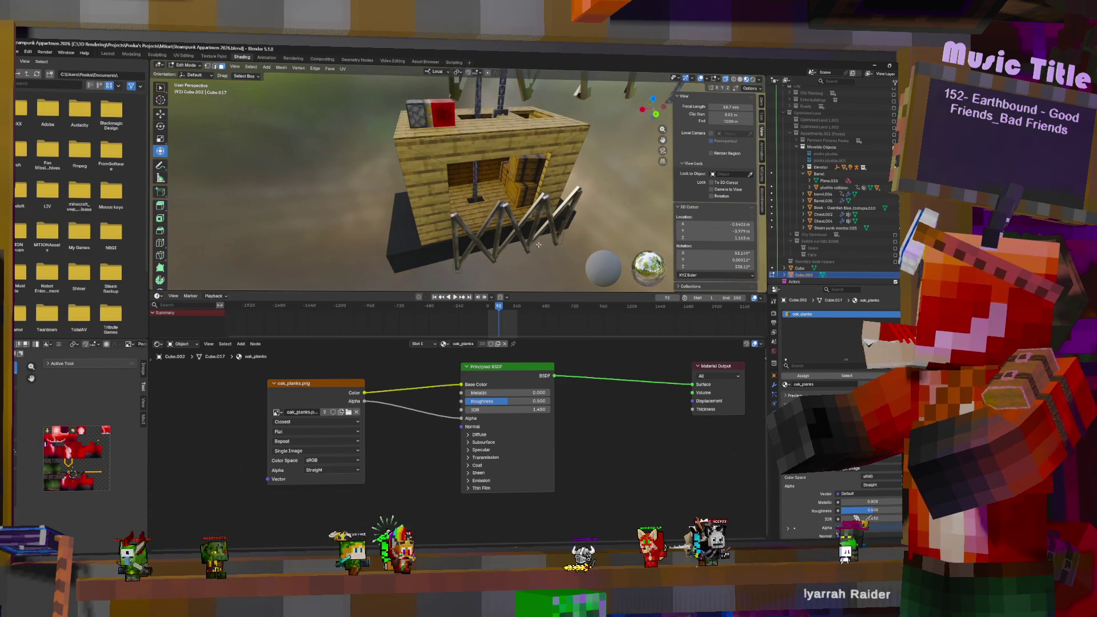
Step: Select the cabin object Cube.002 and pick geometry on it in Edit Mode
key("Tab")
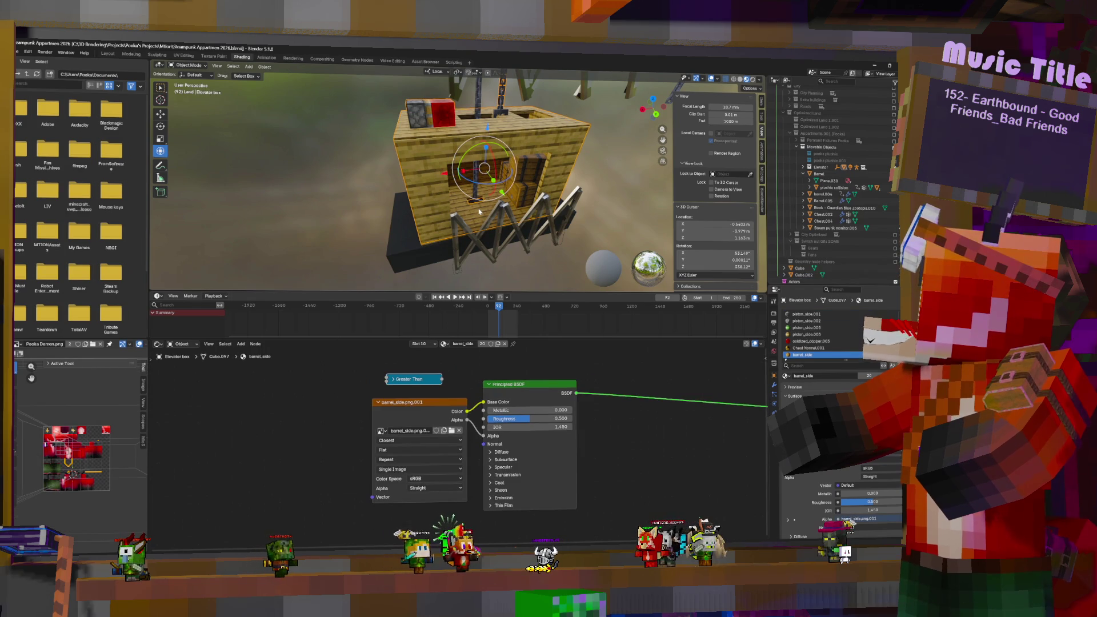
left_click(479, 210)
left_click(479, 212)
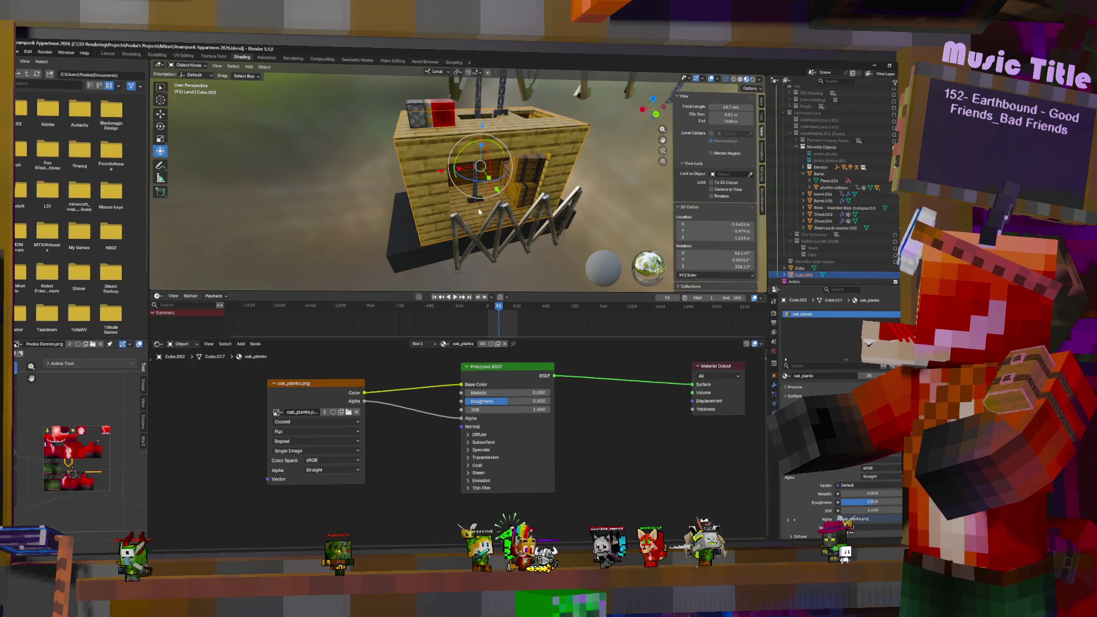
key("Tab")
left_click(479, 207)
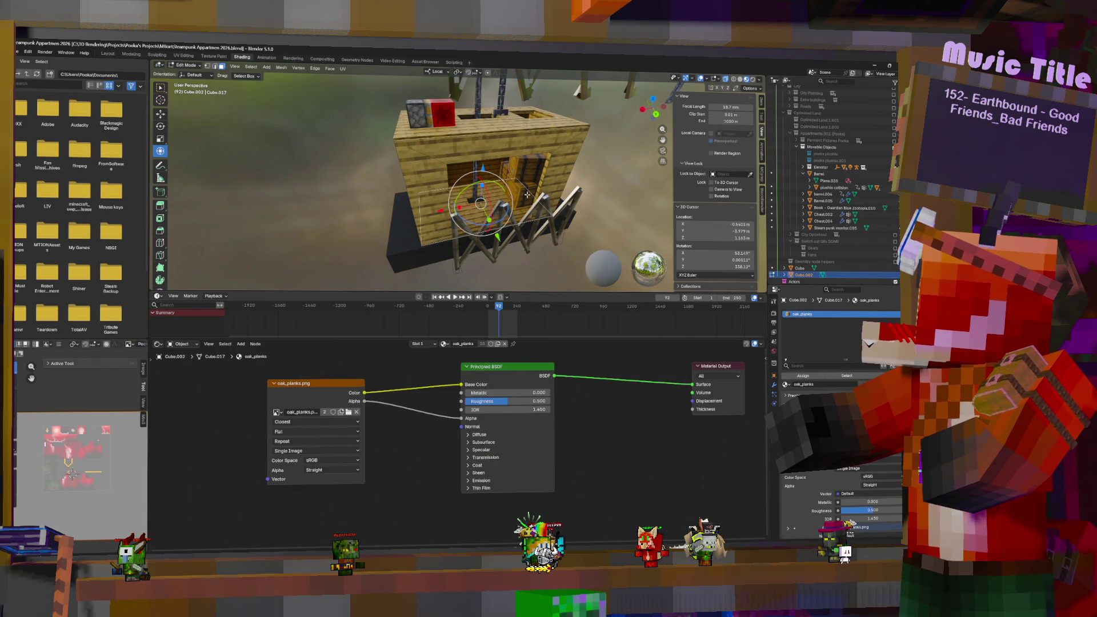
mouse_move(526, 194)
middle_mouse_down()
mouse_move(504, 205)
mouse_move(103, 180)
middle_mouse_up()
scroll(504, 205, "up", 4)
Step: Inset the cabin's floor face and scale the inset down to 0.794
left_click(161, 219)
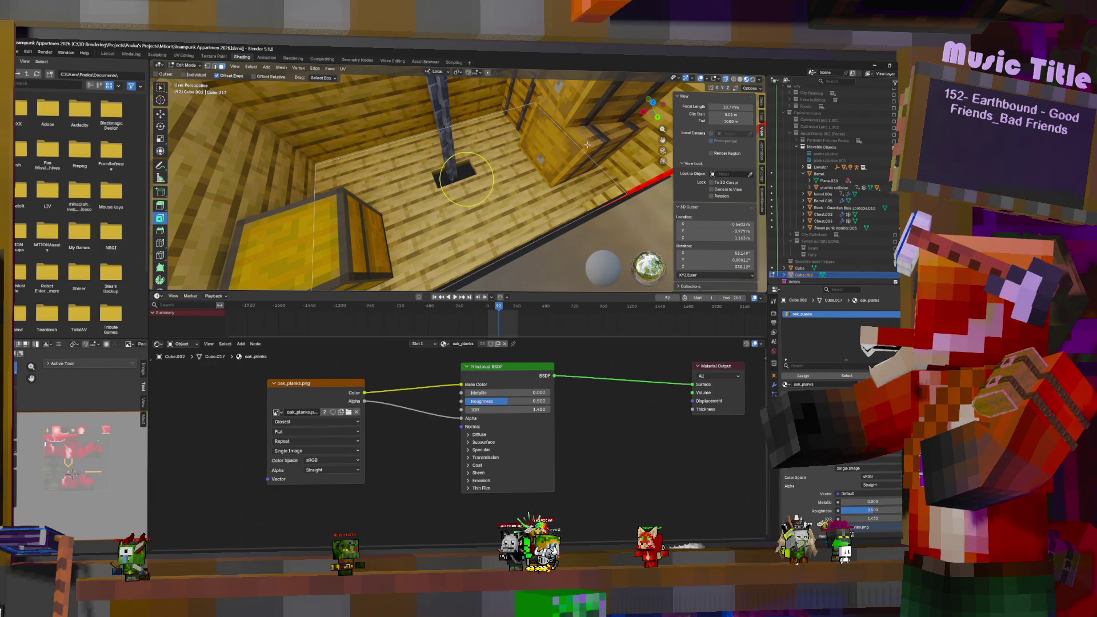
left_click_drag(487, 160, 477, 184)
key("s")
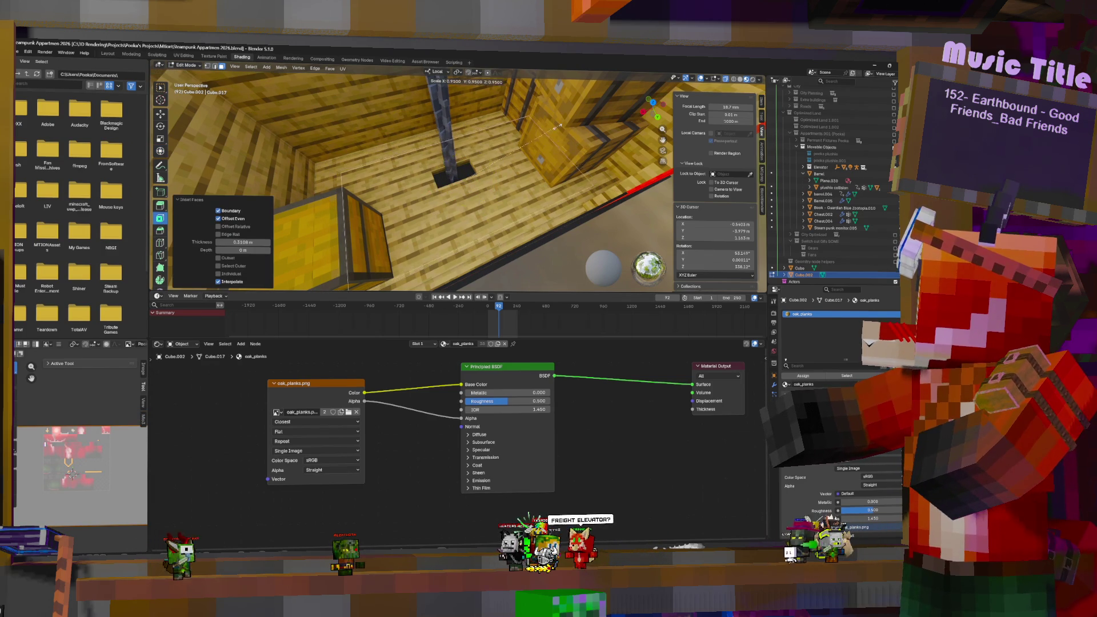
left_click(490, 164)
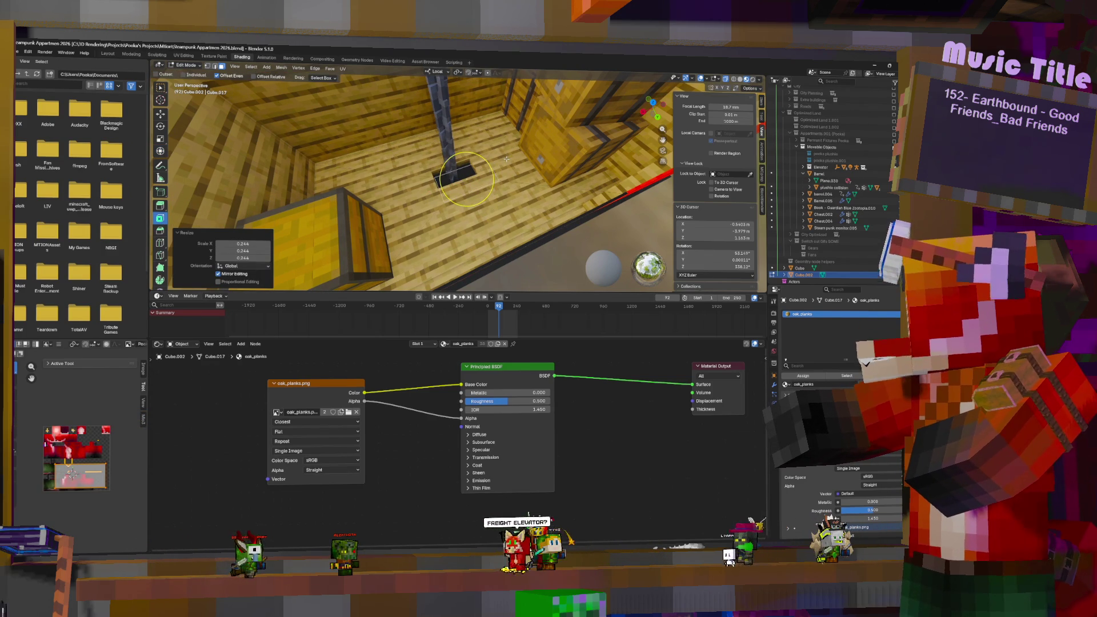
key("i")
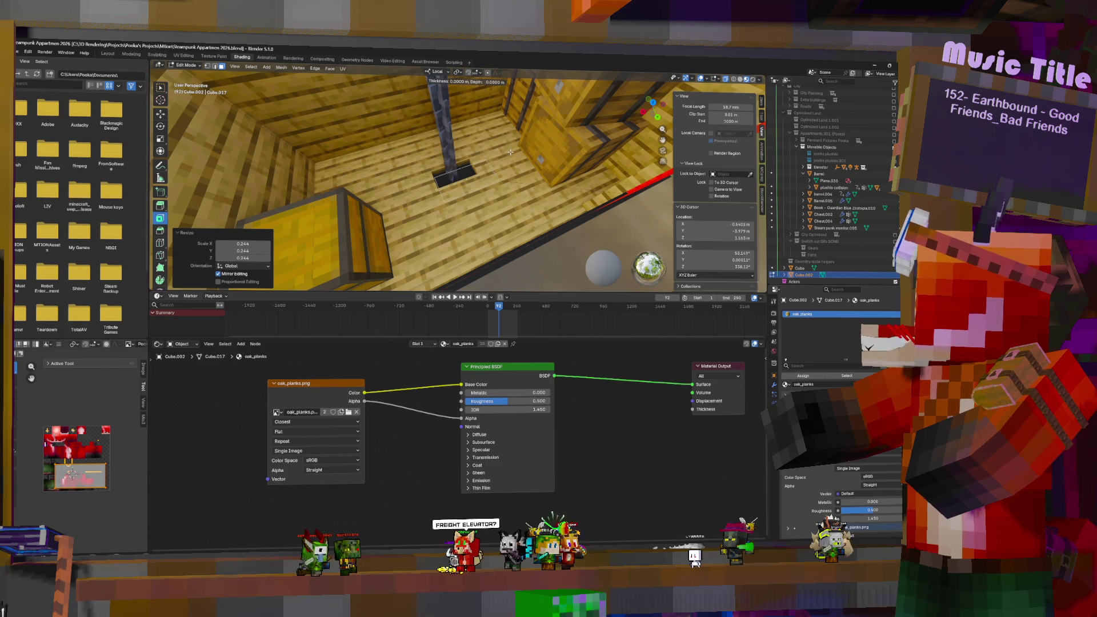
right_click(466, 179)
Step: Delete the inset floor face to open the square hole around the pole
key("shift+space")
key("r")
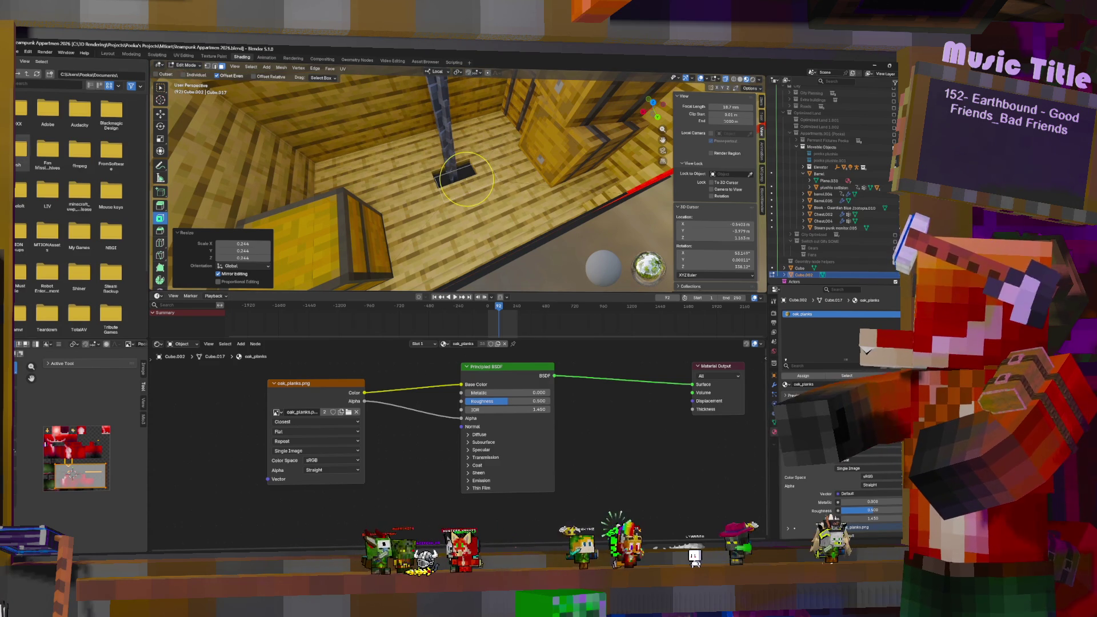
key("g")
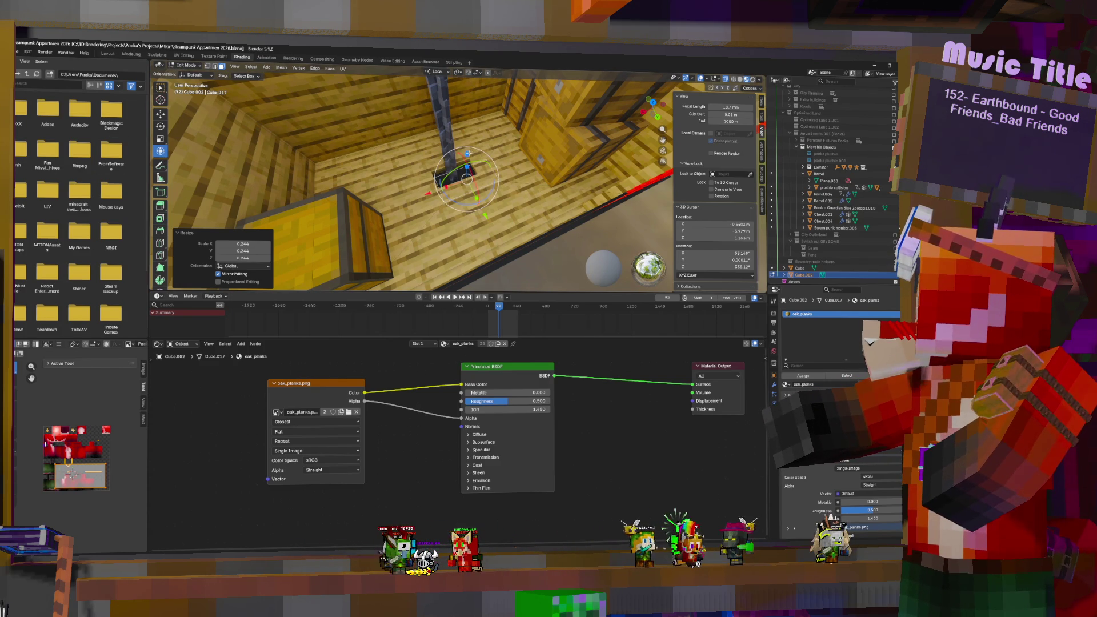
key("shift+z")
right_click(455, 148)
middle_click_drag(455, 148, 497, 129)
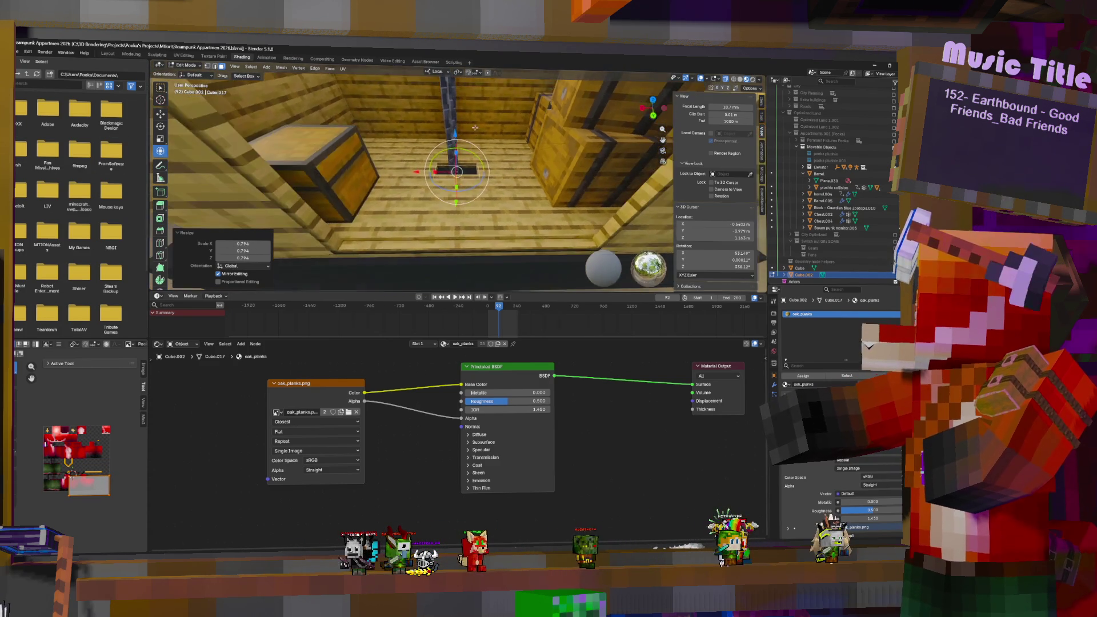
key("i")
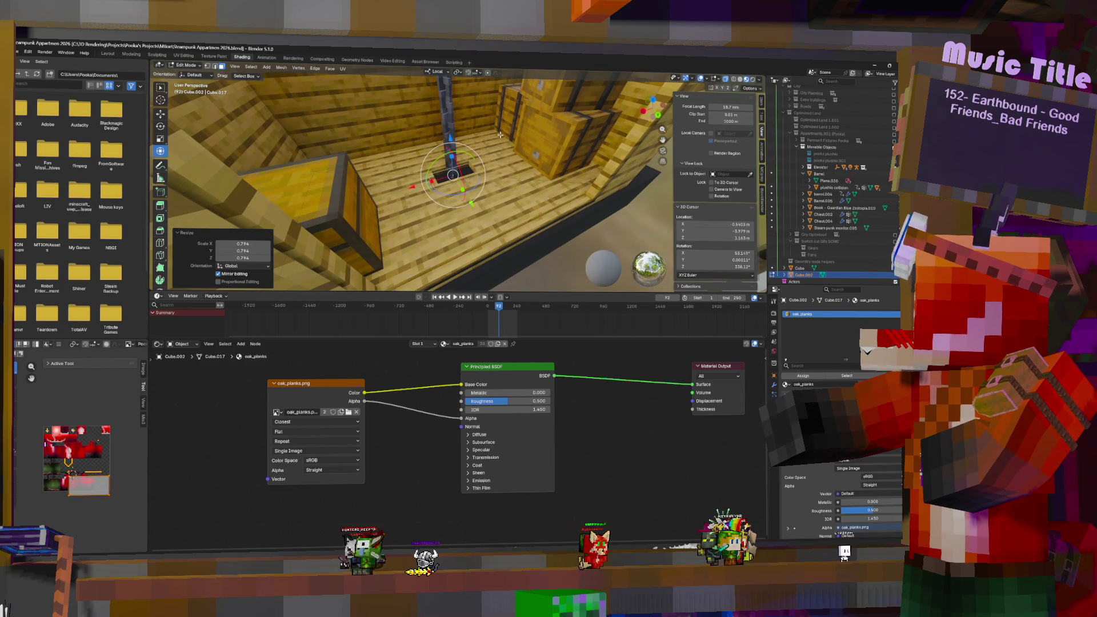
key("x")
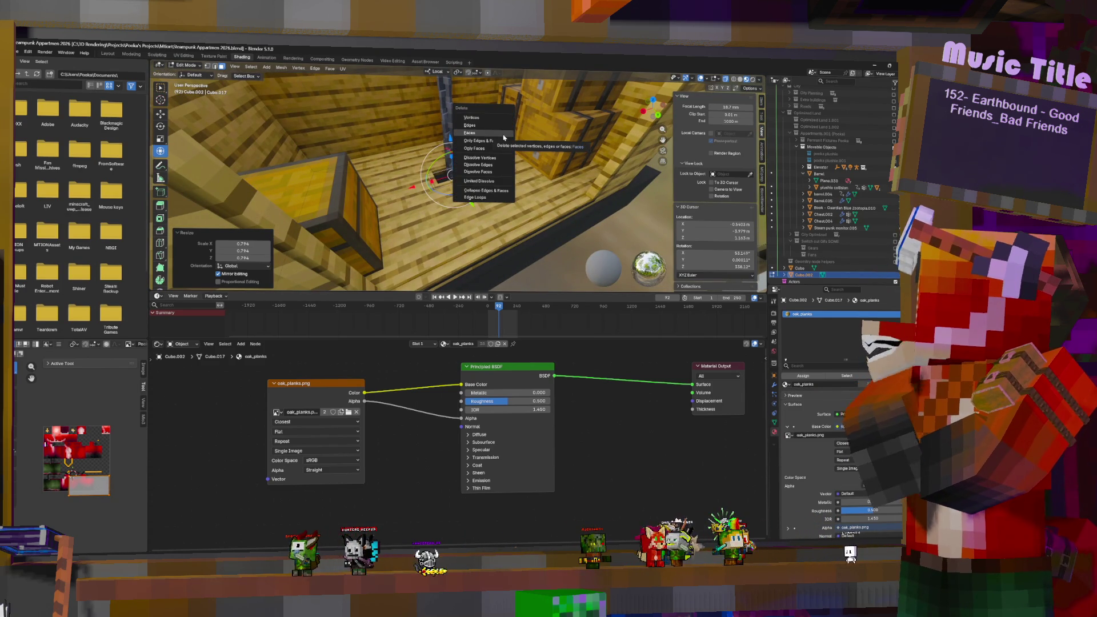
left_click(502, 135)
mouse_move(504, 145)
middle_mouse_down()
mouse_move(508, 161)
mouse_move(521, 156)
mouse_move(489, 154)
mouse_move(561, 156)
middle_mouse_up()
Step: Return to Object Mode, then re-enter Edit Mode on the cabin
key("Tab")
scroll(509, 160, "down", 5)
key("Tab")
Step: Extrude the opening's faces along their normals, scale them up slightly, and return to Object Mode
scroll(497, 155, "up", 5)
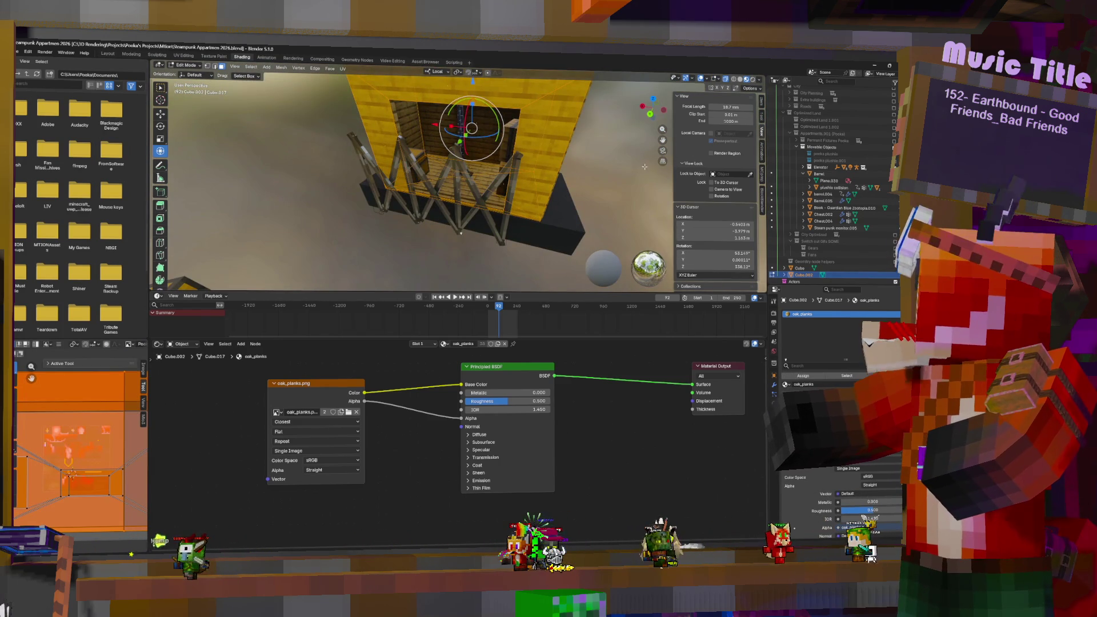
key("e")
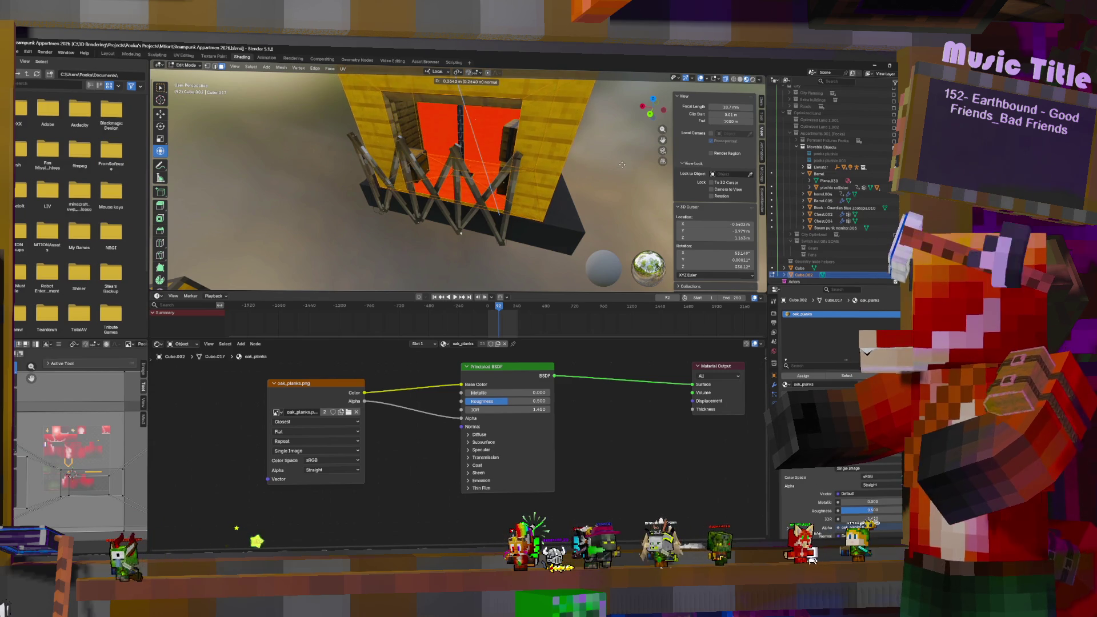
left_click(621, 165)
key("s")
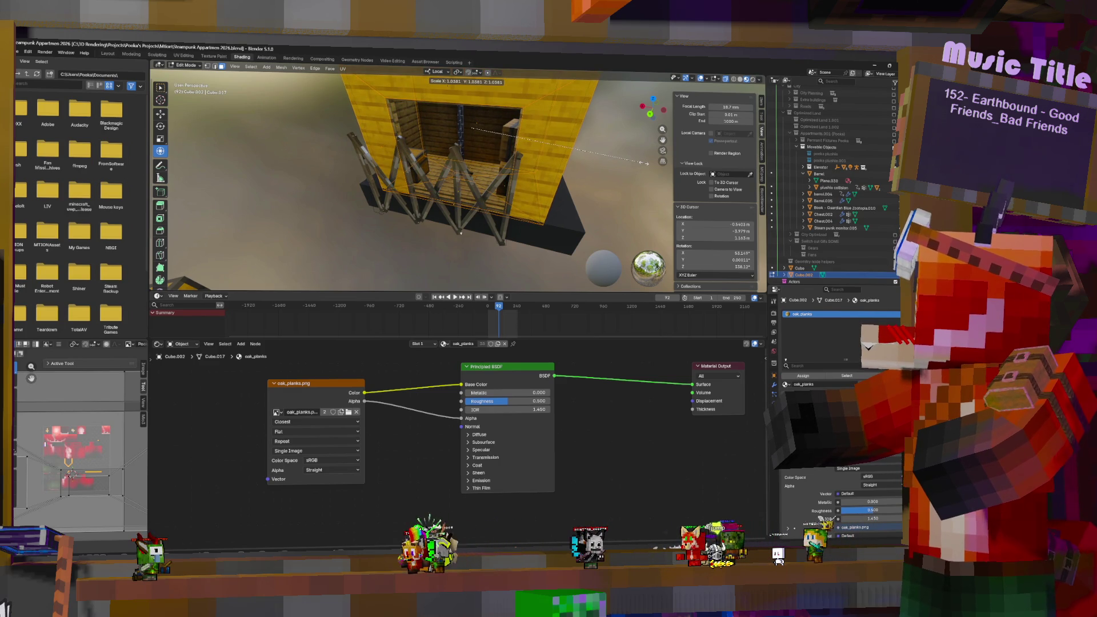
left_click(643, 163)
mouse_move(644, 163)
middle_mouse_down()
mouse_move(589, 147)
mouse_move(603, 161)
middle_mouse_up()
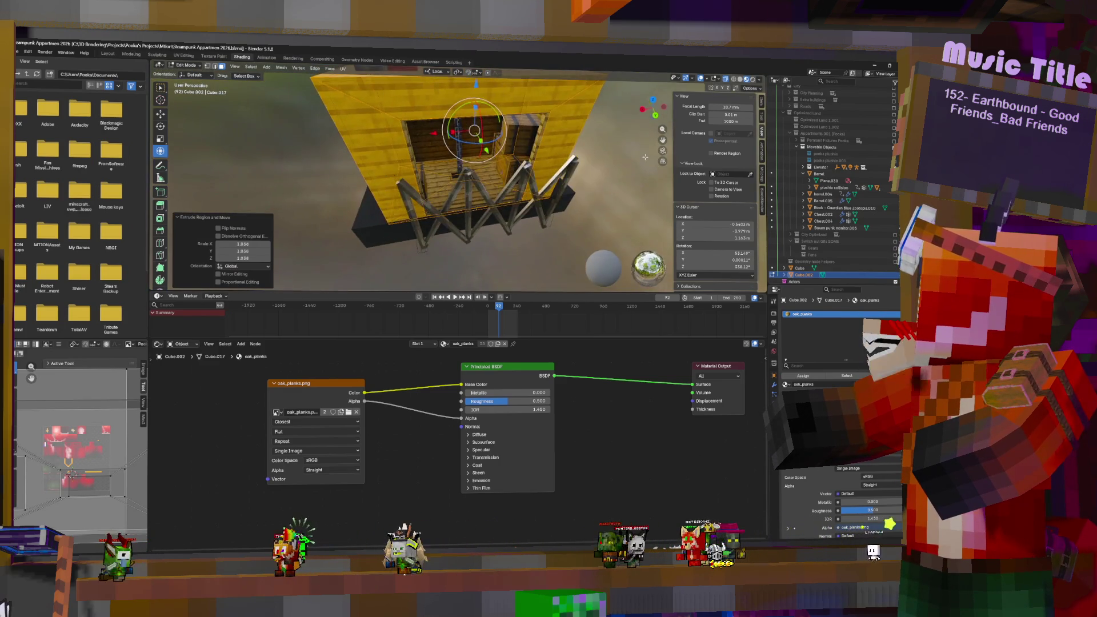
mouse_move(587, 160)
middle_mouse_down()
mouse_move(575, 135)
mouse_move(518, 172)
mouse_move(482, 158)
mouse_move(587, 135)
mouse_move(505, 150)
middle_mouse_up()
key("Tab")
Step: Duplicate the plank cabin and slide the copy about 8 m along X
scroll(587, 135, "down", 4)
key("shift+d")
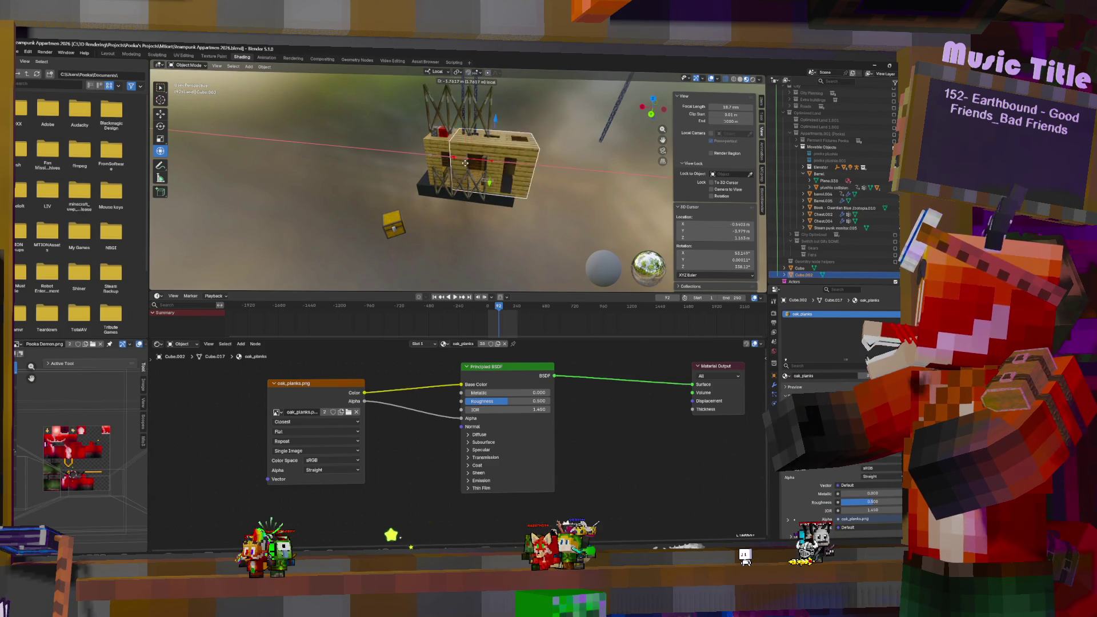
key("x")
left_click(551, 170)
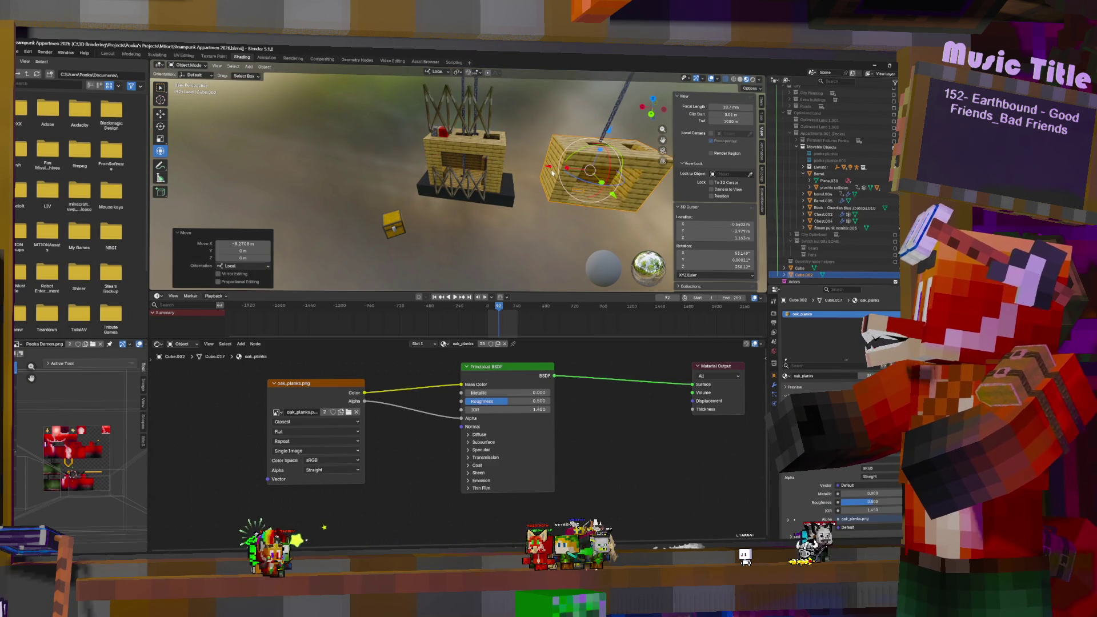
key("KP_Decimal")
mouse_move(562, 158)
middle_mouse_down()
mouse_move(563, 174)
mouse_move(574, 171)
middle_mouse_up()
Step: Briefly enter Edit Mode on the copied cabin, then select the hanging chain
key("Tab")
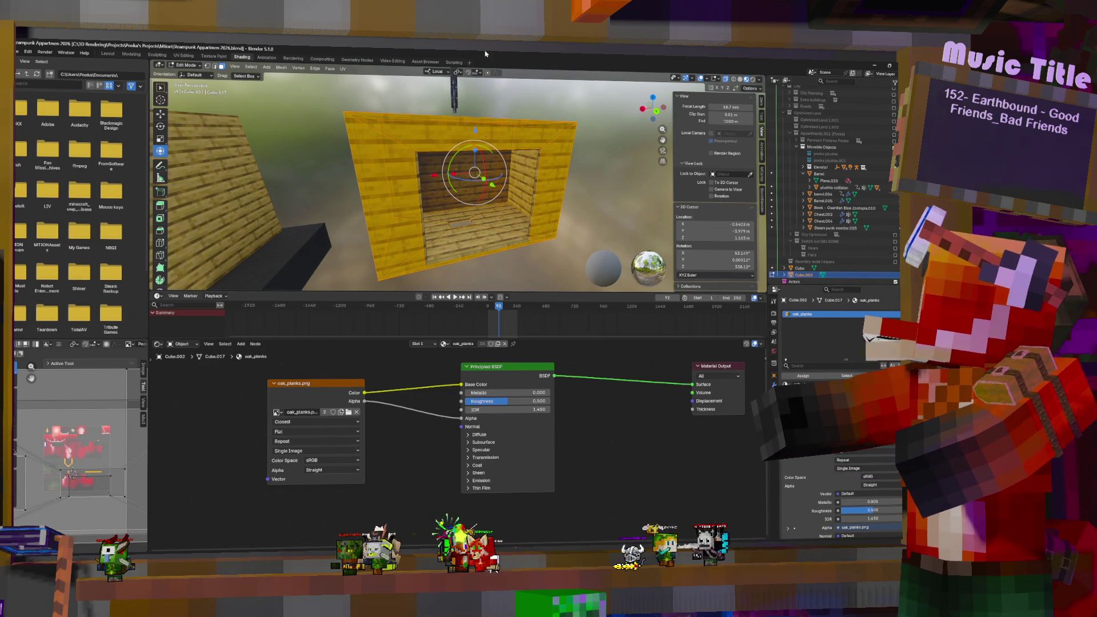
key("Tab")
scroll(508, 165, "down", 5)
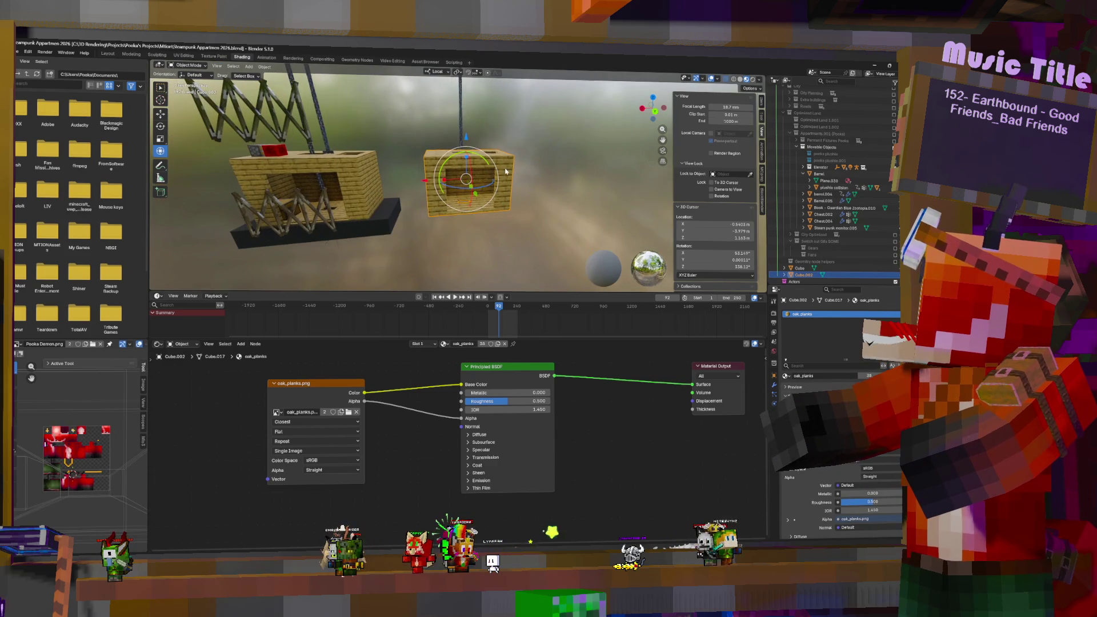
left_click(460, 111)
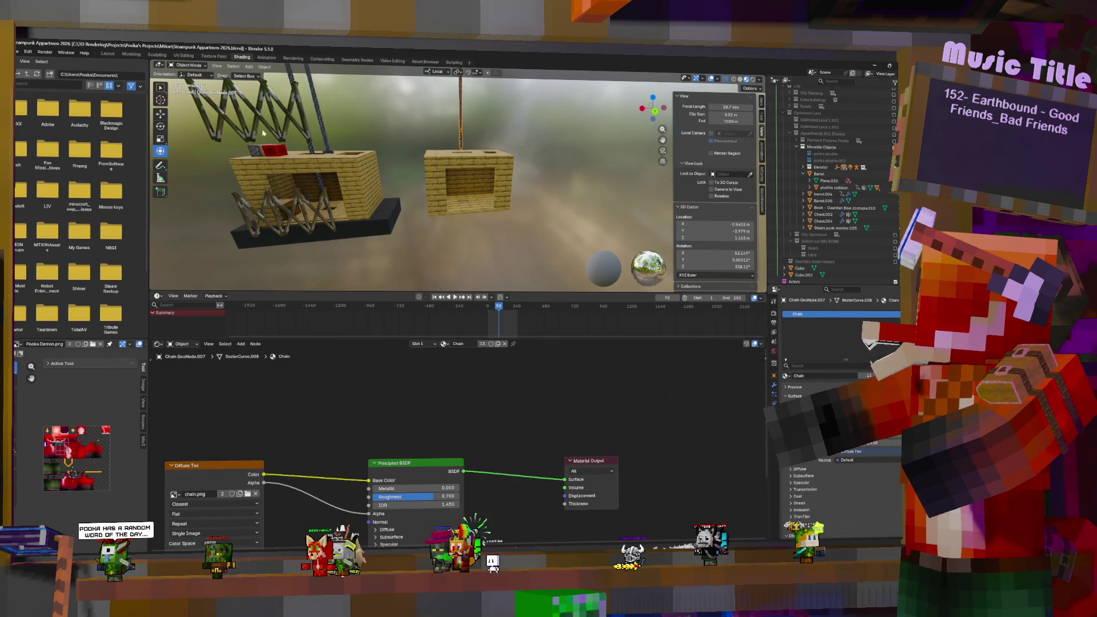
Step: Move the chain toward the copied plank cabin
scroll(502, 136, "down", 3)
scroll(501, 136, "up", 3)
middle_click_drag(501, 136, 509, 148)
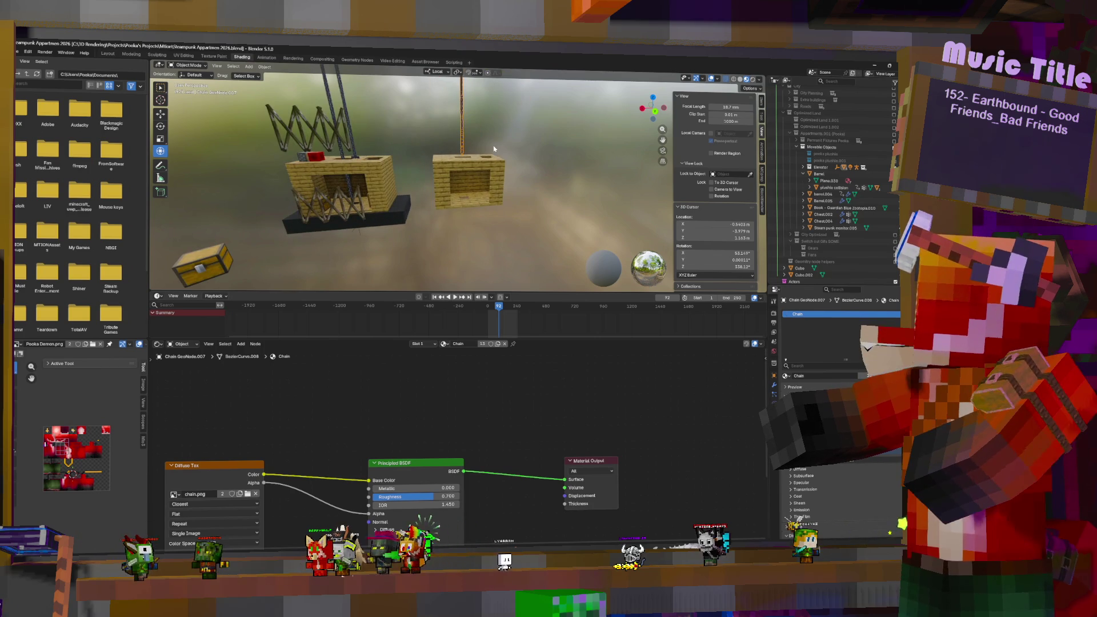
key("g")
left_click(510, 149)
scroll(485, 170, "up", 3)
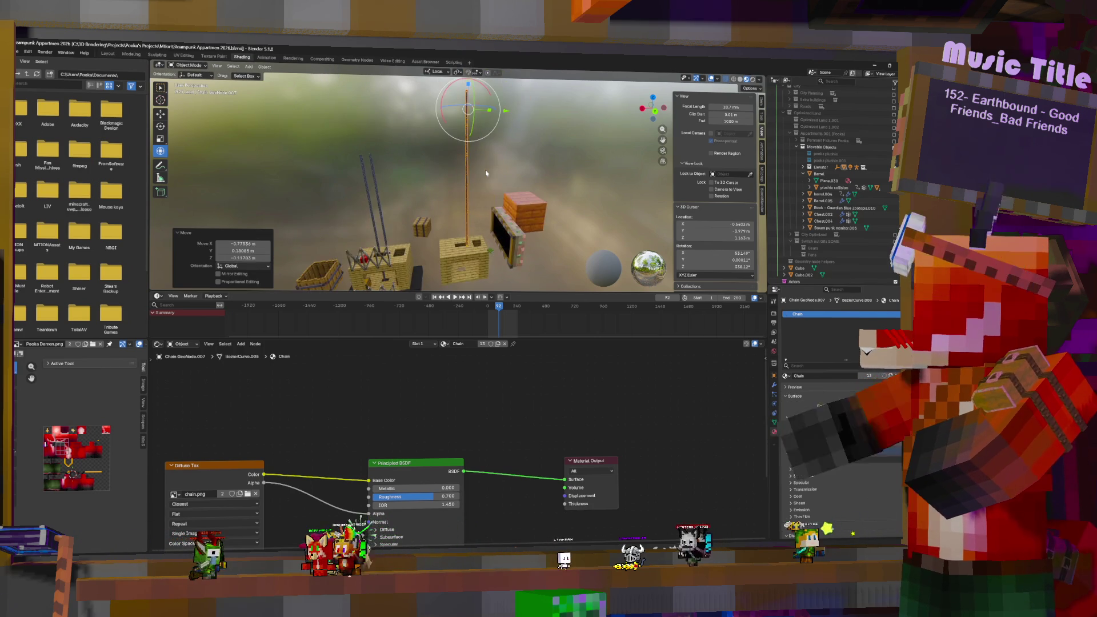
scroll(485, 170, "up", 3)
Step: Frame the copied cabin from the front and shift the chain closer to it
left_click(457, 282)
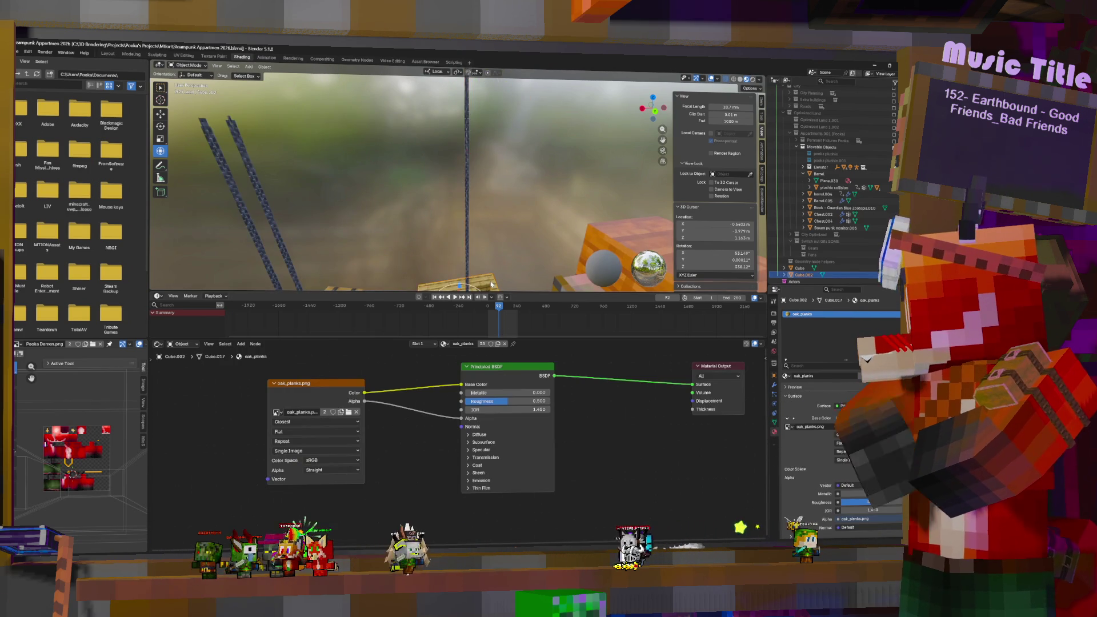
key("KP_Decimal")
middle_click_drag(584, 200, 468, 104)
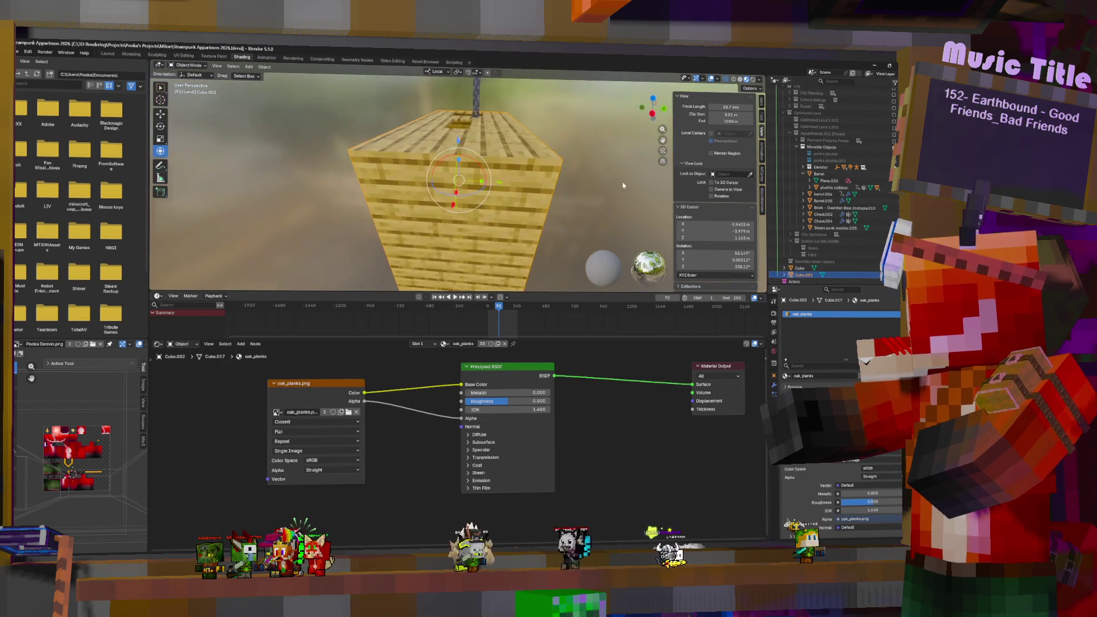
left_click(476, 98)
key("g")
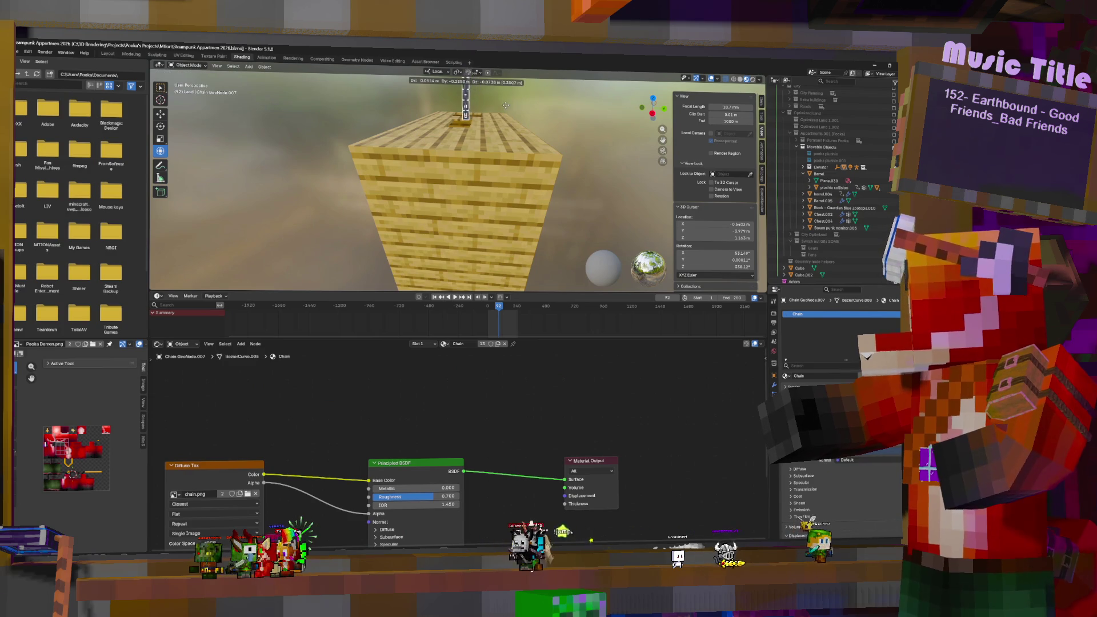
left_click(500, 105)
Step: Set the chain onto the cabin's roof and select the right plank cabin
middle_click_drag(500, 106, 442, 128)
key("g")
left_click(462, 123)
scroll(475, 134, "down", 5)
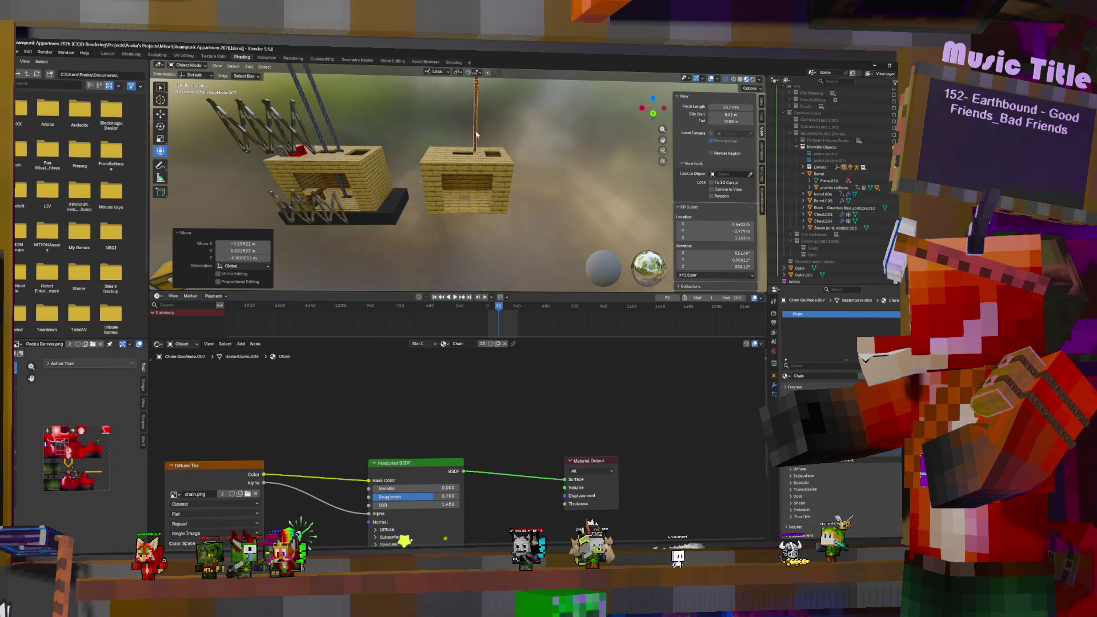
left_click(478, 175)
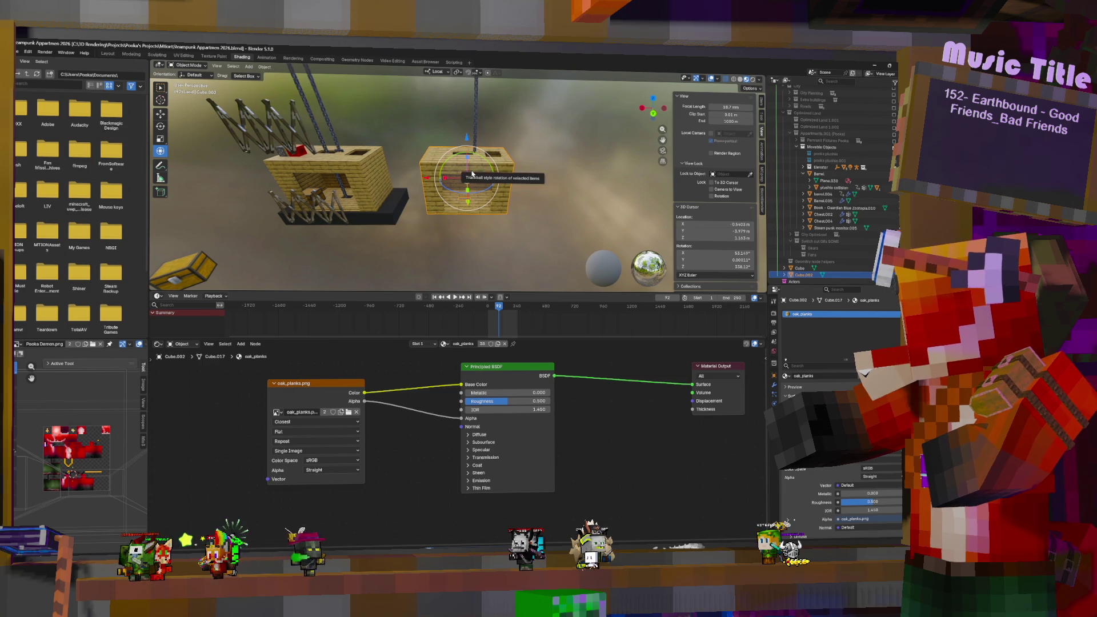
Step: Export the cabin to FBX as Object Elevator.fbx
left_click(17, 54)
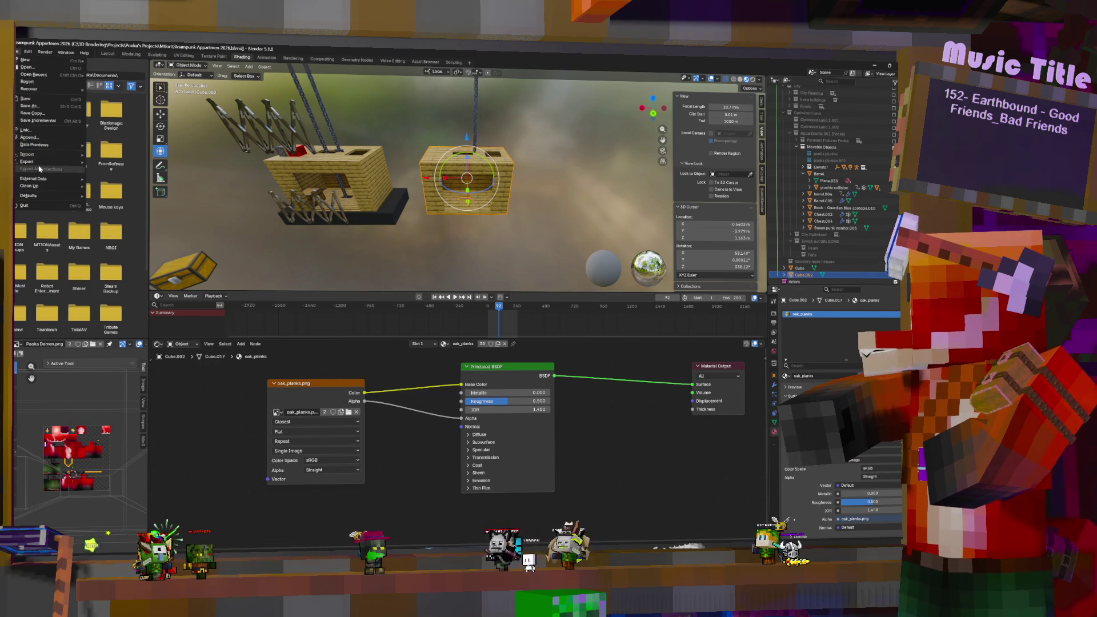
mouse_move(39, 165)
left_click(108, 220)
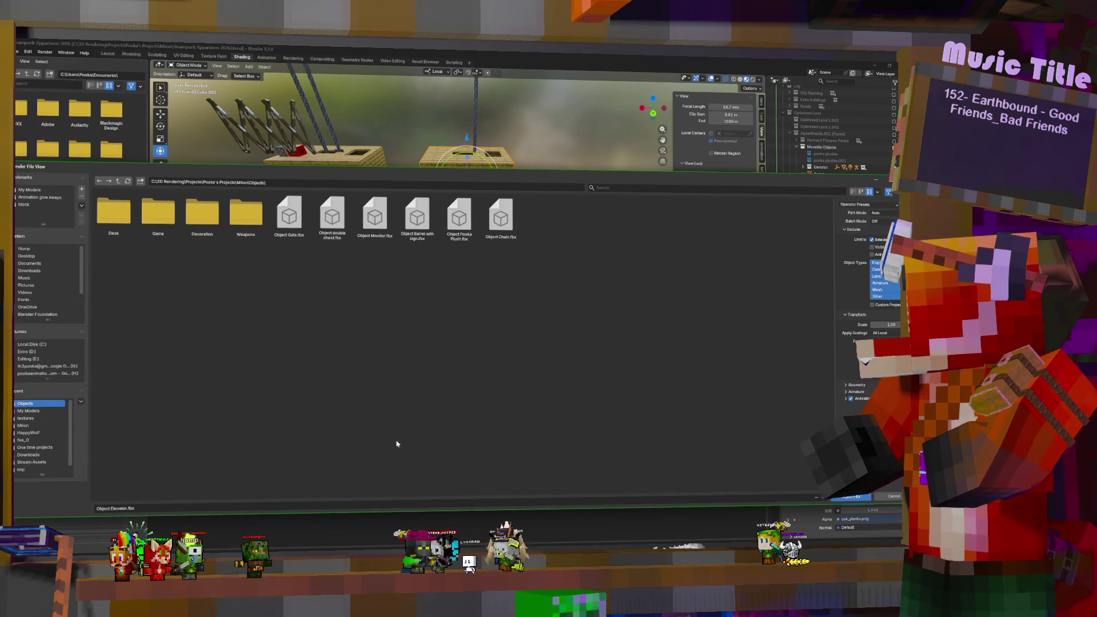
left_click(858, 499)
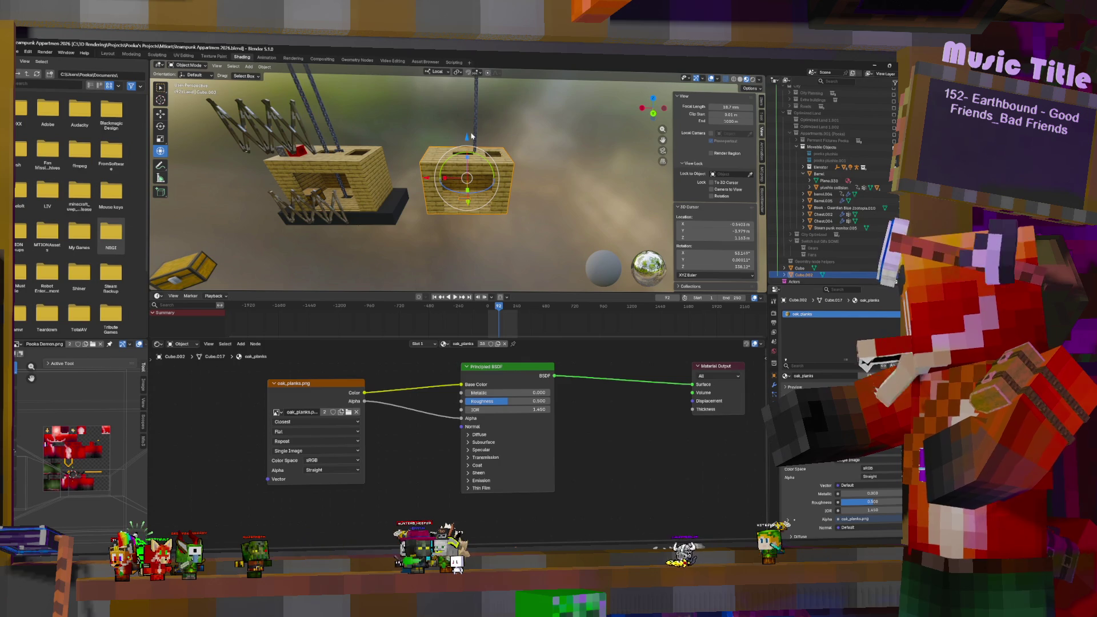
Step: Add the hanging rope to the selection and re-export as Object Elevator.fbx
left_click(484, 167)
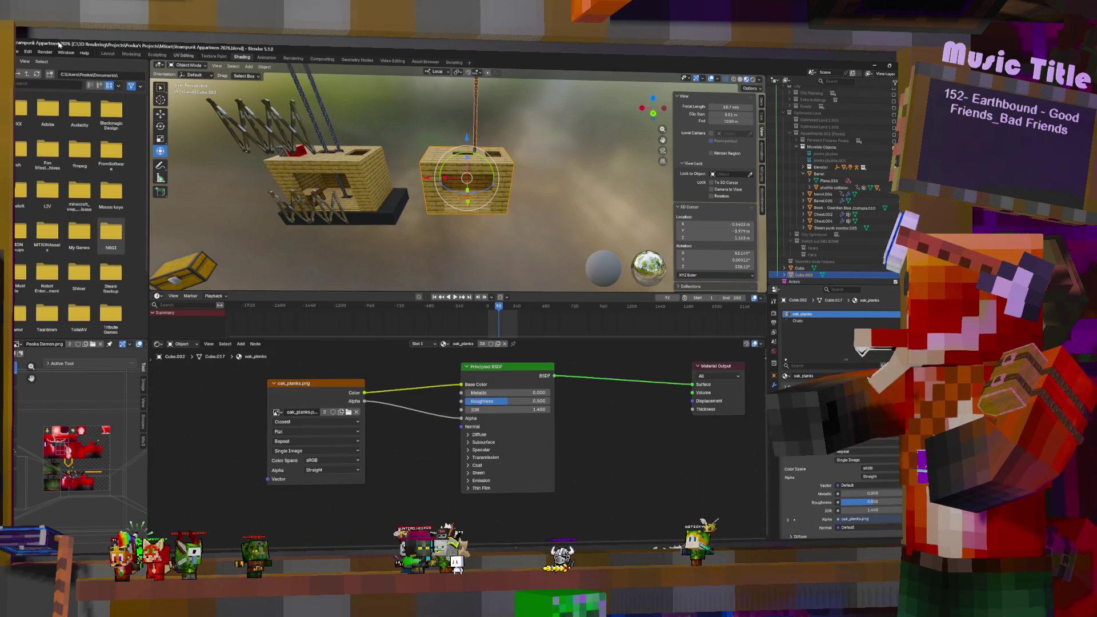
left_click(17, 52)
mouse_move(18, 163)
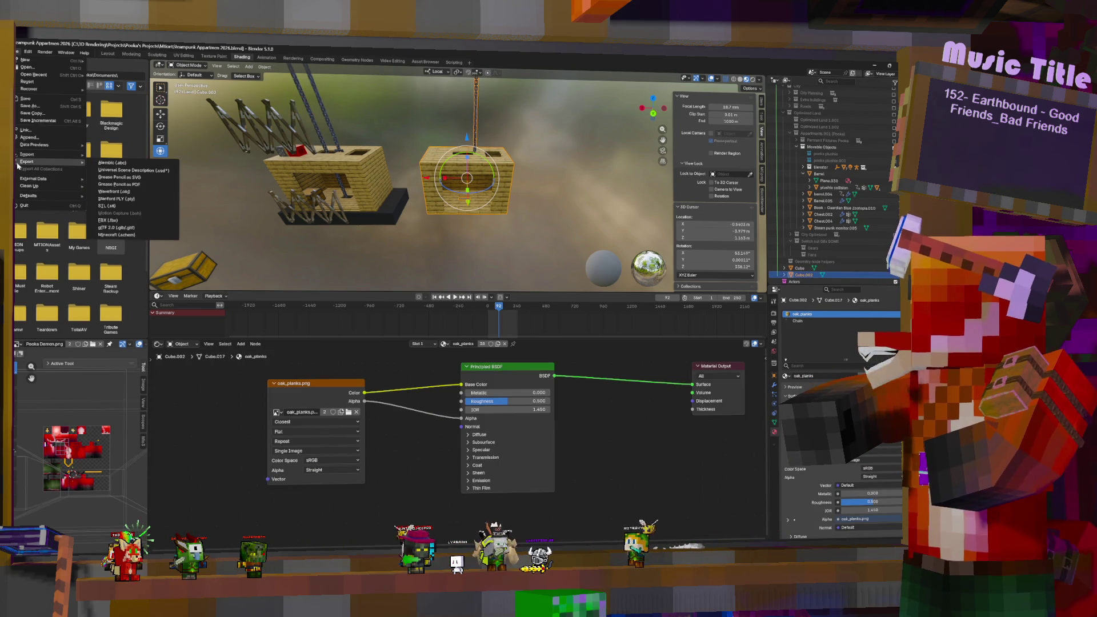
left_click(109, 220)
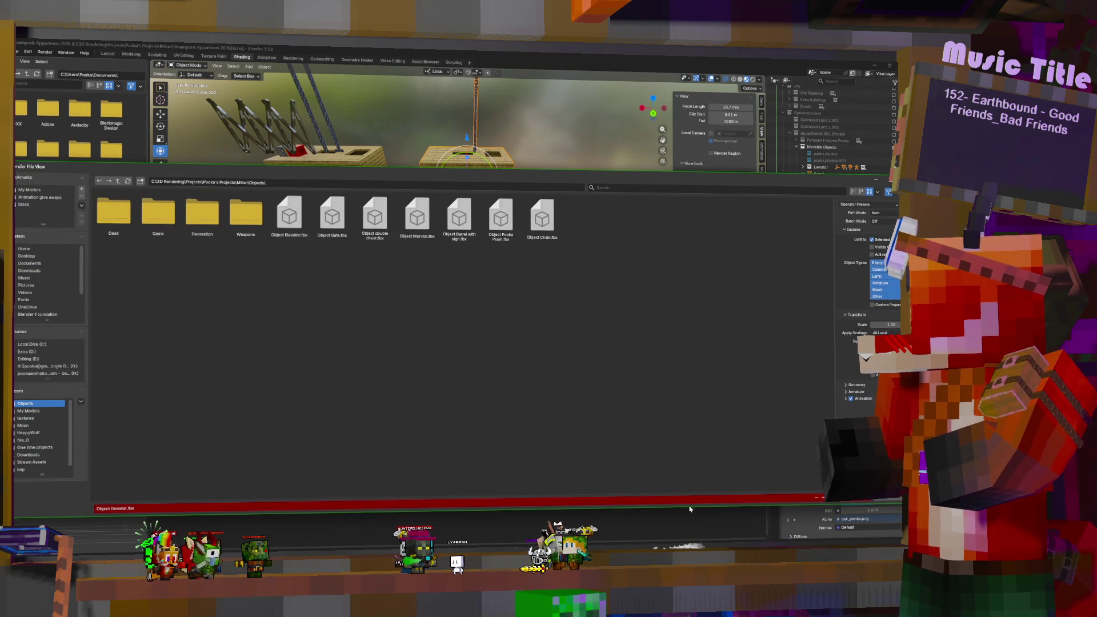
left_click(867, 499)
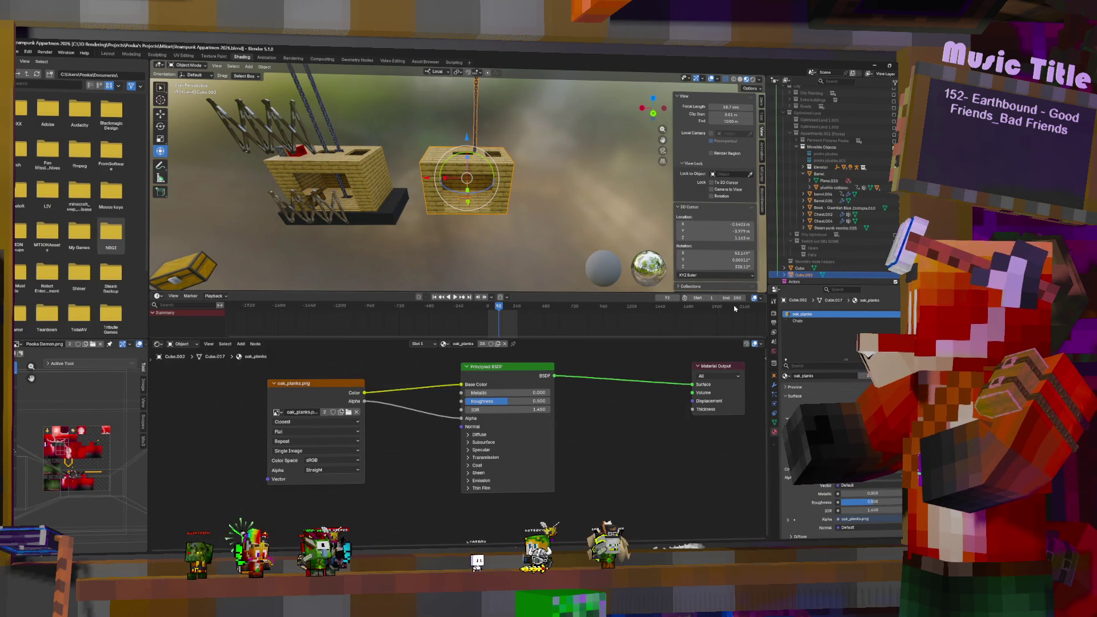
Step: Select the elevator box and toggle it into and out of Edit Mode
middle_click_drag(468, 177, 478, 173)
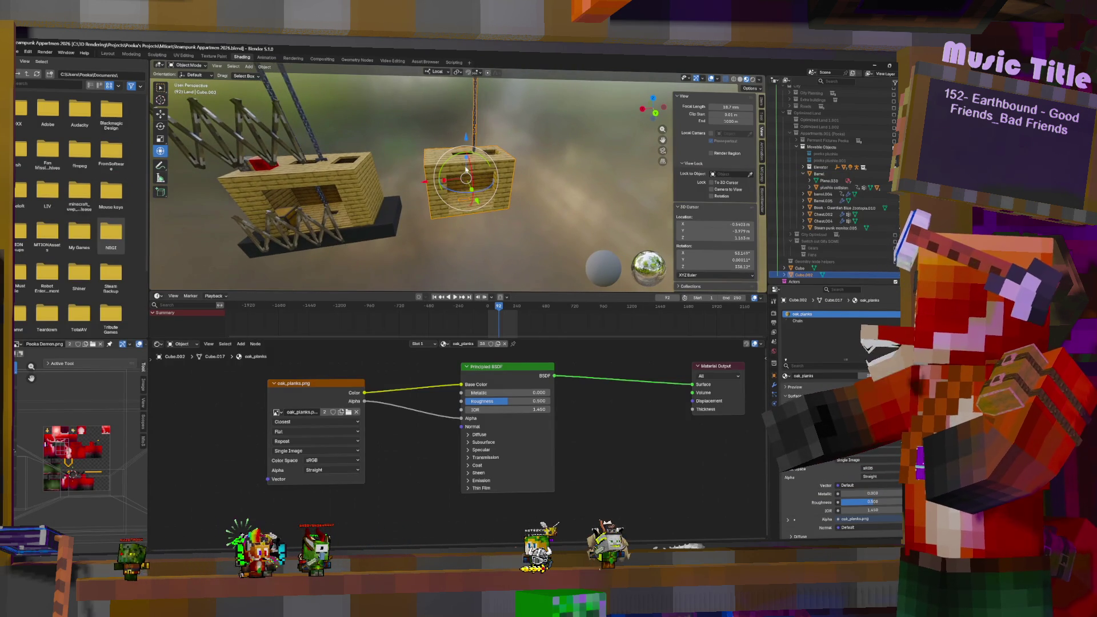
left_click(324, 163)
key("Tab")
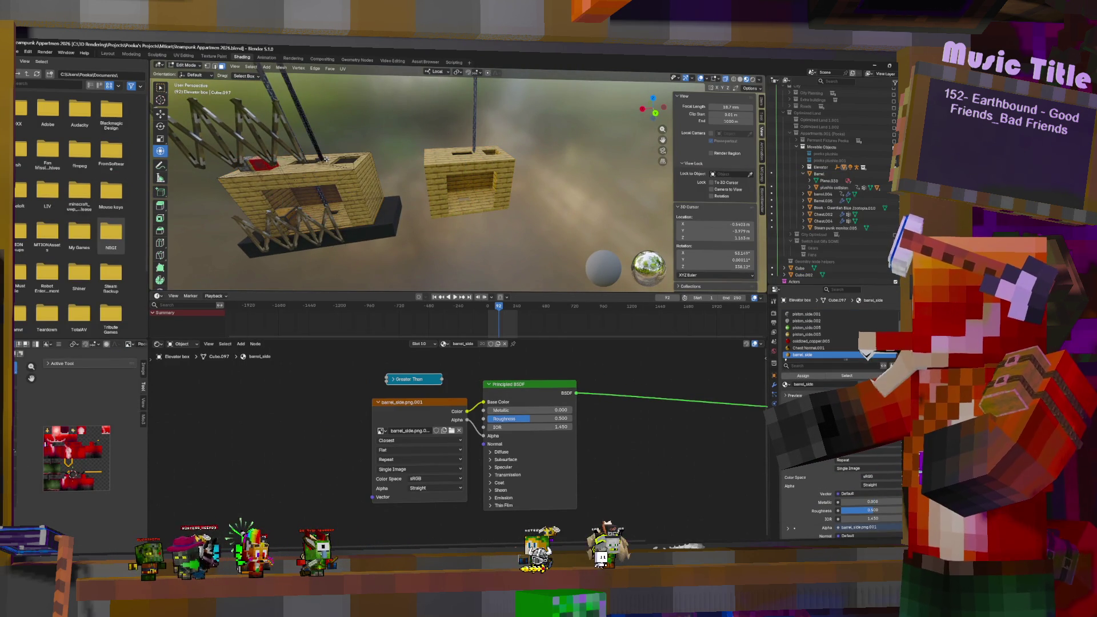
key("Tab")
scroll(326, 159, "down", 3)
Step: Duplicate the chest and place the copy inside the elevator box
middle_click_drag(326, 160, 342, 151)
left_click(198, 217)
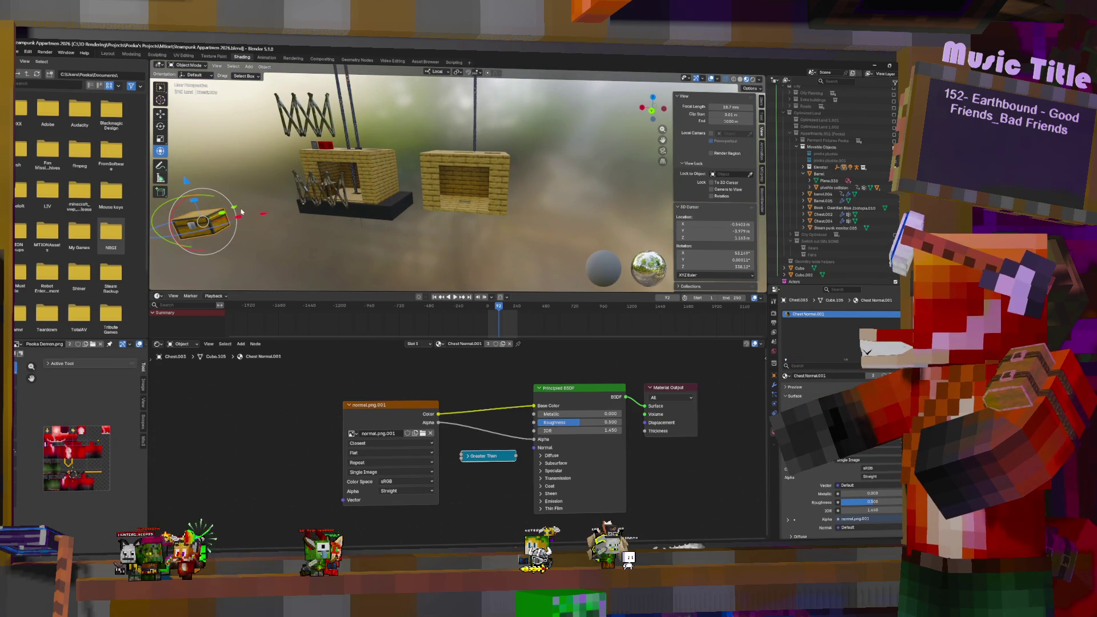
mouse_move(198, 217)
middle_mouse_down()
mouse_move(307, 215)
mouse_move(284, 206)
middle_mouse_up()
scroll(307, 215, "up", 3)
scroll(307, 215, "down", 3)
key("shift+d")
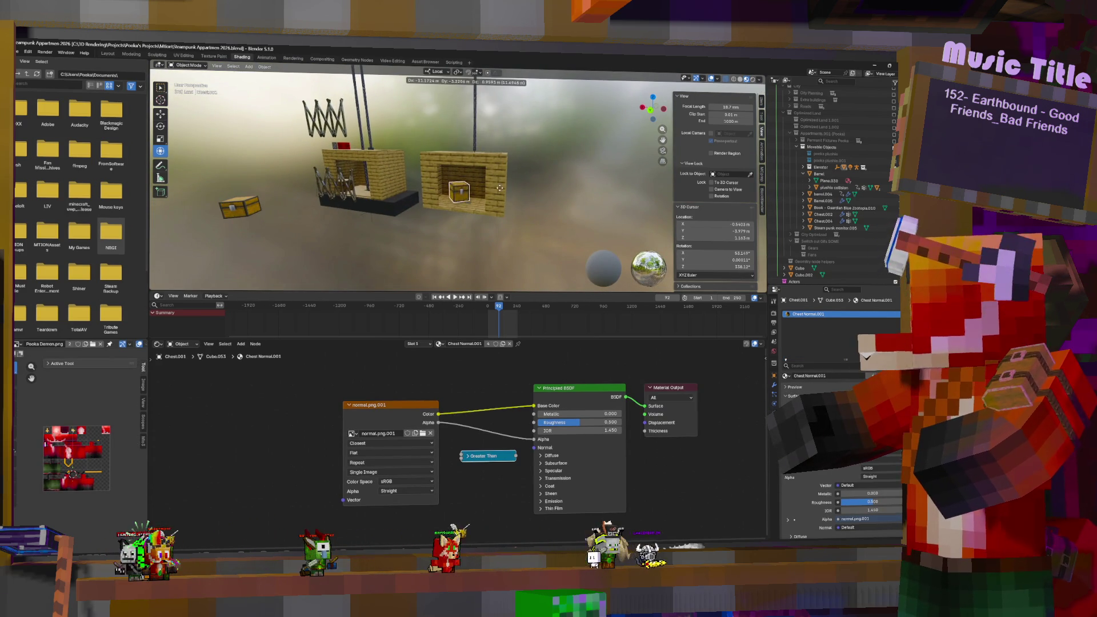
left_click(480, 194)
mouse_move(479, 194)
middle_mouse_down()
mouse_move(429, 192)
mouse_move(399, 217)
mouse_move(257, 200)
mouse_move(445, 153)
middle_mouse_up()
left_click(429, 191)
Step: Place a copy of the barrel inside the elevator box
left_click(257, 199)
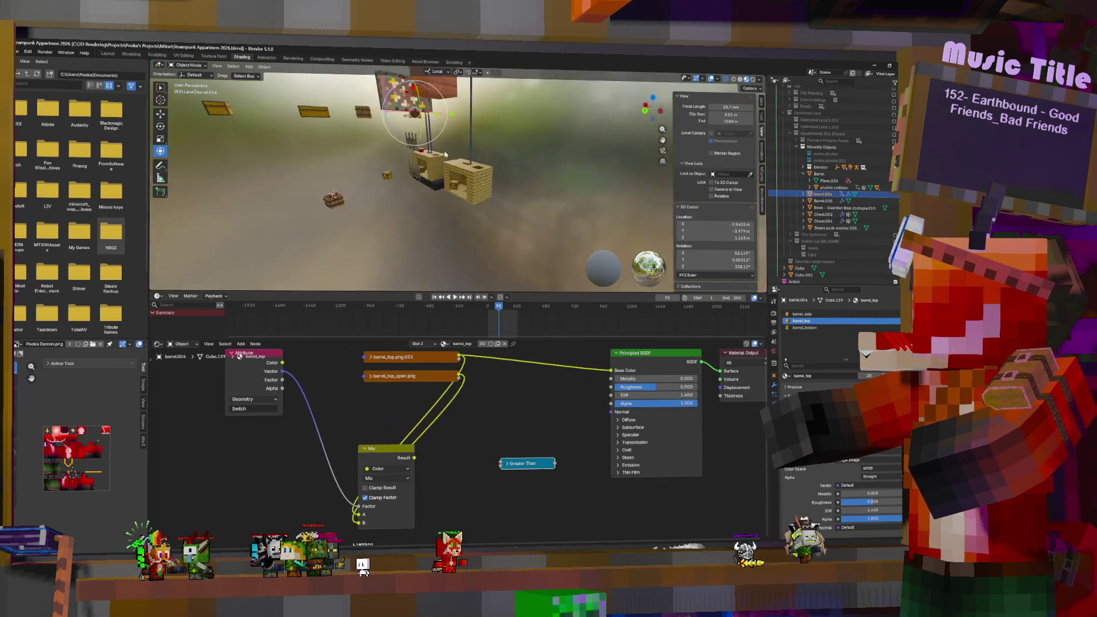
key("g")
left_click(488, 213)
key("KP_Decimal")
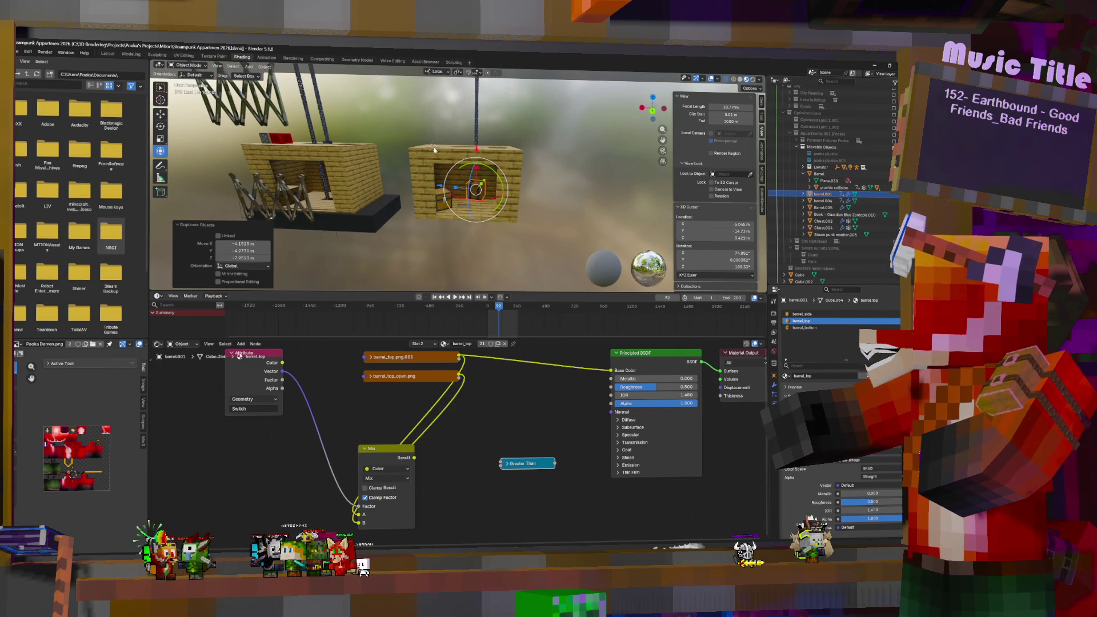
middle_click_drag(433, 150, 473, 170)
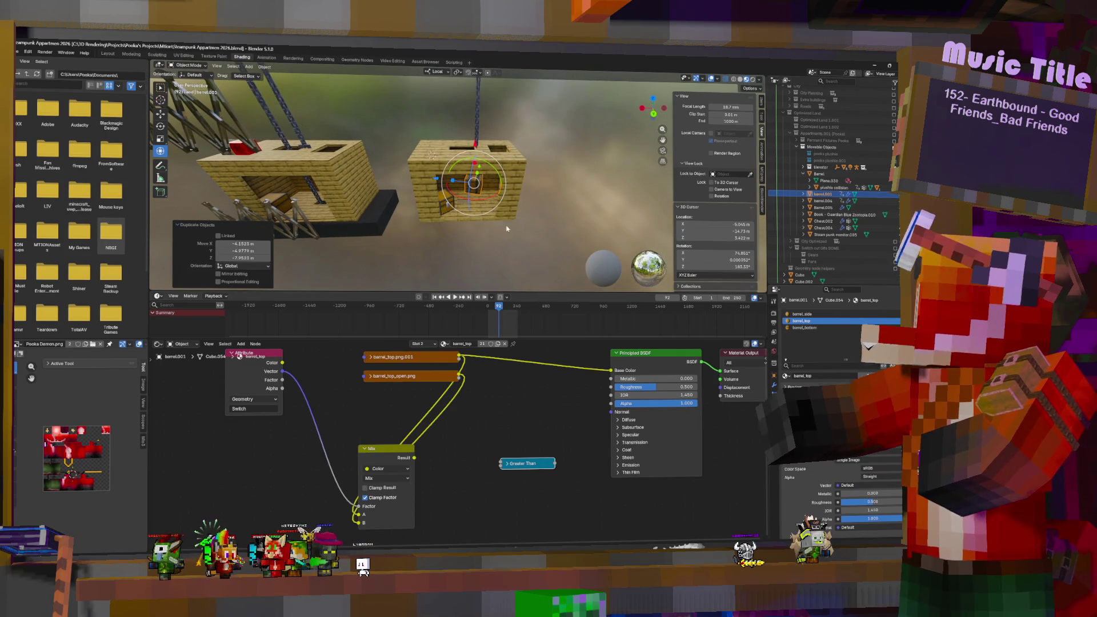
left_click(425, 62)
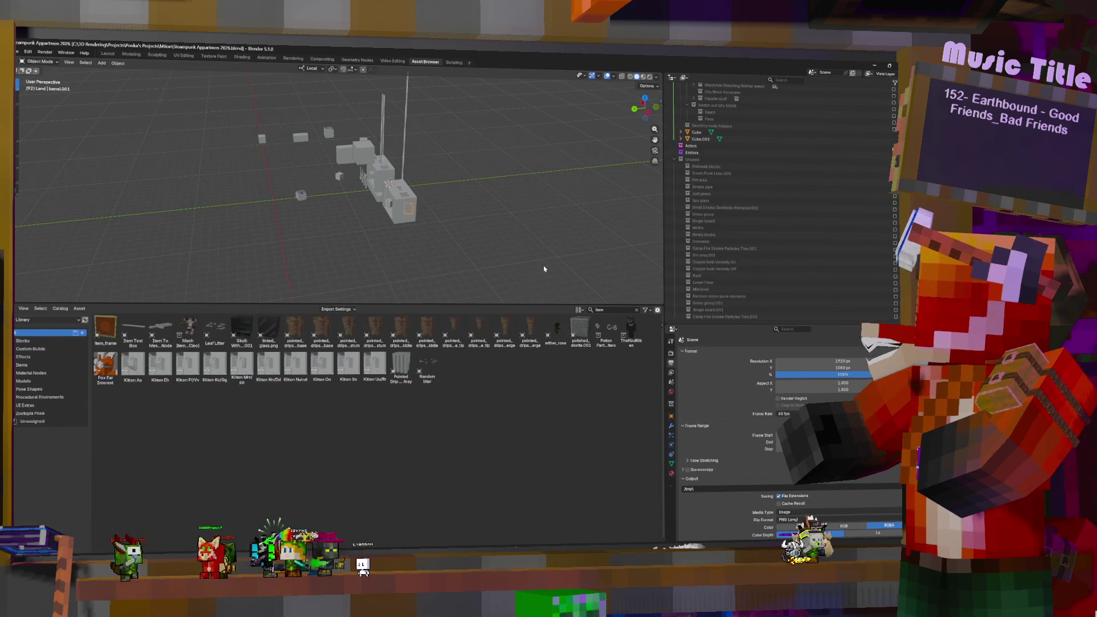
Step: Search the asset library for 'pist' and drag the sticky piston into the scene
left_click(608, 311)
type("pis")
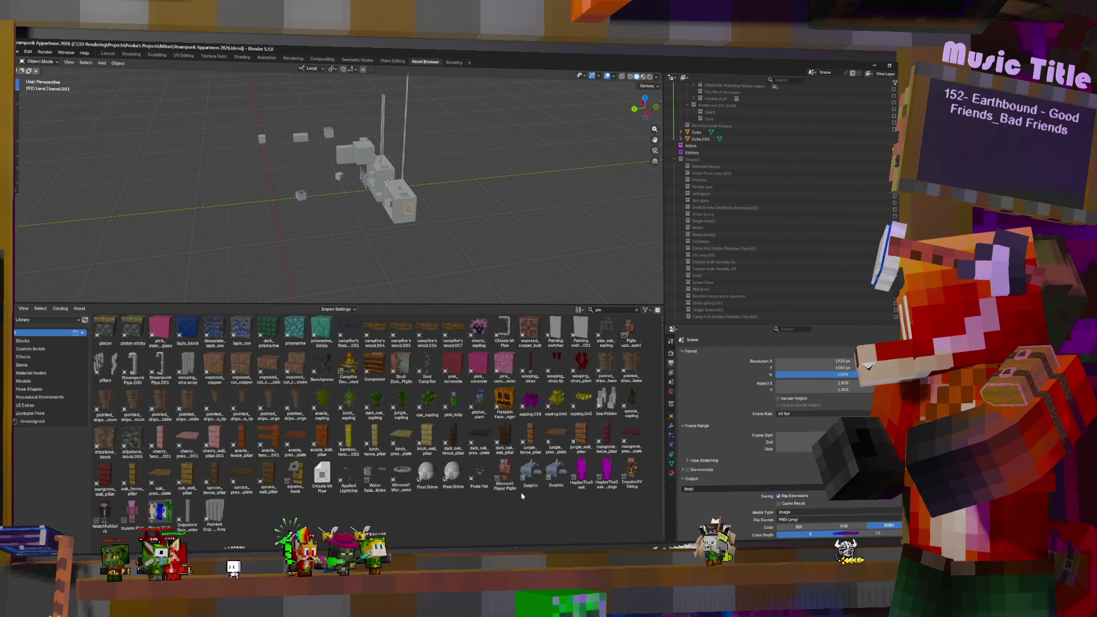
type("t")
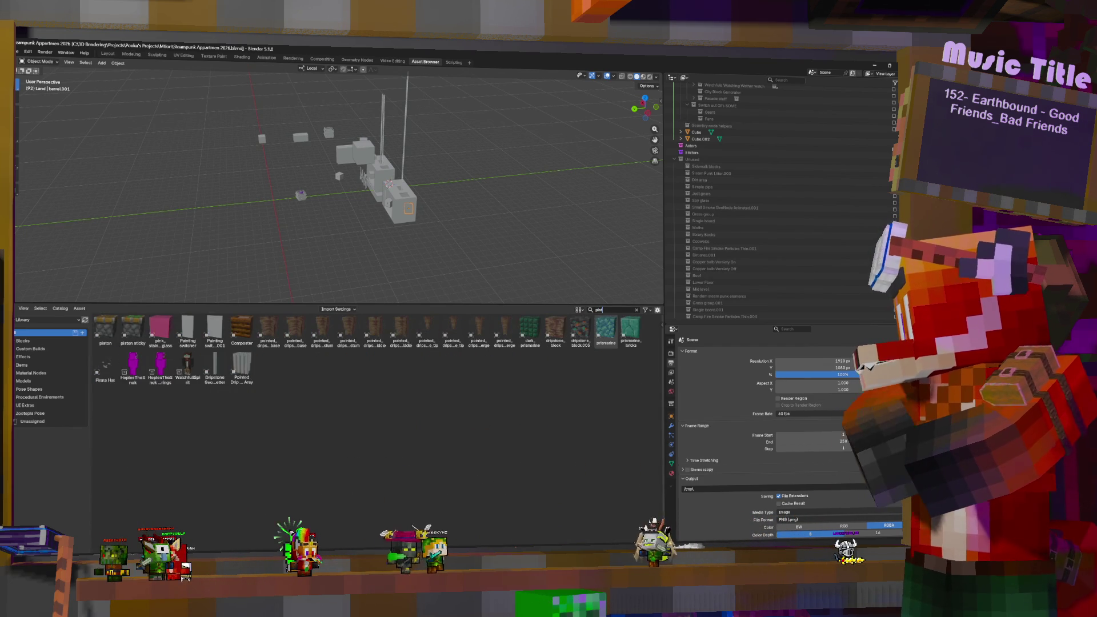
left_click_drag(132, 329, 392, 186)
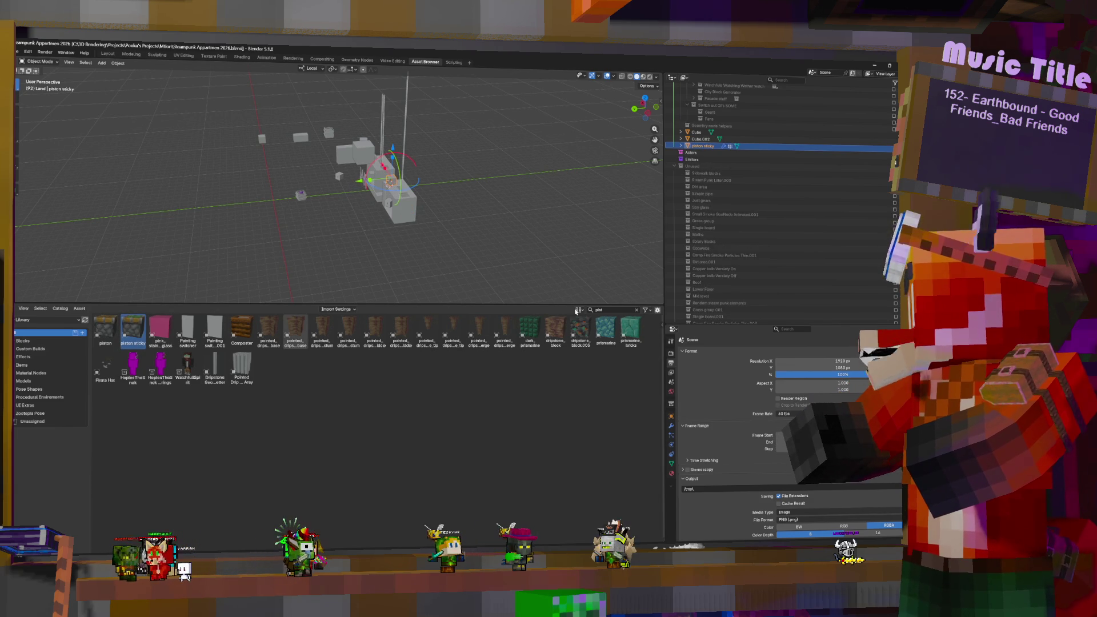
Step: Search 'red' and 'swit' to add the redstone block and redstone lamp switcher
type("red")
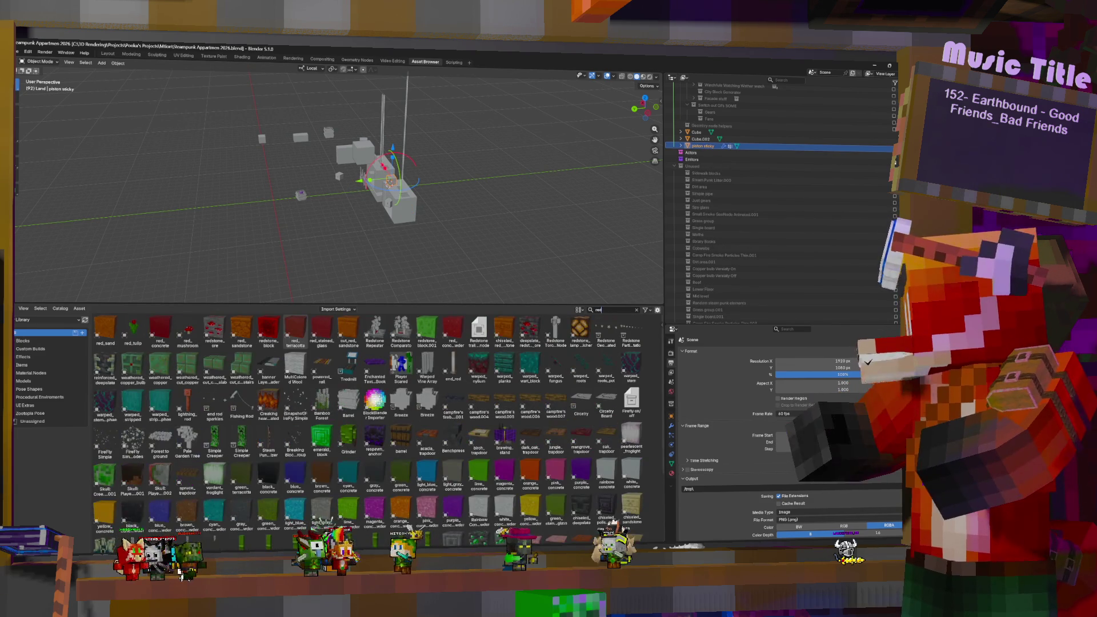
left_click_drag(278, 333, 398, 190)
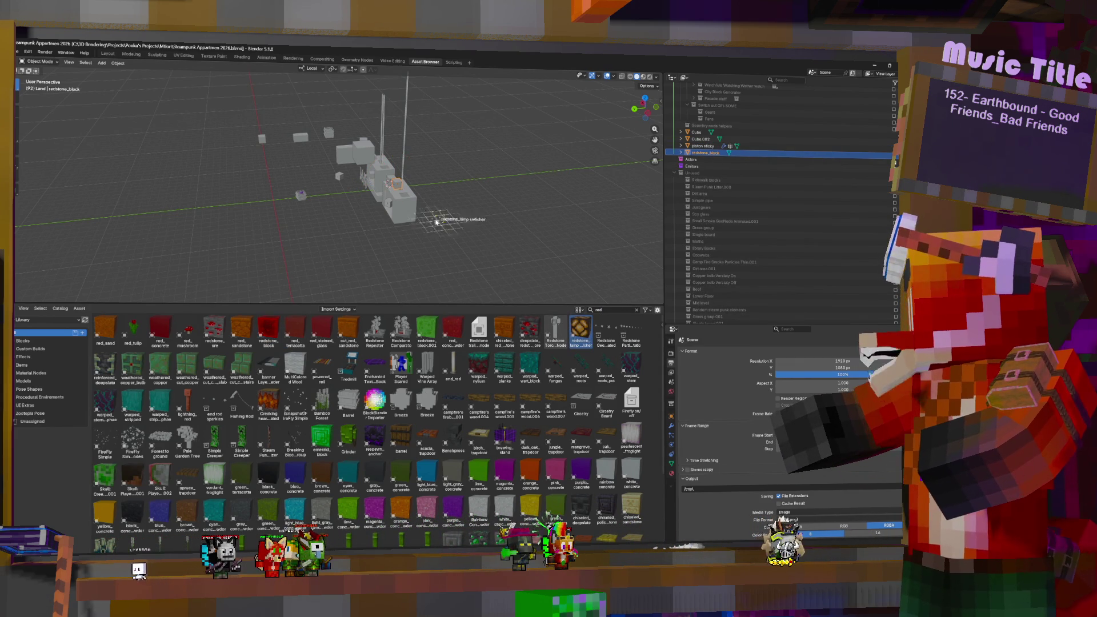
left_click_drag(397, 196, 397, 196)
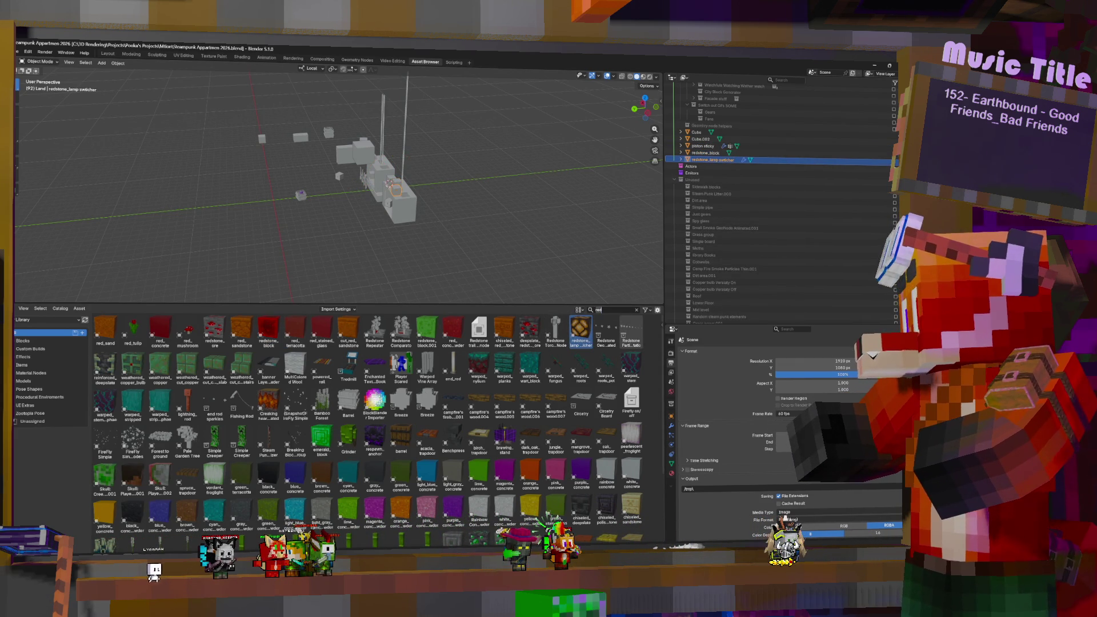
key("BackSpace")
key("BackSpace")
key("BackSpace")
type("swit")
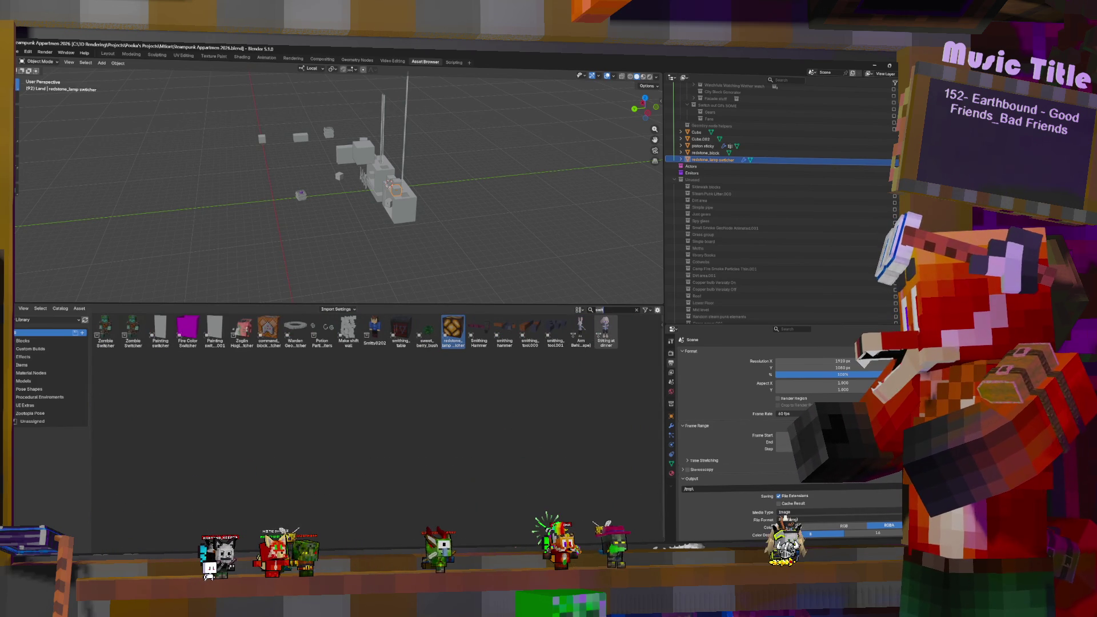
Step: Search 'l' and drop the lever asset onto the elevator cabin
key("BackSpace")
key("BackSpace")
key("BackSpace")
type("lev")
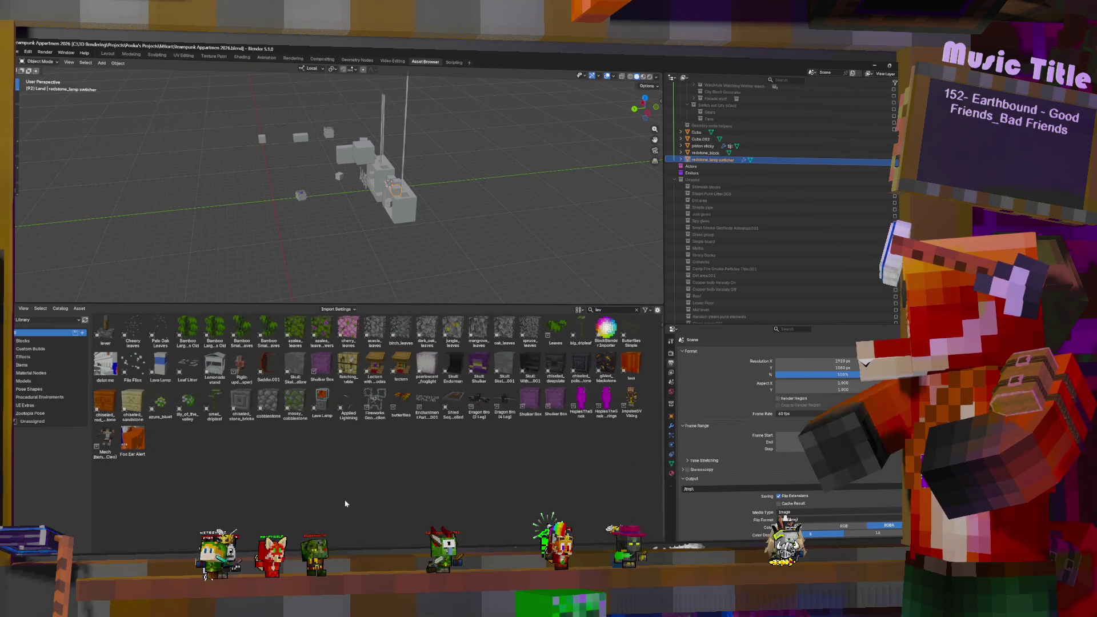
left_click_drag(117, 336, 357, 227)
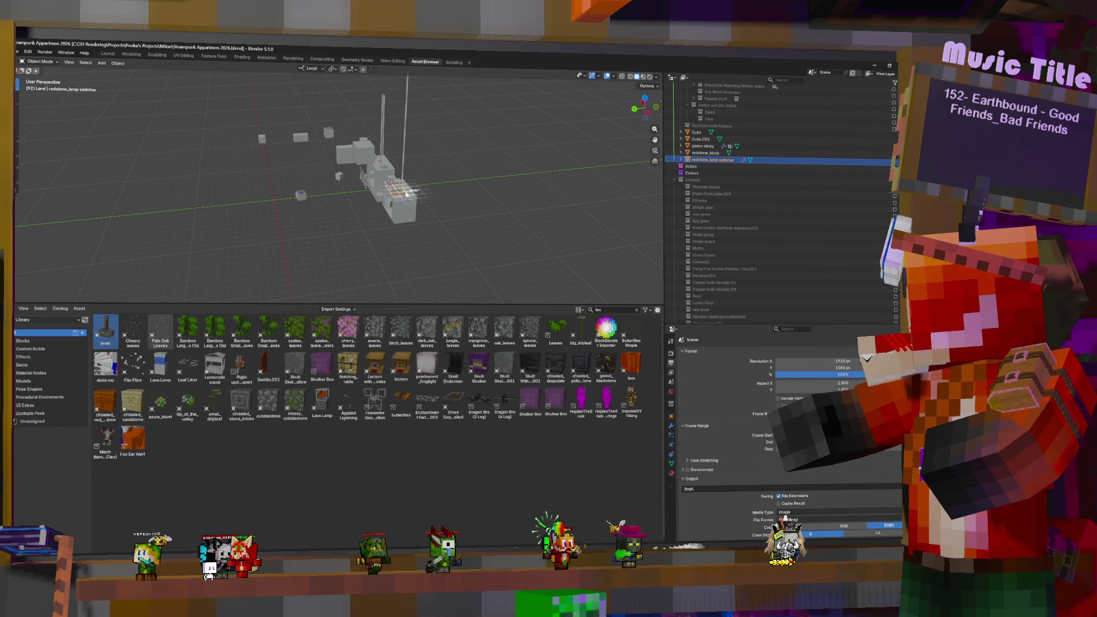
left_click_drag(408, 190, 418, 193)
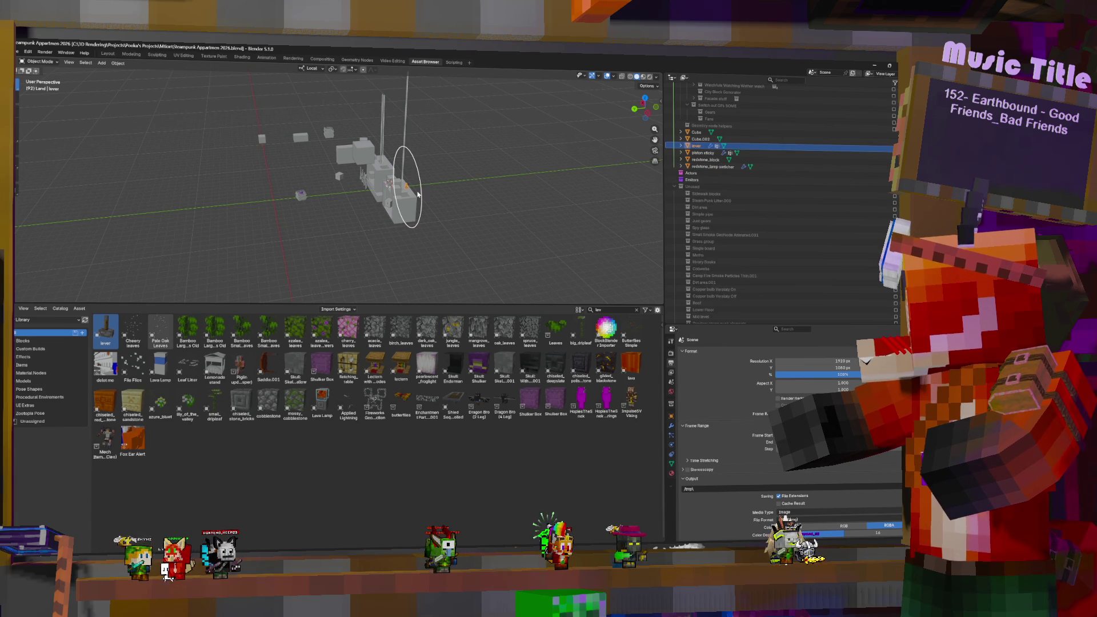
middle_click_drag(430, 211, 452, 212)
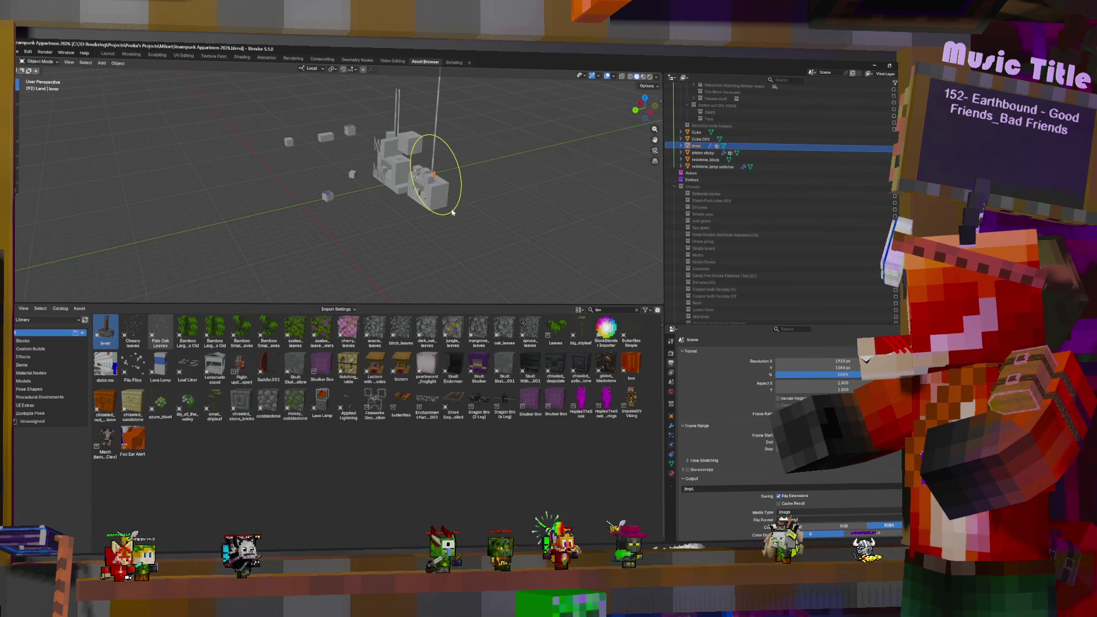
scroll(452, 212, "up", 10)
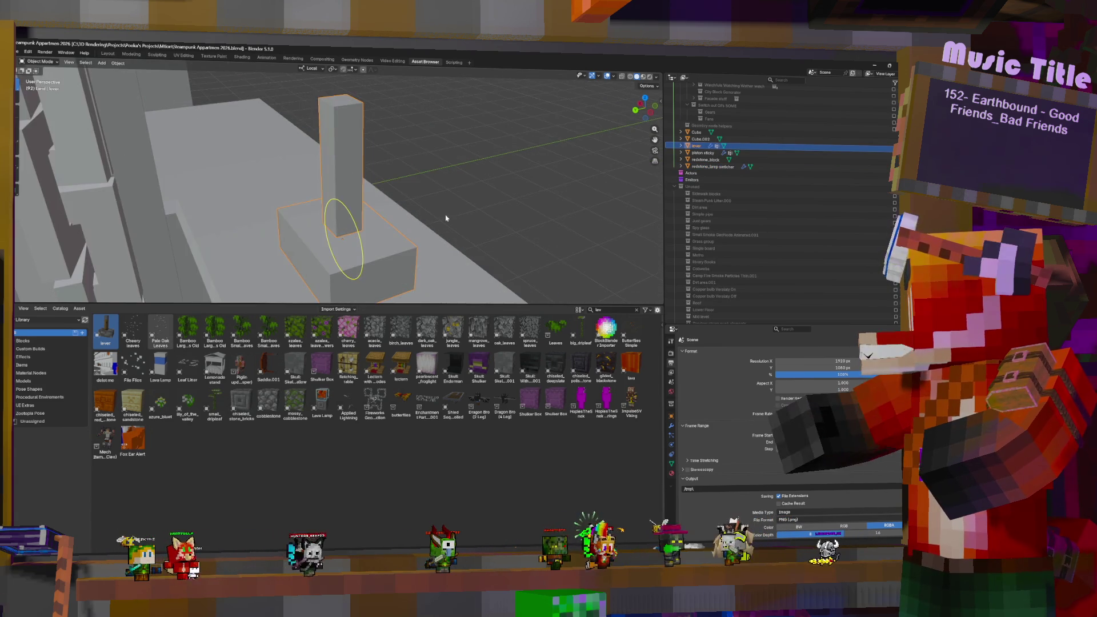
middle_click_drag(452, 212, 479, 220)
scroll(480, 219, "down", 8)
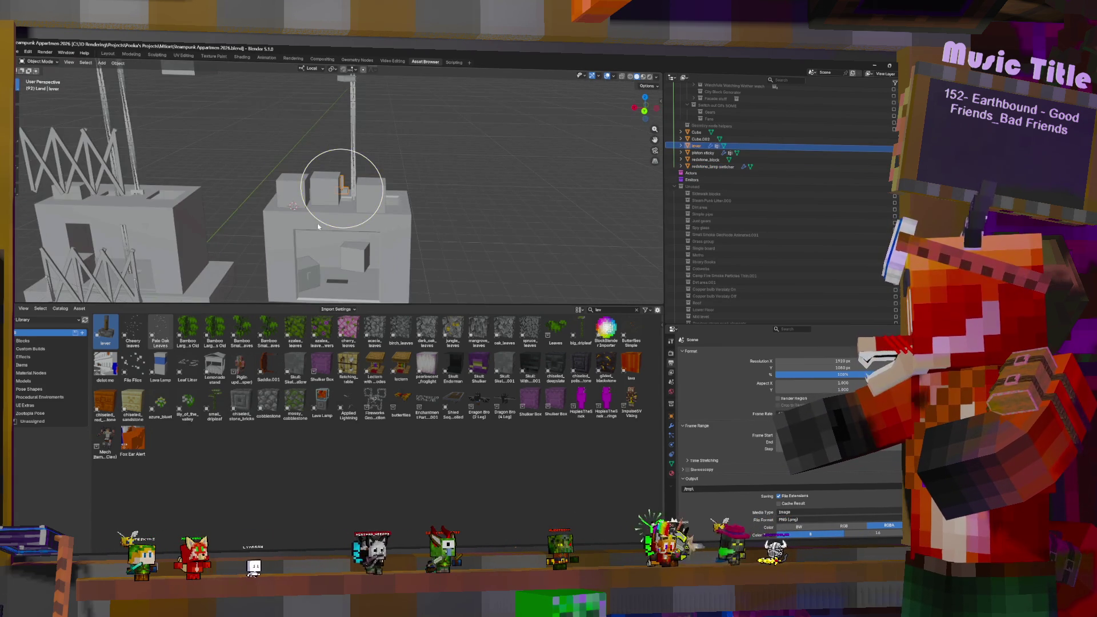
left_click(108, 54)
key("KP_Decimal")
scroll(464, 288, "down", 5)
scroll(461, 284, "up", 2)
middle_click_drag(459, 282, 474, 268)
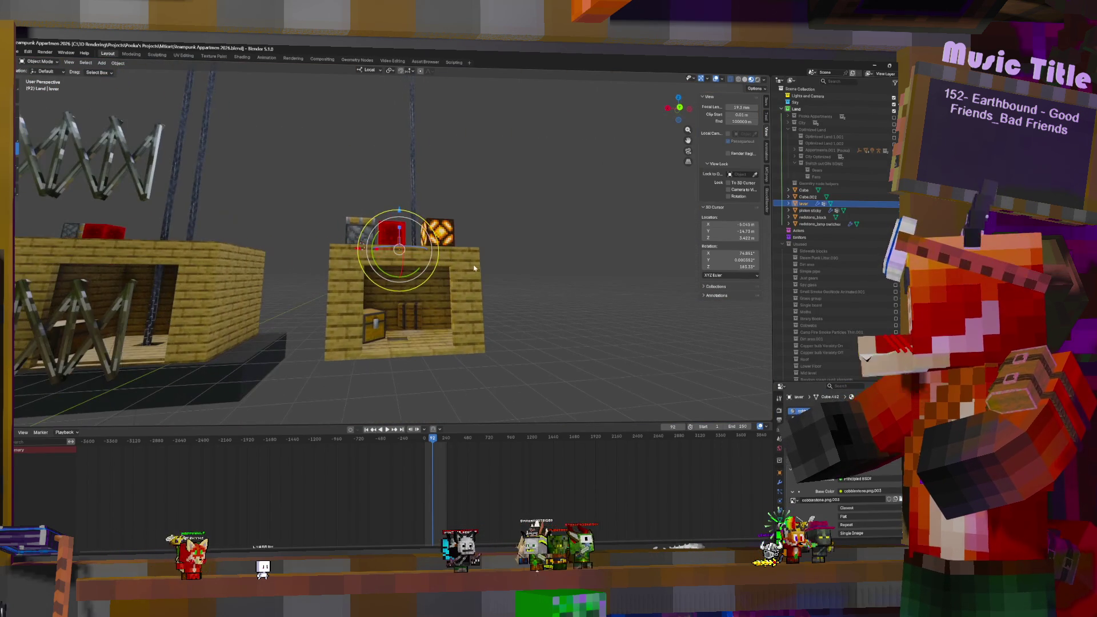
left_click(379, 327)
middle_click_drag(378, 327, 434, 320)
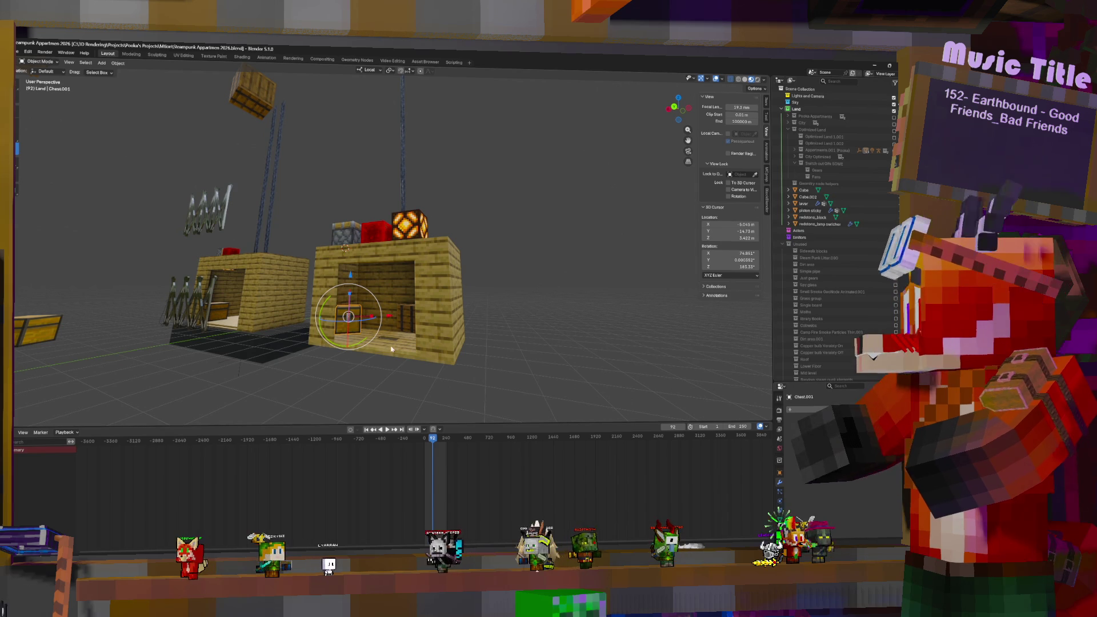
key("g")
left_click(388, 345)
scroll(400, 337, "up", 3)
mouse_move(400, 337)
middle_mouse_down()
mouse_move(448, 319)
mouse_move(386, 309)
mouse_move(377, 321)
middle_mouse_up()
key("g")
left_click(417, 319)
scroll(377, 321, "up", 2)
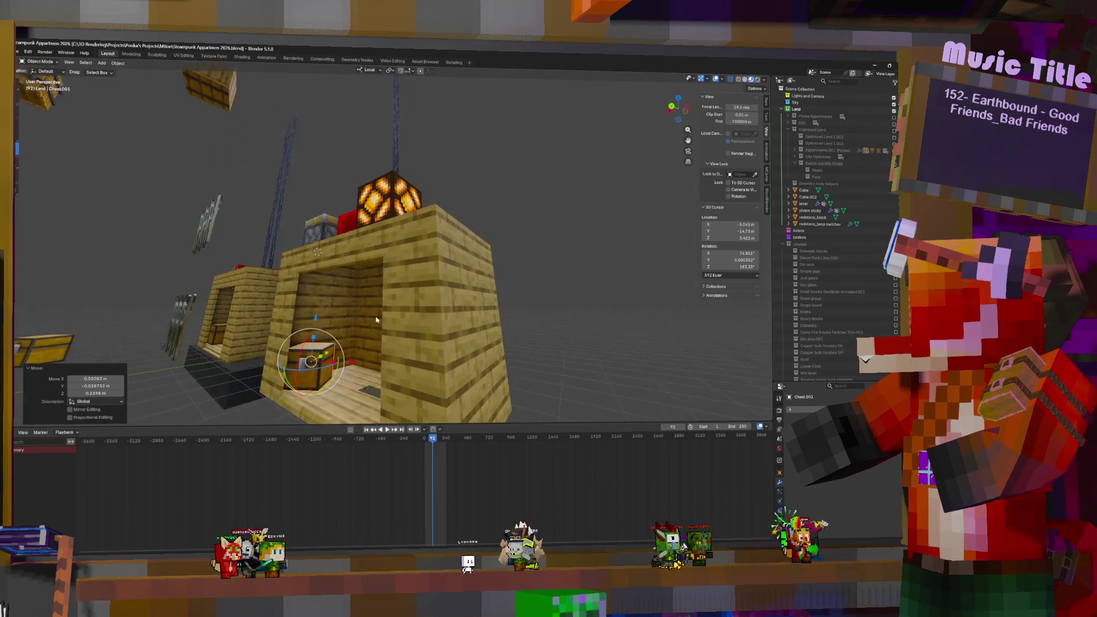
scroll(377, 320, "down", 2)
key("g")
left_click(389, 323)
scroll(388, 322, "up", 2)
middle_click_drag(388, 322, 401, 322)
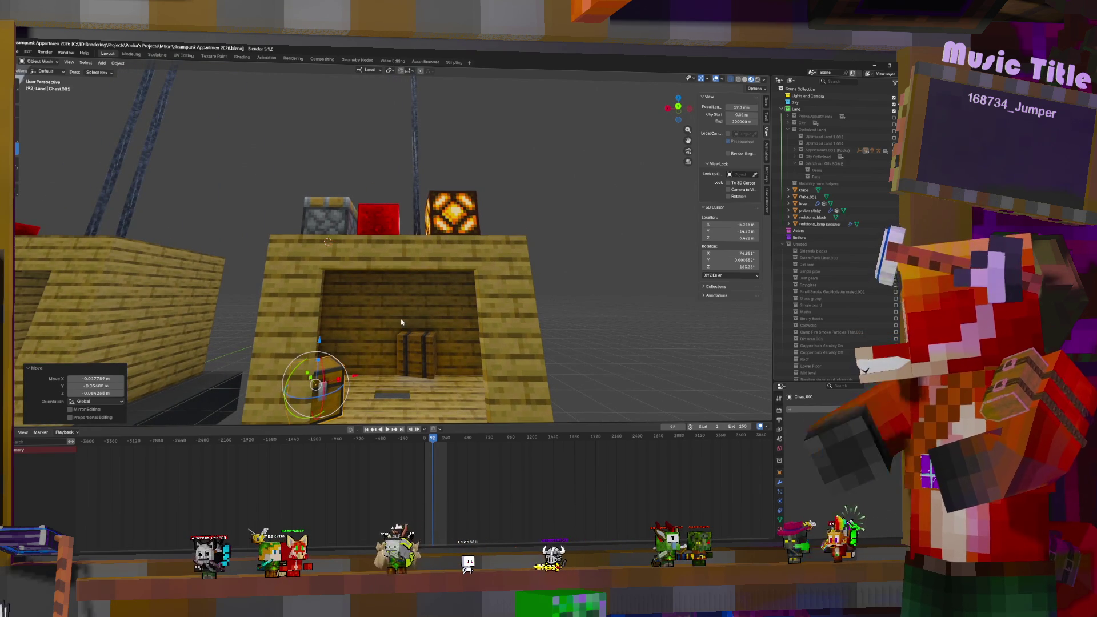
left_click(439, 293)
middle_click_drag(439, 292, 343, 368)
left_click(341, 338)
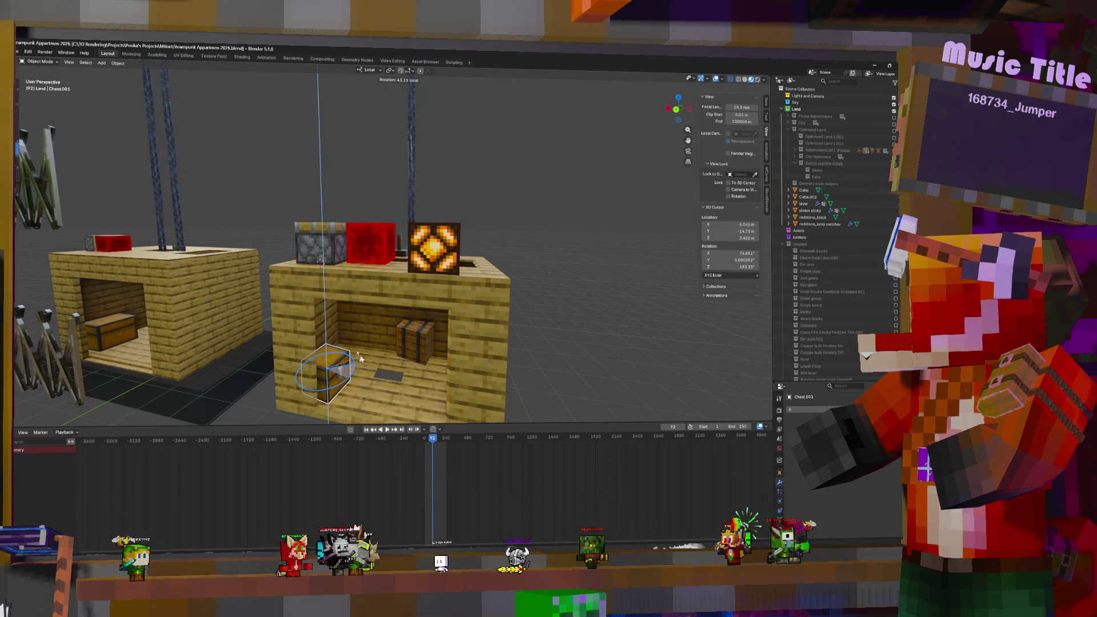
left_click(359, 358)
mouse_move(358, 358)
middle_mouse_down()
mouse_move(324, 346)
mouse_move(335, 323)
middle_mouse_up()
key("g")
key("shift+z")
left_click(324, 345)
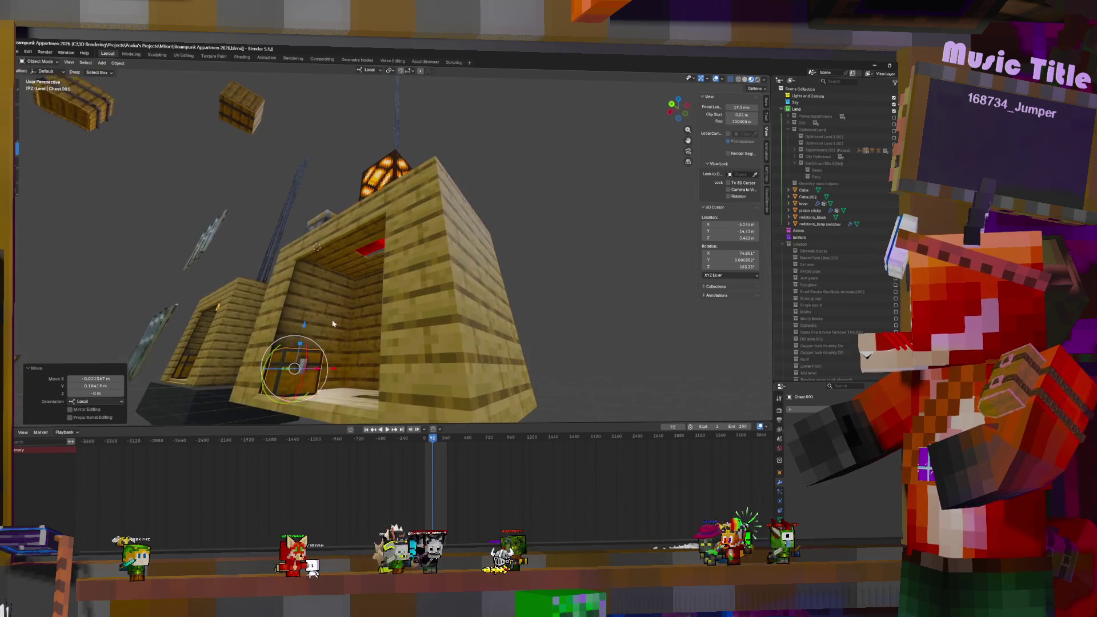
left_click_drag(303, 326, 302, 329)
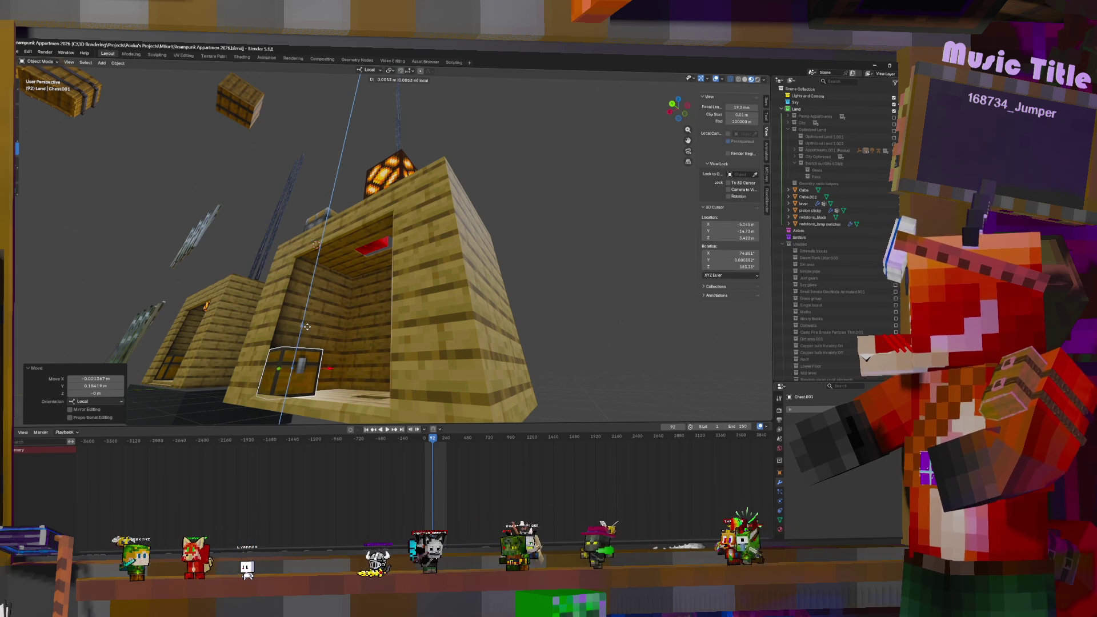
left_click(307, 326)
middle_click_drag(307, 326, 474, 338)
left_click(476, 339)
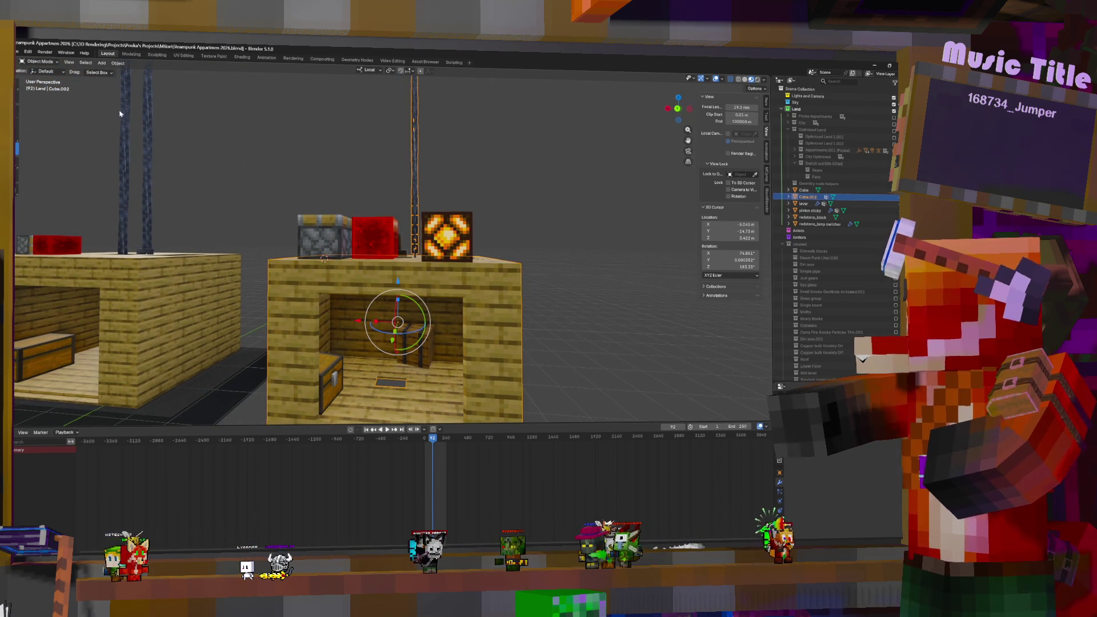
left_click(17, 53)
mouse_move(25, 163)
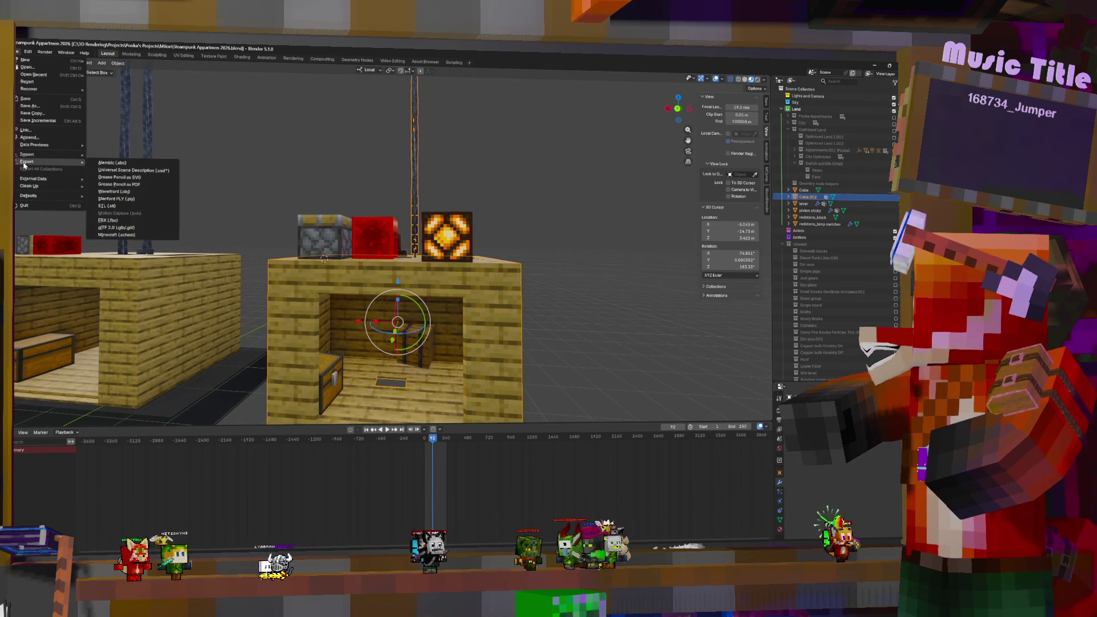
left_click(123, 220)
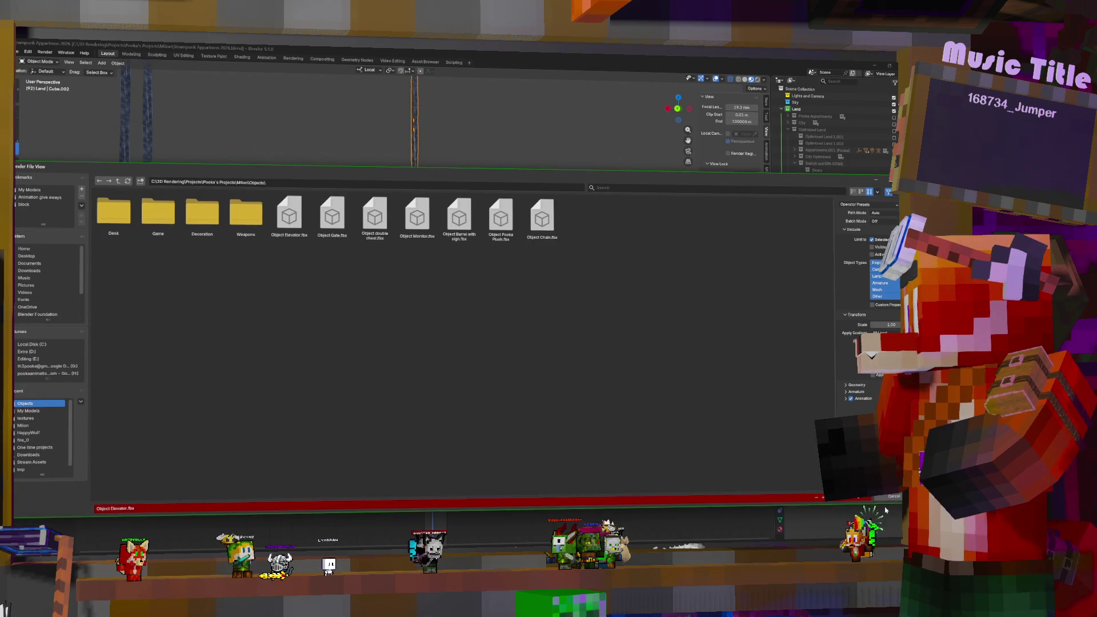
left_click(864, 500)
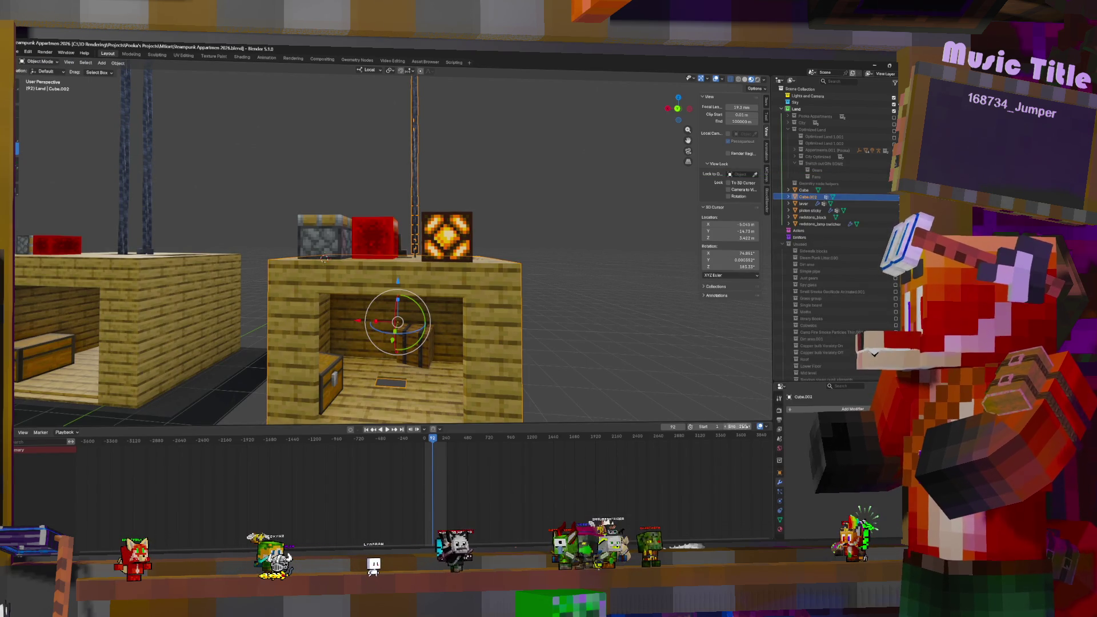
left_click(447, 235)
middle_click_drag(446, 235, 482, 218)
Step: Move the redstone lamp switcher repeatedly to fit it inside the cabin
key("g")
left_click(388, 249)
mouse_move(389, 249)
middle_mouse_down()
mouse_move(437, 266)
mouse_move(409, 253)
middle_mouse_up()
key("g")
left_click(368, 251)
key("g")
left_click(440, 270)
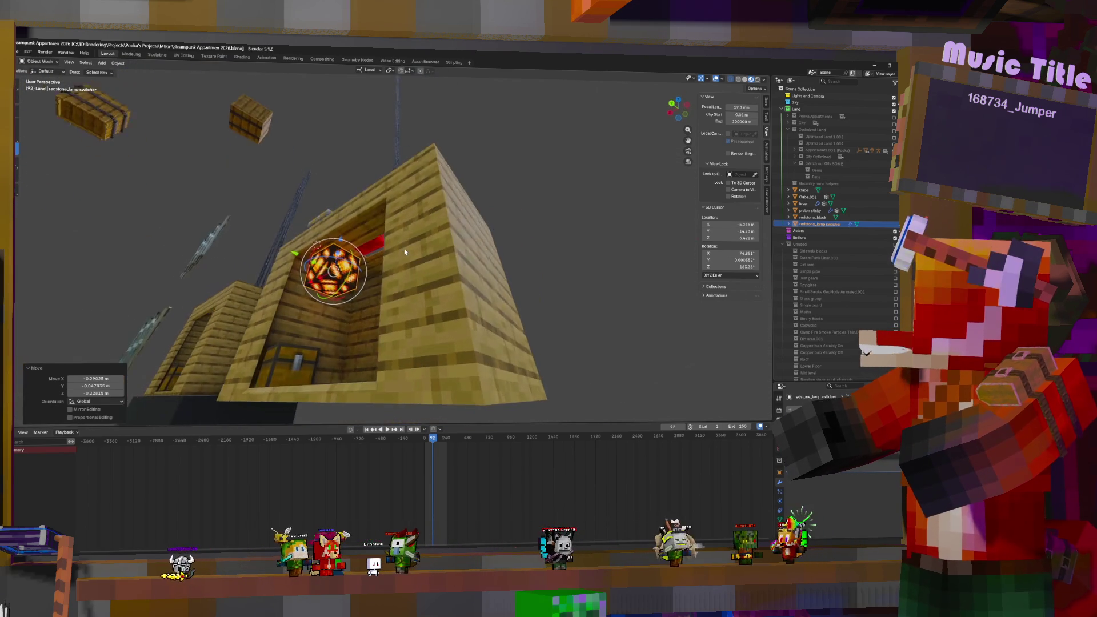
key("g")
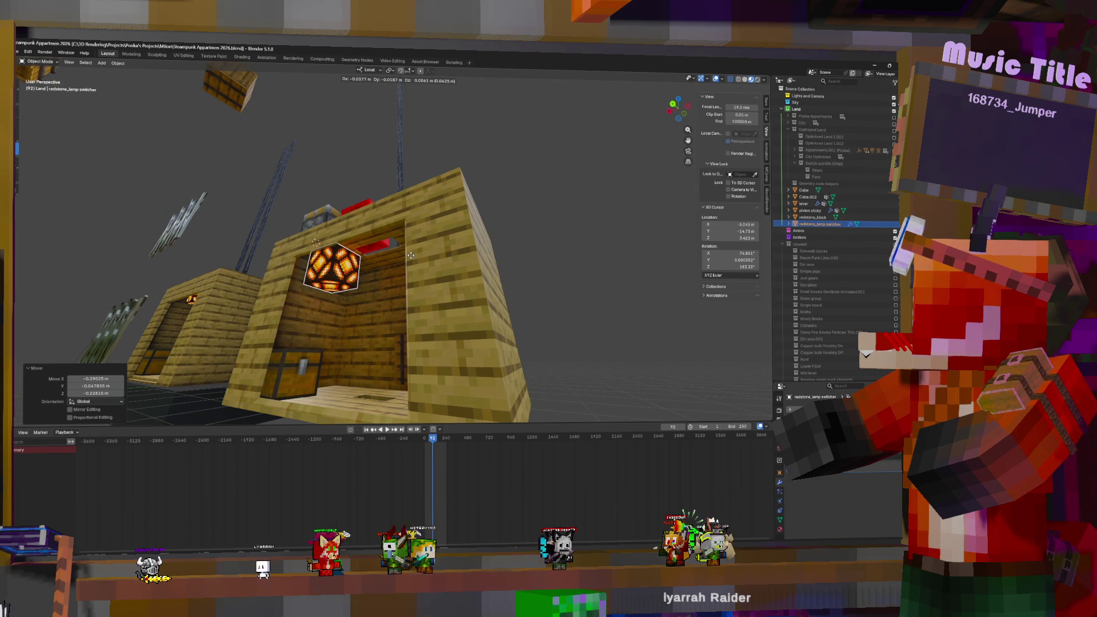
left_click(410, 258)
mouse_move(410, 258)
middle_mouse_down()
mouse_move(453, 315)
mouse_move(402, 278)
middle_mouse_up()
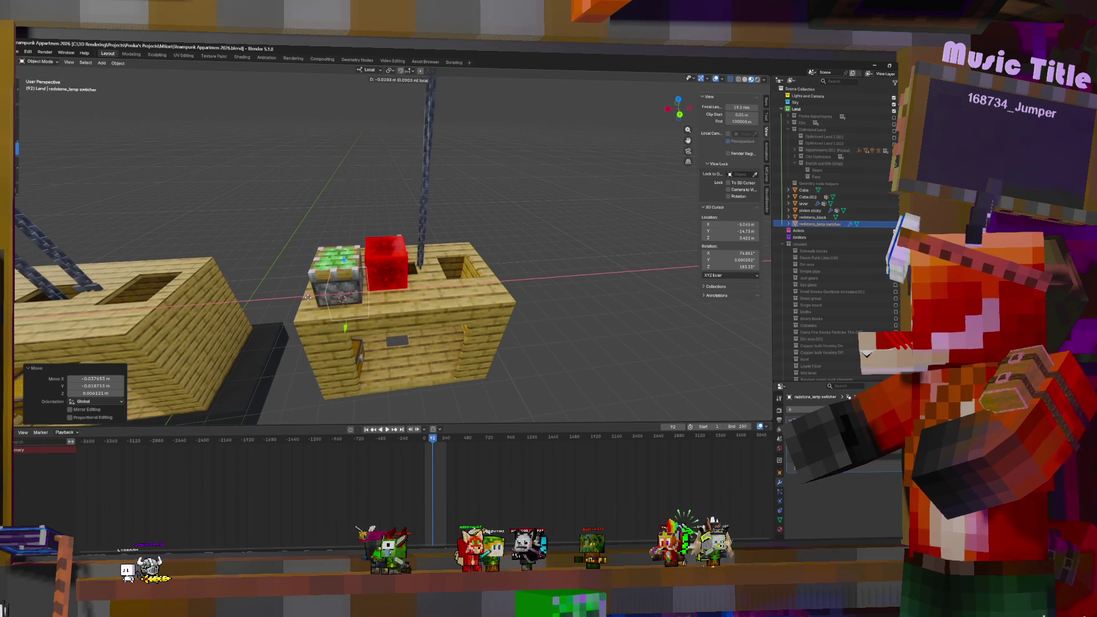
Step: Slide the lamp along its local X axis, then remove the redstone lamp switcher
left_click_drag(342, 297, 366, 297)
mouse_move(365, 297)
middle_mouse_down()
mouse_move(475, 313)
mouse_move(434, 308)
middle_mouse_up()
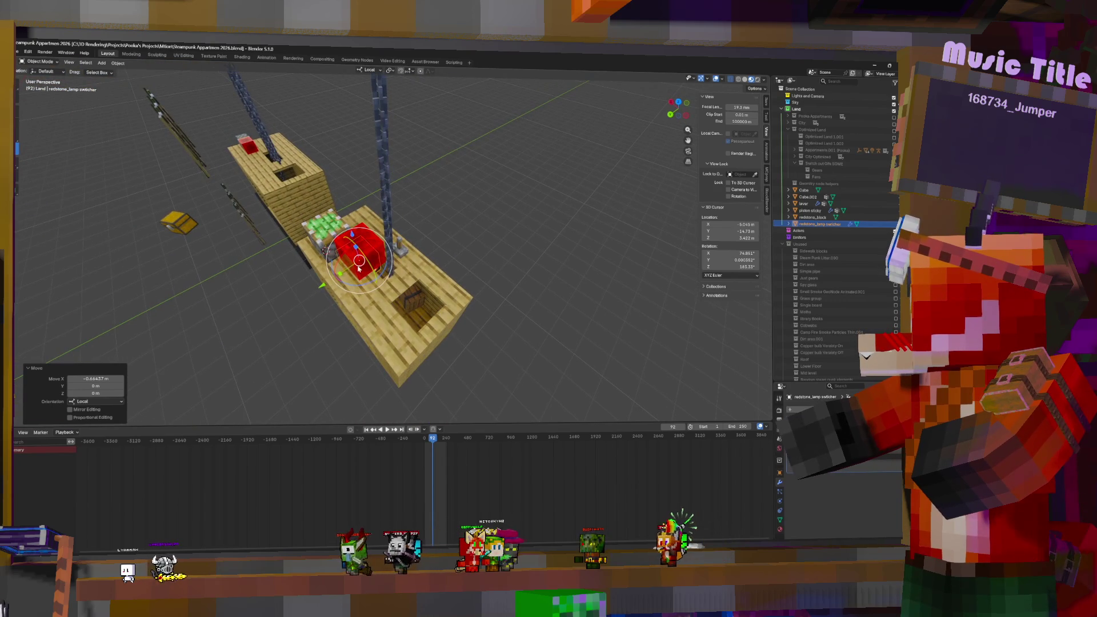
key("KP_Decimal")
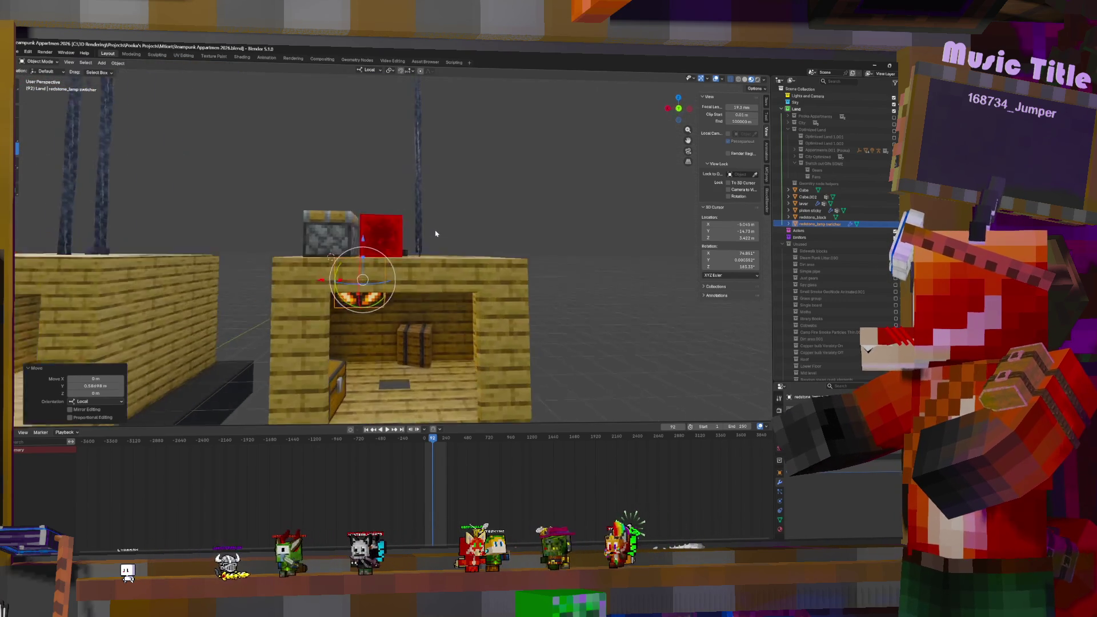
mouse_move(307, 291)
middle_mouse_down()
mouse_move(390, 211)
mouse_move(408, 218)
mouse_move(400, 244)
mouse_move(419, 275)
middle_mouse_up()
key("Return")
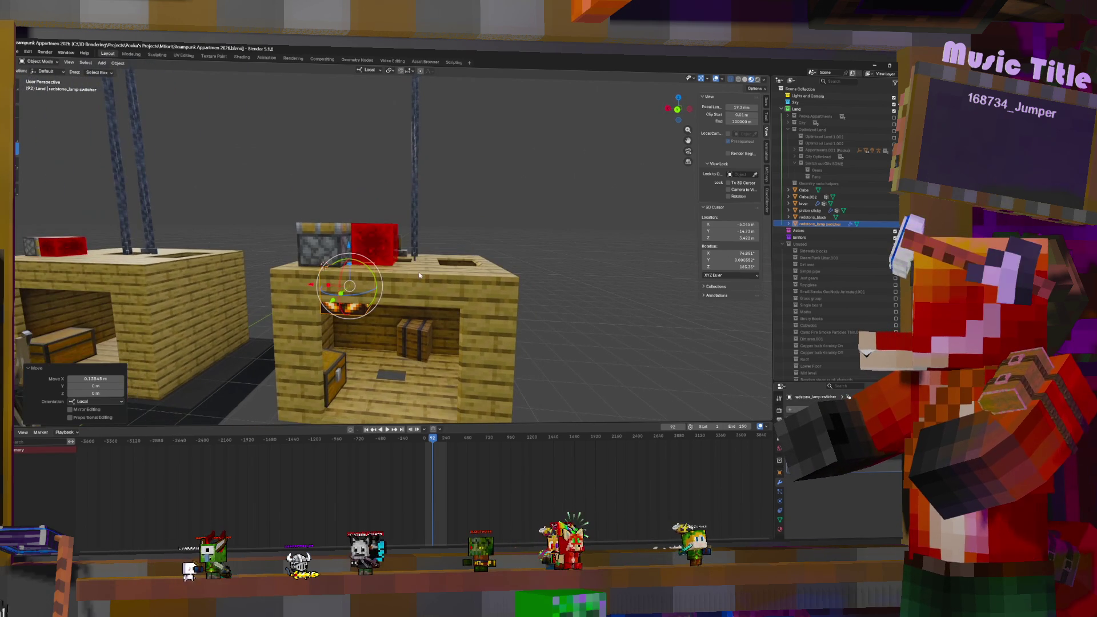
left_click(433, 292)
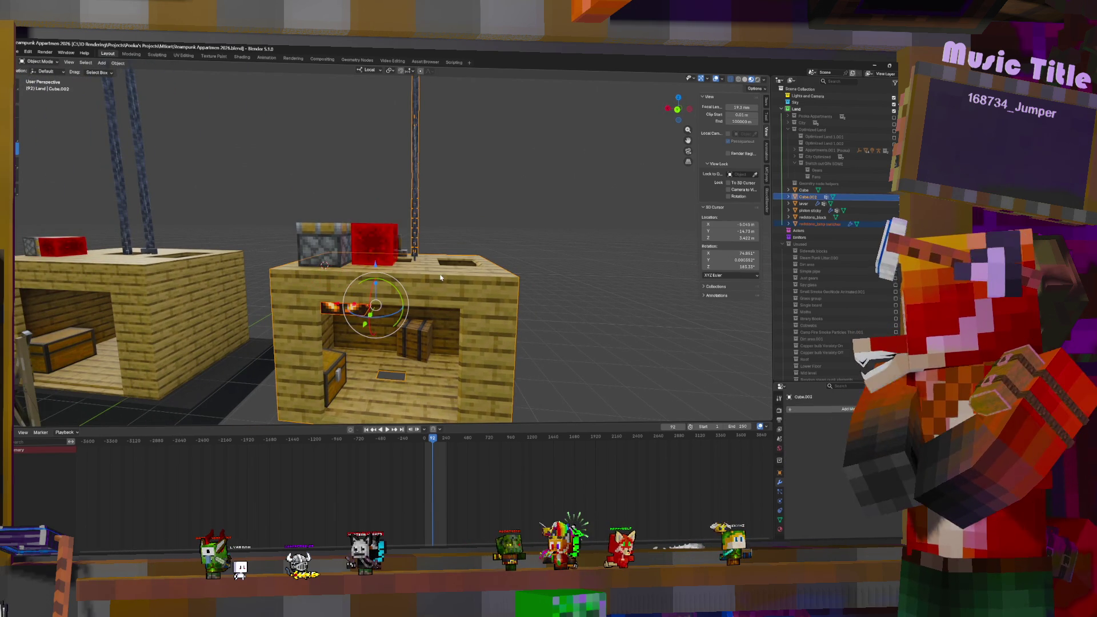
key("Delete")
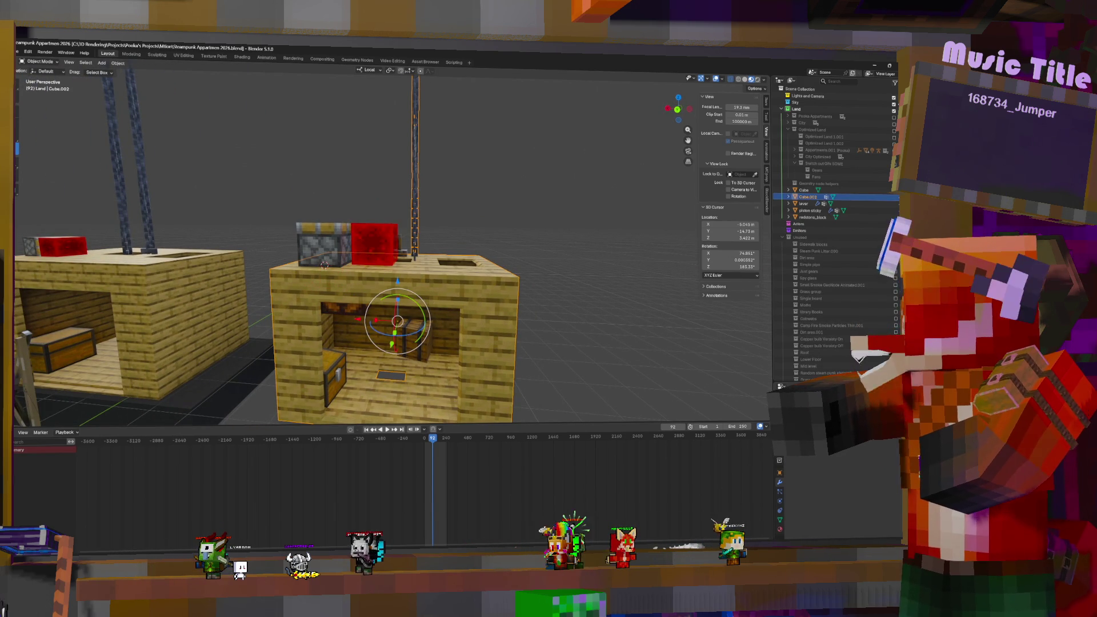
left_click(17, 51)
mouse_move(34, 164)
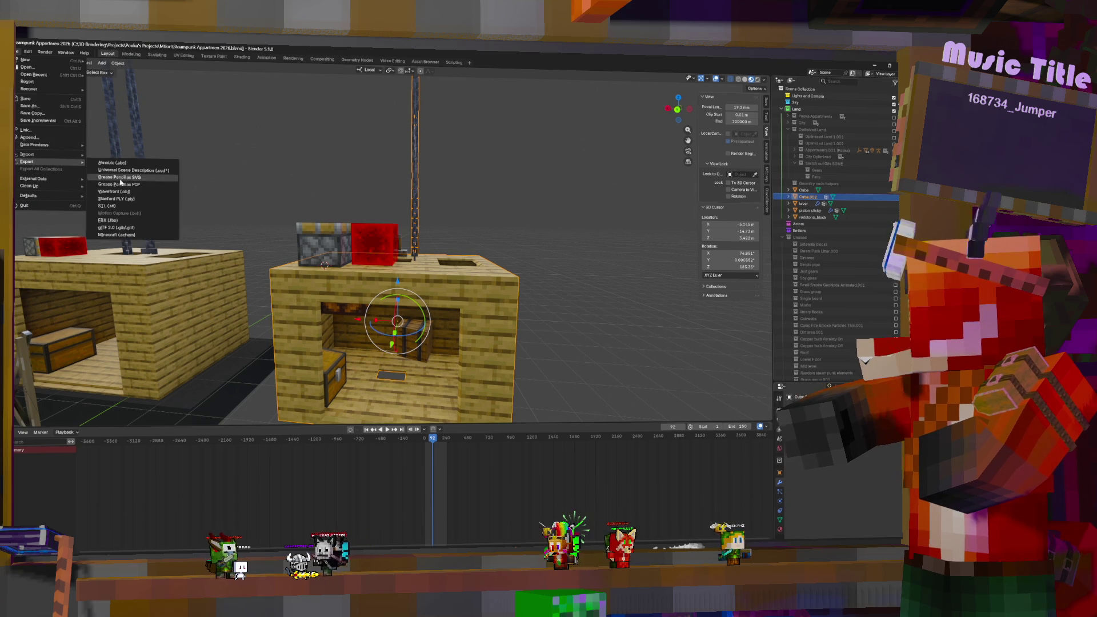
left_click(108, 220)
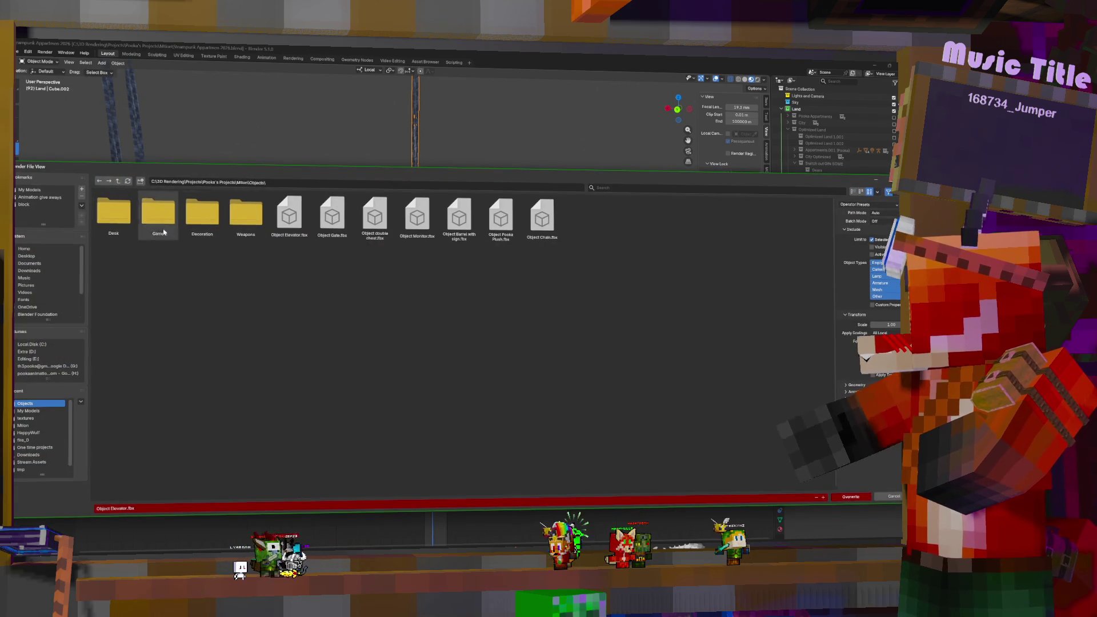
left_click(894, 497)
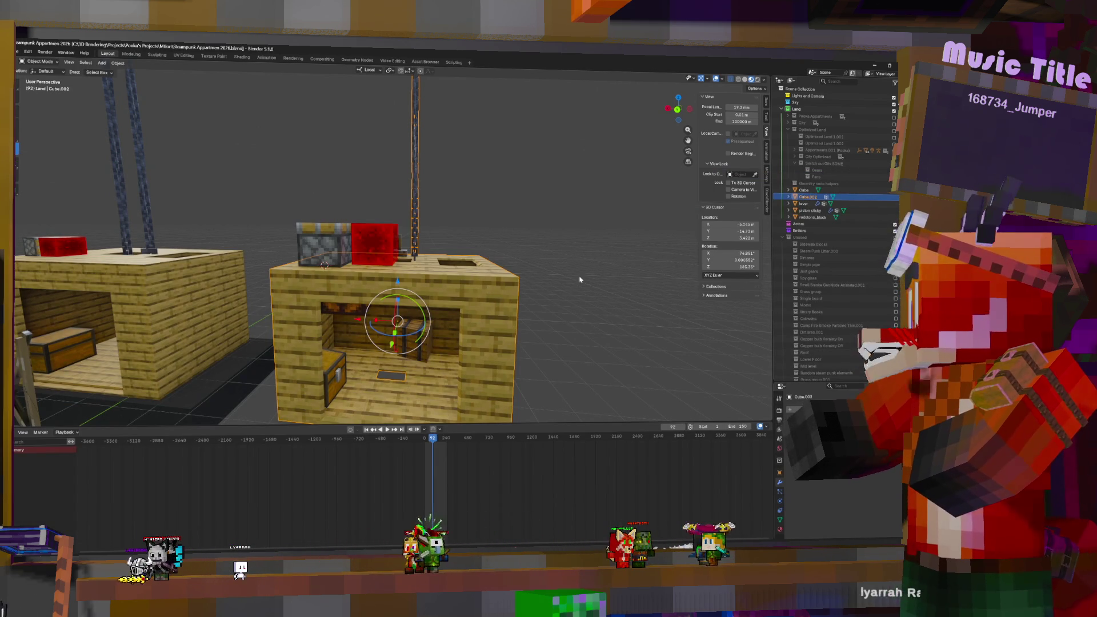
key("g")
Step: Cancel the move and open the box's redstone_lamp material in the Shading workspace
key("Escape")
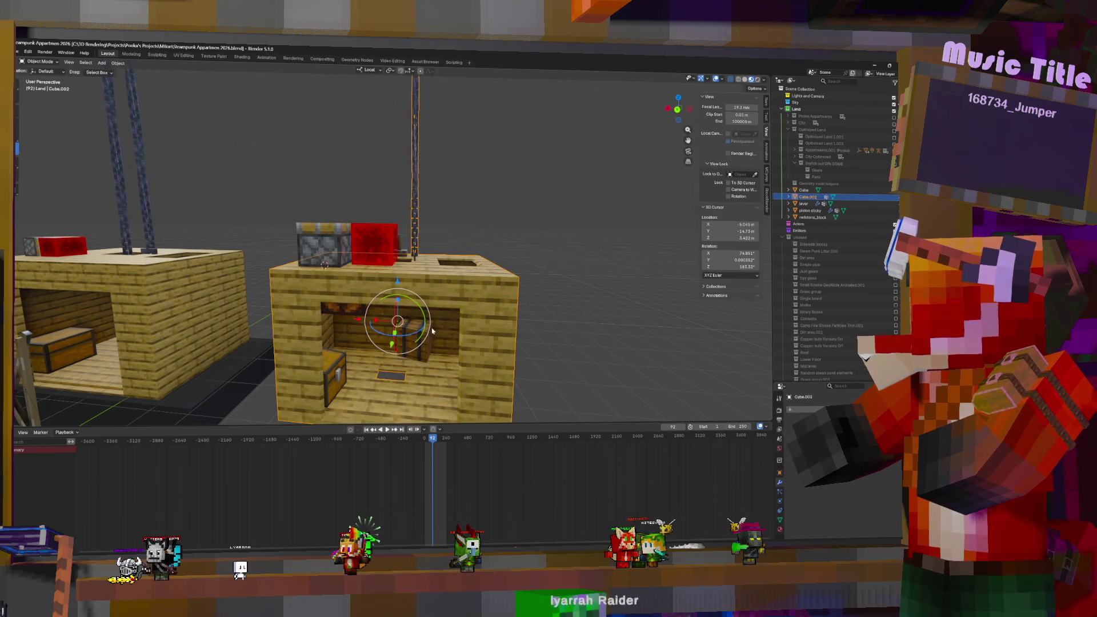
mouse_move(422, 343)
middle_mouse_down()
mouse_move(431, 301)
mouse_move(421, 297)
middle_mouse_up()
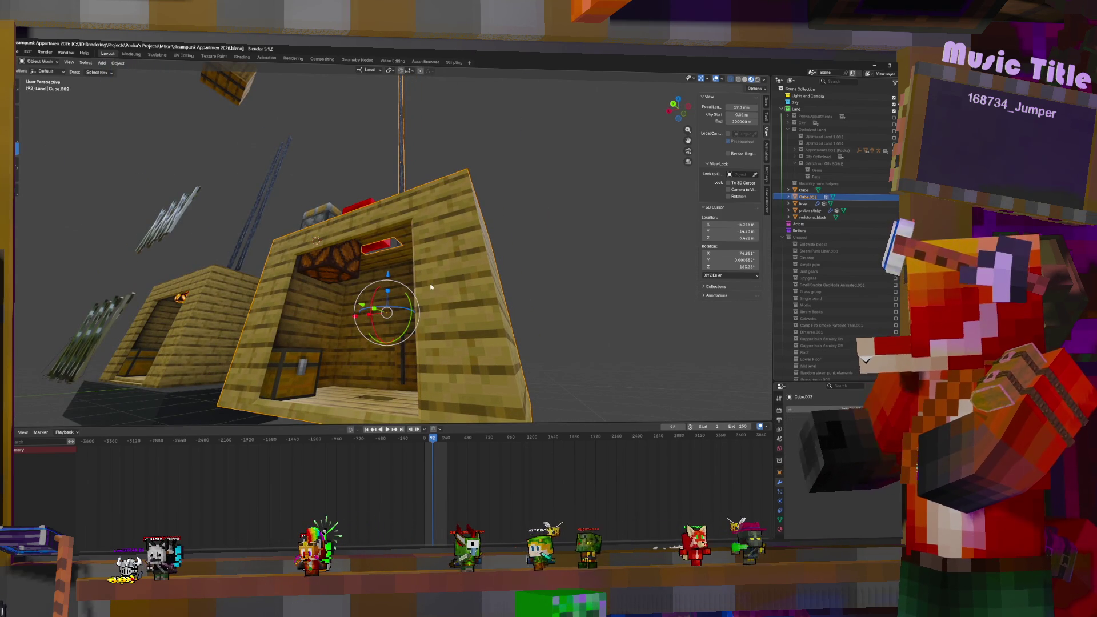
left_click(779, 529)
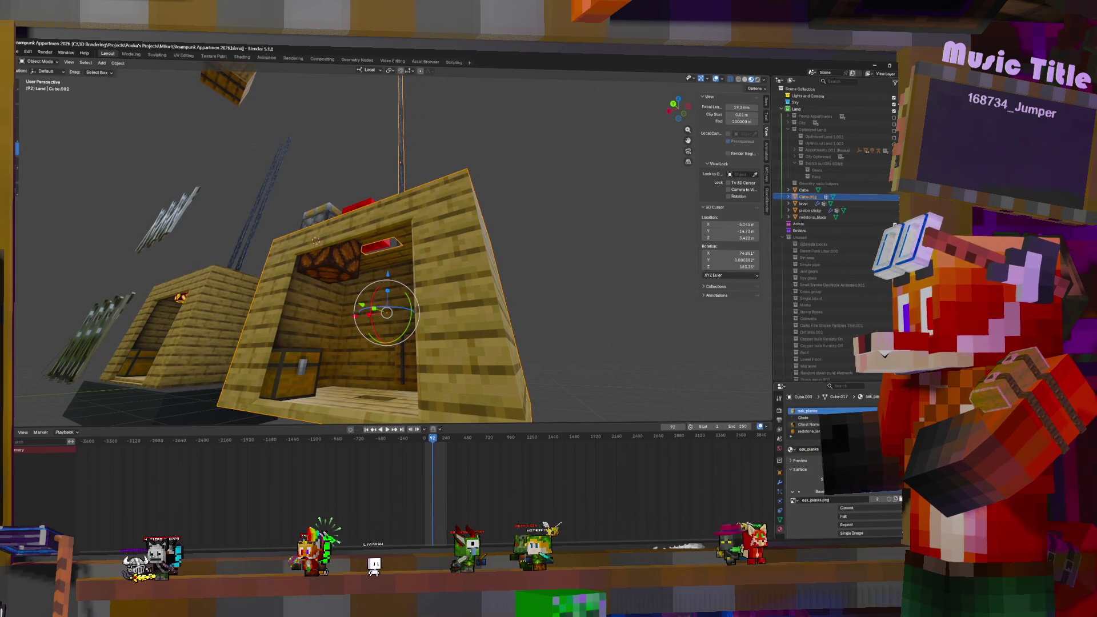
left_click(805, 418)
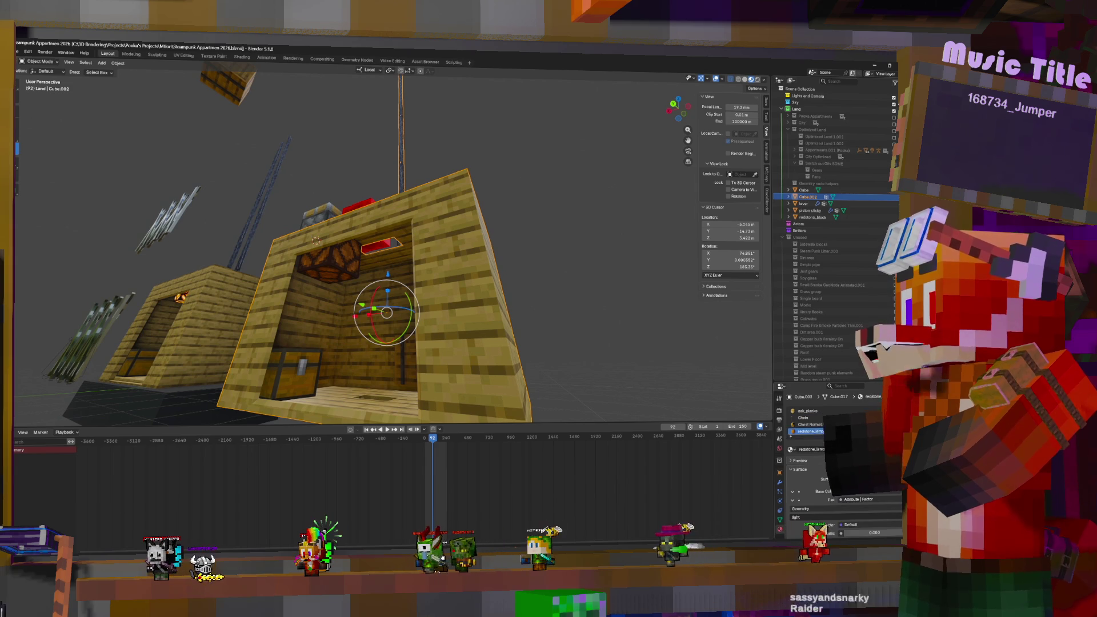
left_click(242, 58)
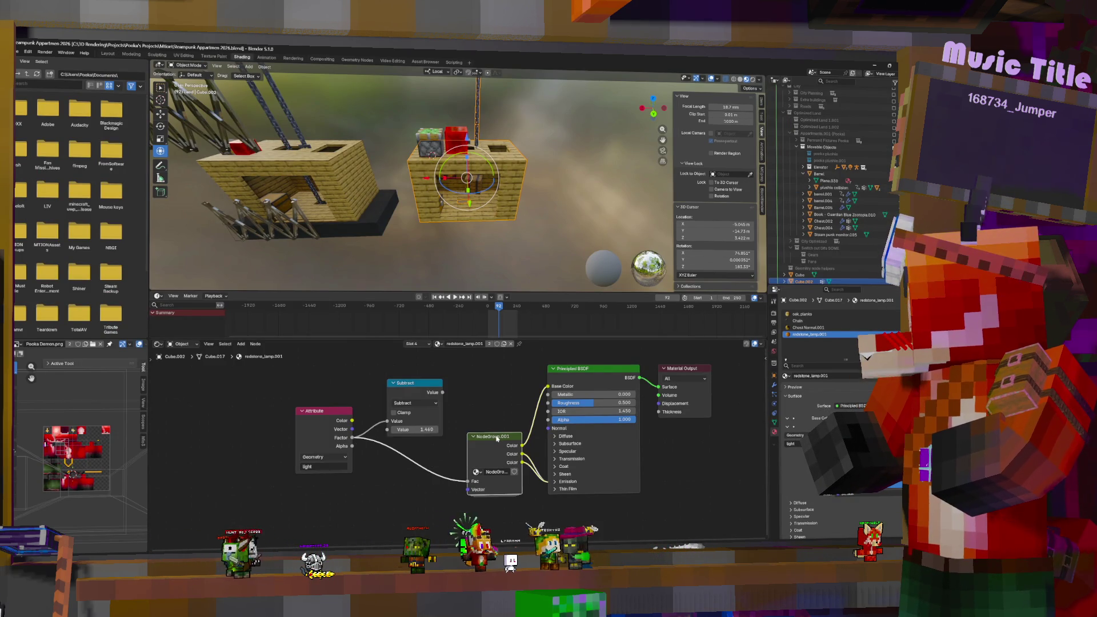
Step: Copy the redstone_lamp_on image node out of NodeGroup.001 and link it to Base Color and Emission
key("Tab")
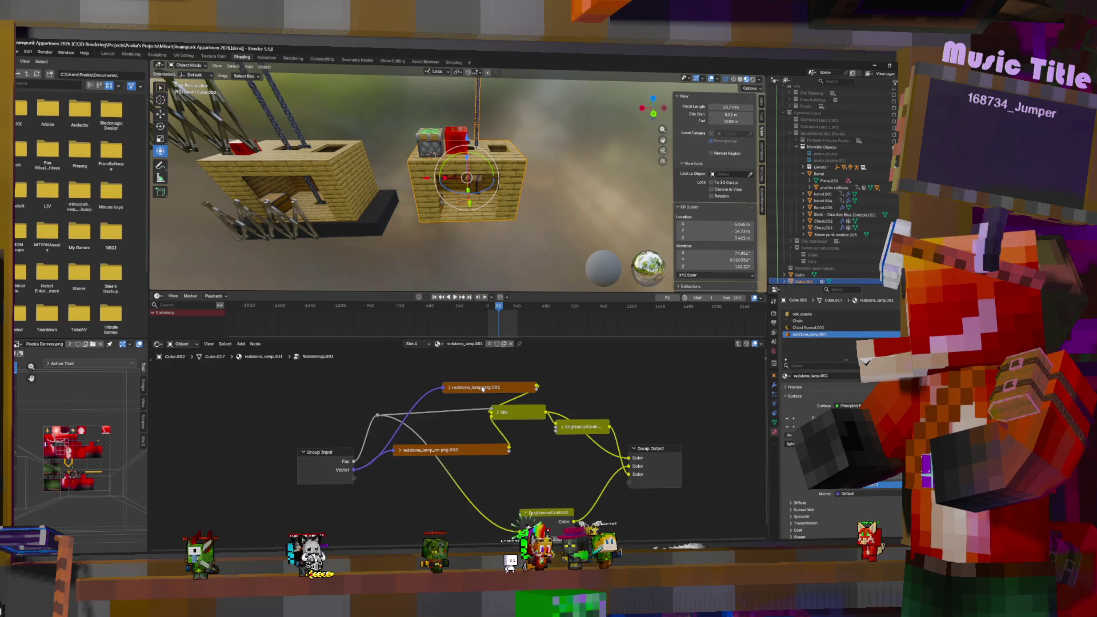
key("Tab")
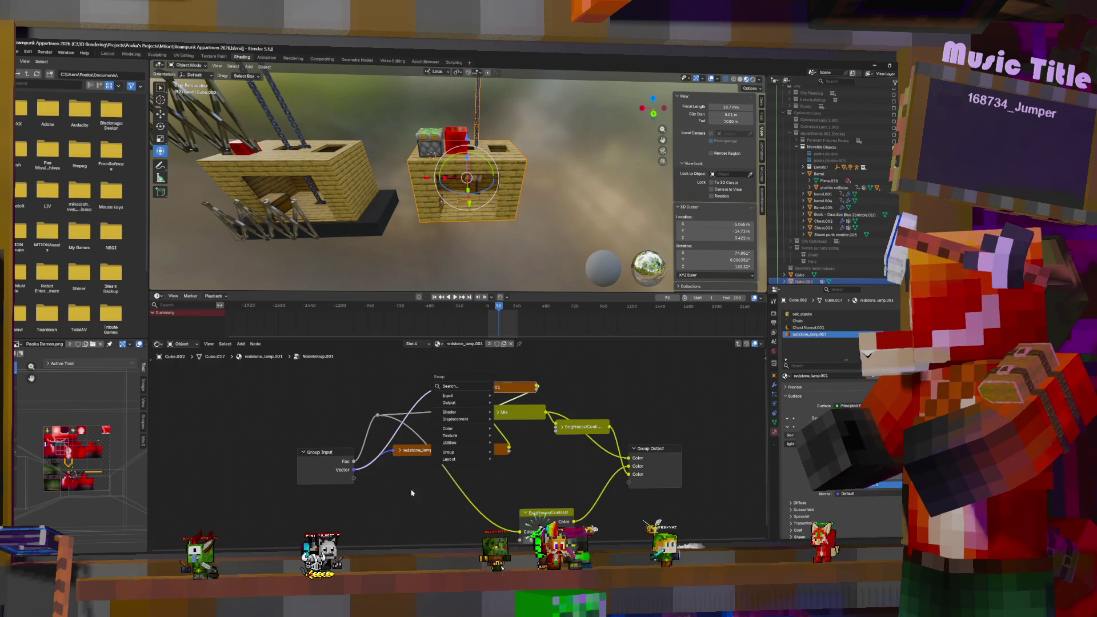
key("Tab")
key("shift+d")
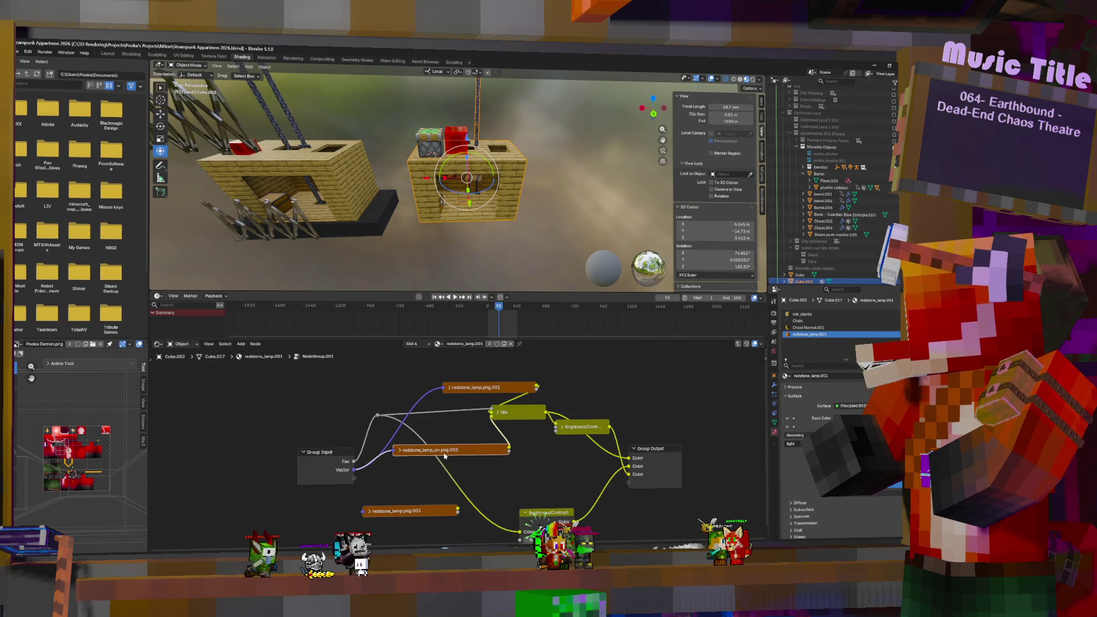
key("Tab")
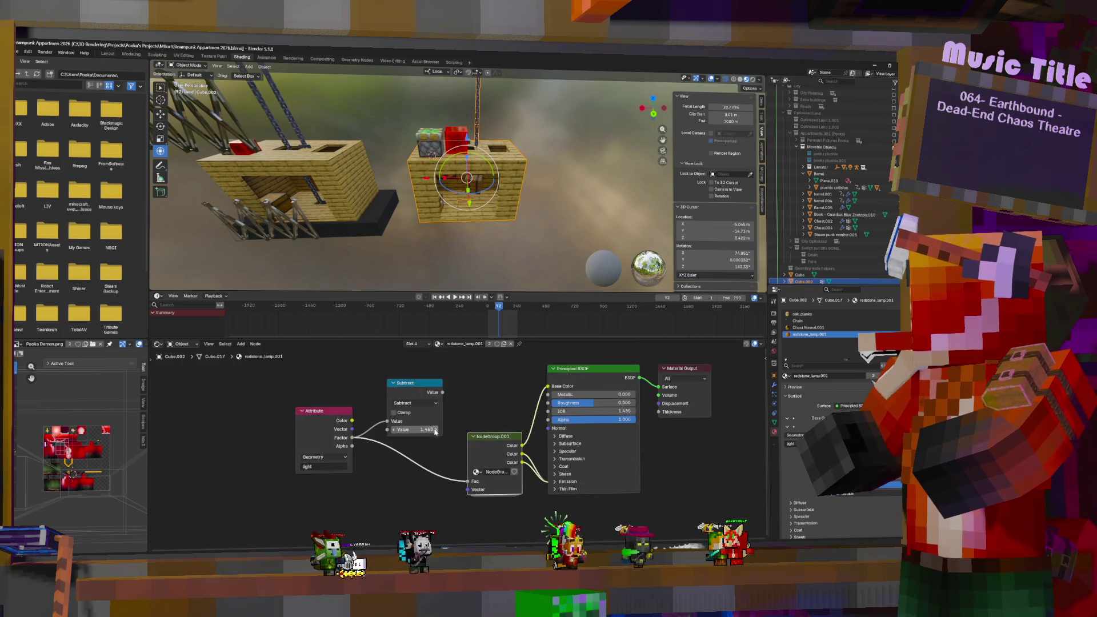
key("ctrl+z")
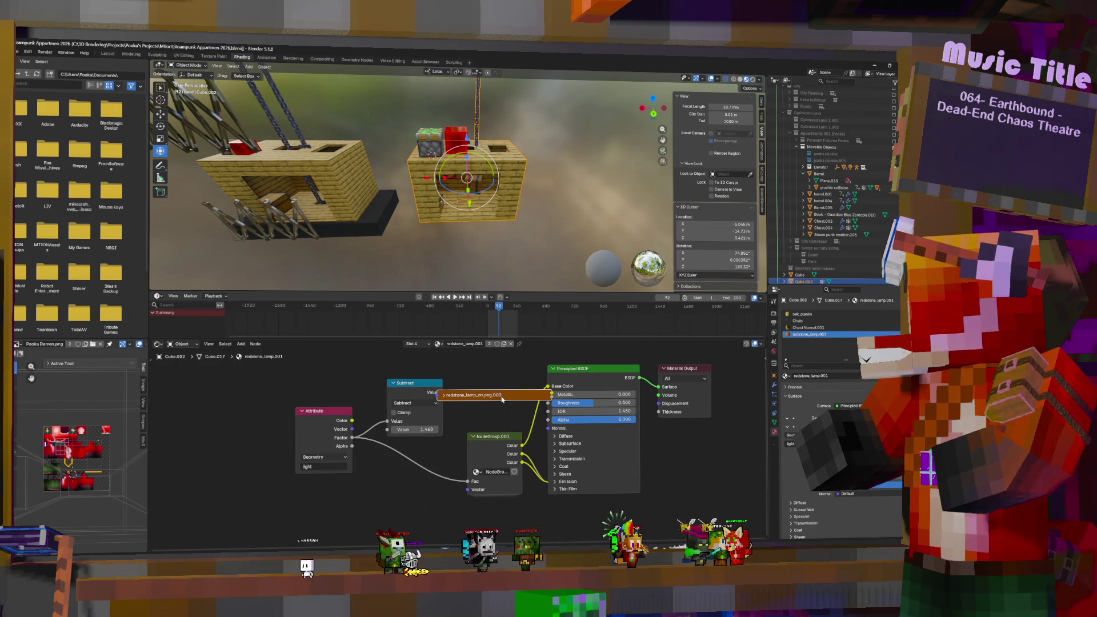
key("g")
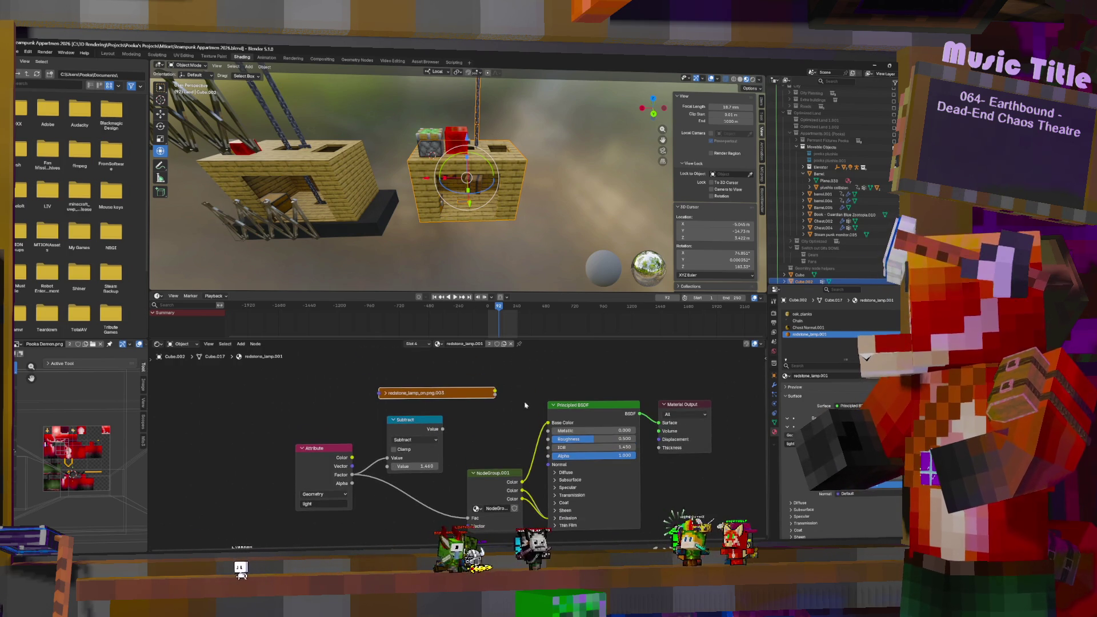
left_click_drag(540, 416, 546, 422)
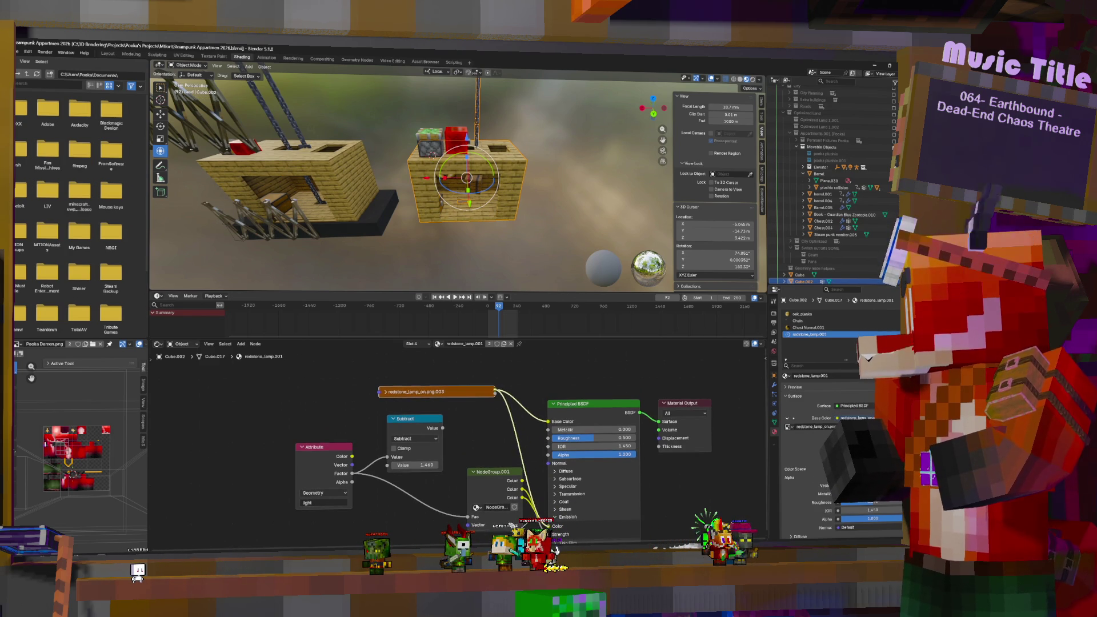
left_click_drag(495, 392, 552, 506)
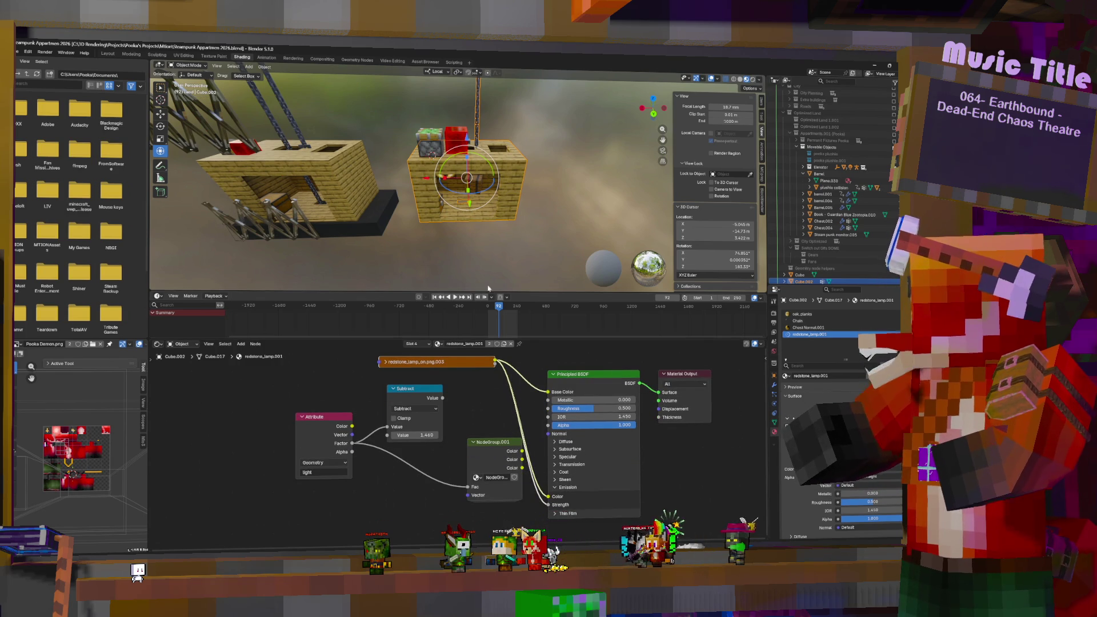
Step: Rotate the sticky piston block 90° around its local X axis
middle_click_drag(508, 163, 525, 165)
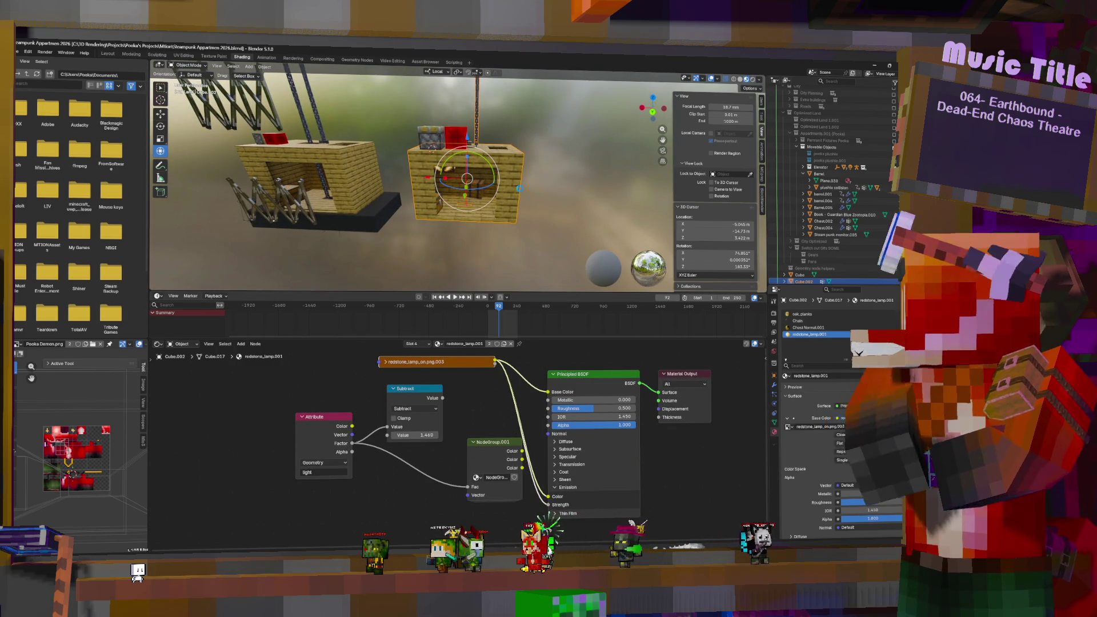
middle_click_drag(466, 174, 431, 139)
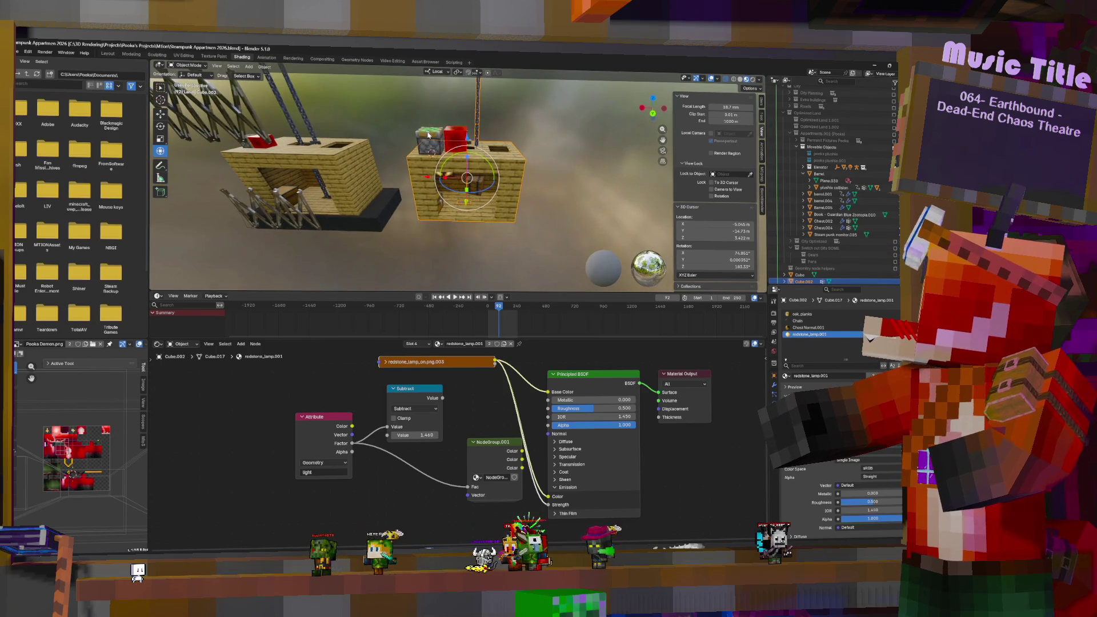
left_click(430, 135)
key("r")
key("x")
key("x")
key("9")
key("0")
key("Return")
Step: Turn the piston block a further -89° about the Y axis
key("r")
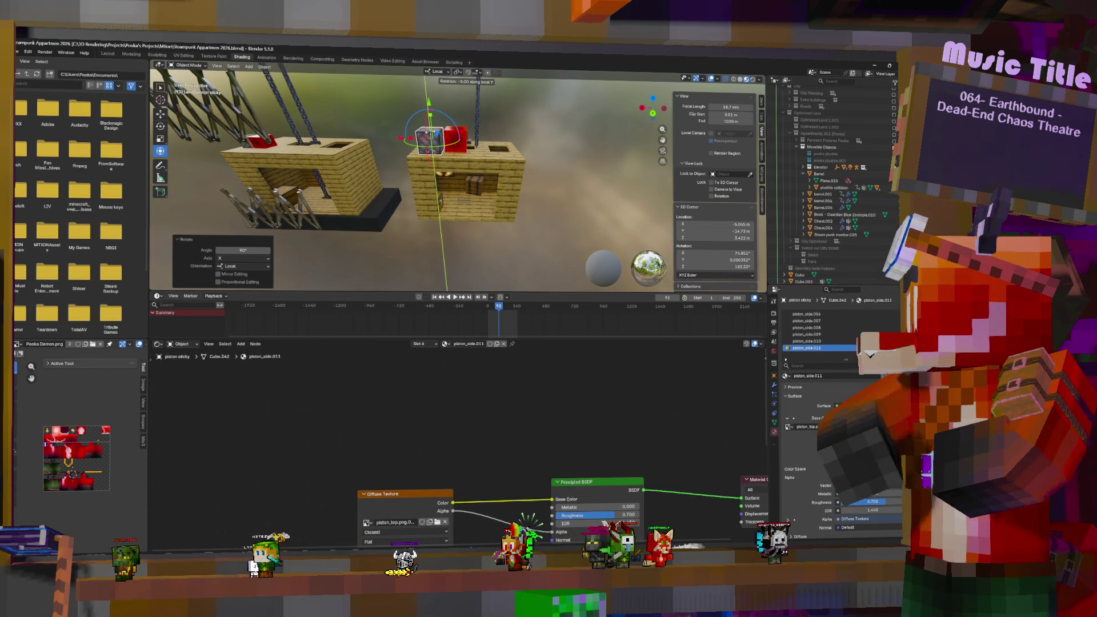
key("8")
key("9")
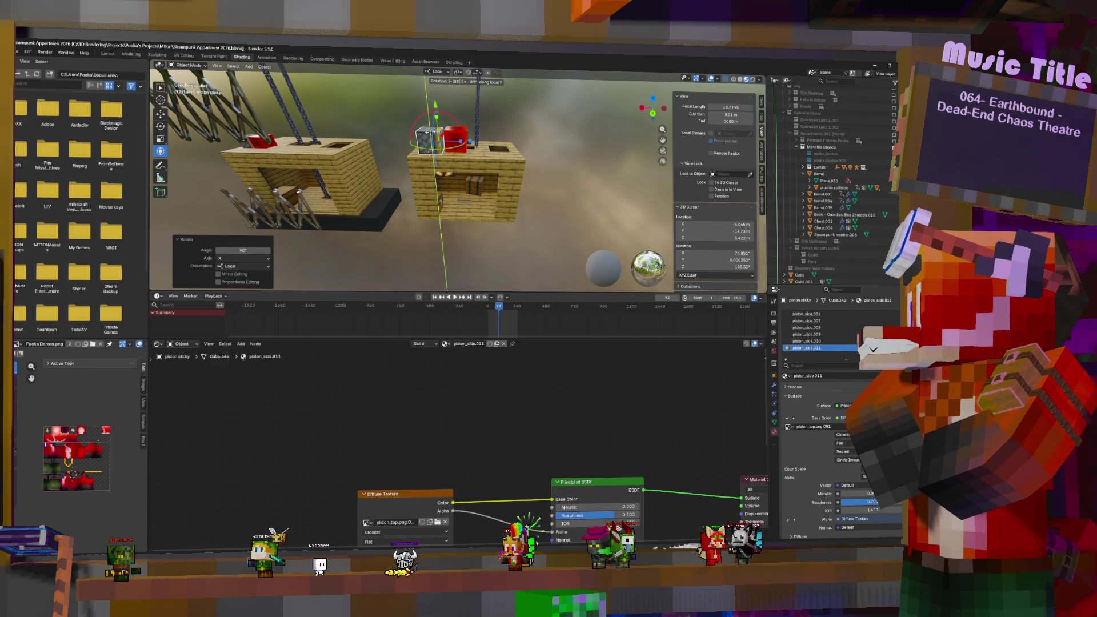
key("Return")
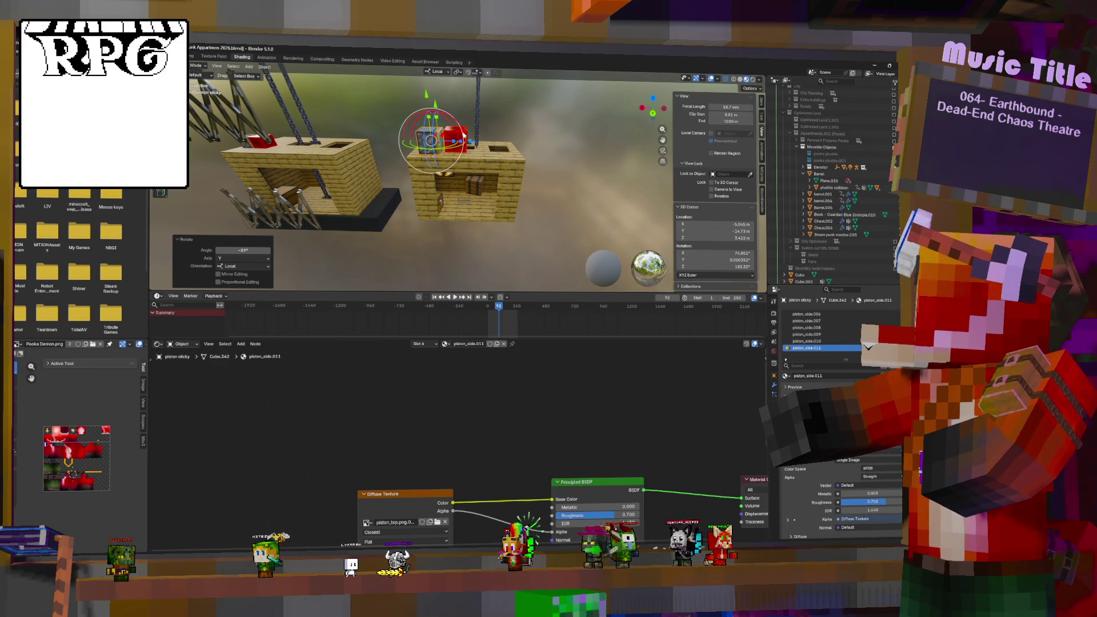
Step: Frame the red redstone block and move it beside the stone piston block
left_click(457, 137)
key("KP_Decimal")
scroll(521, 162, "down", 5)
middle_click_drag(521, 161, 486, 154)
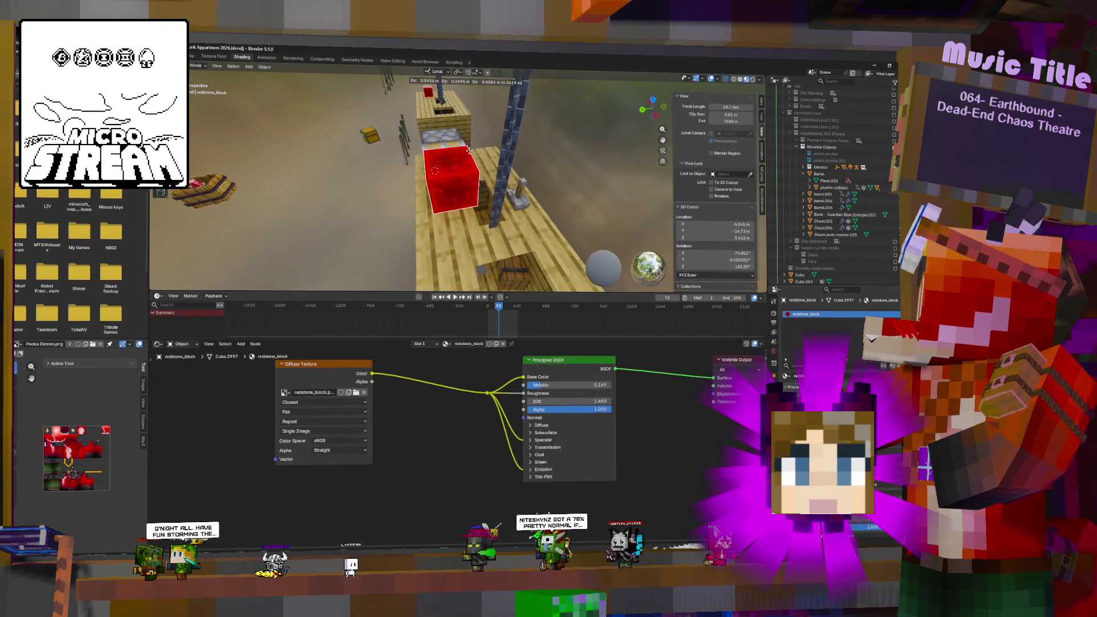
left_click_drag(486, 153, 490, 160)
mouse_move(490, 160)
middle_mouse_down()
mouse_move(531, 137)
mouse_move(460, 143)
middle_mouse_up()
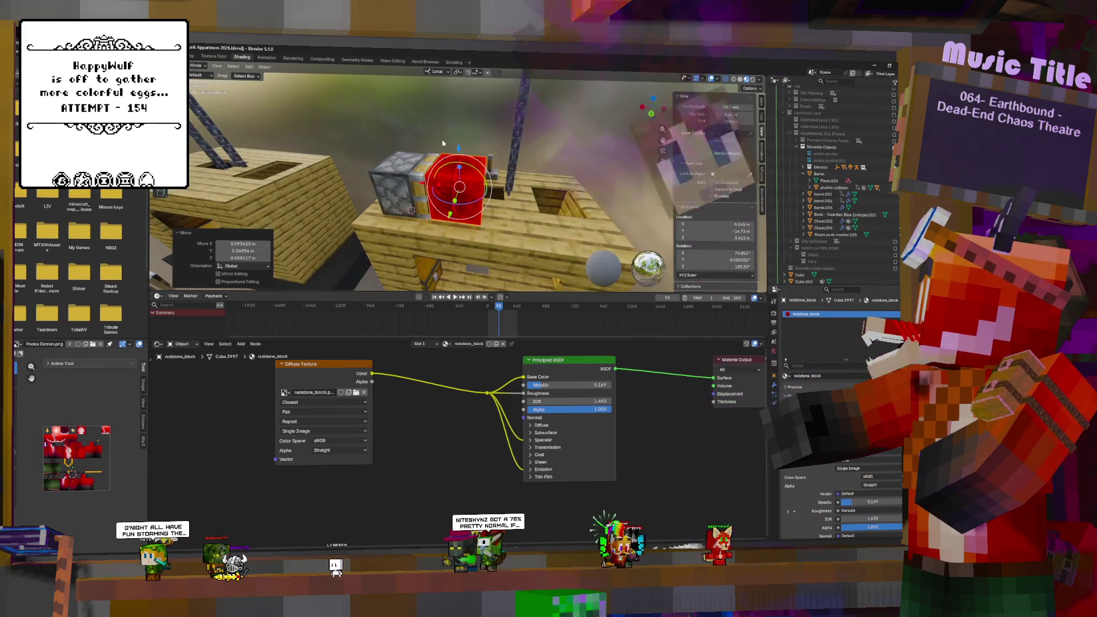
left_click_drag(460, 143, 457, 146)
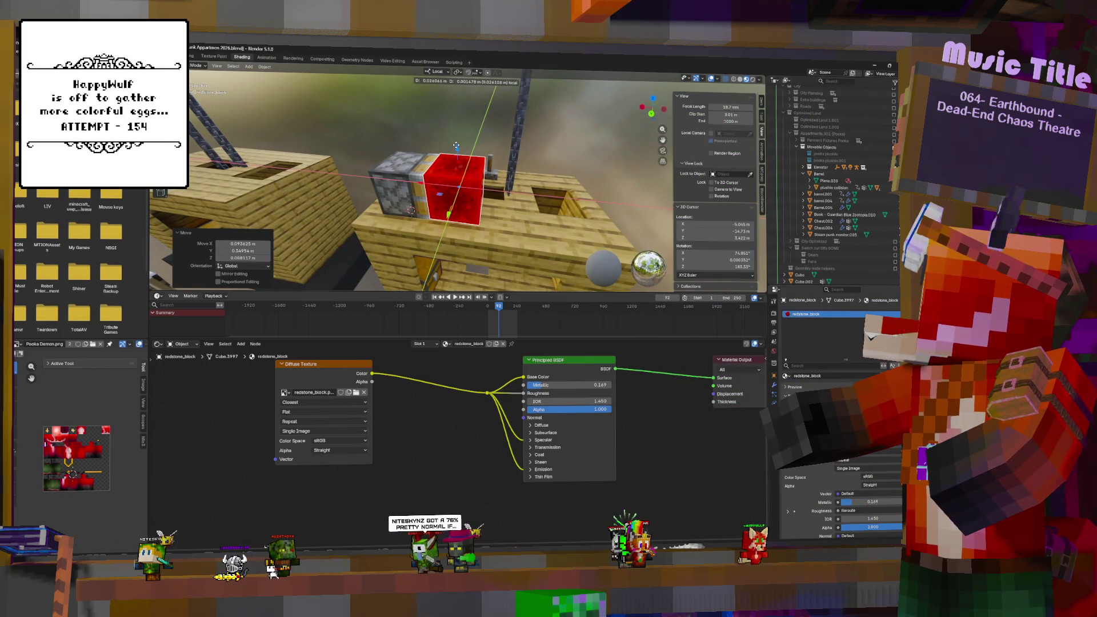
middle_click_drag(457, 146, 435, 194)
Step: Set Transform Orientation to Global and nudge the piston block horizontally and along X
left_click(447, 181)
left_click_drag(435, 194, 437, 168)
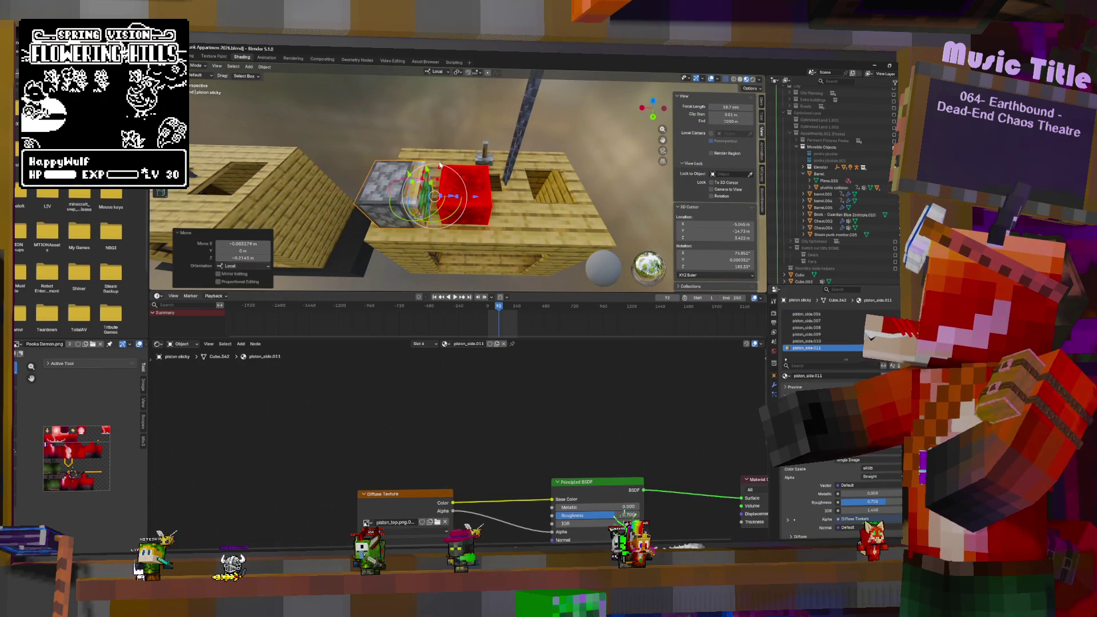
left_click(437, 72)
left_click(423, 93)
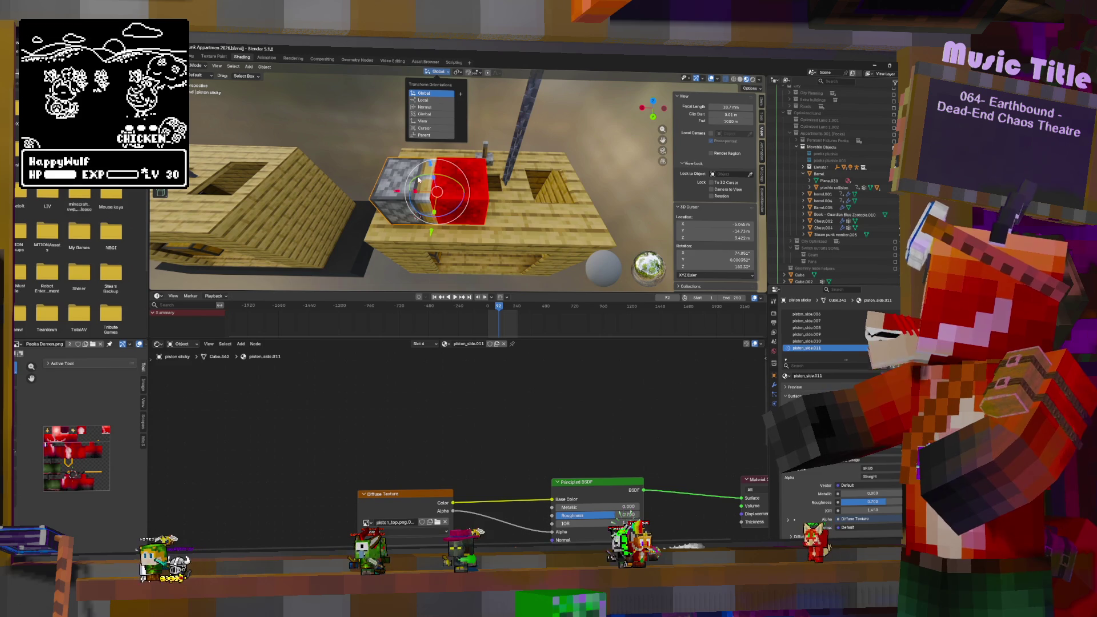
key("g")
key("shift+z")
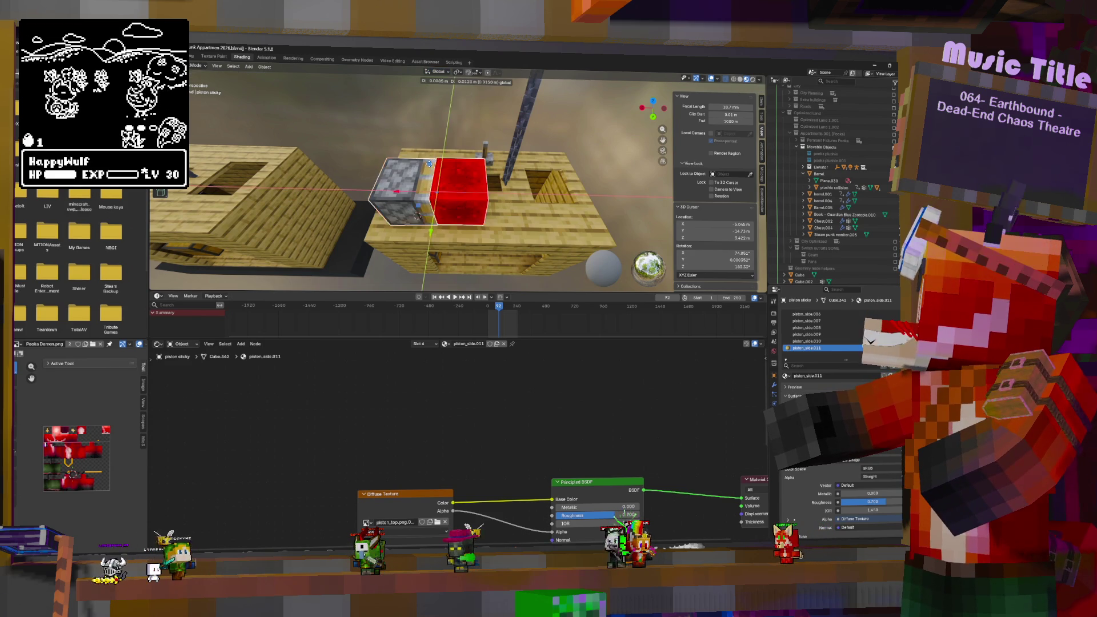
left_click(416, 172)
mouse_move(416, 172)
middle_mouse_down()
mouse_move(440, 150)
mouse_move(388, 188)
mouse_move(449, 191)
middle_mouse_up()
key("g")
key("x")
left_click(374, 199)
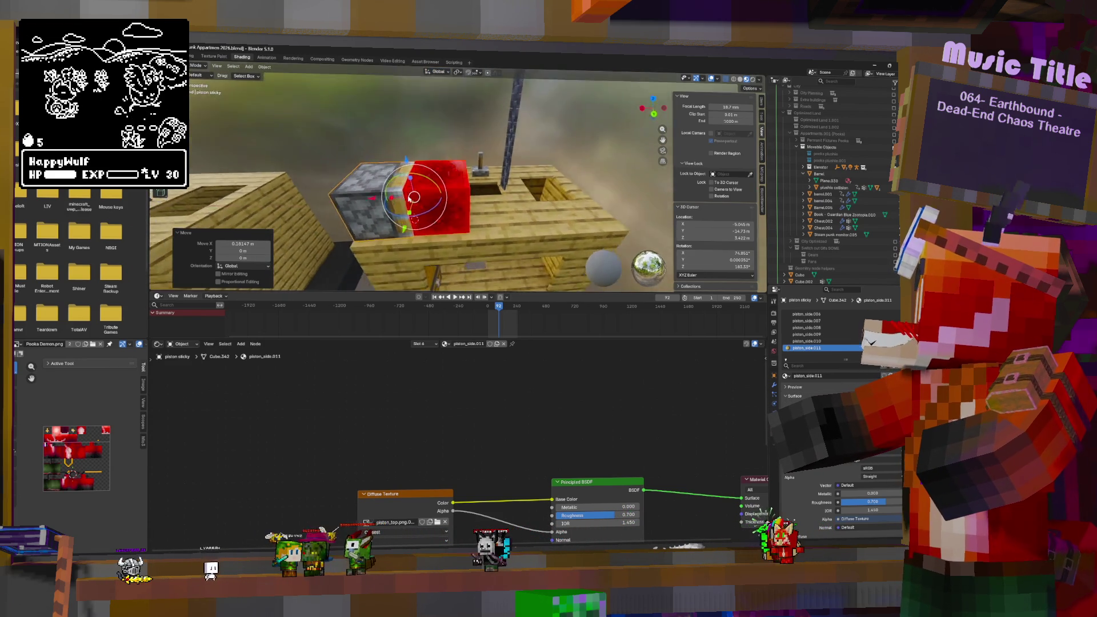
Step: Nudge the redstone block slightly along Y and Z to sit flush beside the piston
left_click(448, 191)
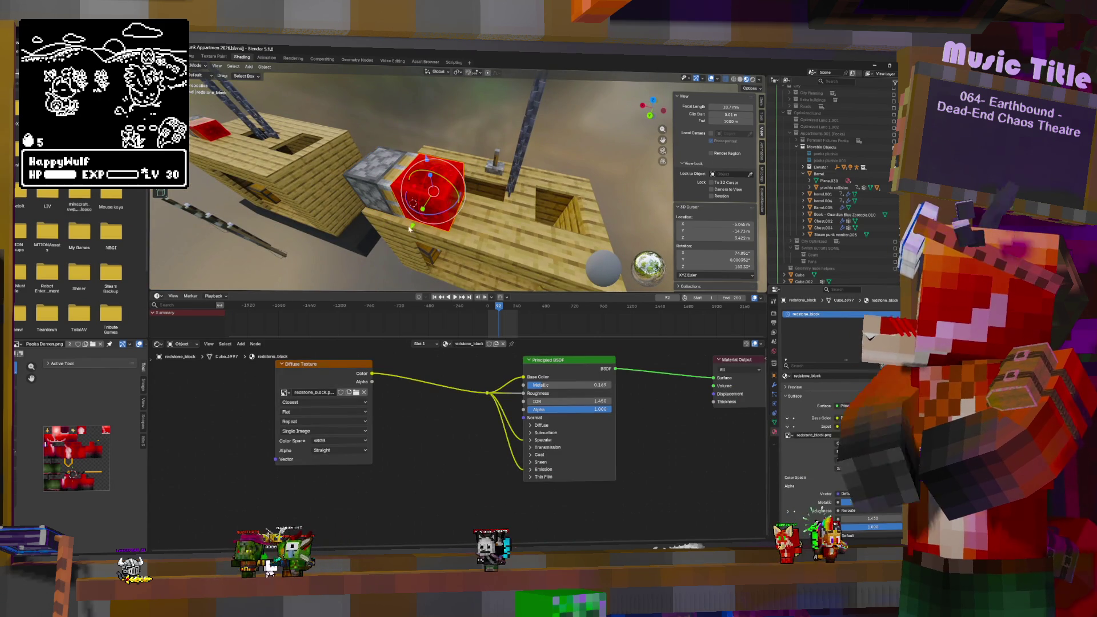
key("g")
key("y")
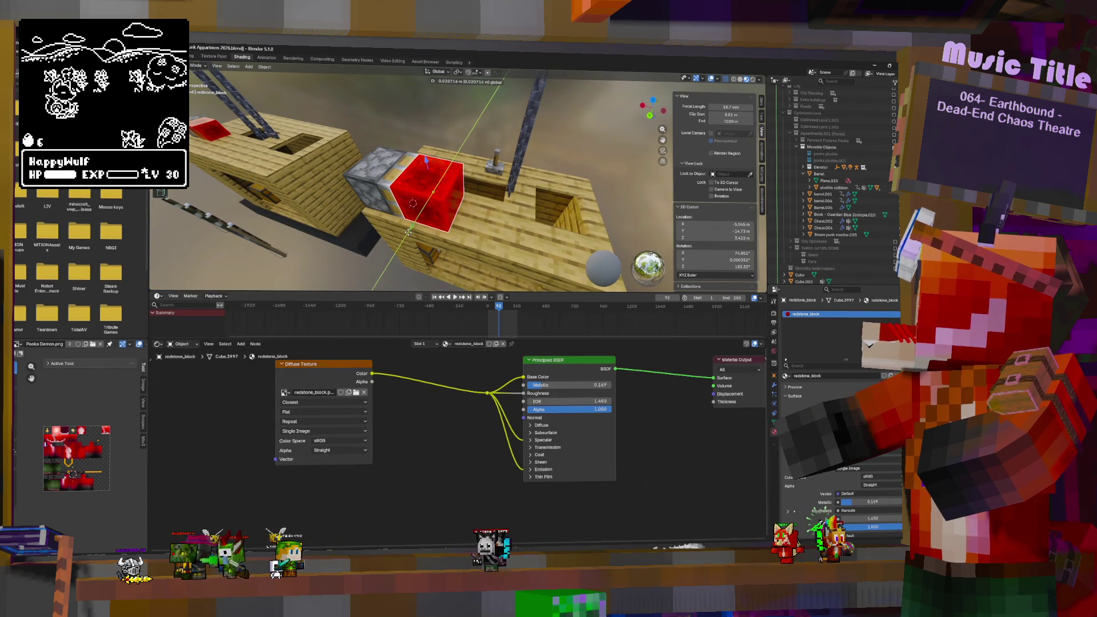
left_click(408, 232)
scroll(455, 105, "up", 6)
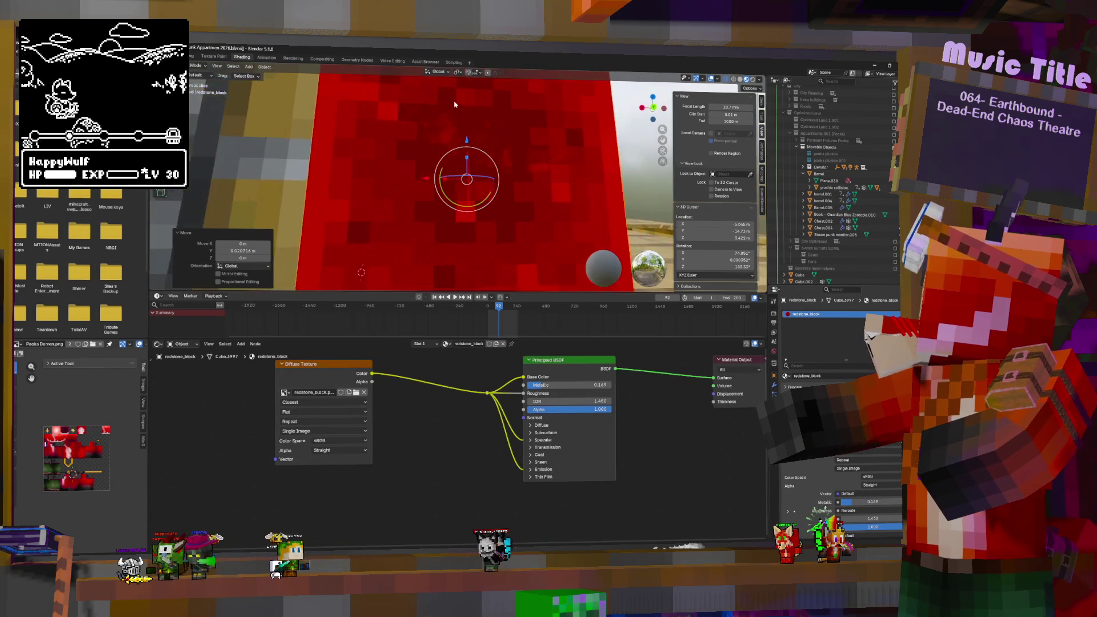
scroll(455, 104, "down", 5)
middle_click_drag(455, 105, 467, 137)
key("g")
key("z")
left_click(467, 144)
scroll(467, 144, "down", 3)
mouse_move(468, 144)
middle_mouse_down()
mouse_move(451, 193)
mouse_move(482, 198)
middle_mouse_up()
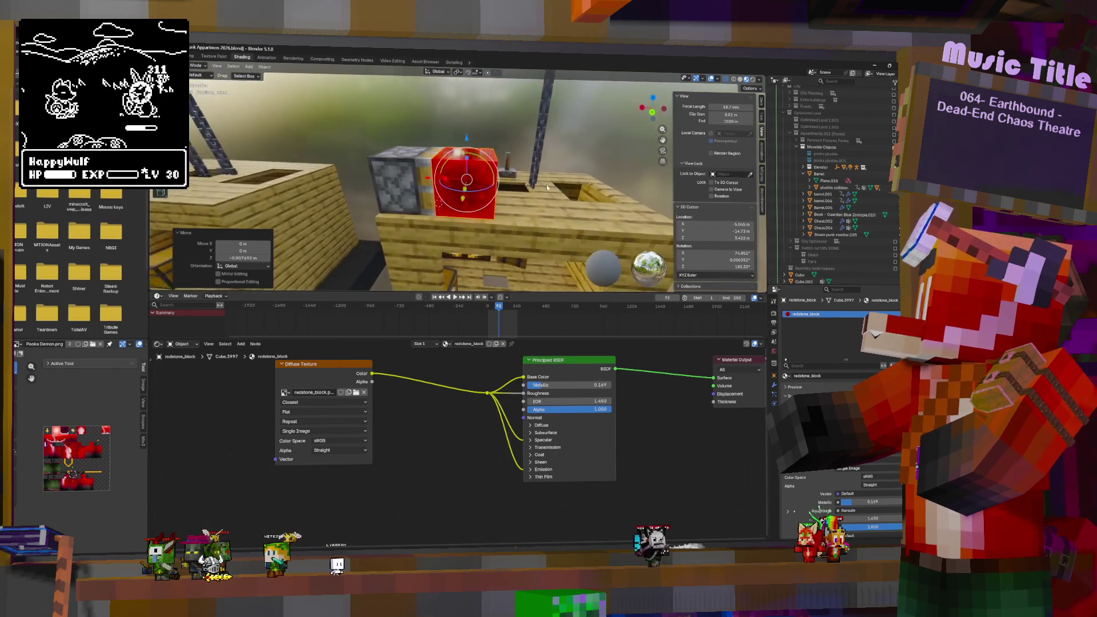
left_click(483, 198)
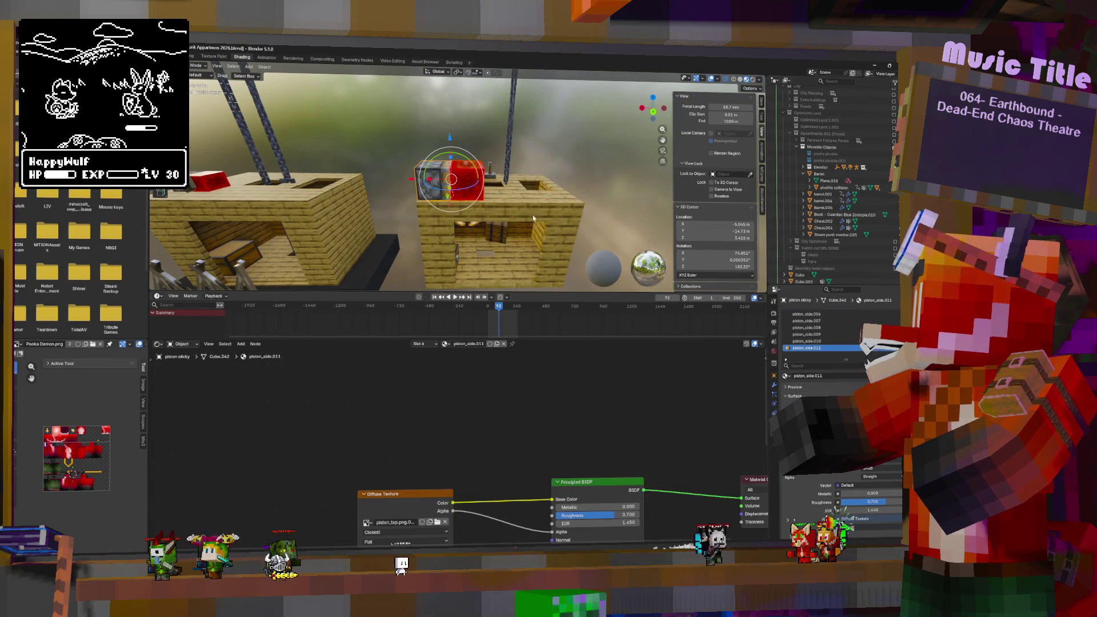
left_click(522, 211)
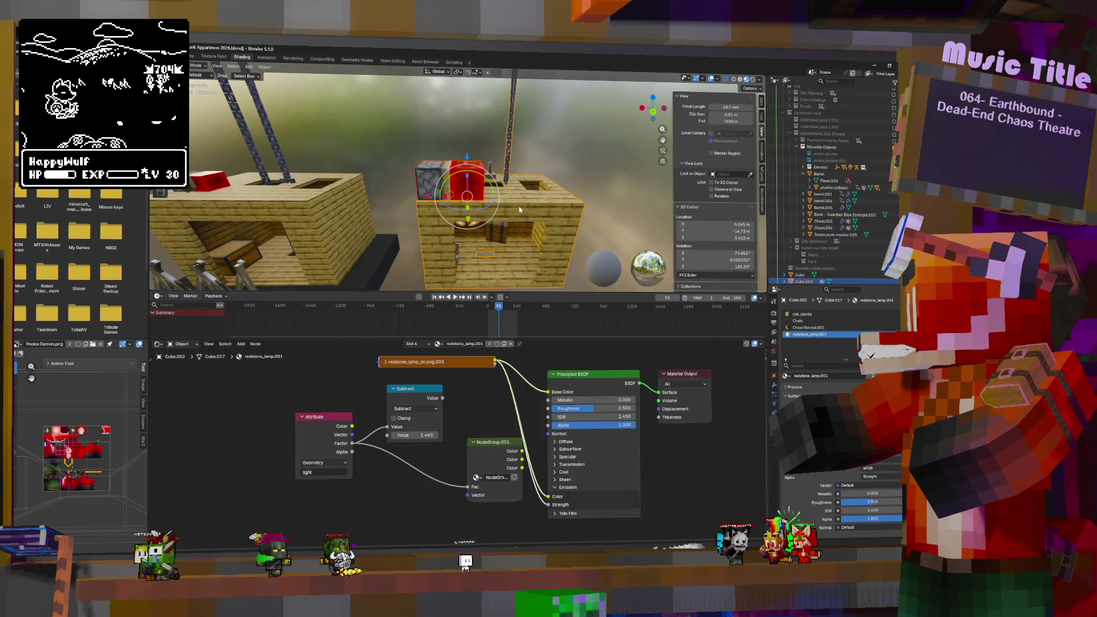
left_click(492, 228)
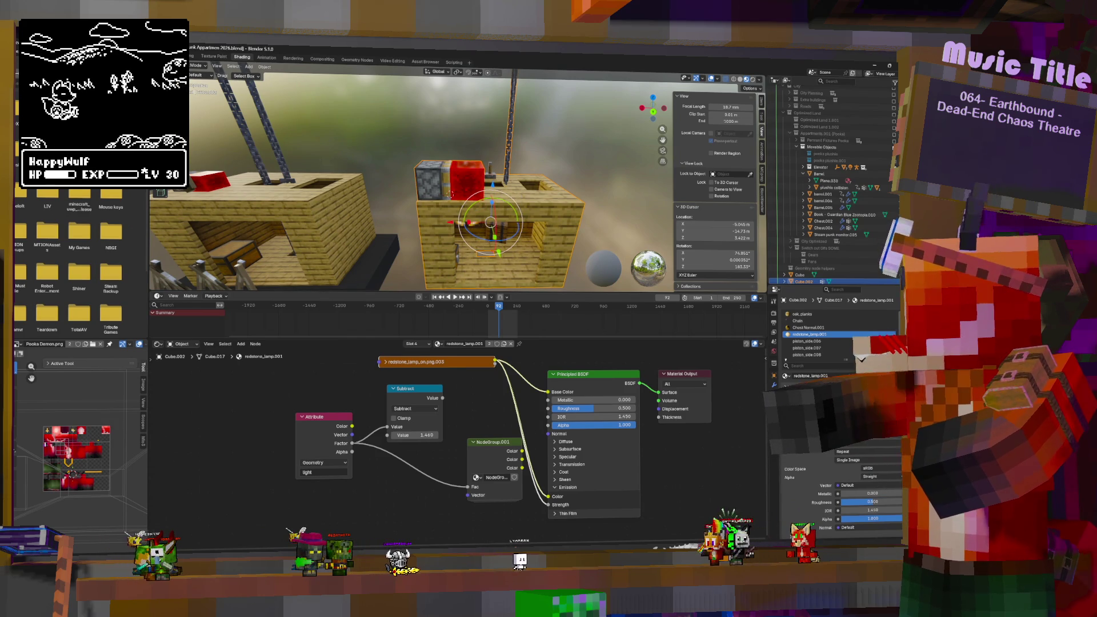
left_click(29, 56)
mouse_move(40, 171)
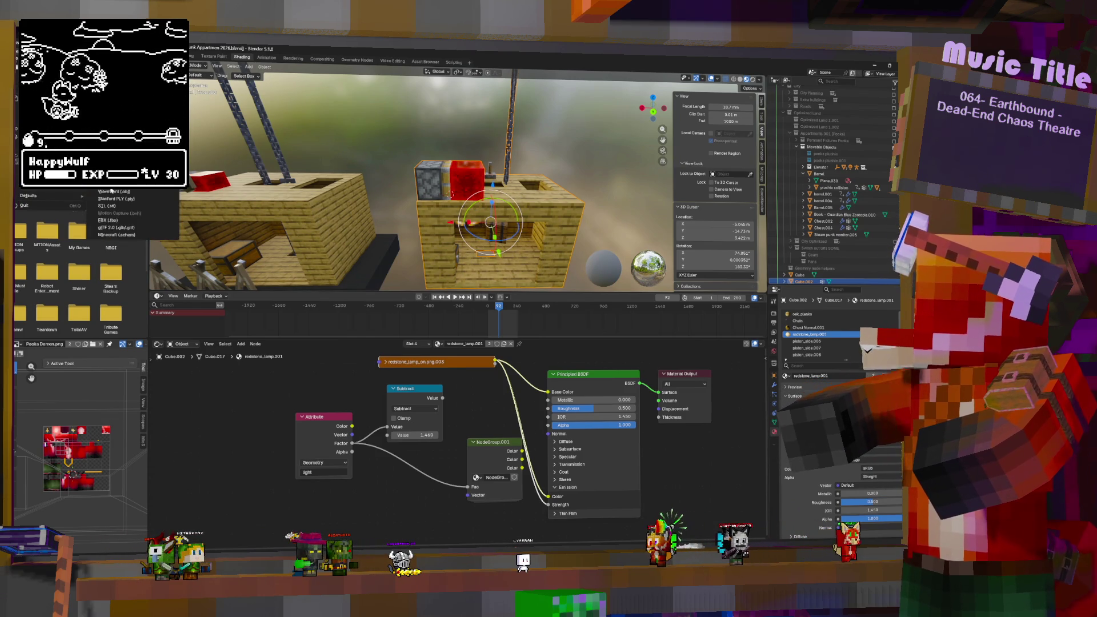
left_click(108, 220)
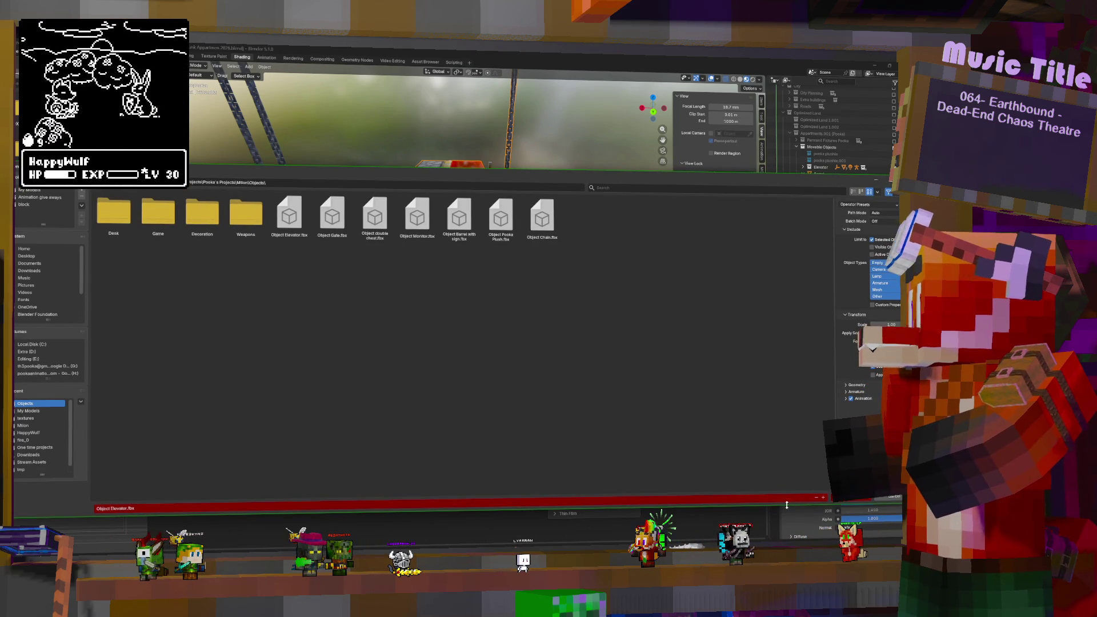
left_click(858, 501)
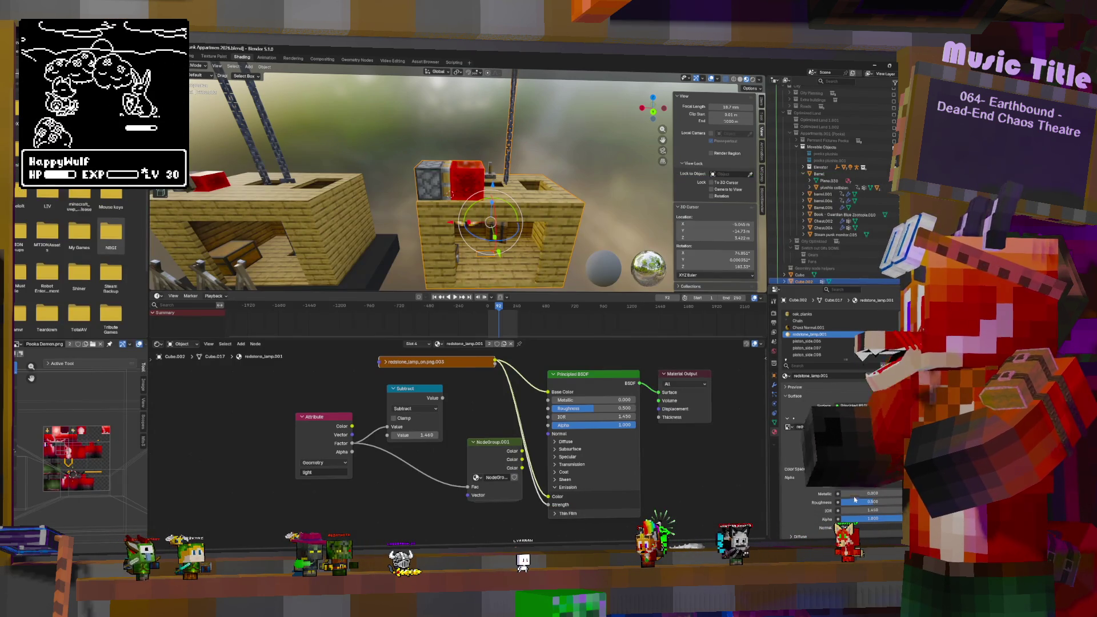
middle_click_drag(486, 210, 460, 187)
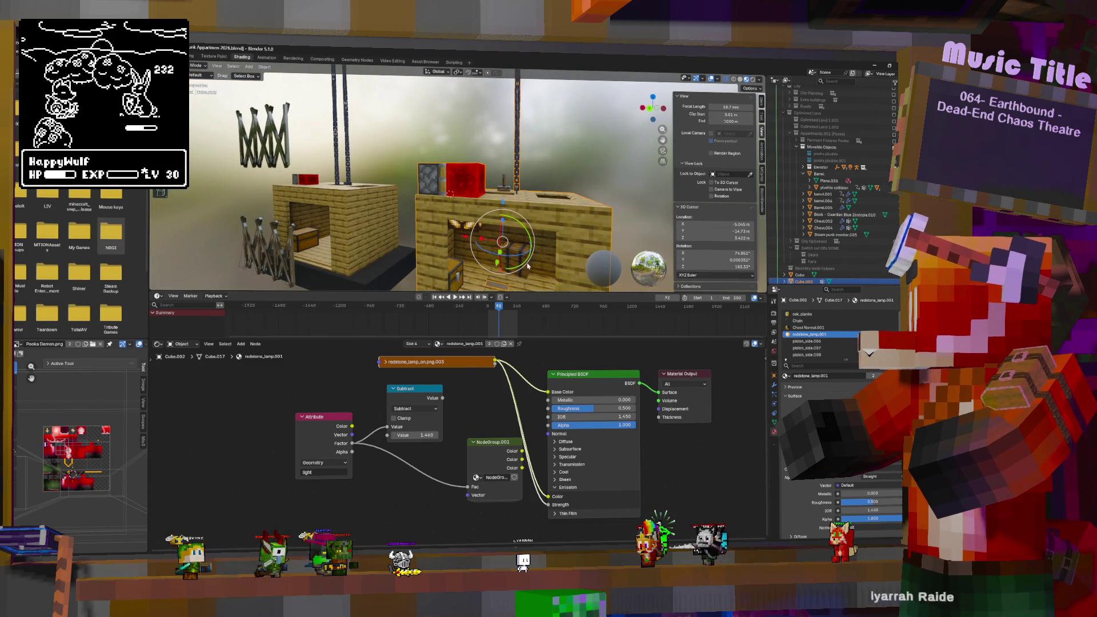
Step: Move the barrel into the corner of the cabin beside the chest
left_click(526, 264)
middle_click_drag(527, 264, 595, 258)
key("g")
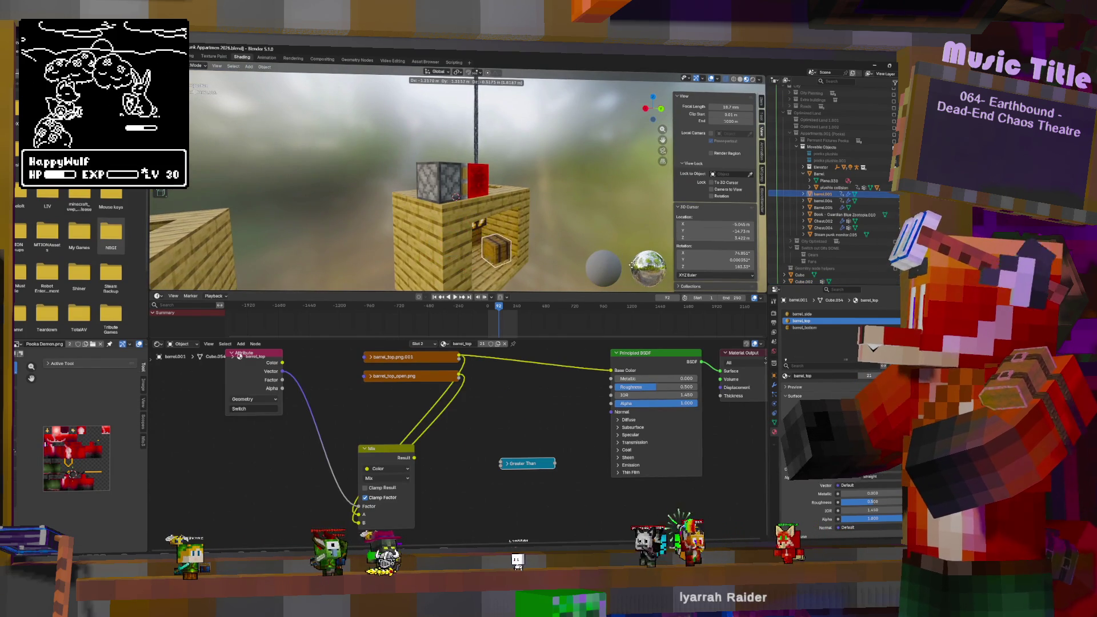
left_click(594, 258)
key("KP_Decimal")
scroll(590, 197, "down", 3)
middle_click_drag(591, 196, 591, 196)
key("g")
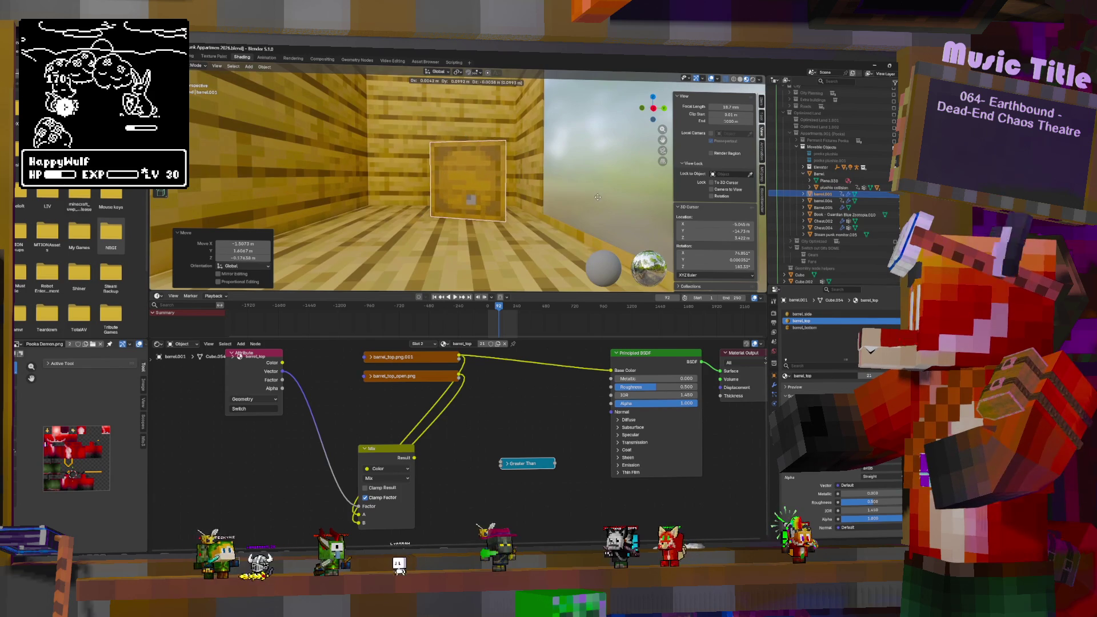
left_click(601, 199)
middle_click_drag(601, 199, 494, 181)
scroll(580, 198, "down", 5)
scroll(531, 195, "up", 5)
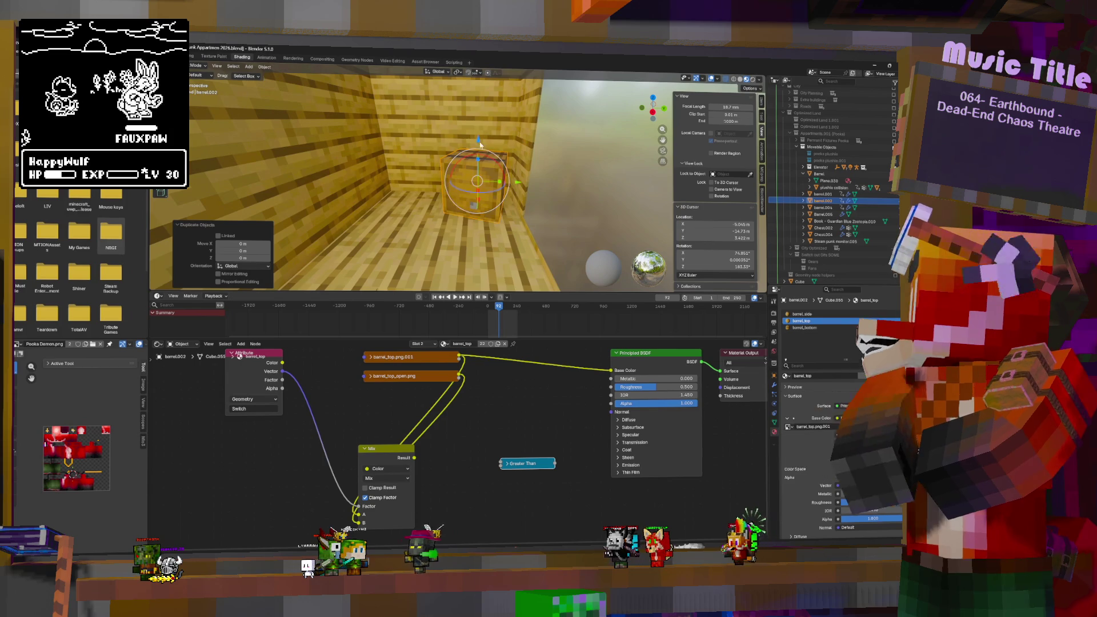
Step: Duplicate the barrel beside the first one and turn the copy -140°
key("shift+d")
left_click(407, 146)
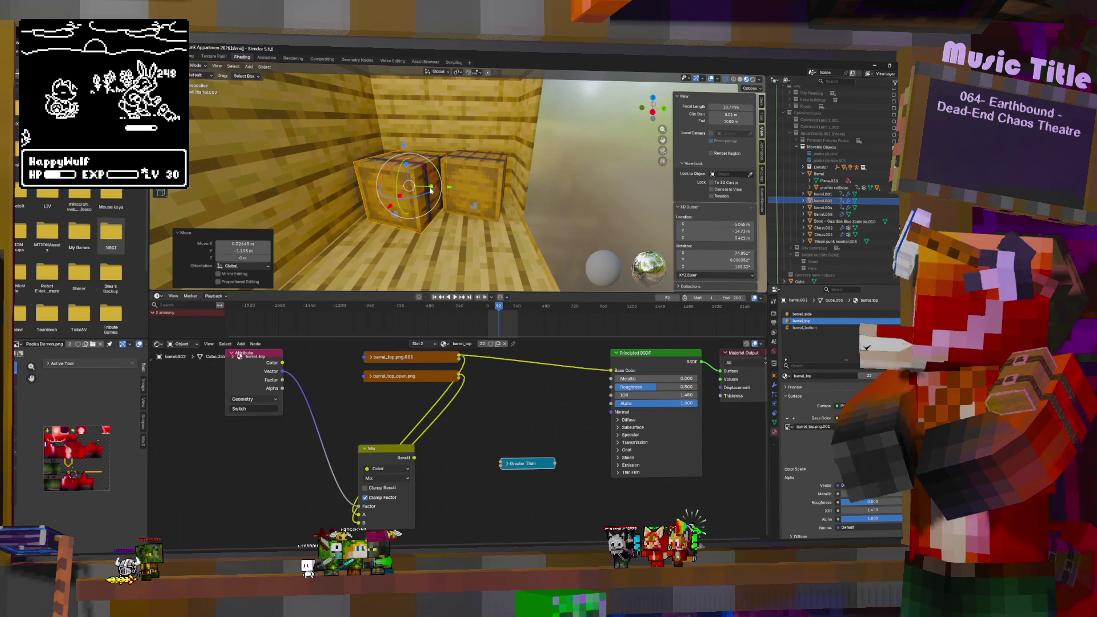
key("r")
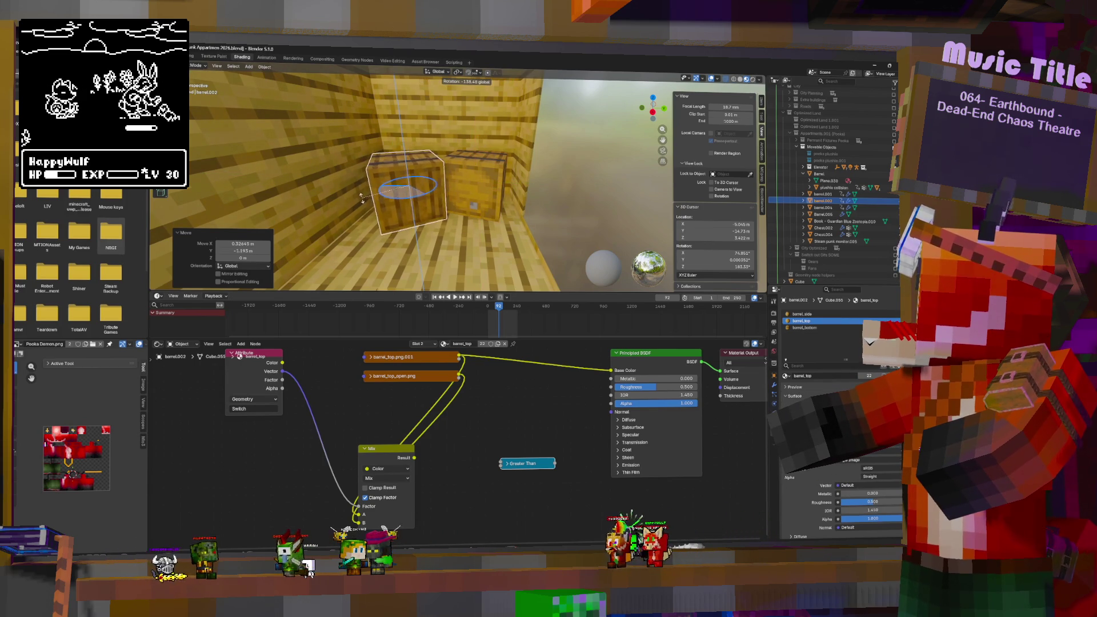
left_click(484, 190)
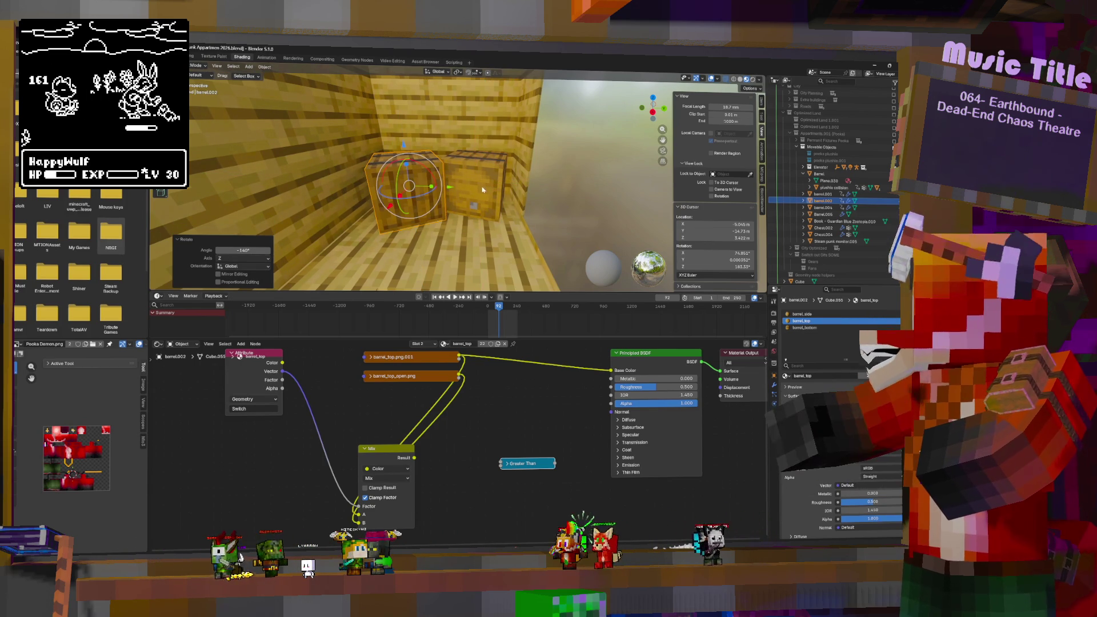
Step: Stack another barrel copy 1 m up on Z and slide it horizontally into place
key("shift+d")
type("z")
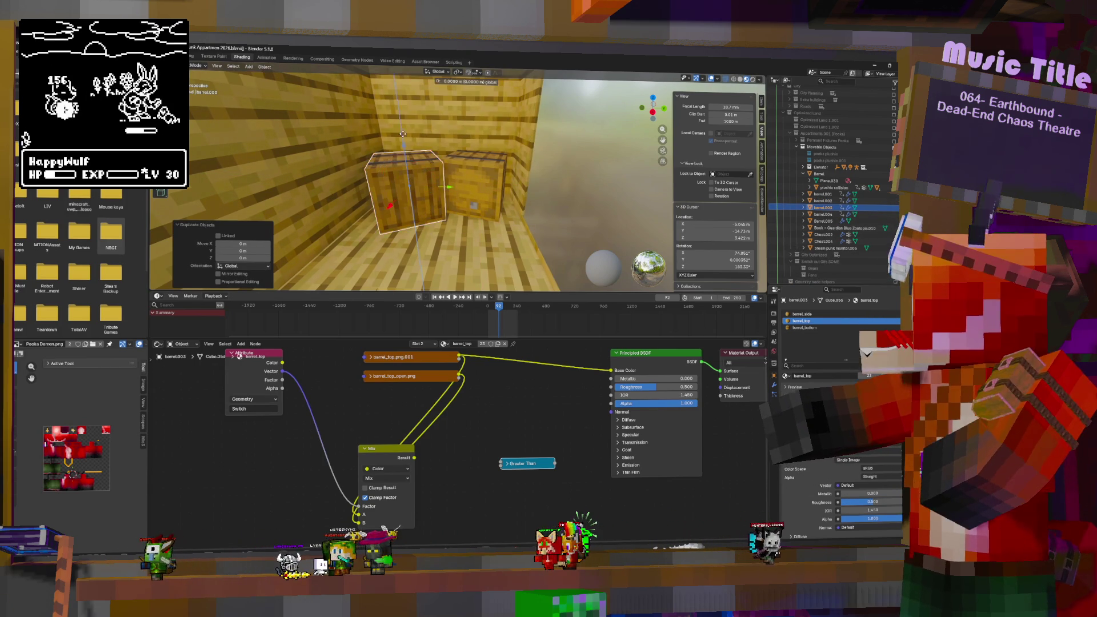
type("1")
key("Return")
key("g")
key("shift+z")
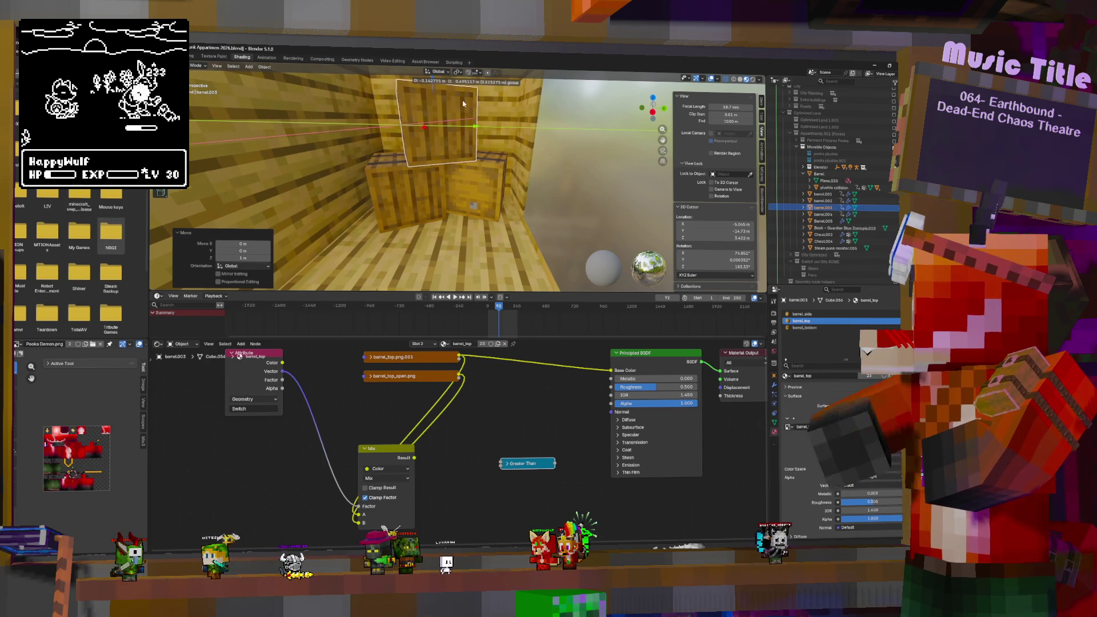
left_click(414, 127)
Step: Turn the top barrel 105° about Z and nudge it slightly against the wall
key("r")
key("z")
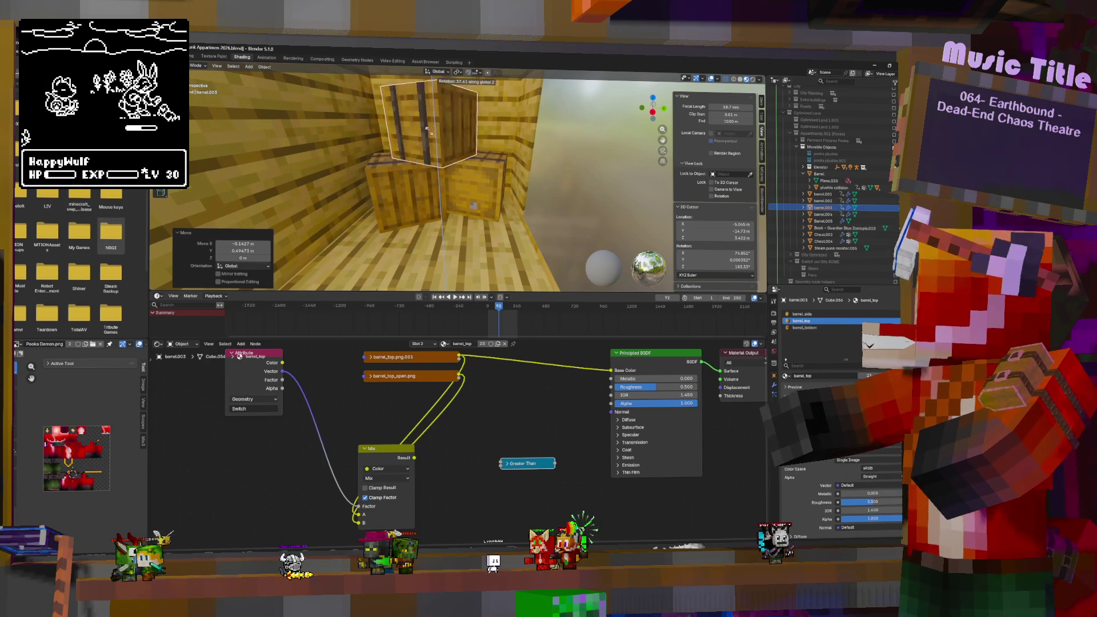
left_click(557, 161)
middle_click_drag(557, 161, 447, 89)
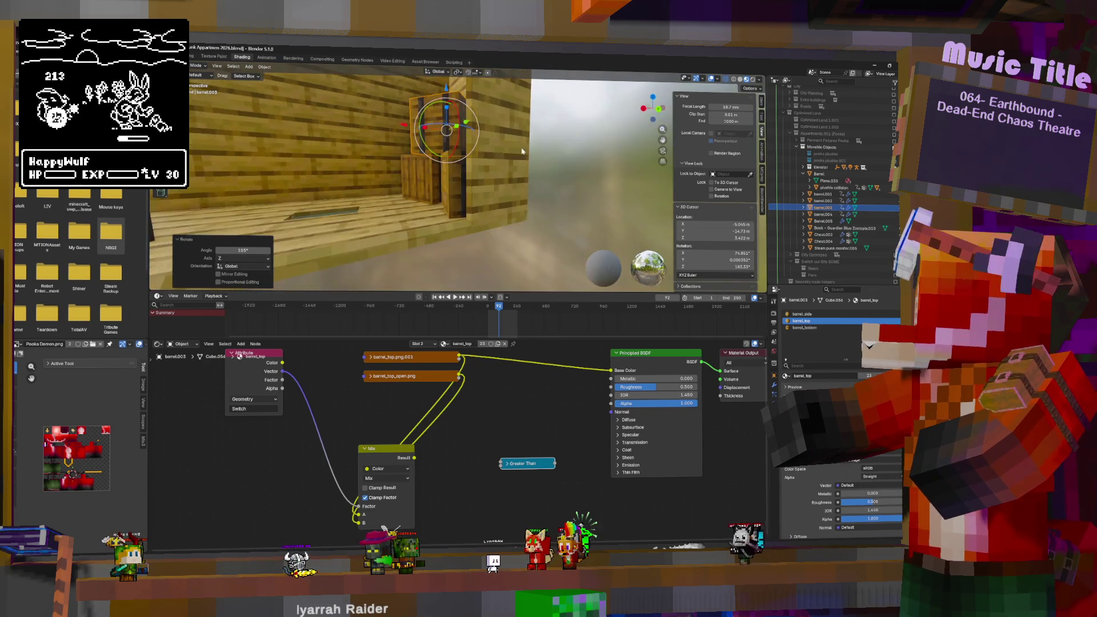
key("g")
left_click(447, 90)
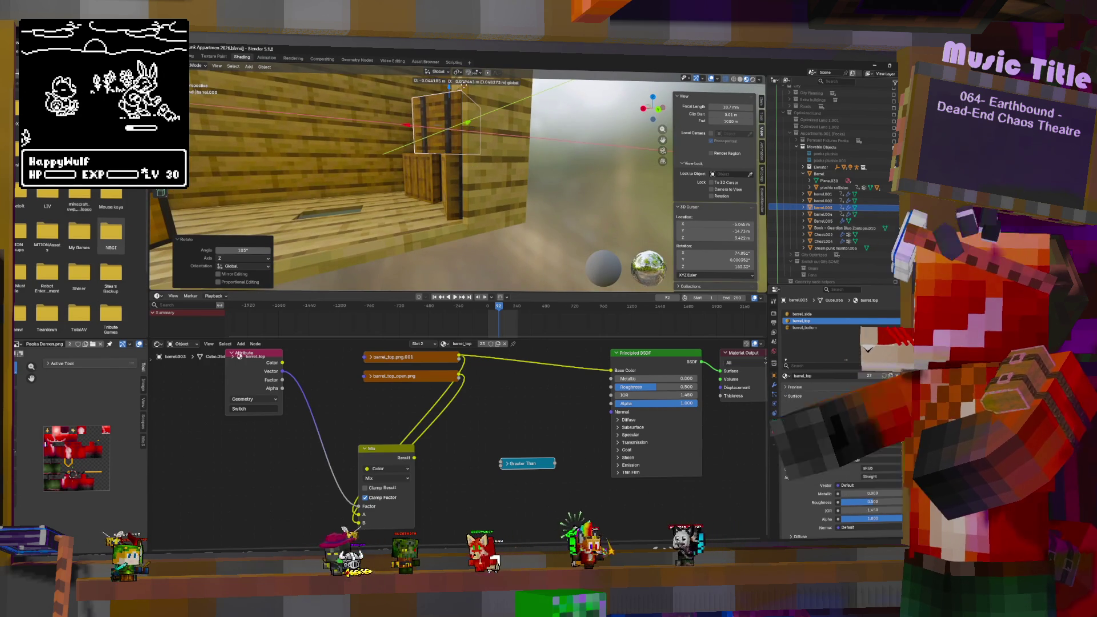
mouse_move(447, 90)
middle_mouse_down()
mouse_move(500, 144)
mouse_move(468, 143)
middle_mouse_up()
scroll(468, 143, "down", 5)
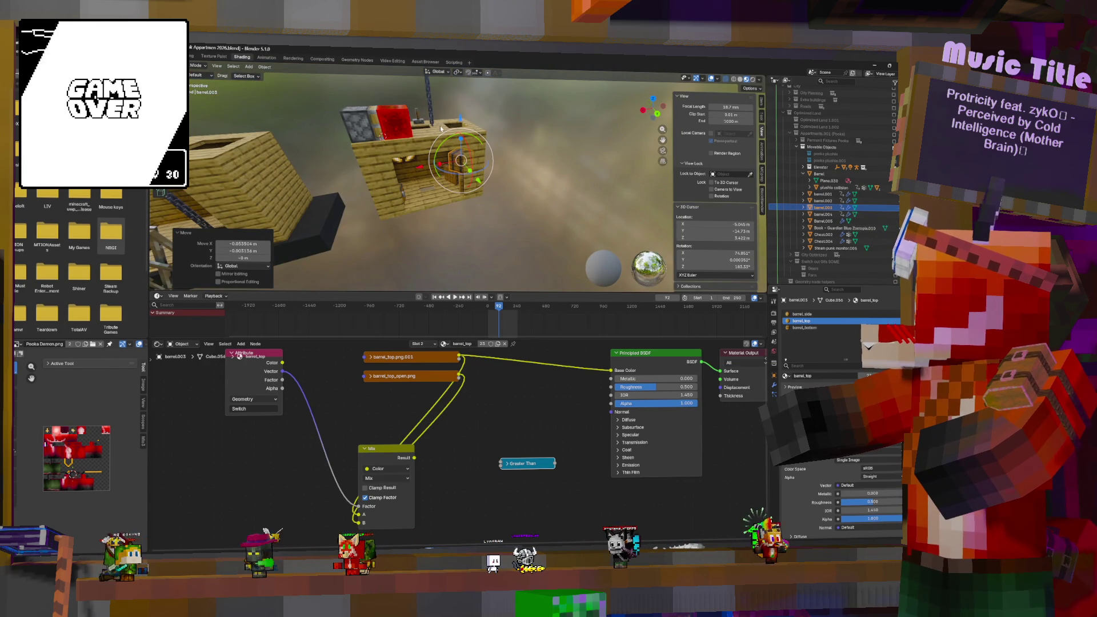
Step: Make the redstone lamp block the only selected object
left_click(451, 182)
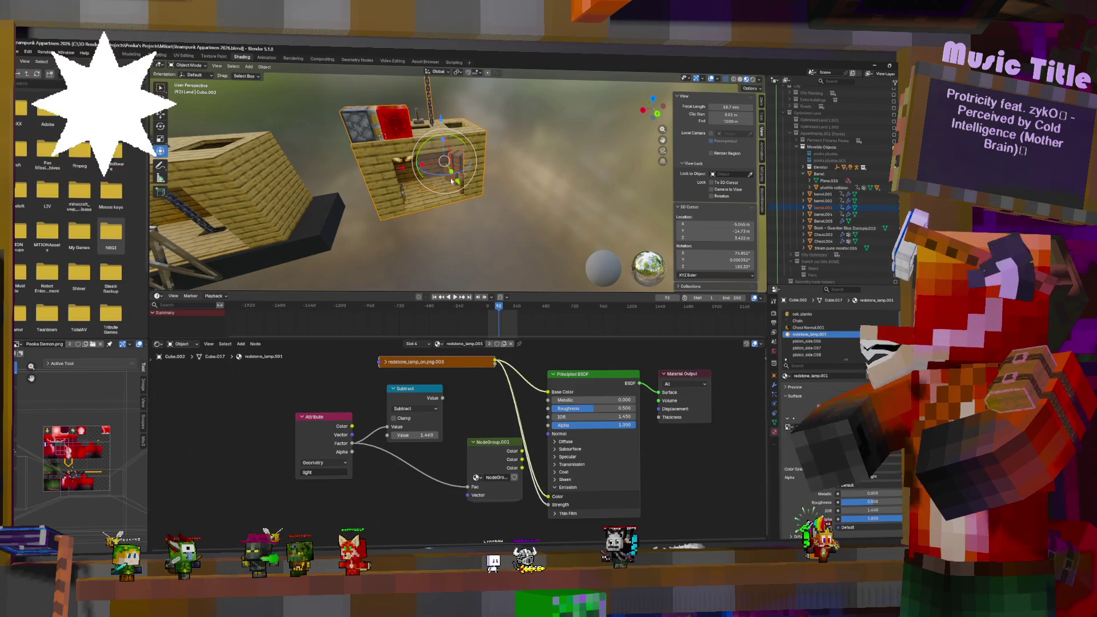
left_click(455, 180)
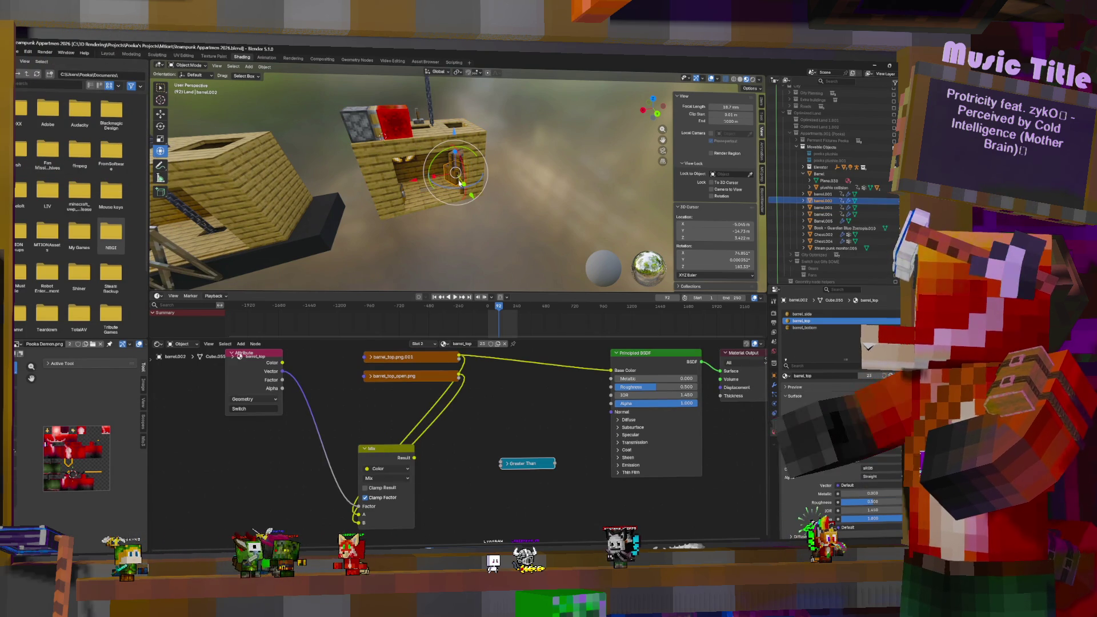
left_click(462, 176)
left_click(425, 193)
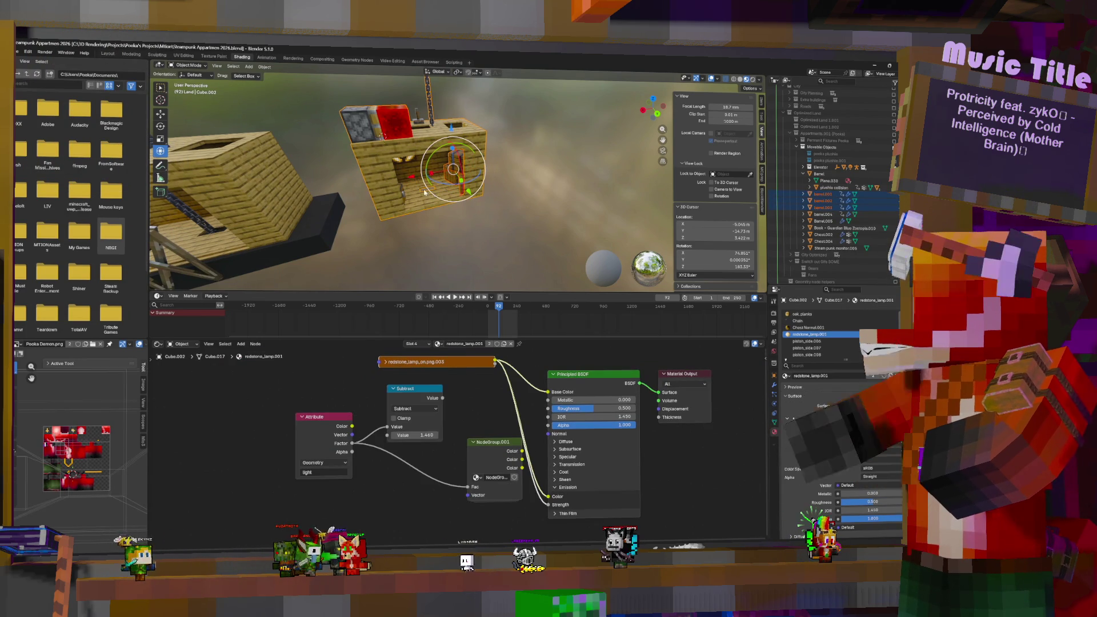
left_click(431, 177)
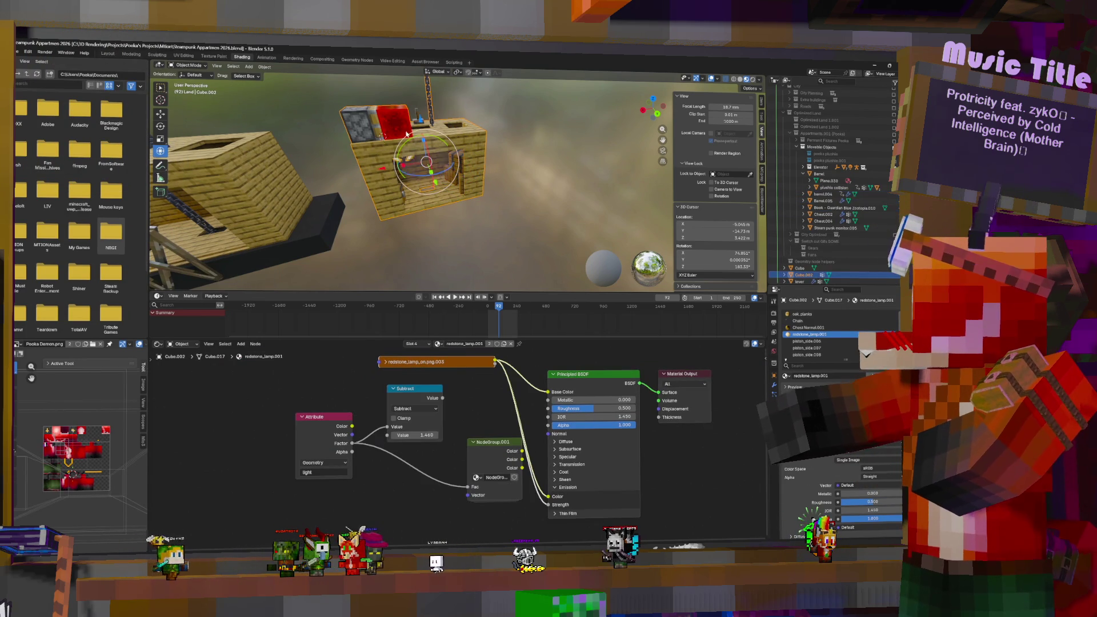
Step: Export as FBX (.fbx), keeping the file name Object Elevator.fbx
left_click(17, 50)
mouse_move(60, 162)
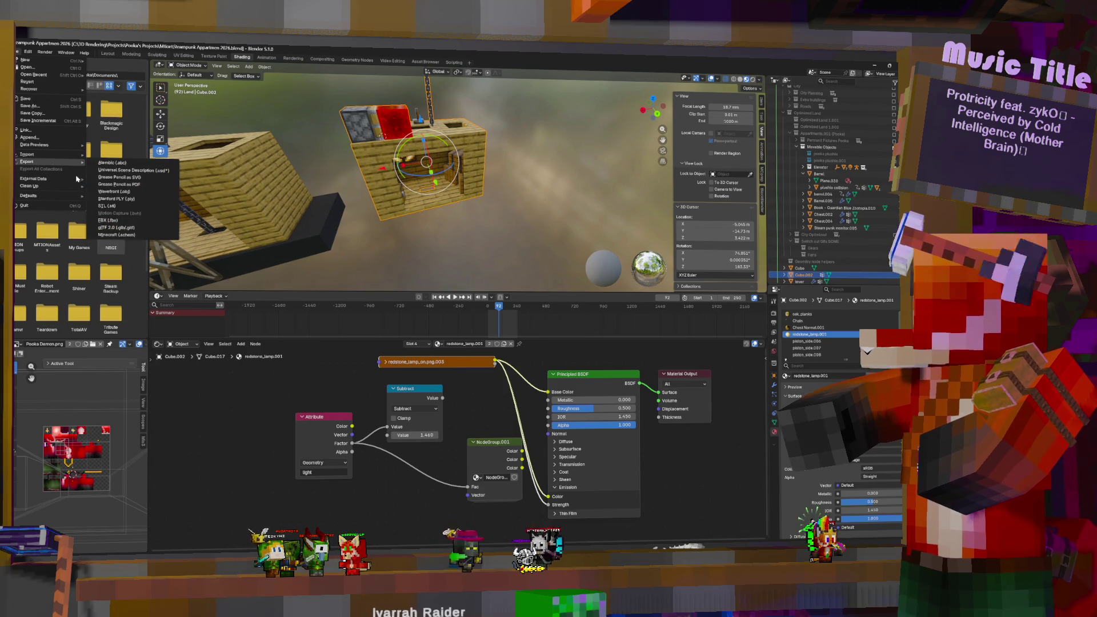
left_click(114, 221)
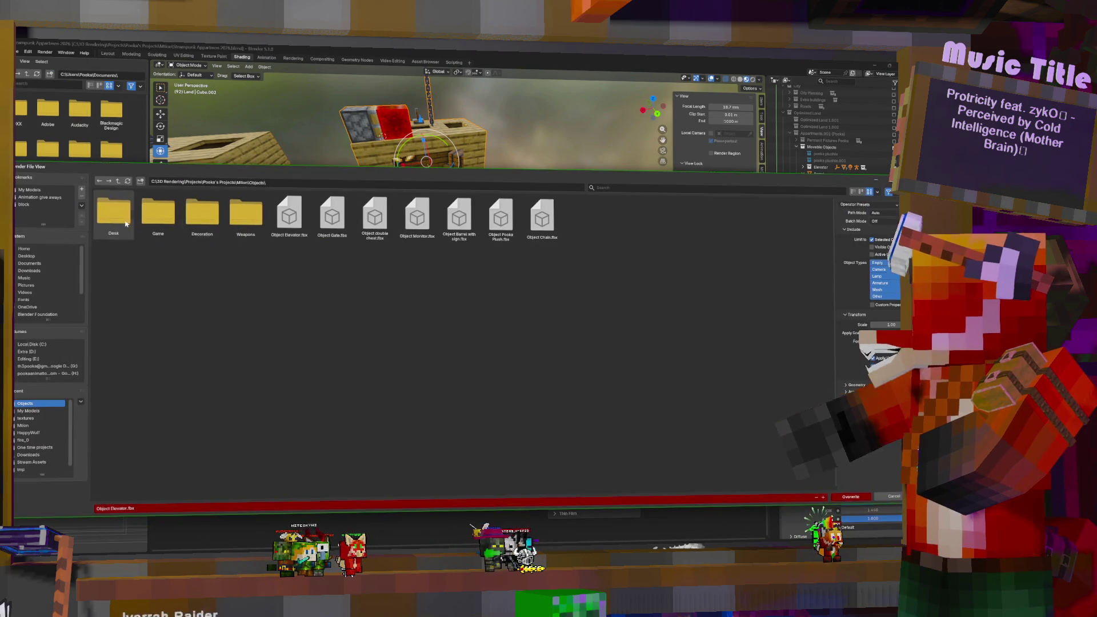
left_click(863, 500)
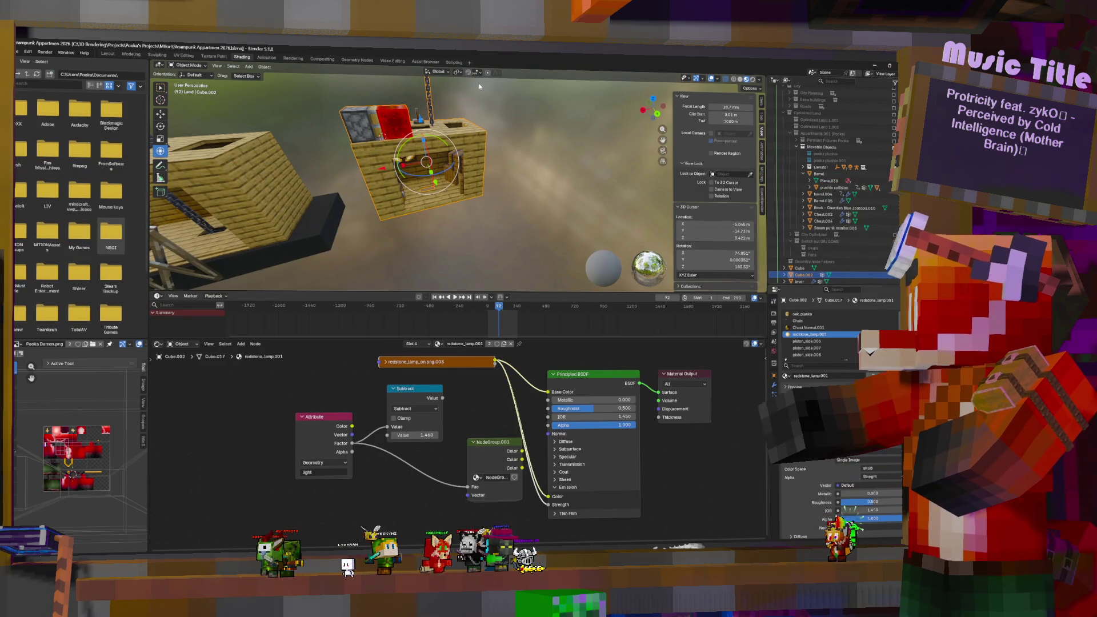
middle_click_drag(416, 163, 451, 131)
Step: Select the lever and move it to a new position
left_click(464, 132)
scroll(471, 119, "up", 3)
middle_click_drag(426, 90, 480, 114)
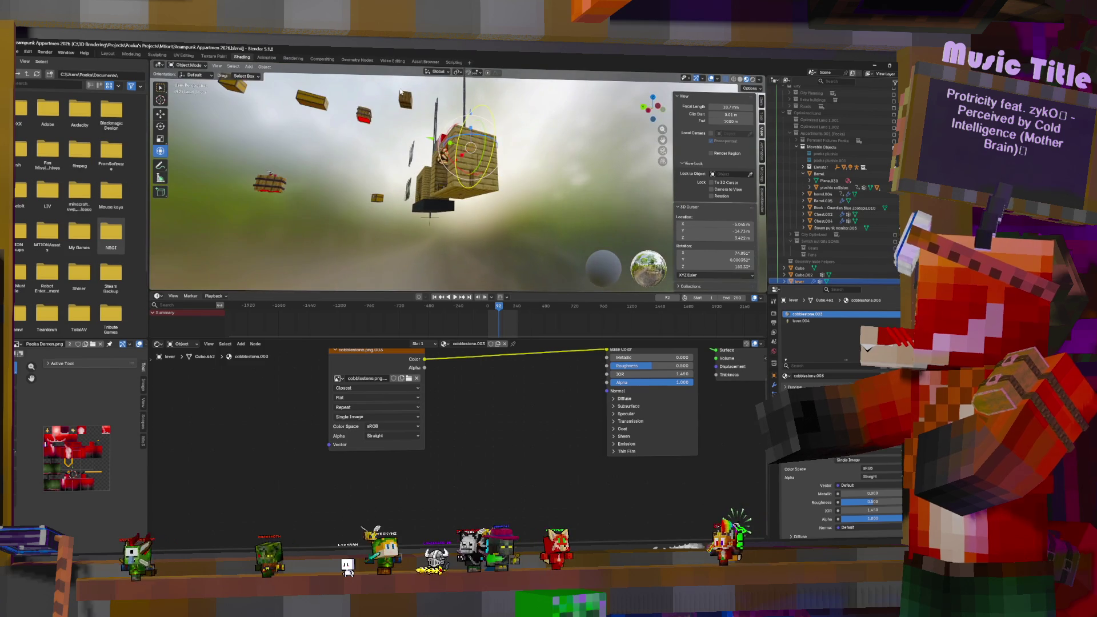
key("g")
left_click(475, 127)
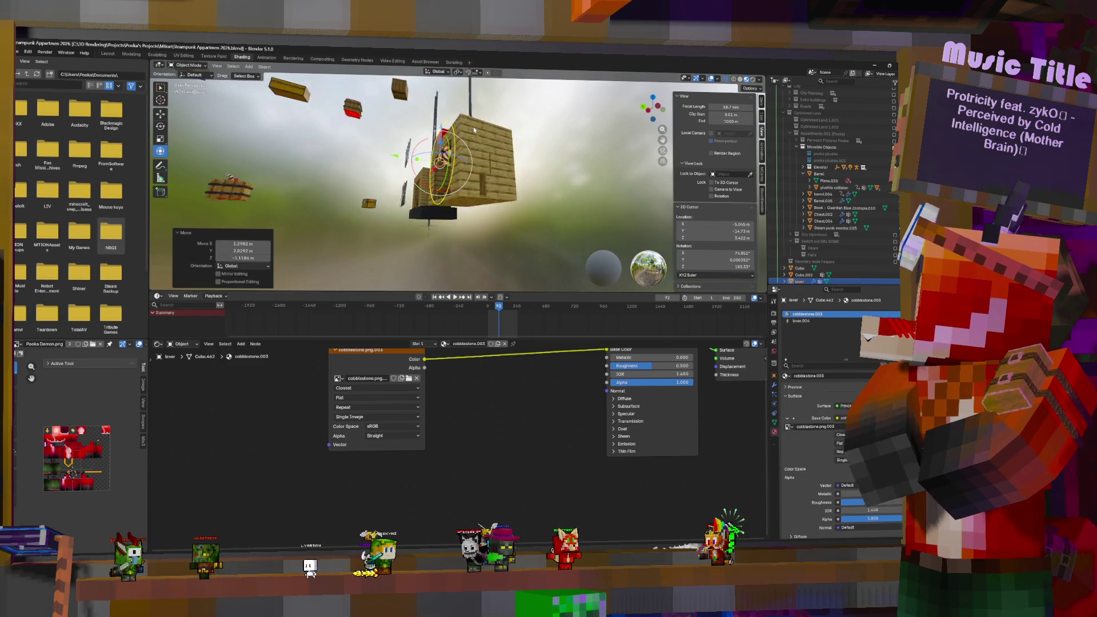
scroll(562, 190, "up", 2)
scroll(589, 183, "up", 3)
scroll(589, 183, "down", 3)
middle_click_drag(590, 183, 499, 190)
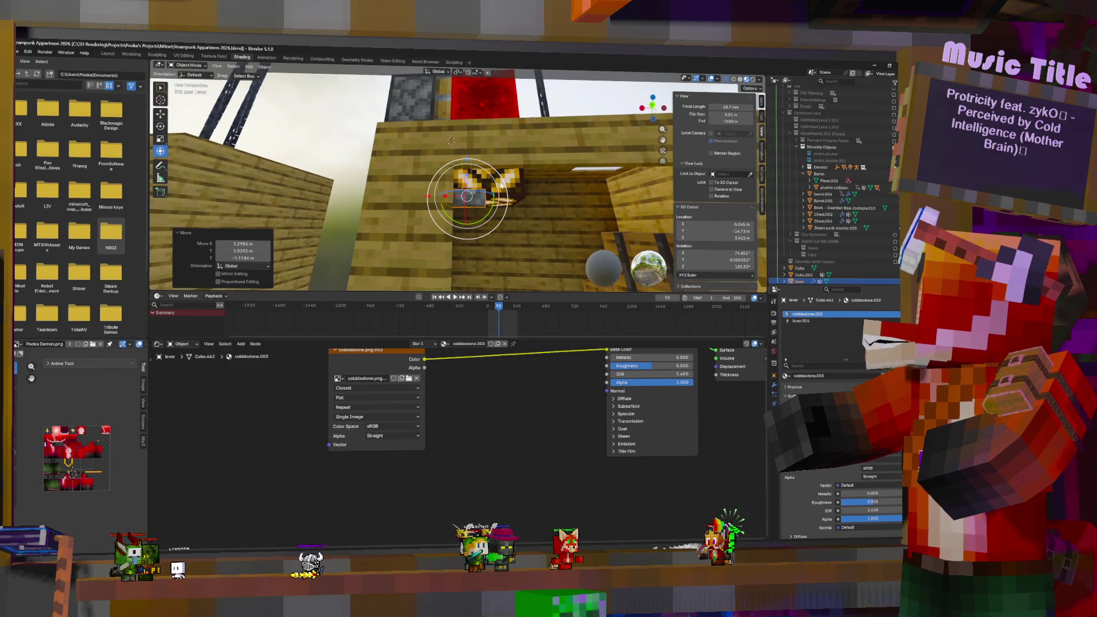
Step: Flip the lever 180° around the X axis
left_click_drag(490, 175, 516, 197)
key("r")
key("z")
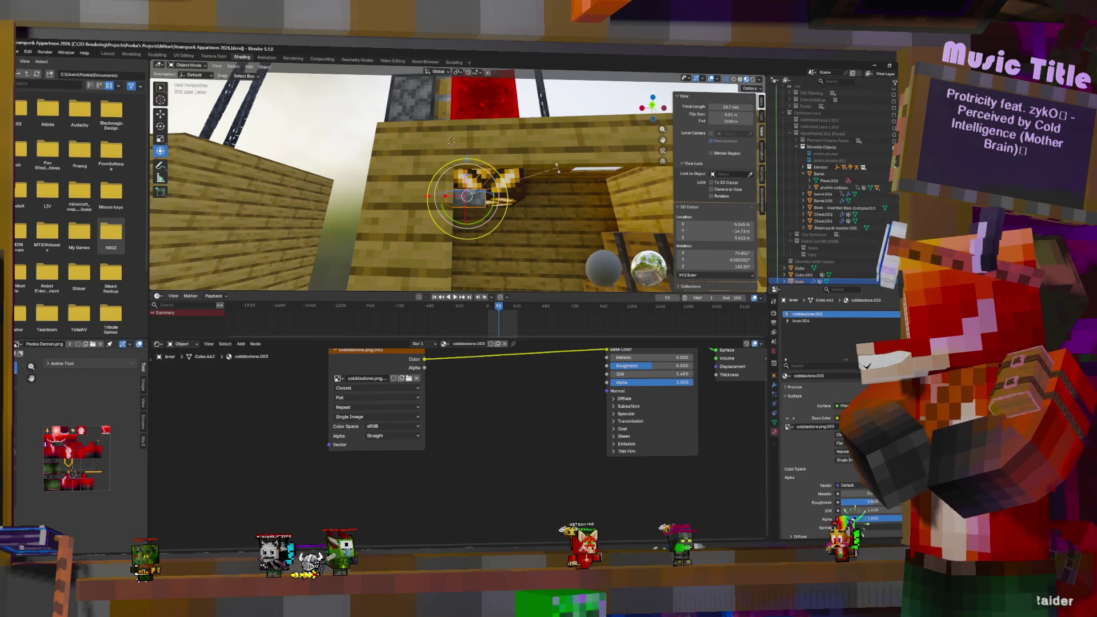
key("z")
key("z")
key("x")
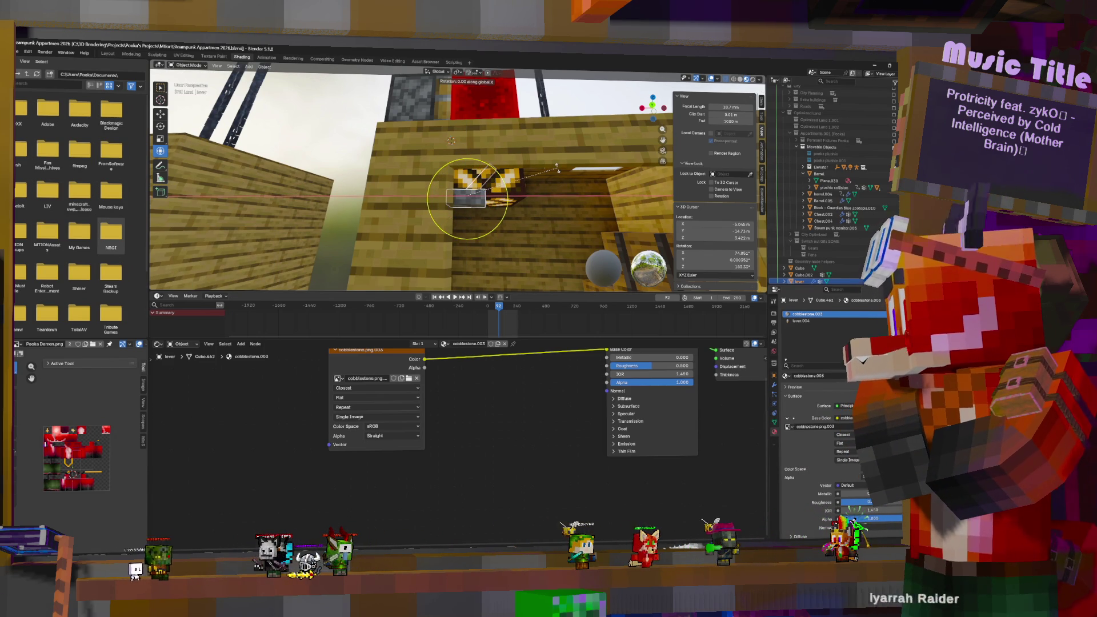
type("180")
key("Return")
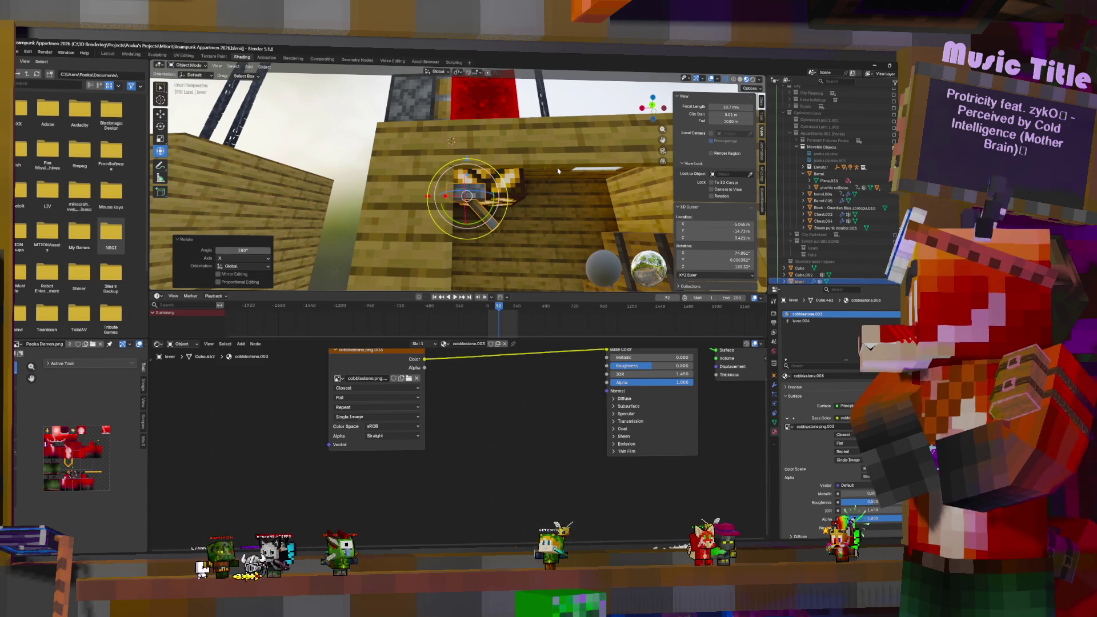
Step: Move the lever against the wall beside the redstone lamp
middle_click_drag(586, 172, 478, 195)
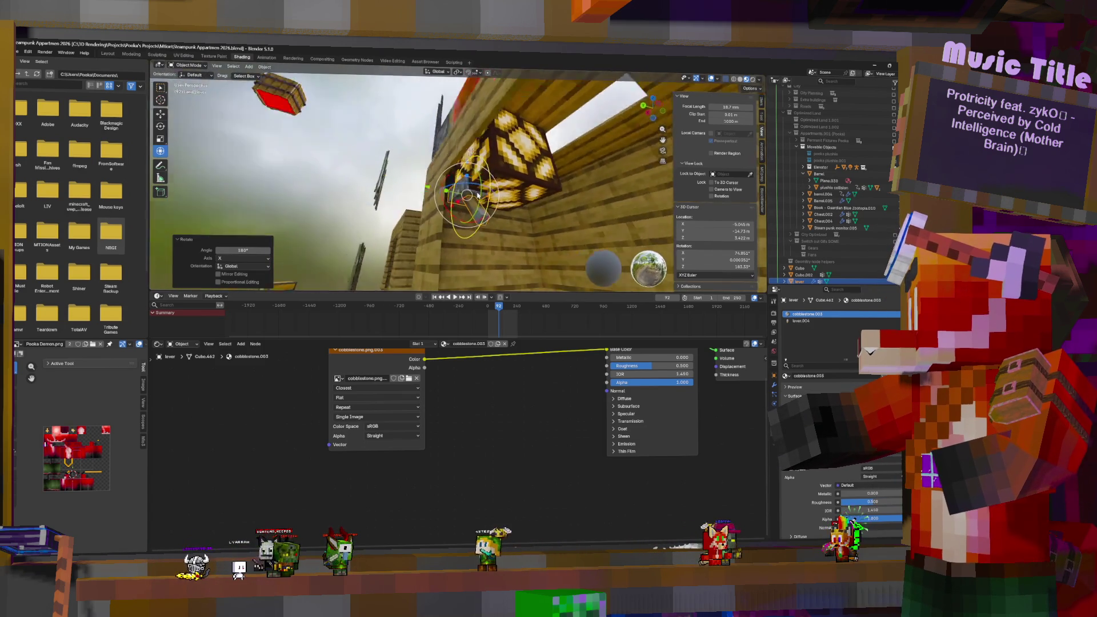
left_click_drag(478, 194, 485, 209)
middle_click_drag(485, 208, 560, 212)
key("g")
left_click(517, 177)
key("g")
left_click(513, 178)
mouse_move(512, 178)
middle_mouse_down()
mouse_move(500, 189)
mouse_move(349, 175)
mouse_move(448, 167)
middle_mouse_up()
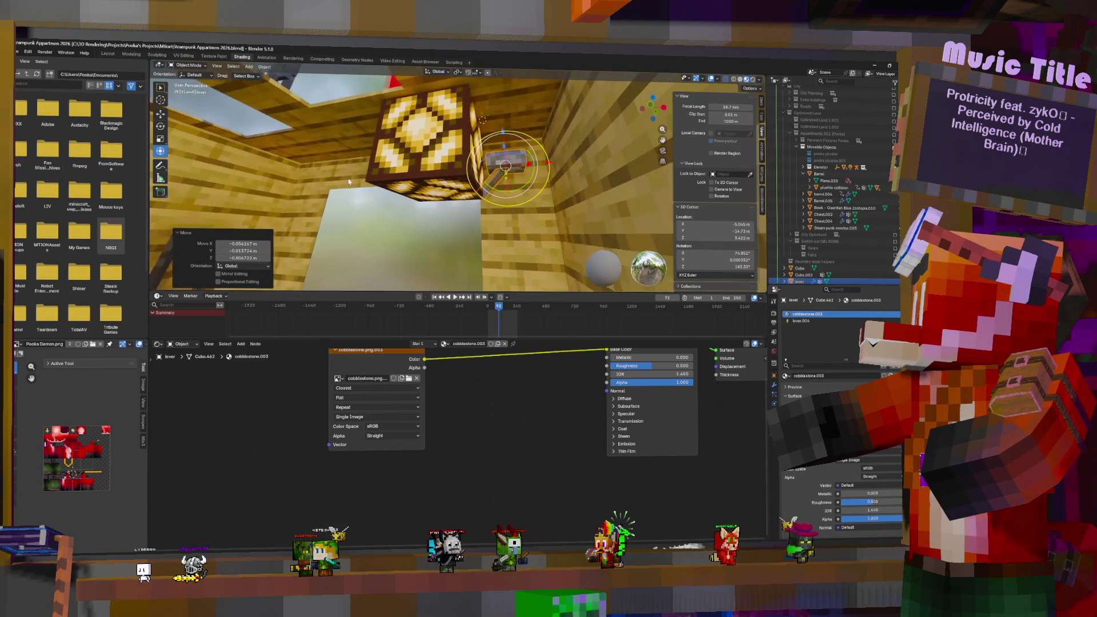
Step: Raise the lever to sit beside the redstone lamp and reselect it
key("g")
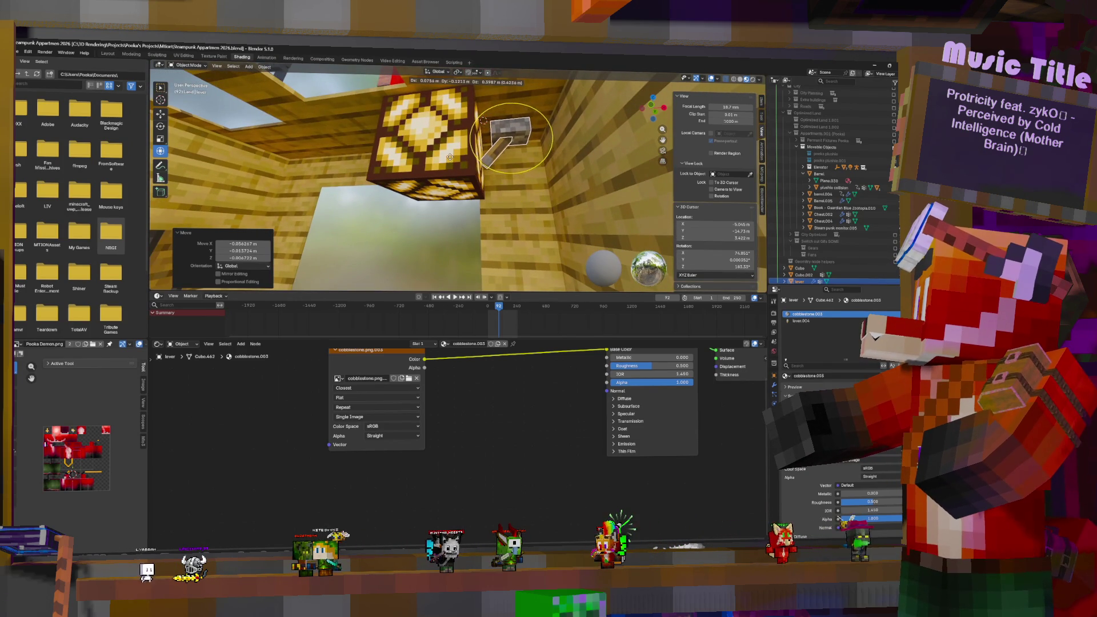
left_click(449, 154)
middle_click_drag(450, 154, 605, 178)
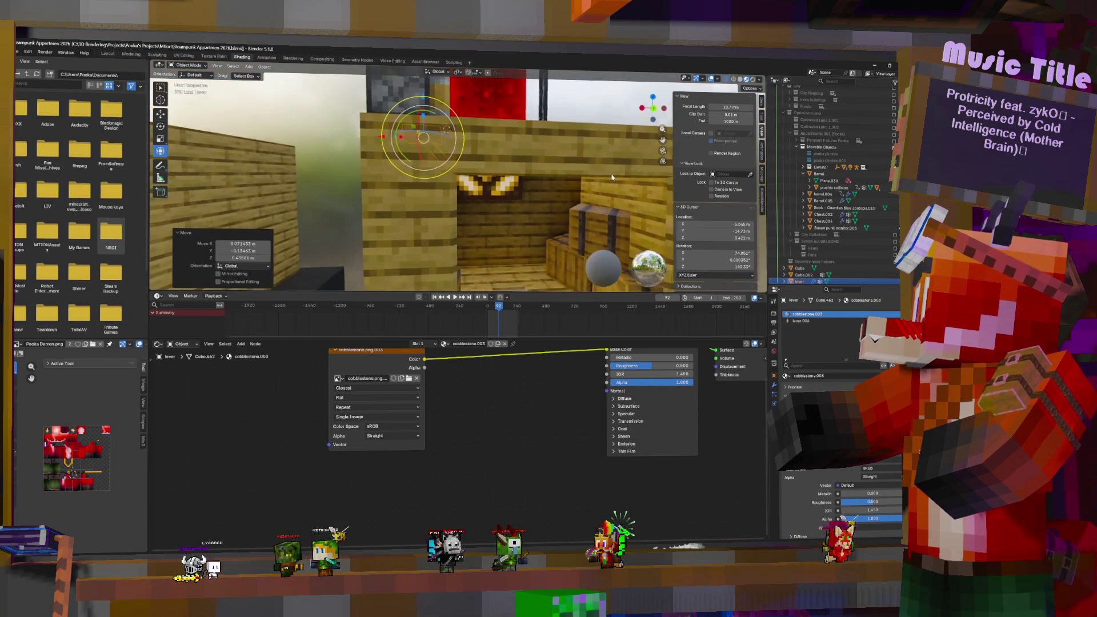
left_click(510, 180)
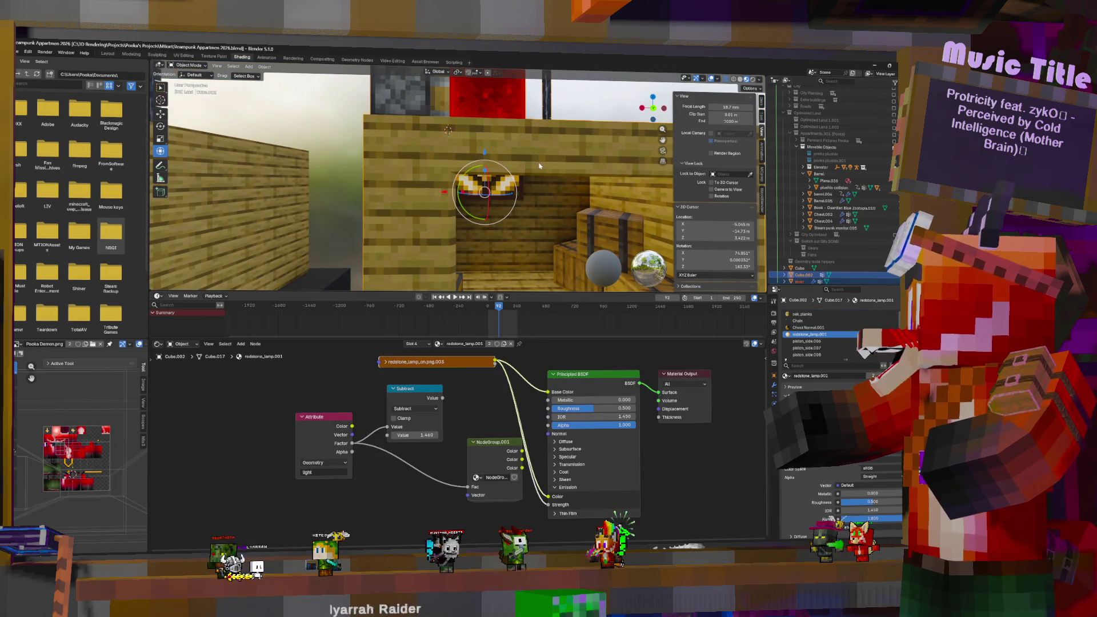
left_click(429, 138)
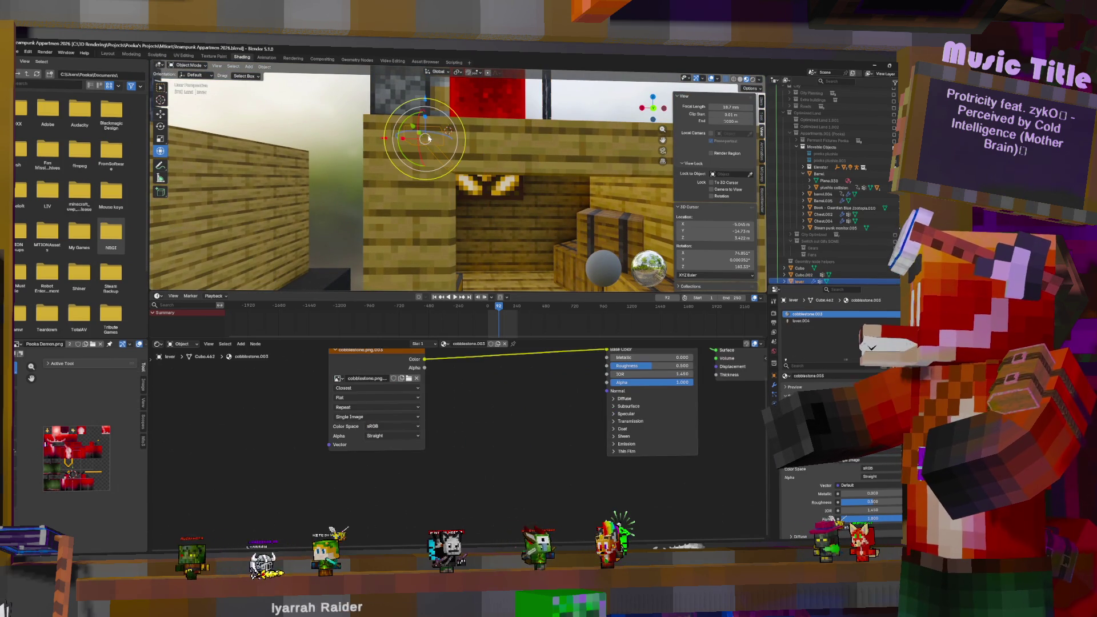
Step: Show the lever's GeometryNodes modifier, removing it then undoing the removal
left_click(774, 385)
left_click(853, 332)
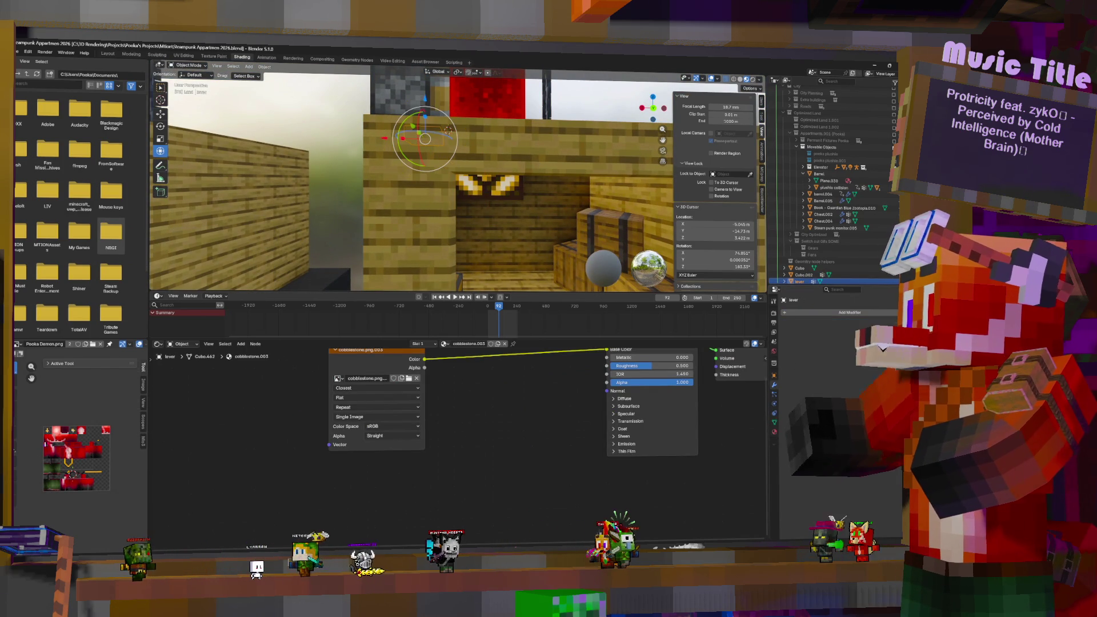
middle_click_drag(541, 172, 467, 187)
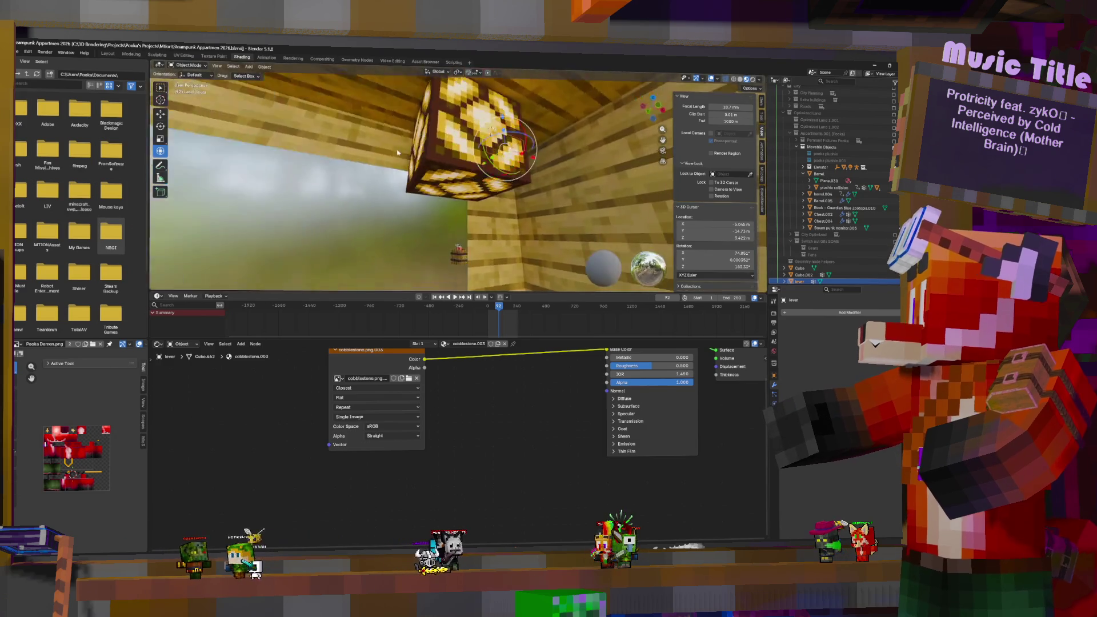
key("ctrl+z")
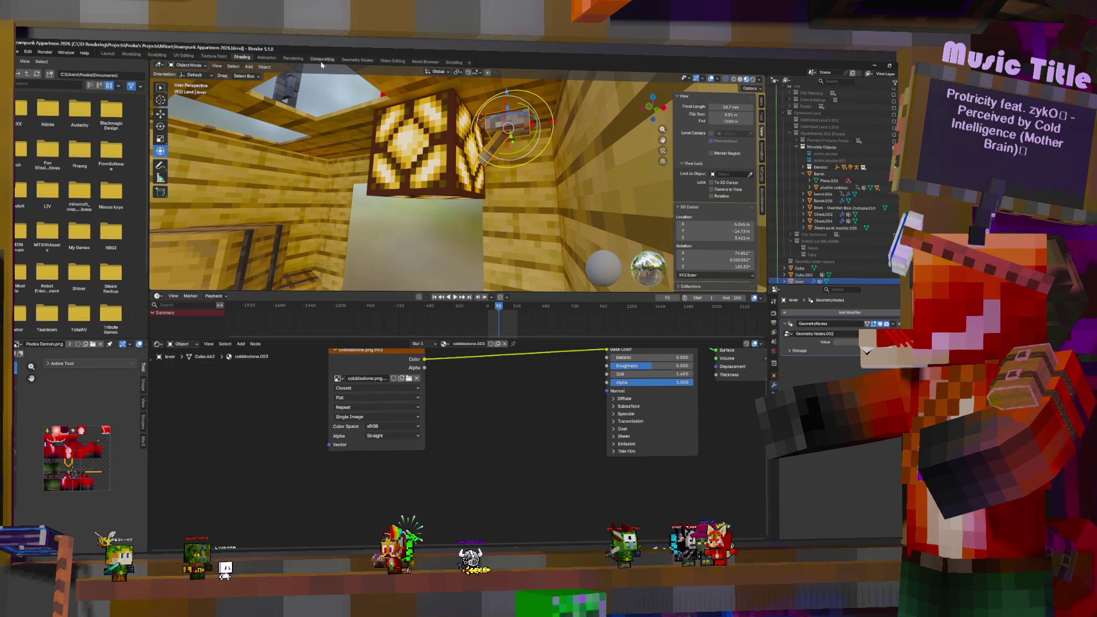
Step: In the Geometry Nodes workspace, insert a Realize Instances node before the lever's Group Output
left_click(357, 59)
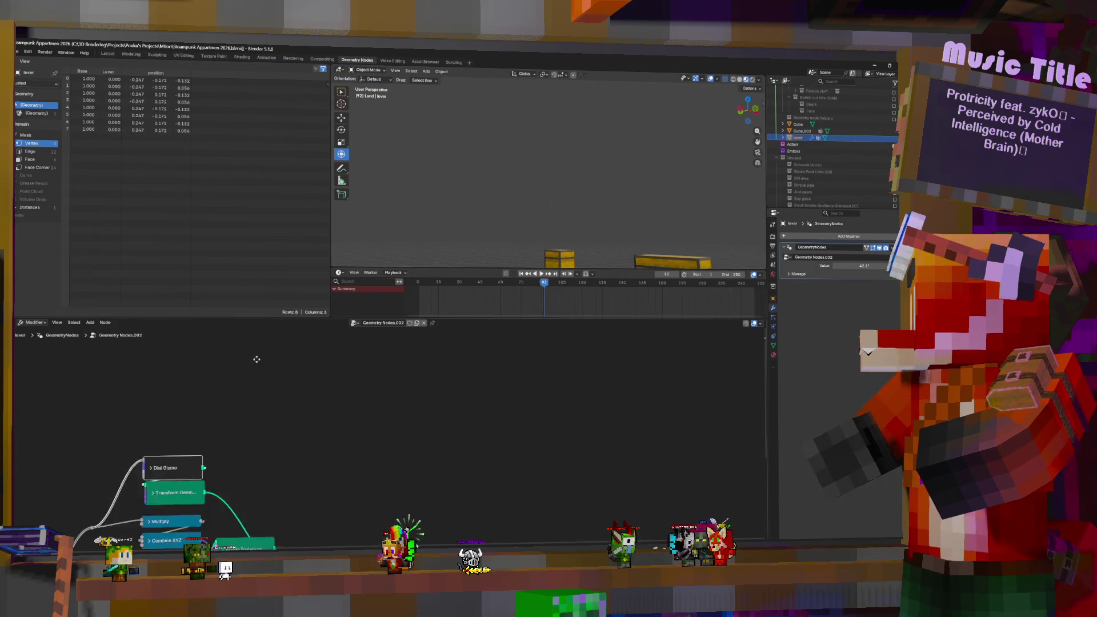
key("shift+a")
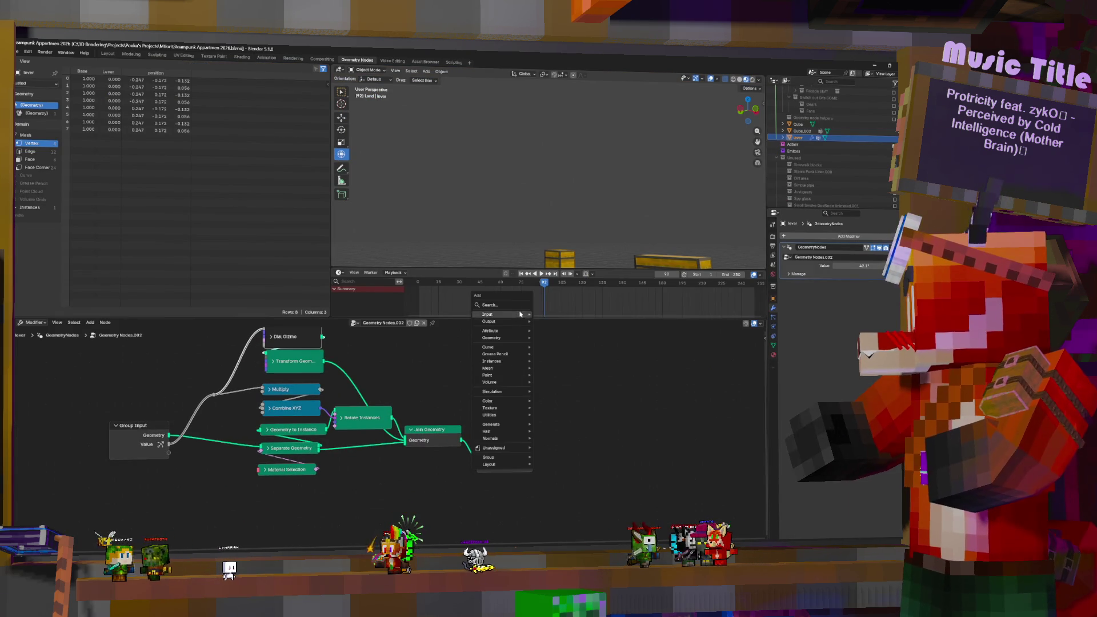
type("rea")
key("Return")
left_click(503, 446)
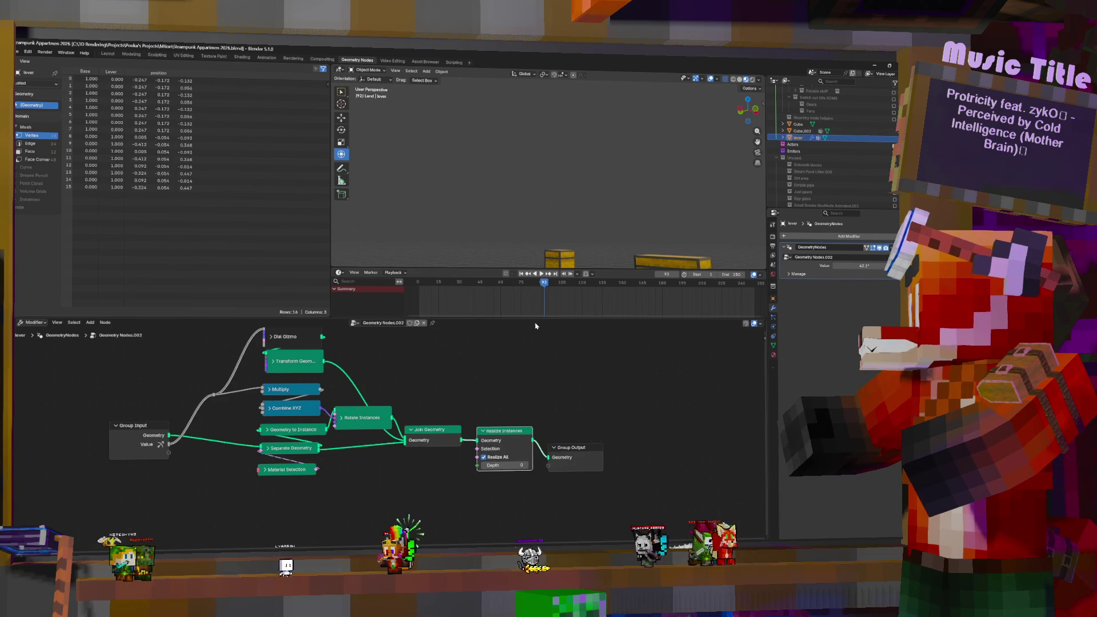
Step: Apply the lever's Geometry Nodes modifier so it becomes plain mesh geometry
key("KP_Decimal")
middle_click_drag(671, 234, 550, 239)
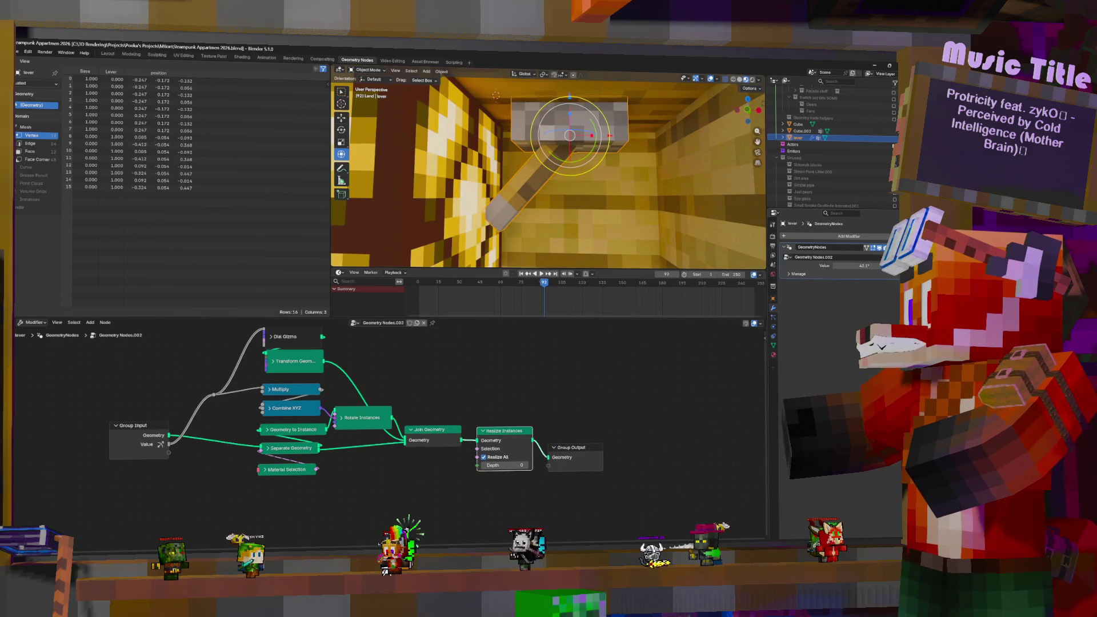
left_click(892, 247)
left_click(877, 256)
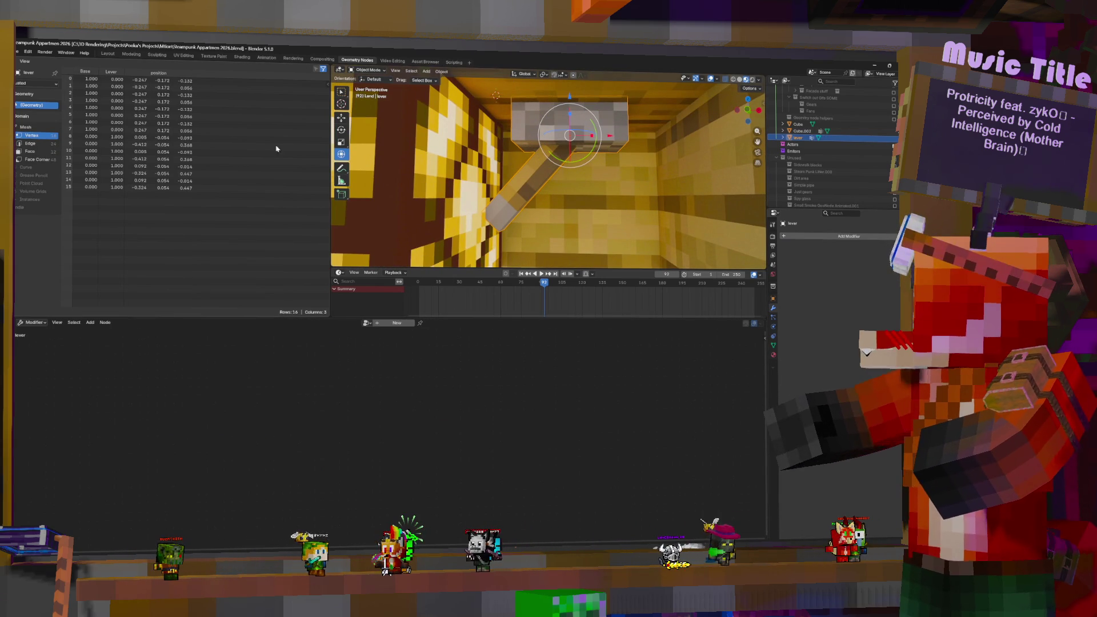
middle_click_drag(584, 186, 605, 194)
scroll(628, 200, "down", 6)
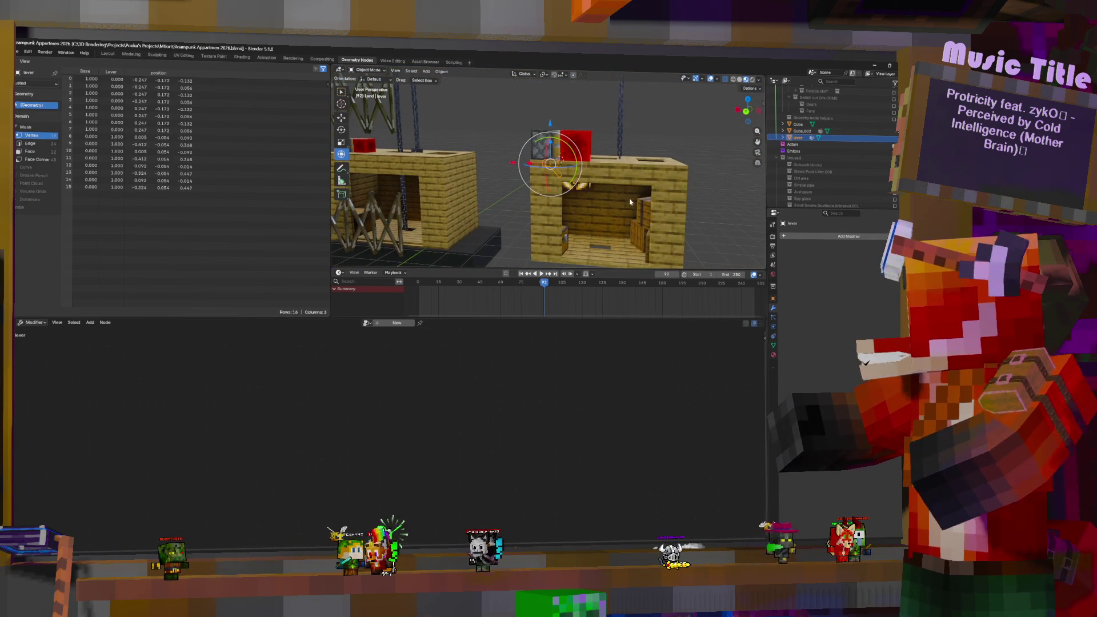
Step: Join the lever into cabin mesh Cube.002 and export it as FBX, overwriting Object Elevator.fbx
left_click(625, 187)
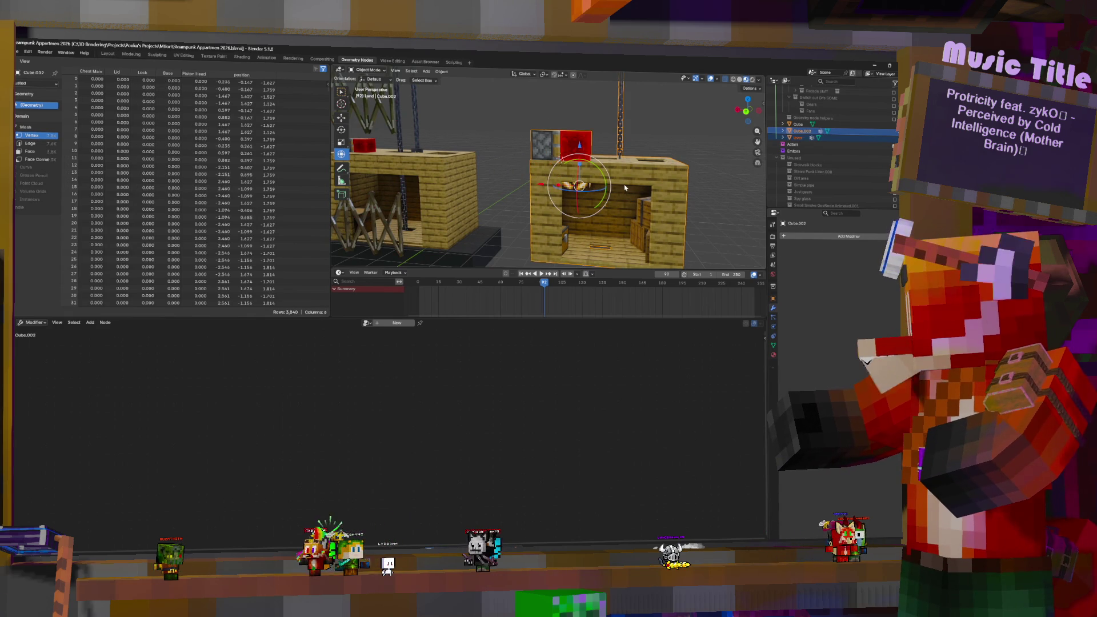
key("ctrl+j")
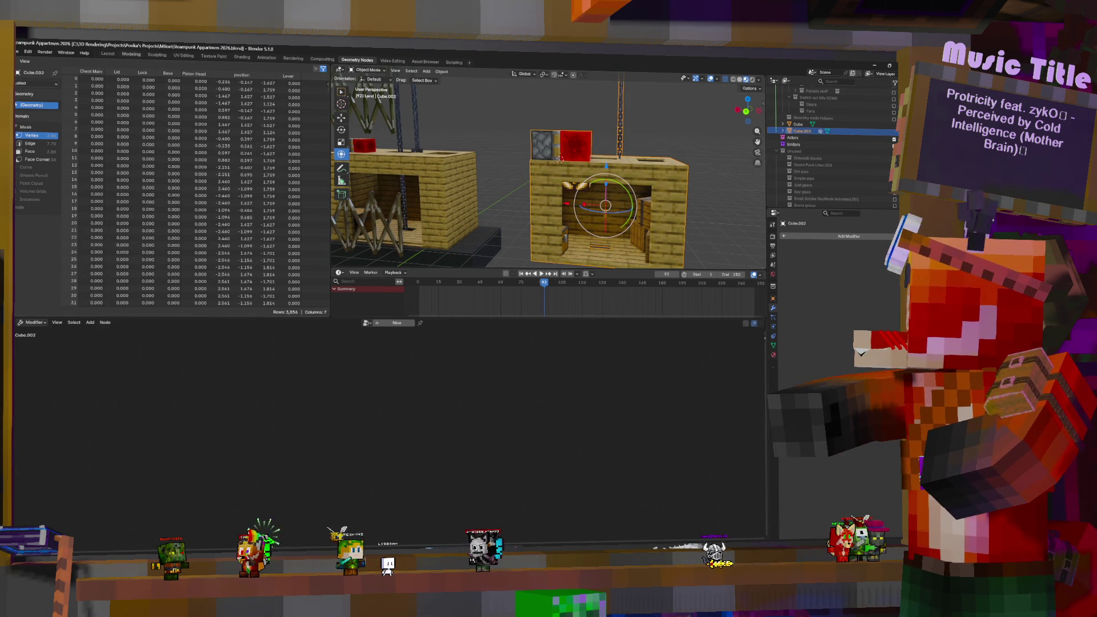
left_click(19, 53)
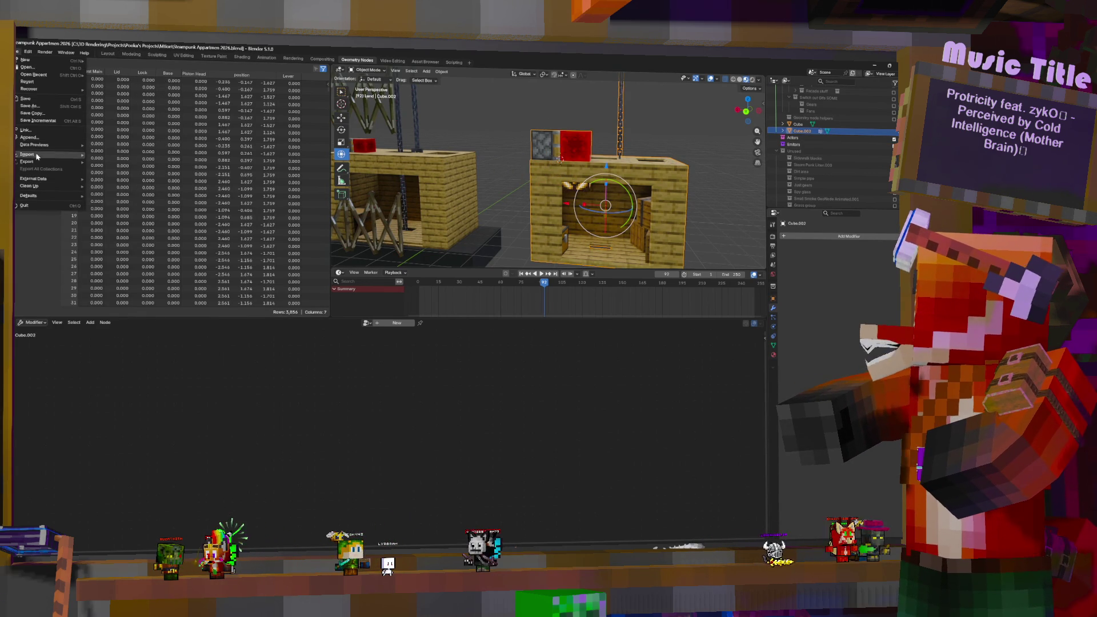
mouse_move(37, 164)
left_click(108, 220)
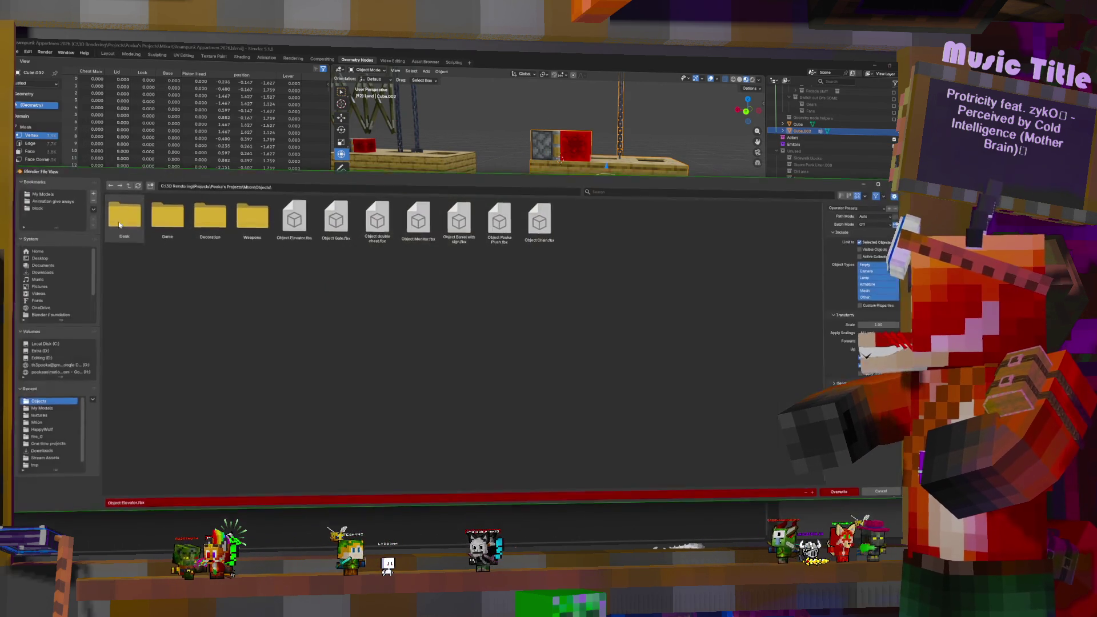
left_click(850, 498)
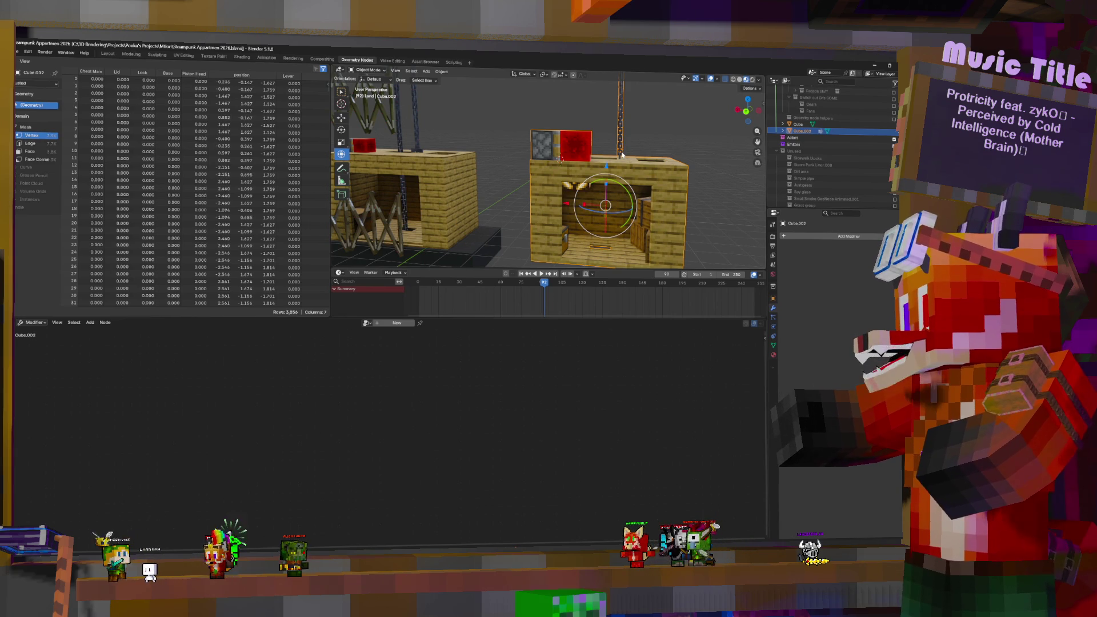
key("Tab")
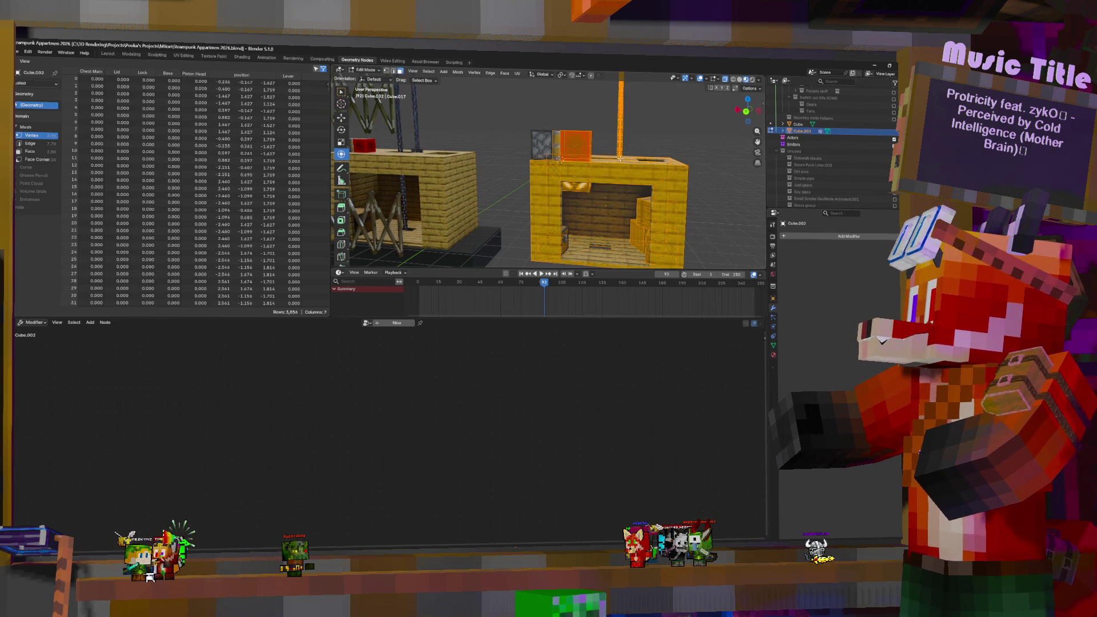
Step: Select the whole connected chain piece and duplicate it in place, turning it 90° around Z
left_click(621, 159)
key("KP_Decimal")
mouse_move(637, 199)
middle_mouse_down()
mouse_move(654, 211)
mouse_move(643, 207)
middle_mouse_up()
key("ctrl+l")
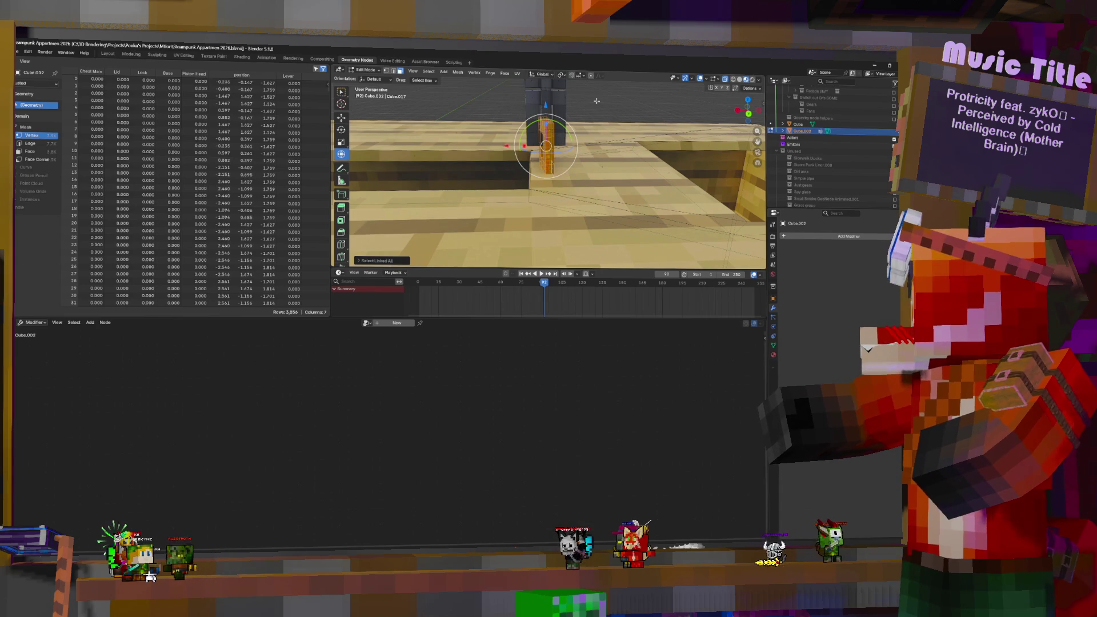
key("shift+d")
right_click(578, 115)
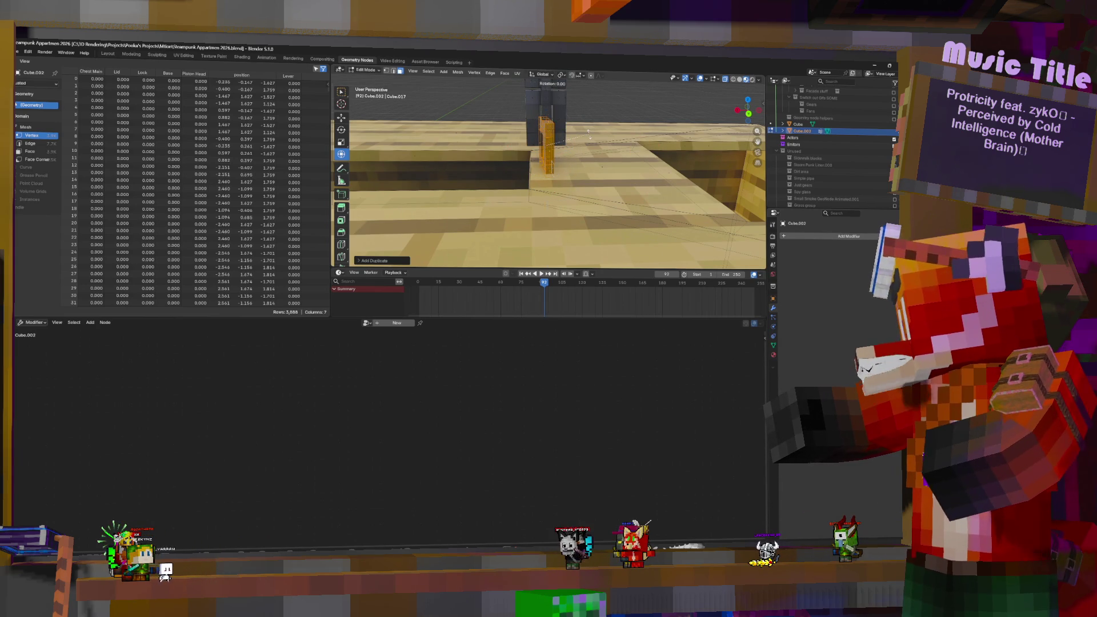
type("90")
key("Return")
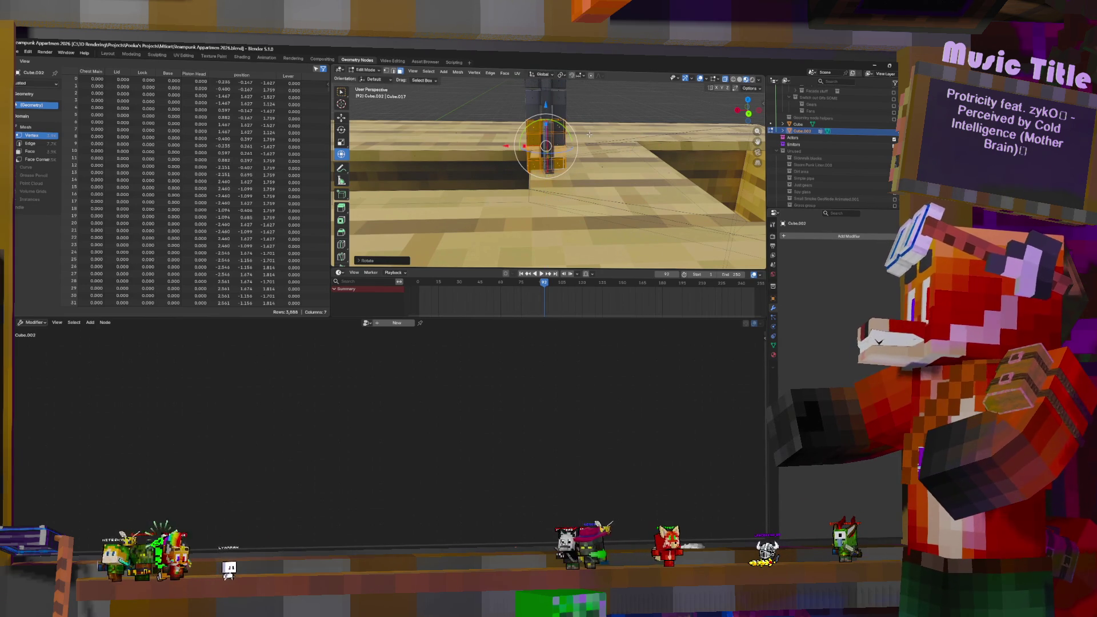
Step: Turn off Correct Face Attributes and rotate the duplicated chain piece 90° around Z
left_click(749, 88)
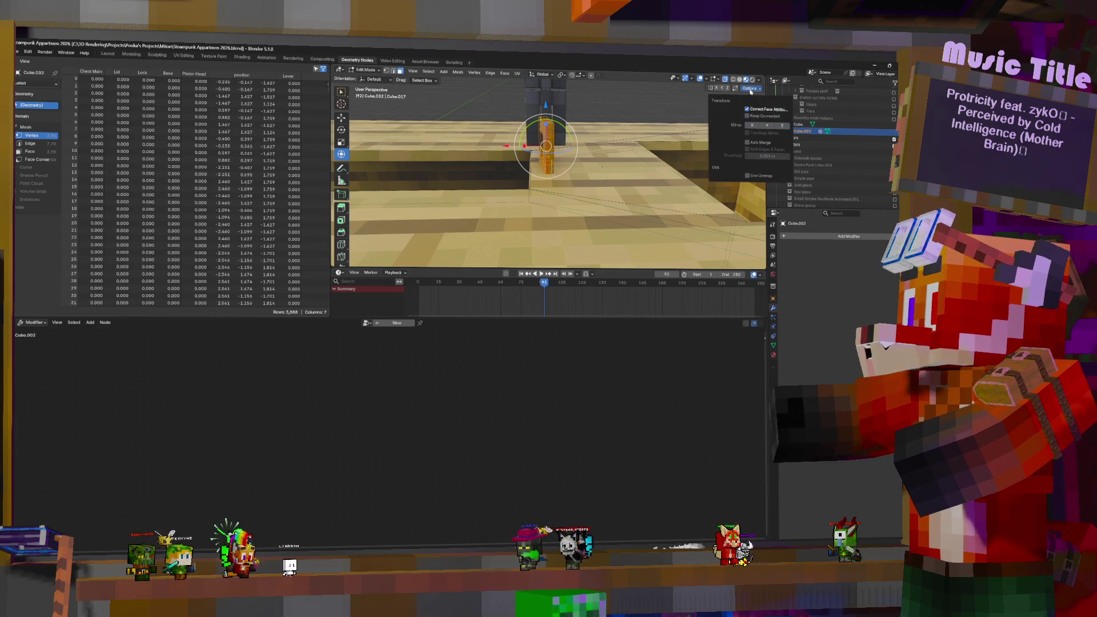
left_click(747, 109)
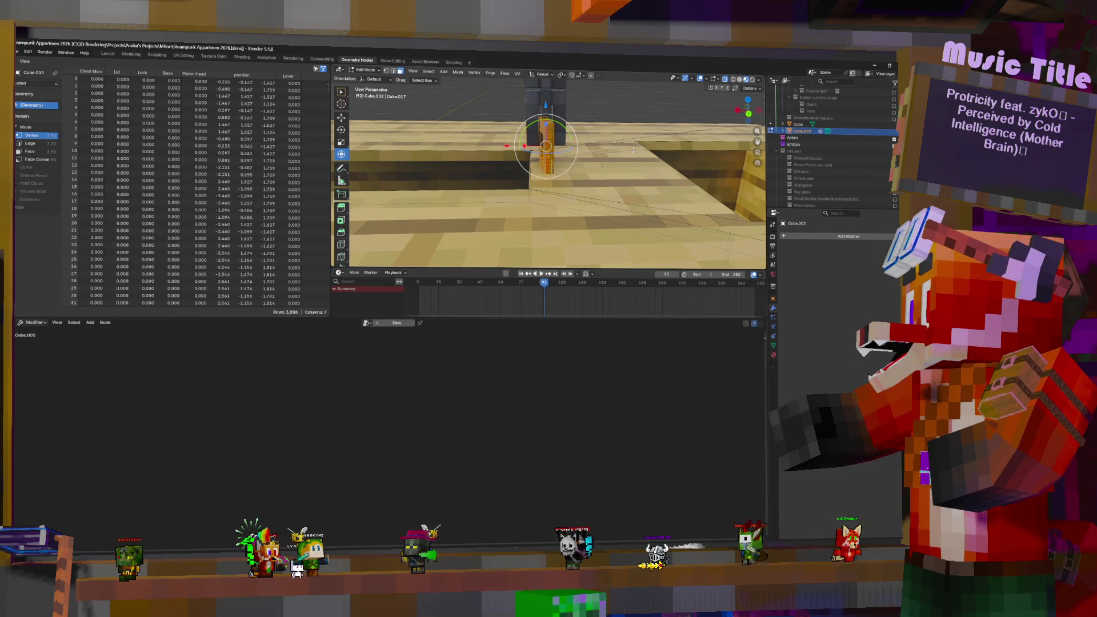
left_click(752, 89)
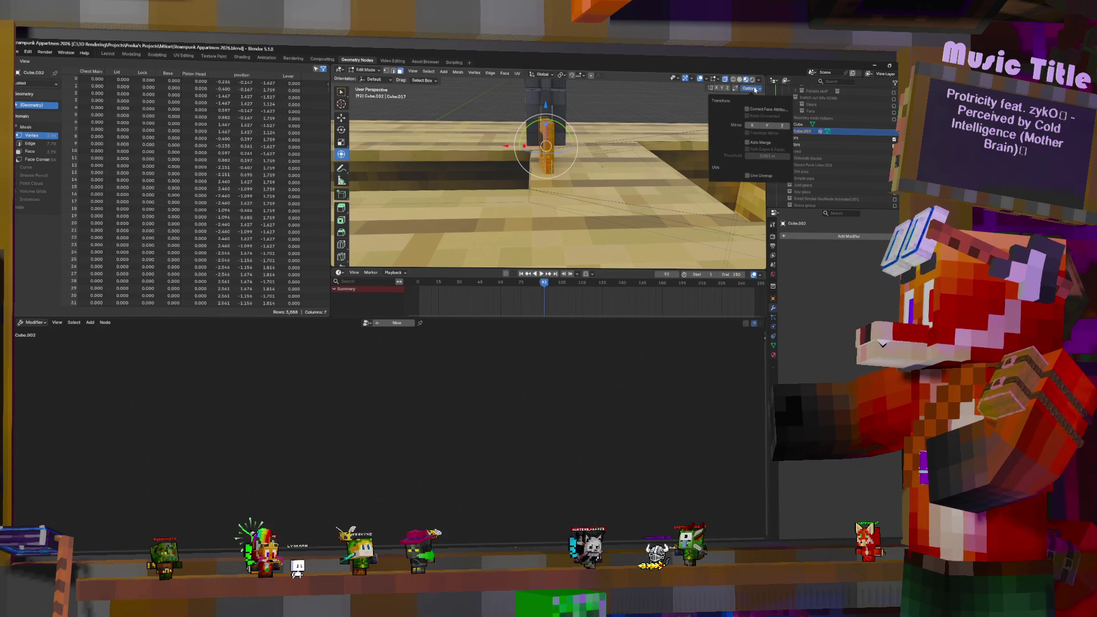
key("r")
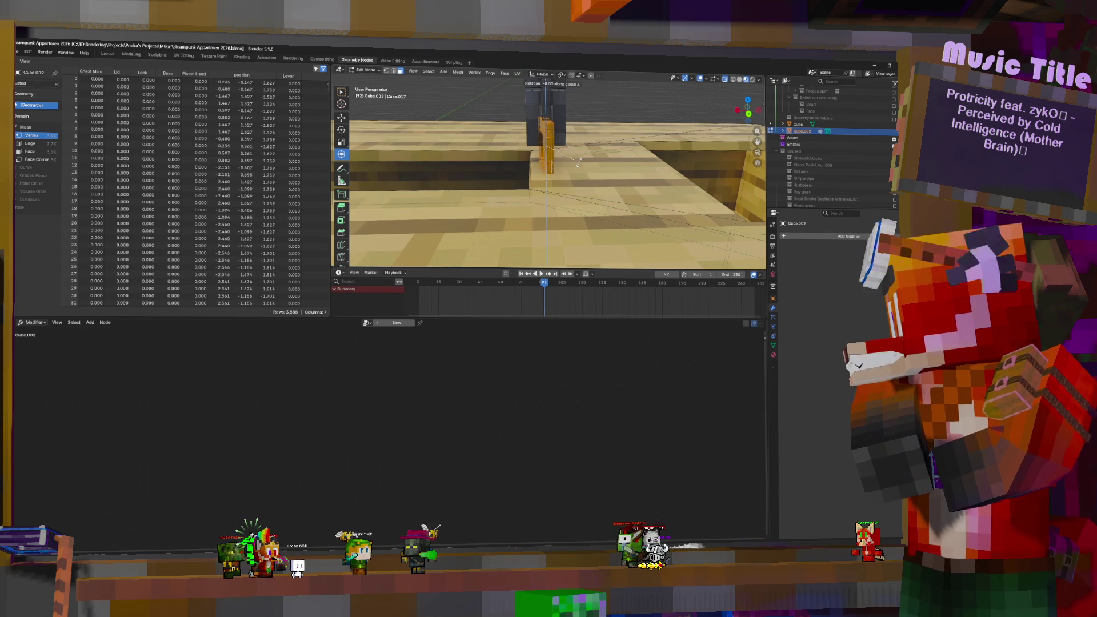
key("z")
key("9")
key("0")
key("Return")
key("r")
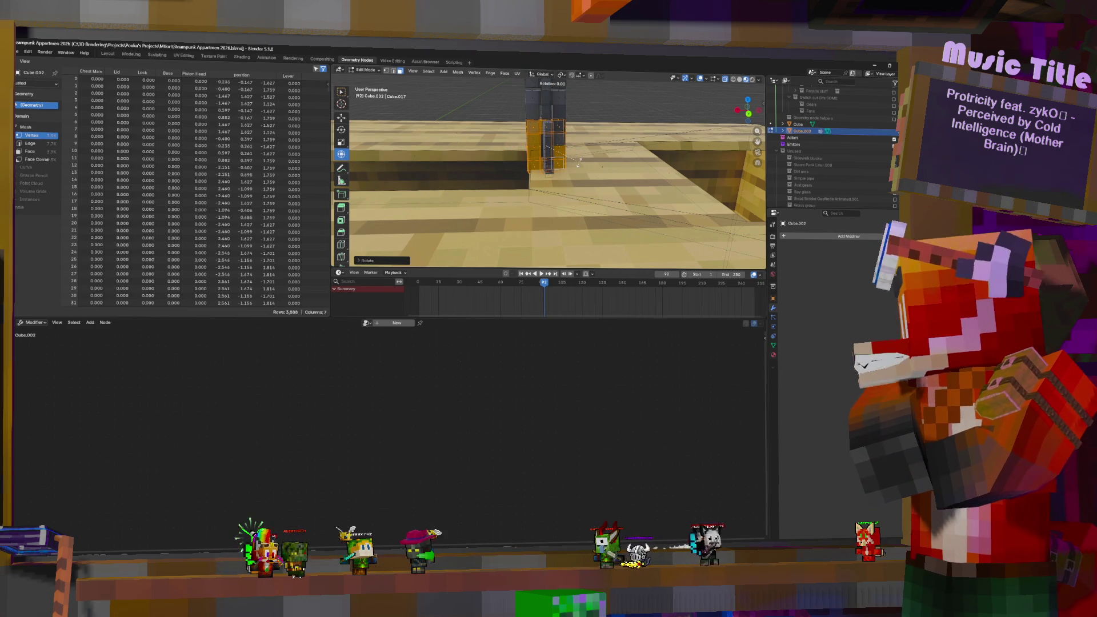
left_click(609, 148)
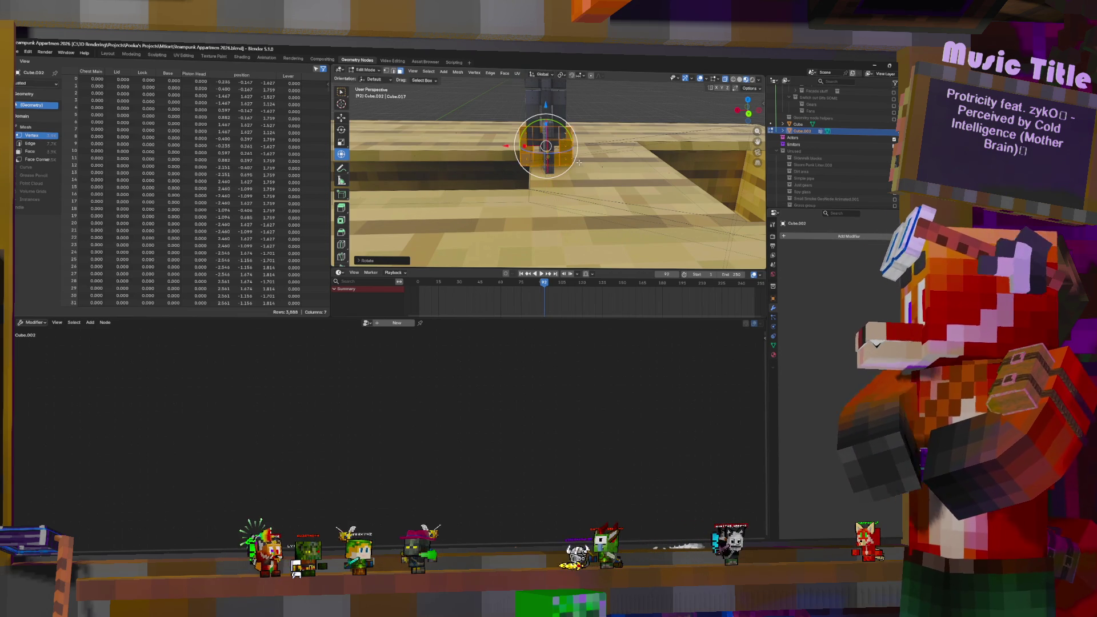
Step: Widen the duplicated chain piece slightly and lower it along Z, back in Object Mode
key("s")
left_click(574, 113)
left_click_drag(547, 109, 546, 134)
mouse_move(546, 134)
middle_mouse_down()
mouse_move(633, 101)
mouse_move(613, 210)
mouse_move(555, 188)
mouse_move(529, 150)
middle_mouse_up()
key("Tab")
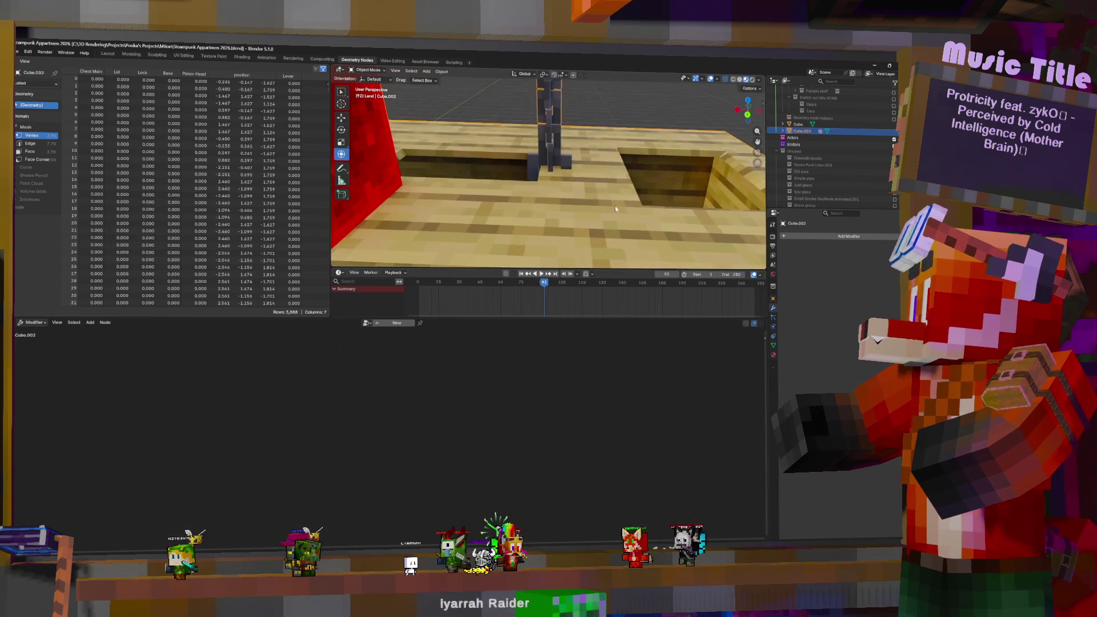
Step: Re-export the updated cabin as FBX, overwriting Object Elevator.fbx
scroll(529, 150, "down", 3)
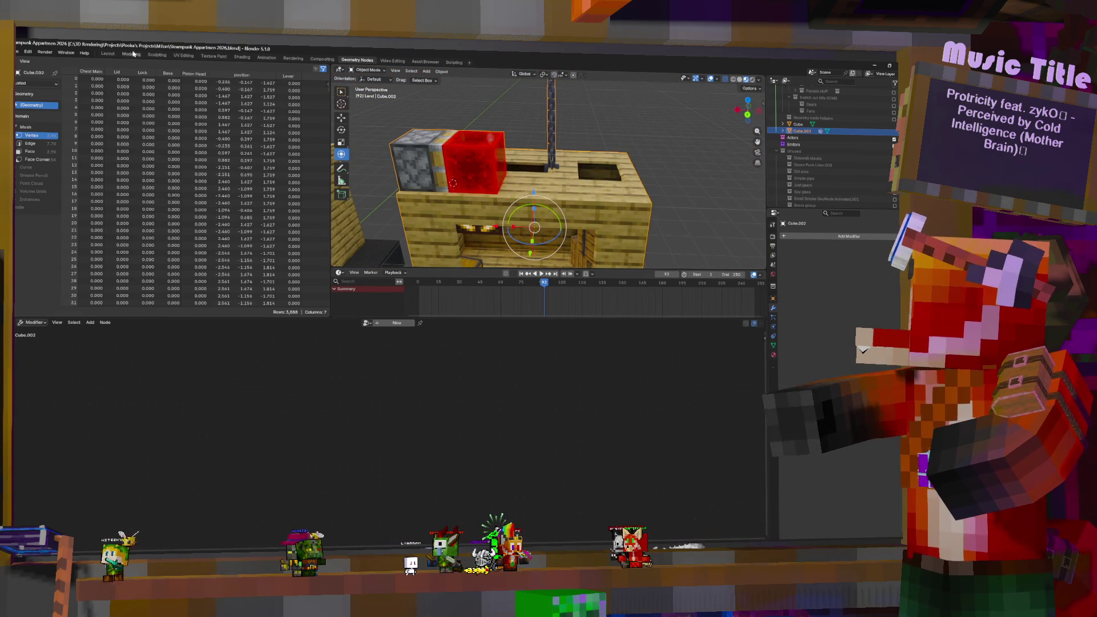
left_click(17, 52)
mouse_move(34, 161)
left_click(131, 223)
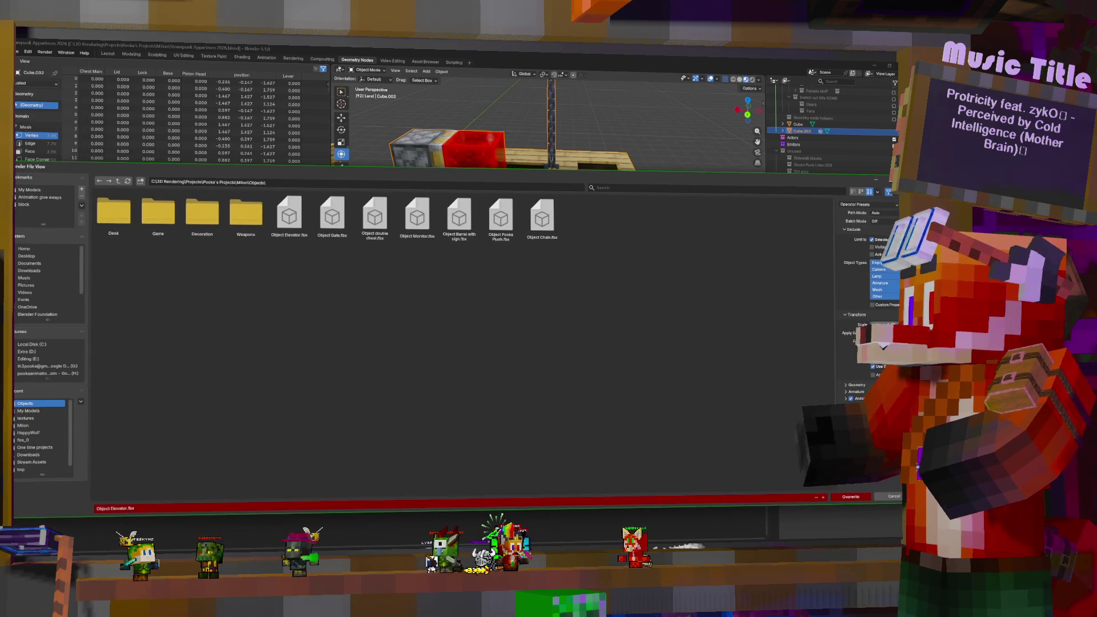
left_click(859, 499)
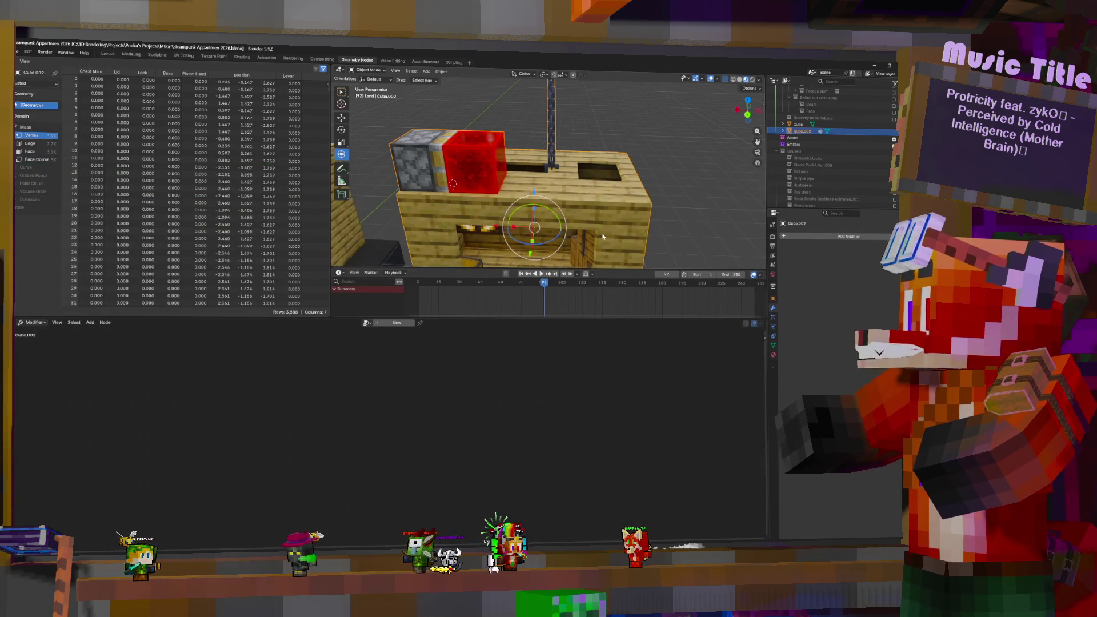
scroll(497, 189, "down", 2)
scroll(509, 199, "down", 2)
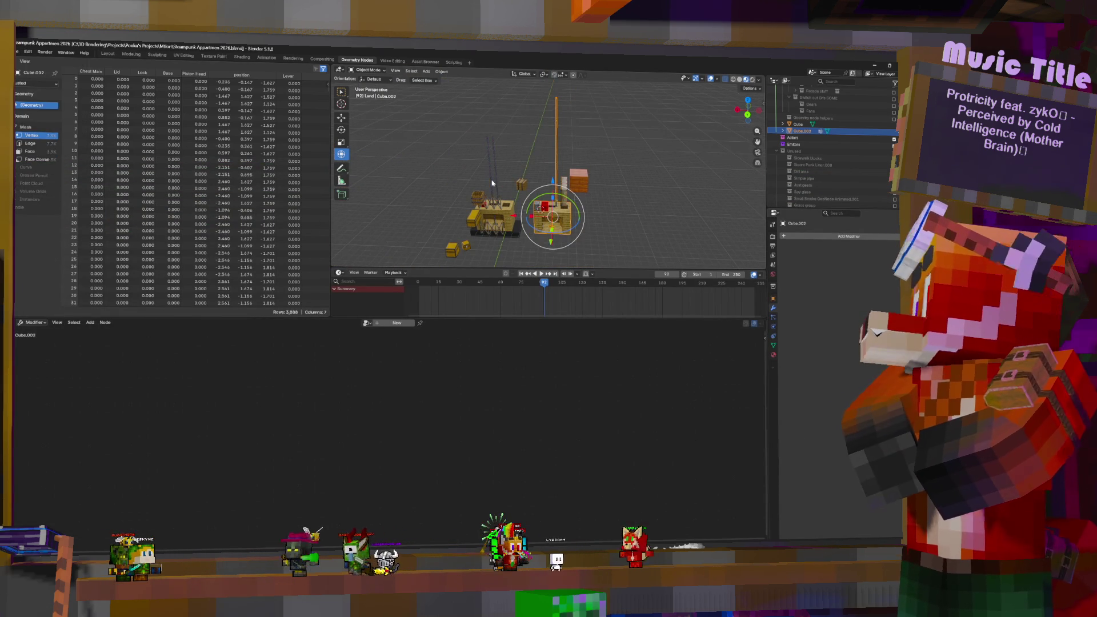
middle_click_drag(516, 204, 547, 169)
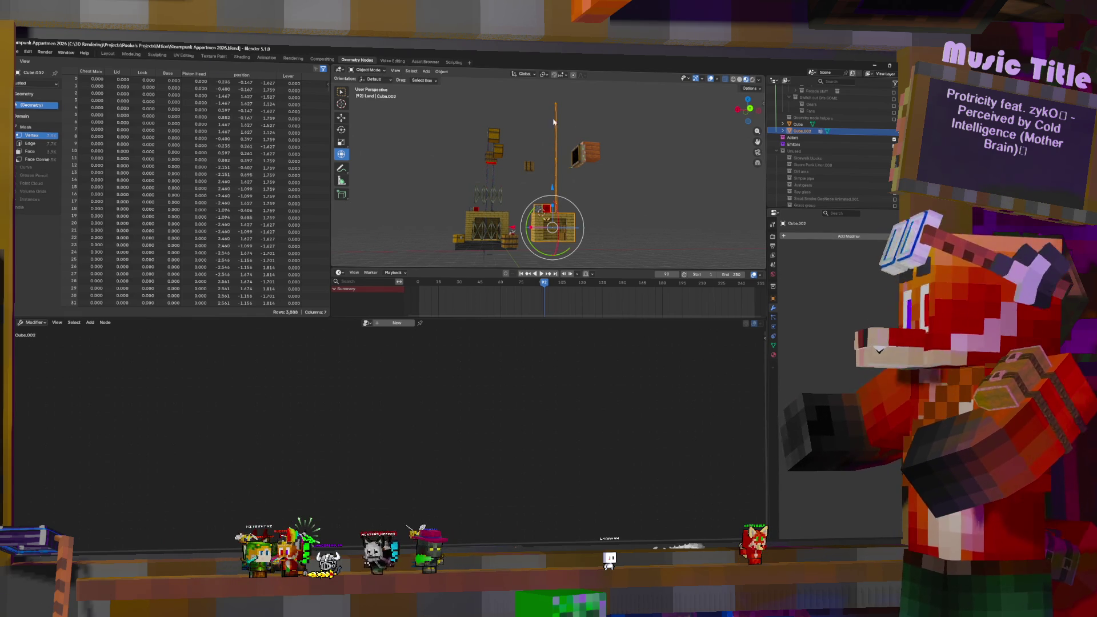
Step: Orbit the viewport to look over the two oak-plank cabins and crane pole
mouse_move(592, 217)
middle_mouse_down()
mouse_move(571, 224)
mouse_move(571, 240)
middle_mouse_up()
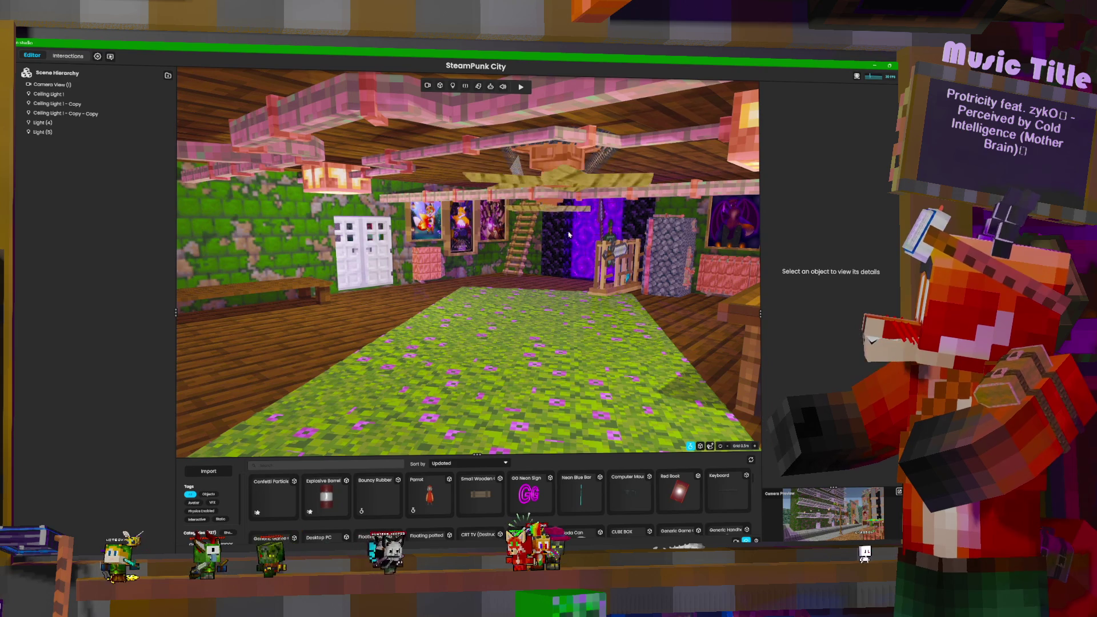
Step: Fly the editor camera to a lower, pulled-back view of the SteamPunk City room
right_click_drag(599, 257, 596, 262)
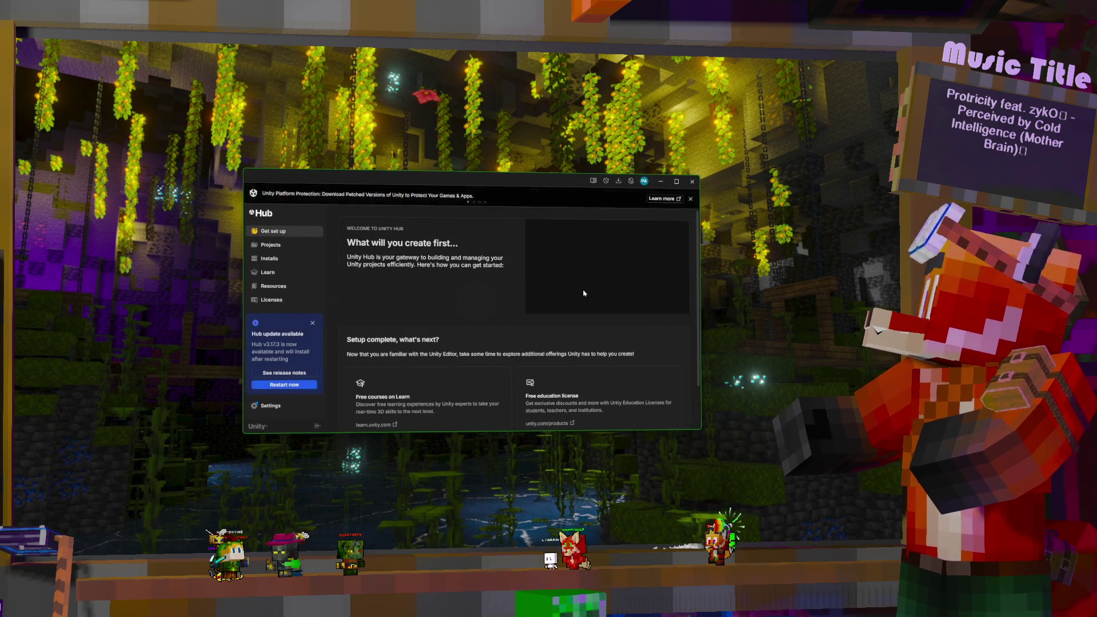
Step: Show Unity Hub's Projects list, including MitionSDK-StarterProject-main
left_click(284, 250)
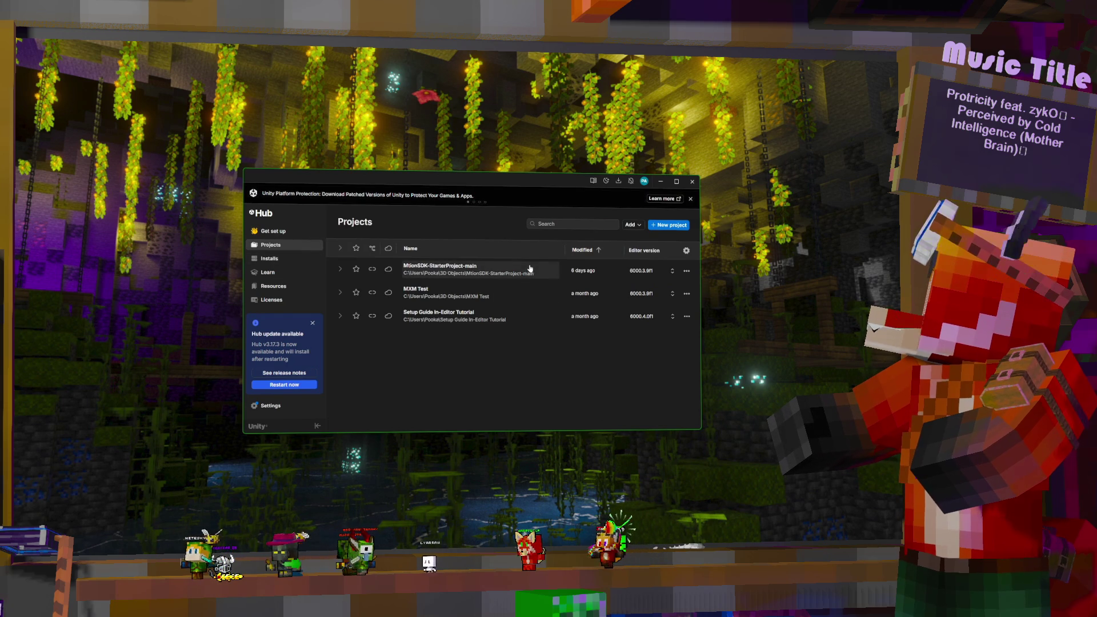
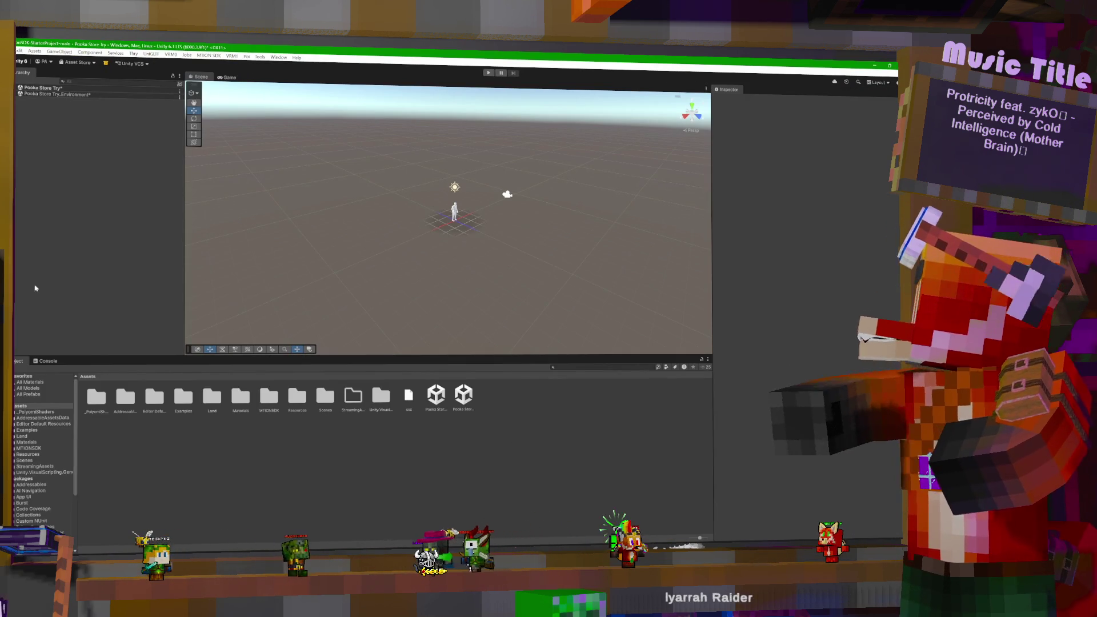
Step: Select SDK PROPS in the Hierarchy and dock the mtion SDK Creation Panel beside the Inspector
left_click(17, 88)
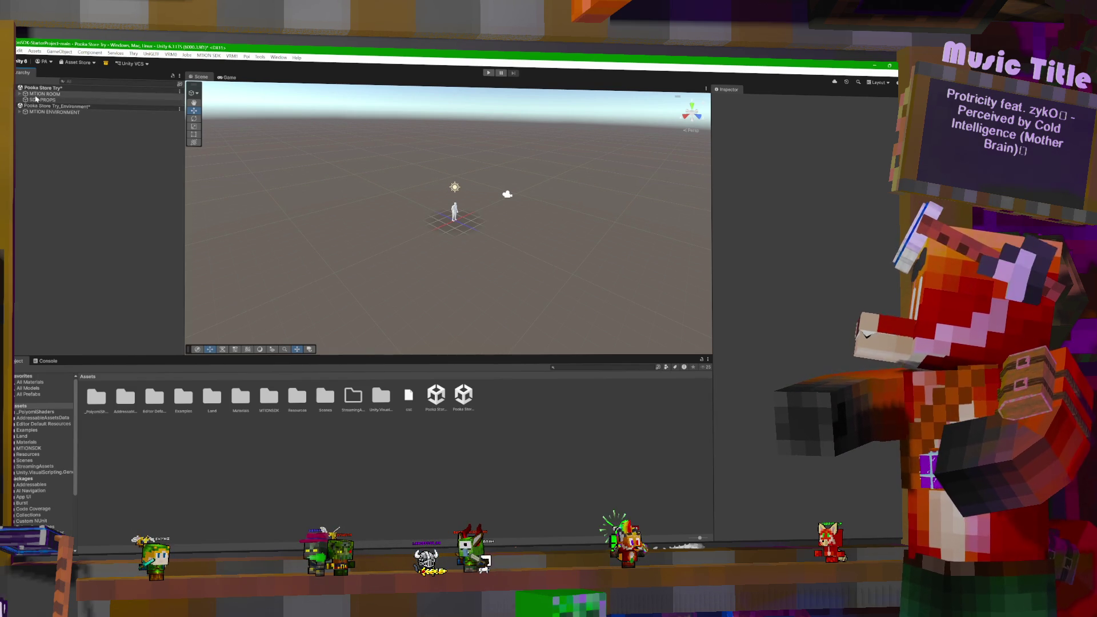
left_click(37, 99)
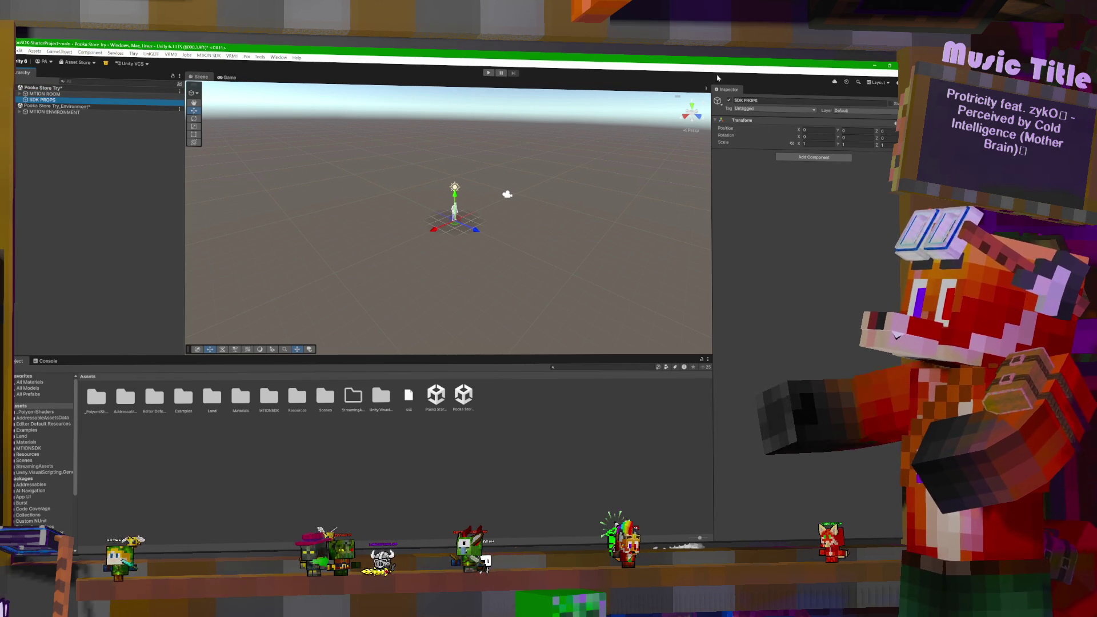
left_click(214, 56)
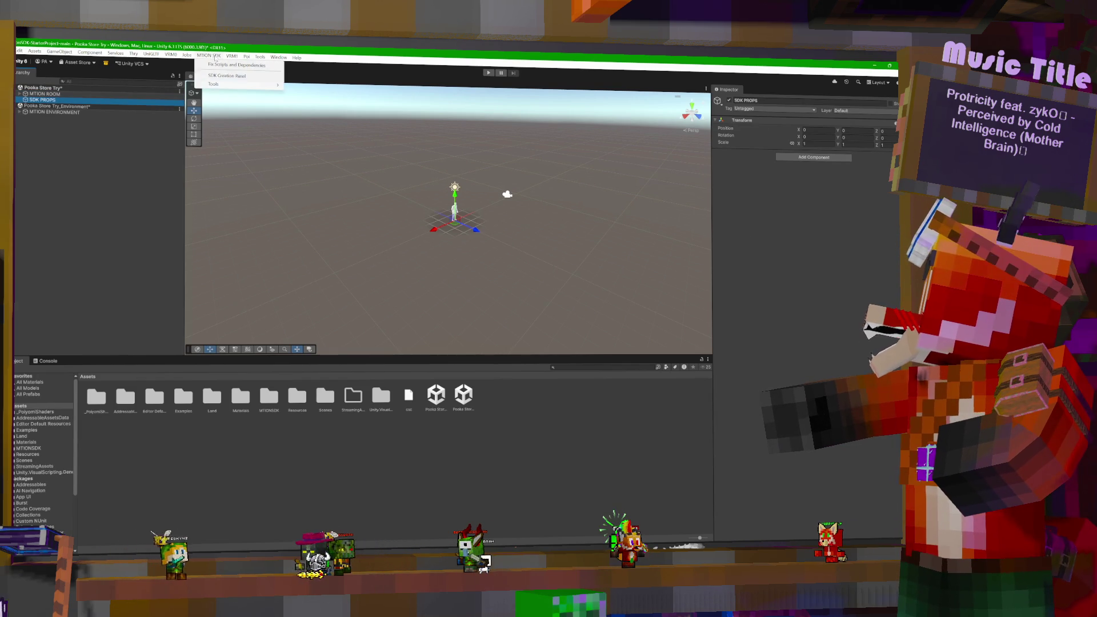
left_click(229, 76)
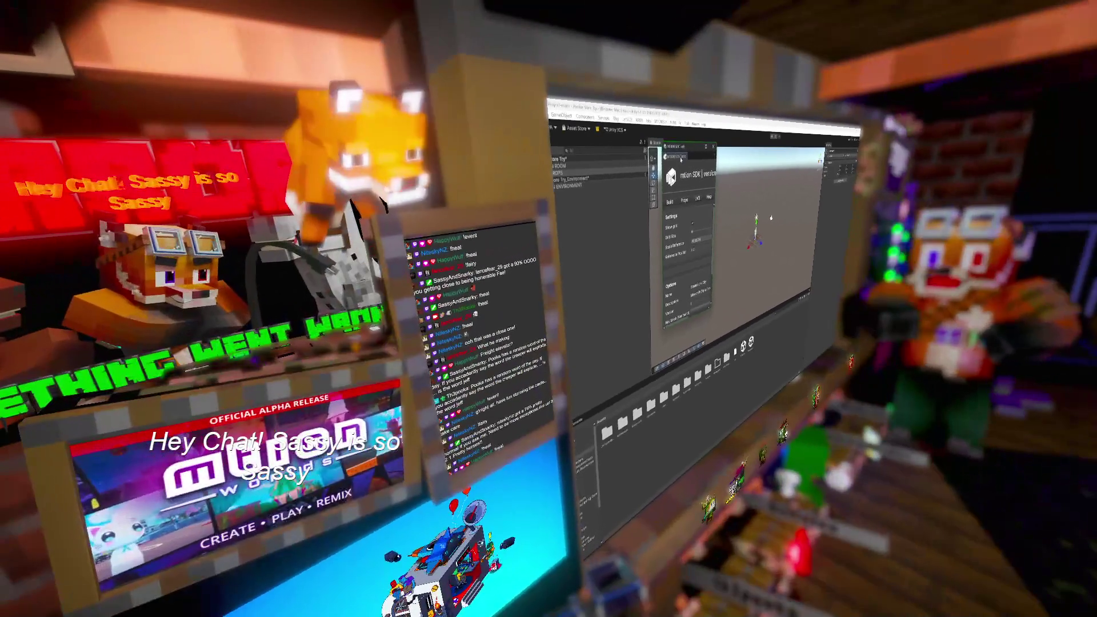
left_click(594, 173)
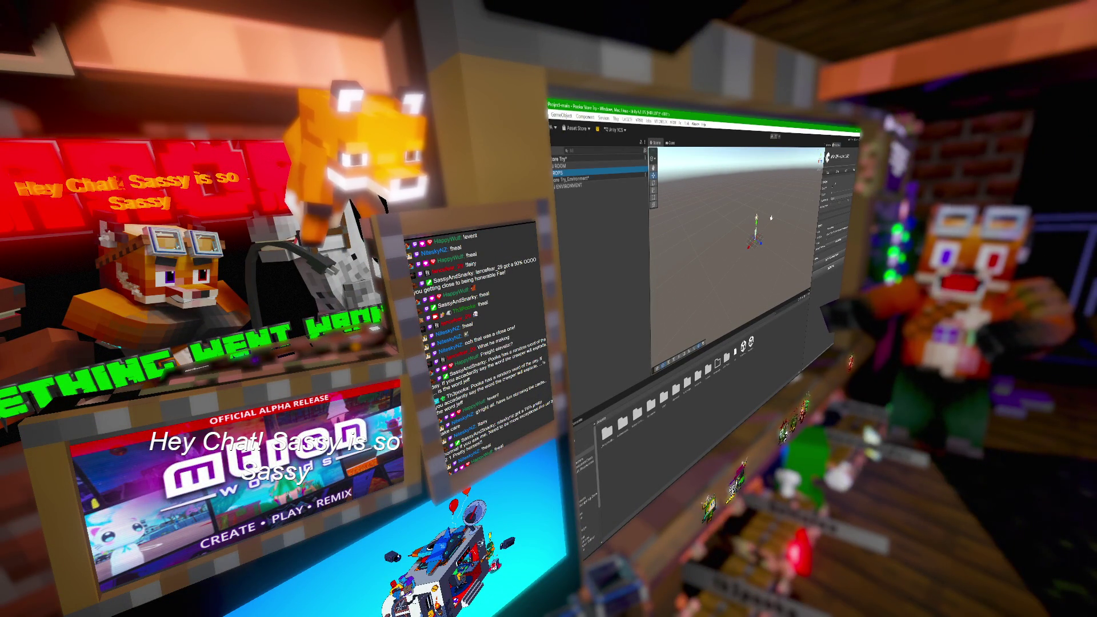
Step: Collapse Display Components and expand the empty Virtual Assets section of the SDK panel
left_click(771, 218)
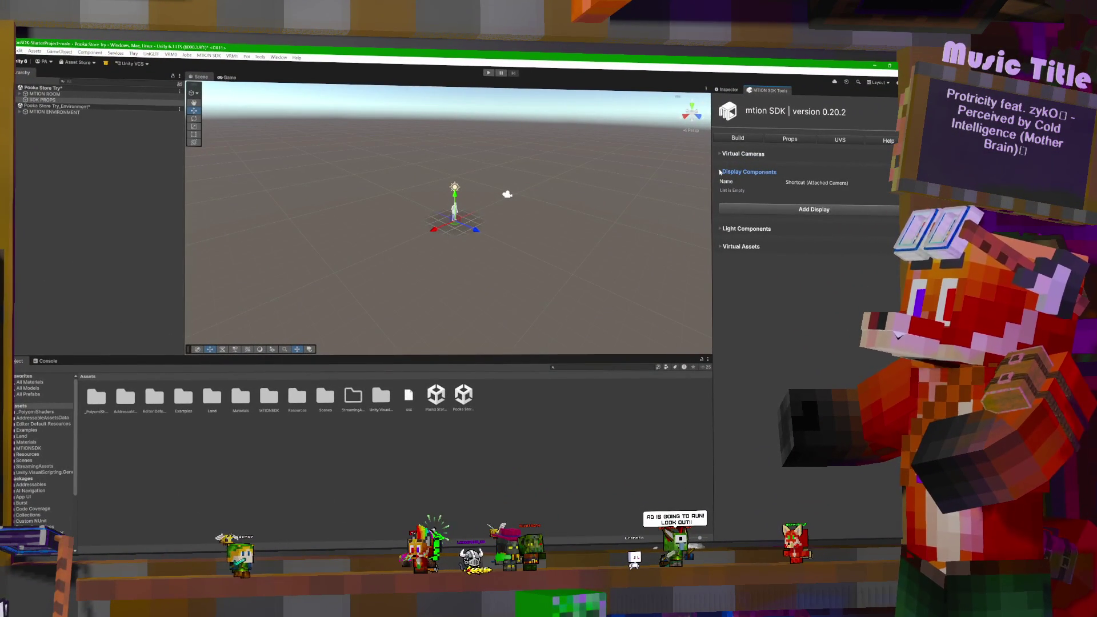
left_click(717, 172)
left_click(719, 189)
left_click(720, 189)
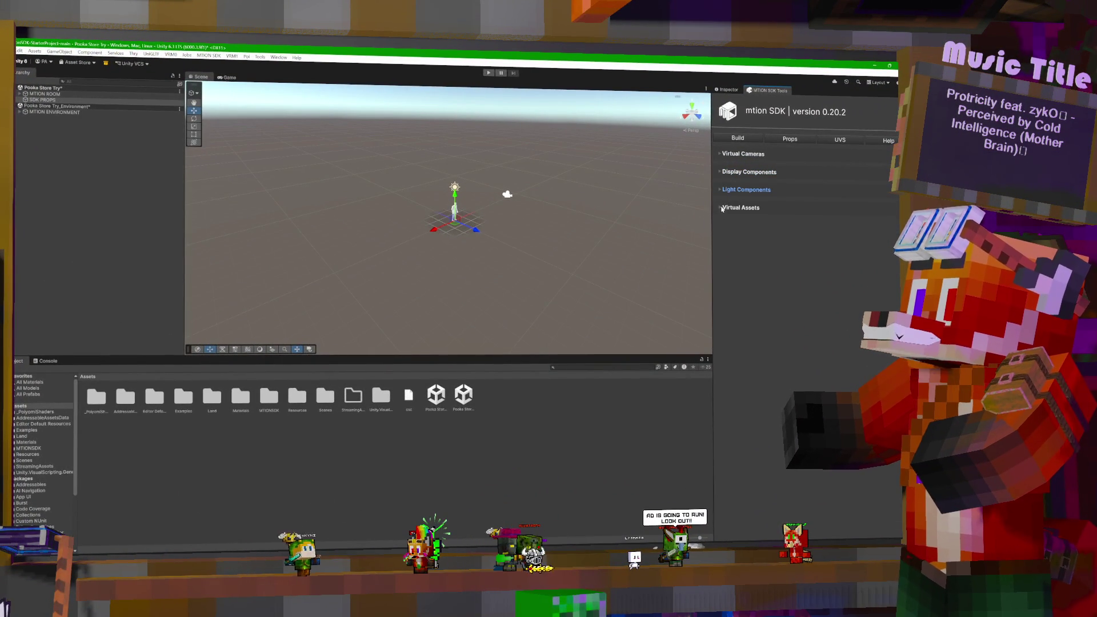
left_click(722, 207)
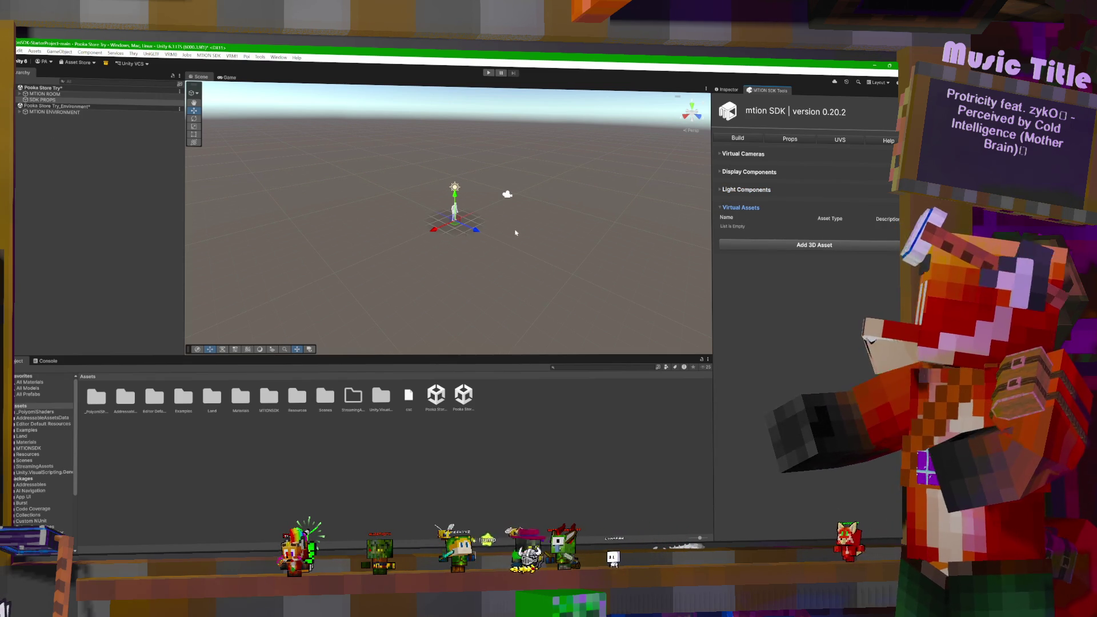
right_click_drag(531, 238, 302, 223)
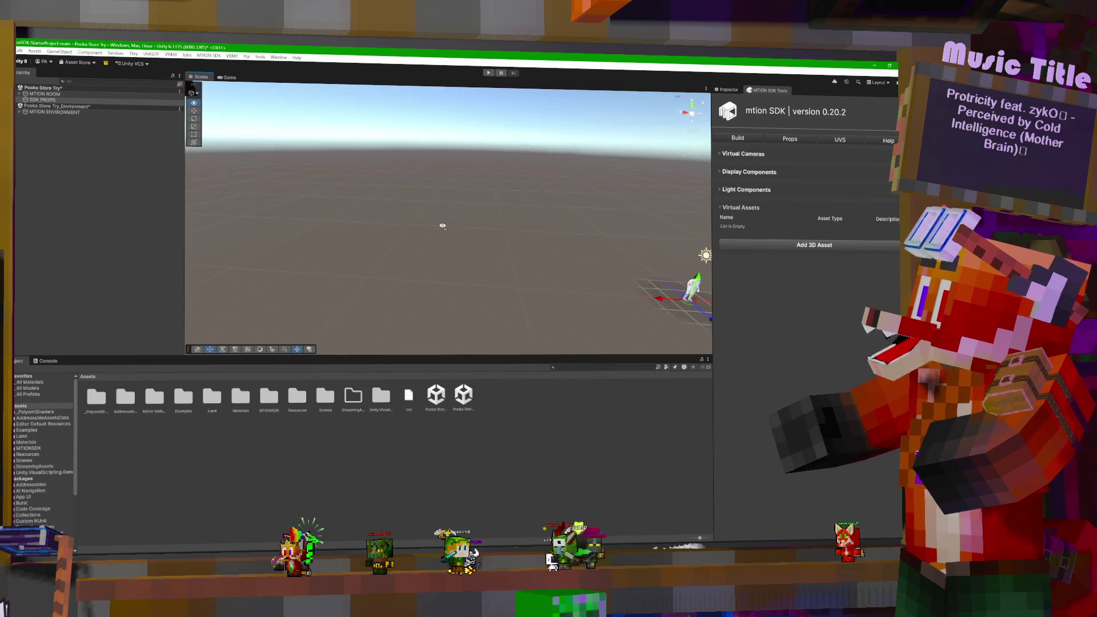
Step: Fly the Scene view to the market street and add the virtual 3D asset VirtualAsset (0)
mouse_move(339, 154)
right_mouse_down()
mouse_move(438, 247)
mouse_move(449, 169)
mouse_move(455, 183)
mouse_move(620, 241)
right_mouse_up()
left_click_drag(602, 234, 599, 235)
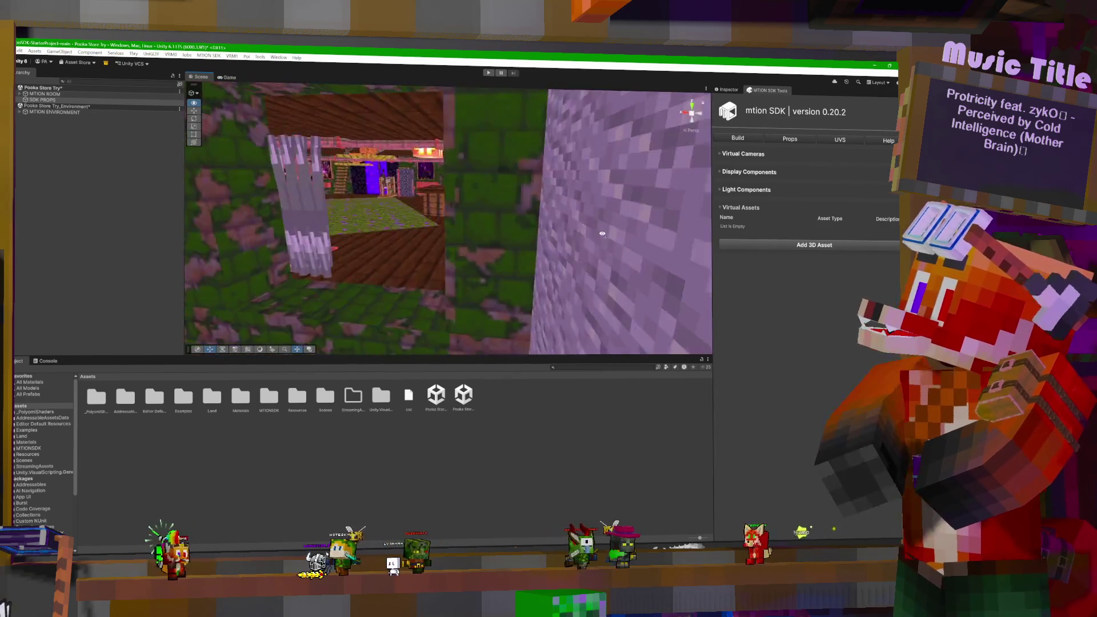
right_click_drag(599, 235, 556, 231)
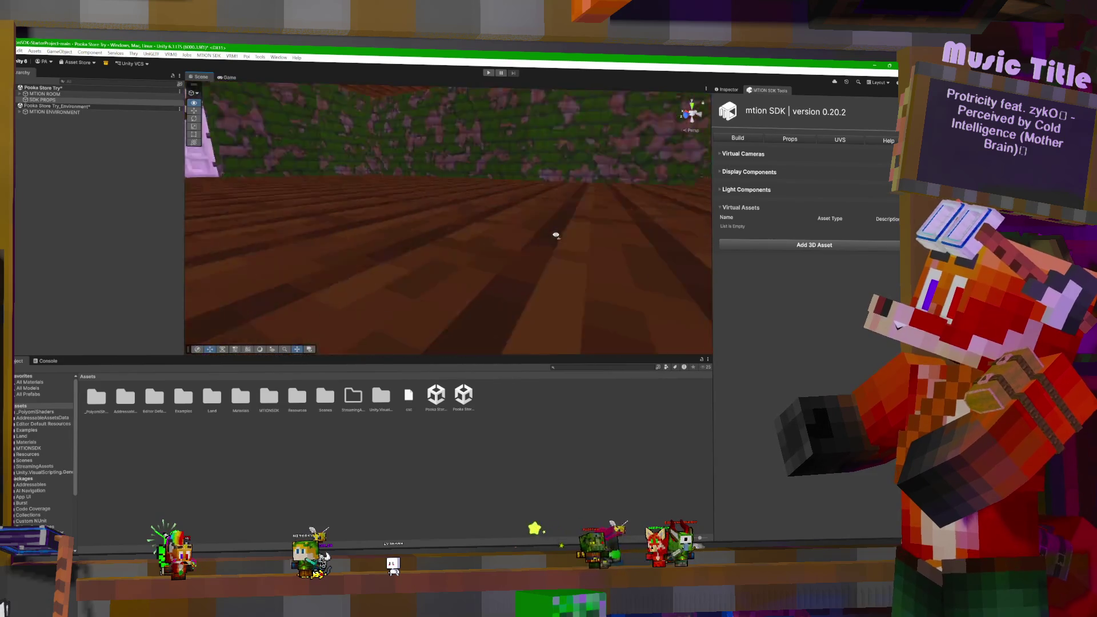
mouse_move(558, 259)
right_mouse_down()
mouse_move(608, 234)
mouse_move(625, 241)
right_mouse_up()
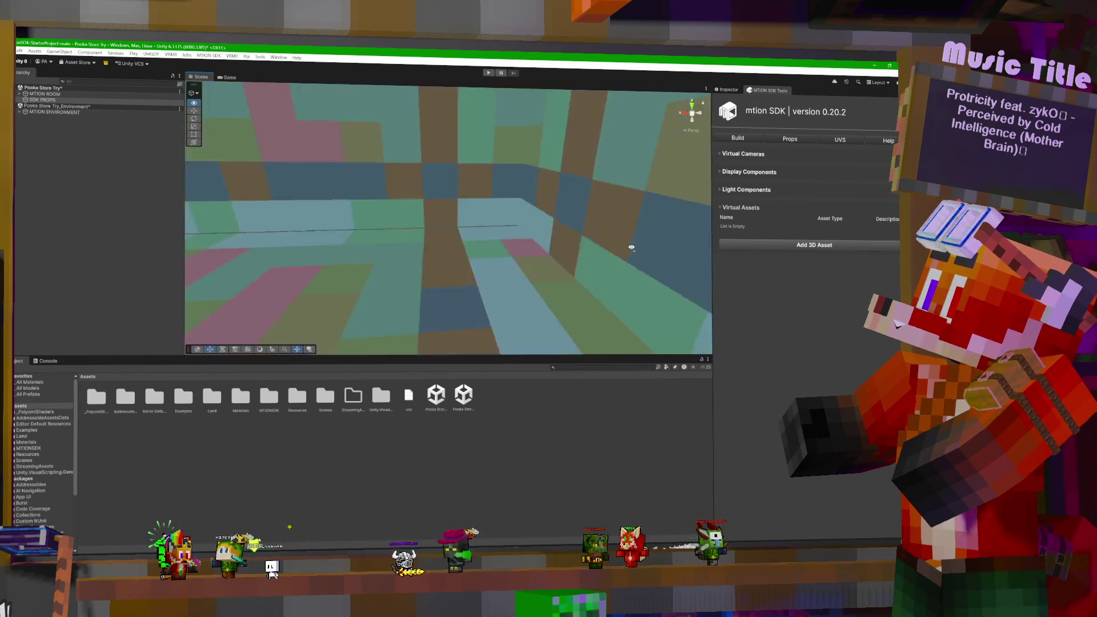
mouse_move(625, 242)
right_mouse_down()
mouse_move(635, 250)
mouse_move(497, 236)
mouse_move(681, 218)
right_mouse_up()
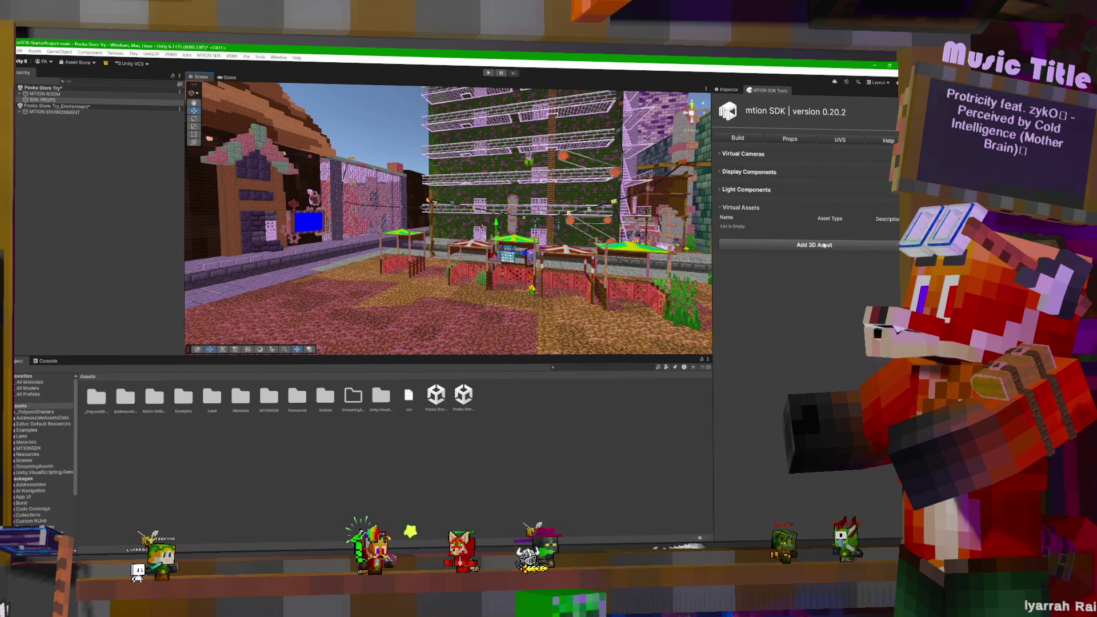
left_click(835, 245)
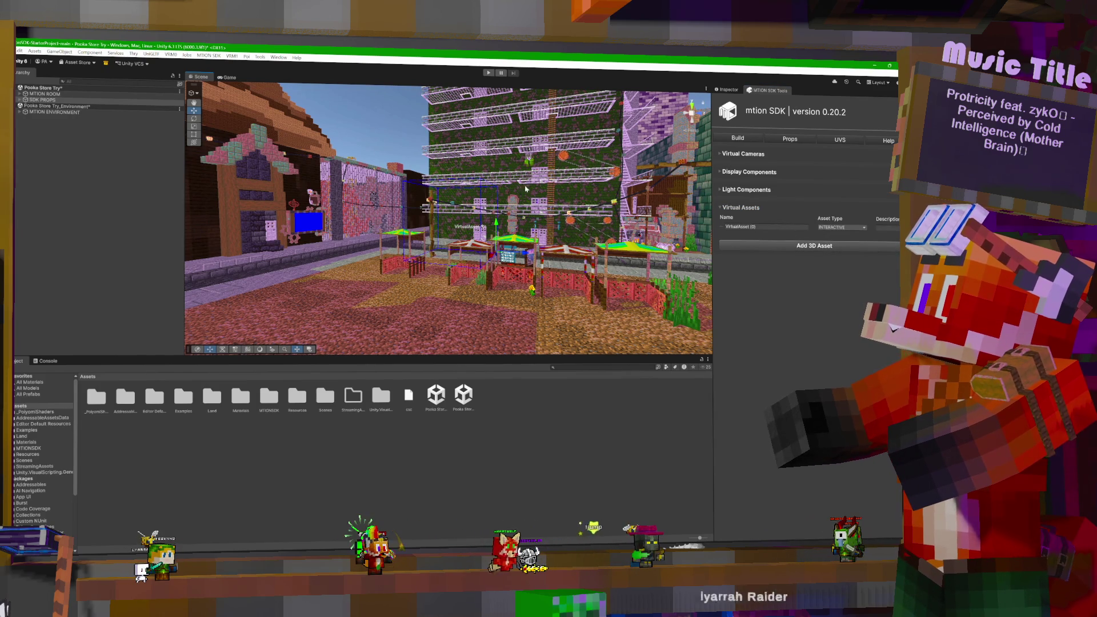
mouse_move(445, 217)
right_mouse_down()
mouse_move(400, 217)
mouse_move(374, 477)
right_mouse_up()
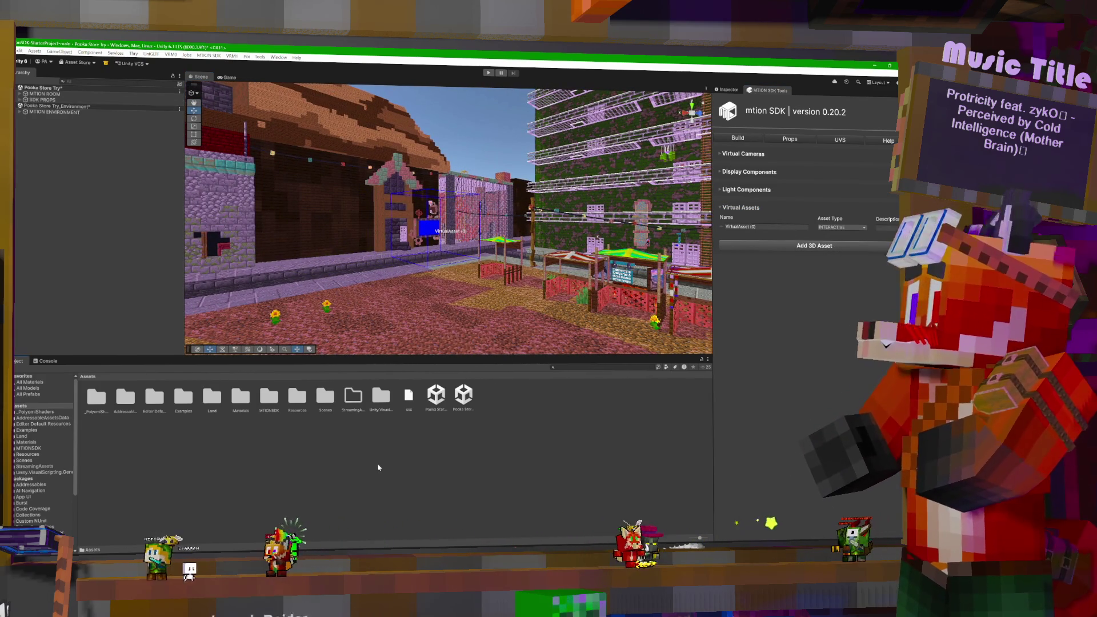
Step: Create a folder named Objects under Assets and open it
right_click(374, 465)
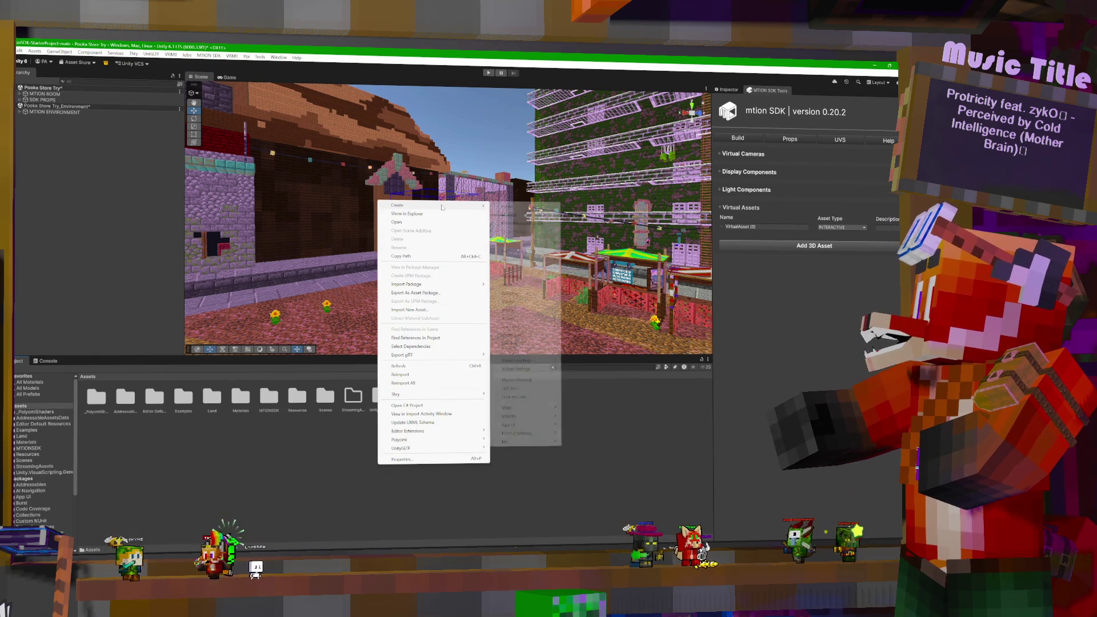
mouse_move(411, 204)
left_click(508, 206)
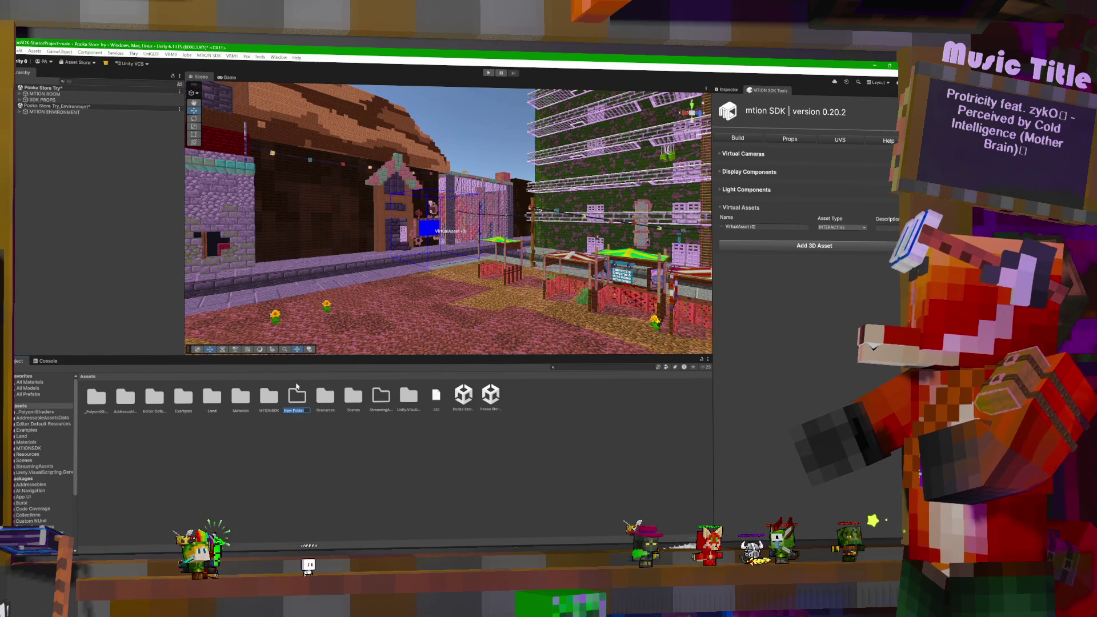
type("G")
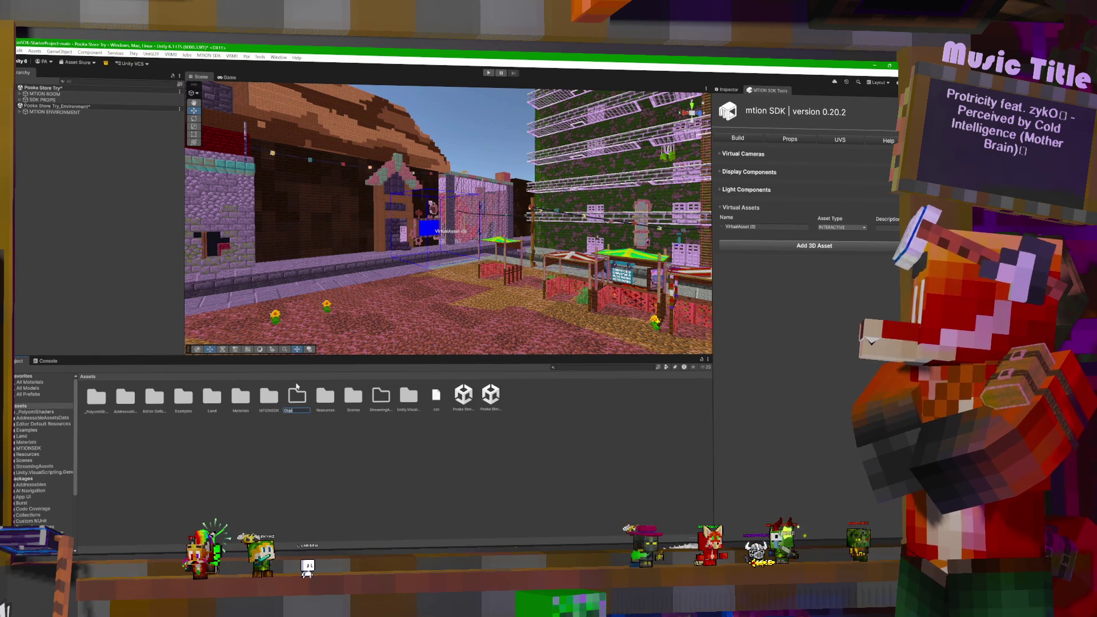
type("cts")
key("Return")
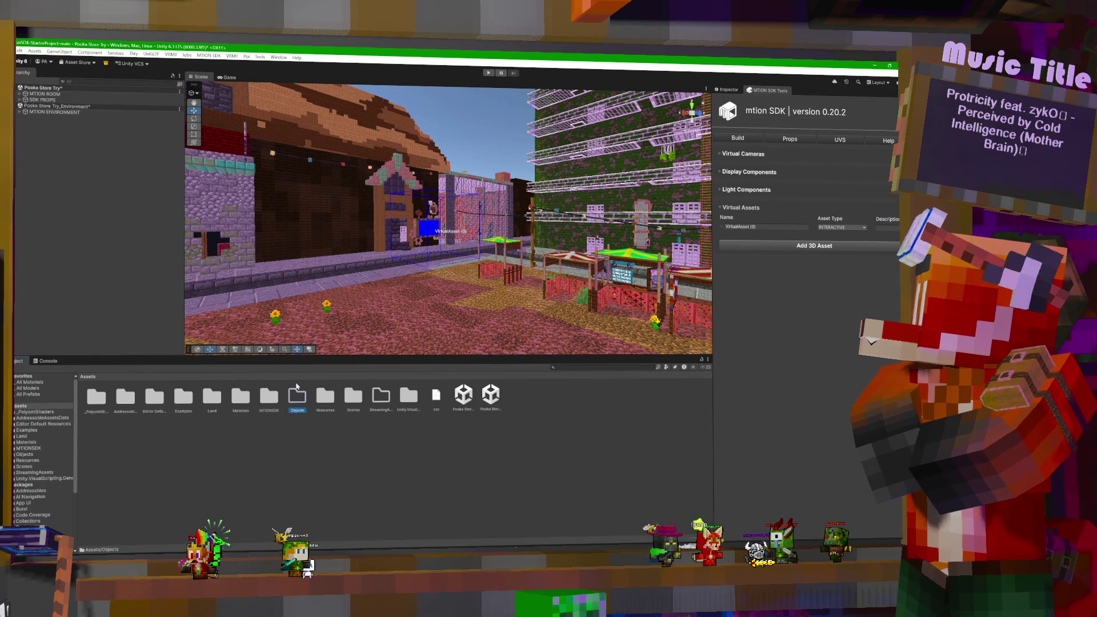
double_click(296, 403)
Step: Create and open a Pooka Plush folder inside Objects, then launch File Explorer
right_click(150, 418)
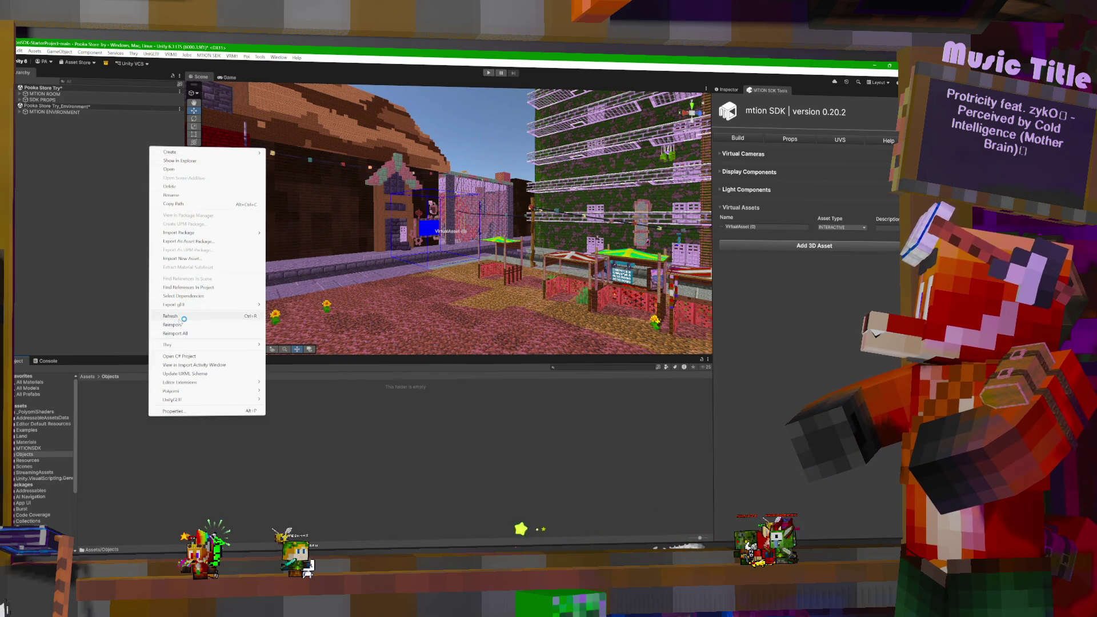
mouse_move(188, 152)
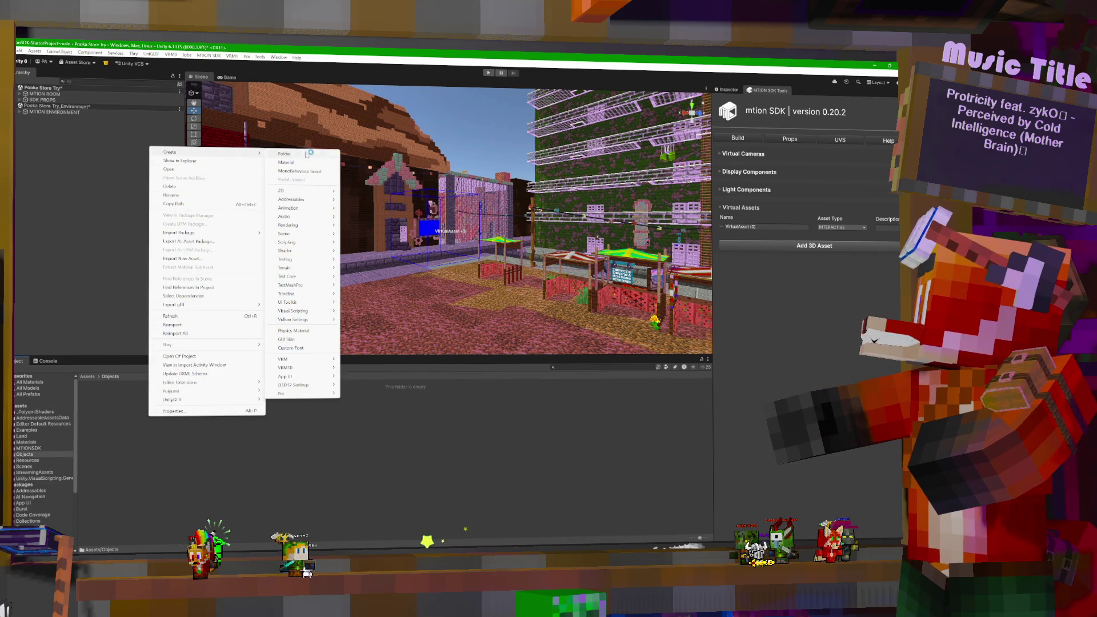
left_click(308, 154)
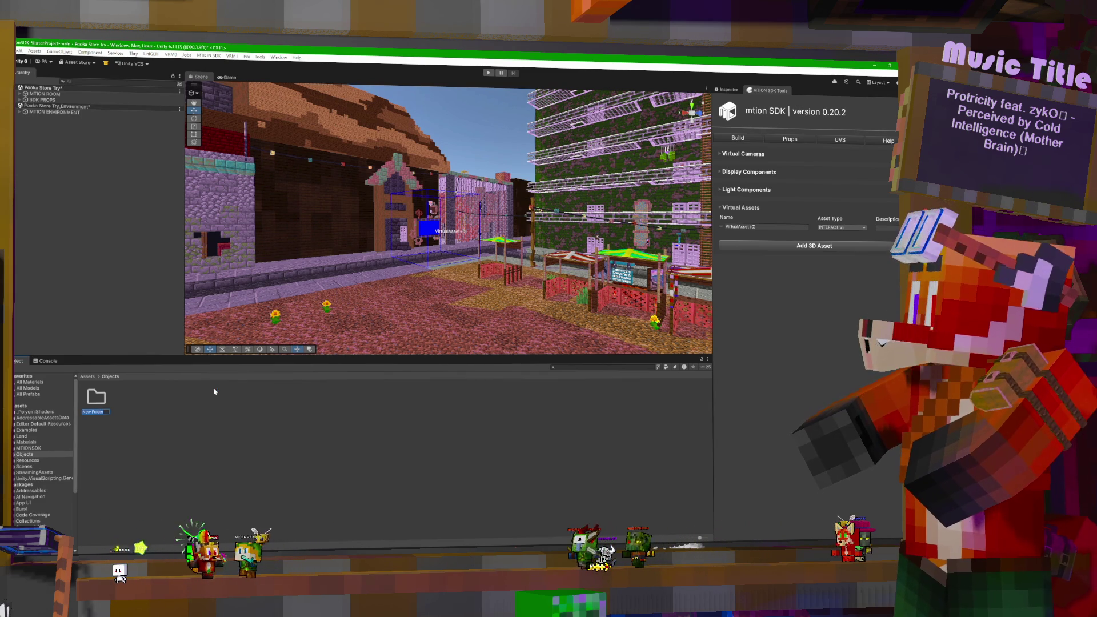
type("Pooka")
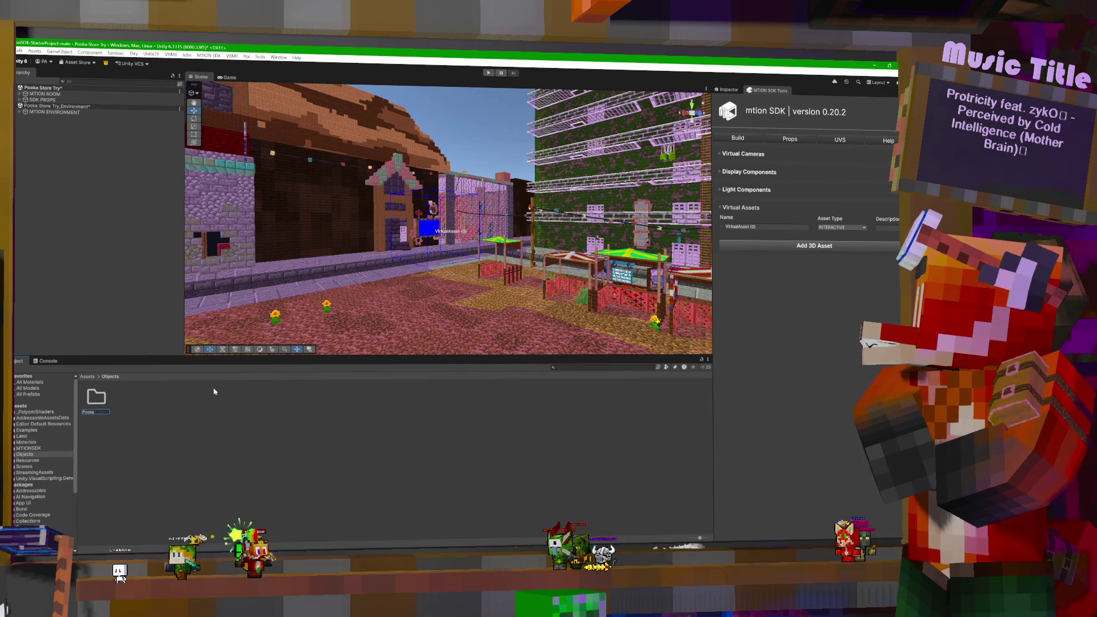
type(" Plush")
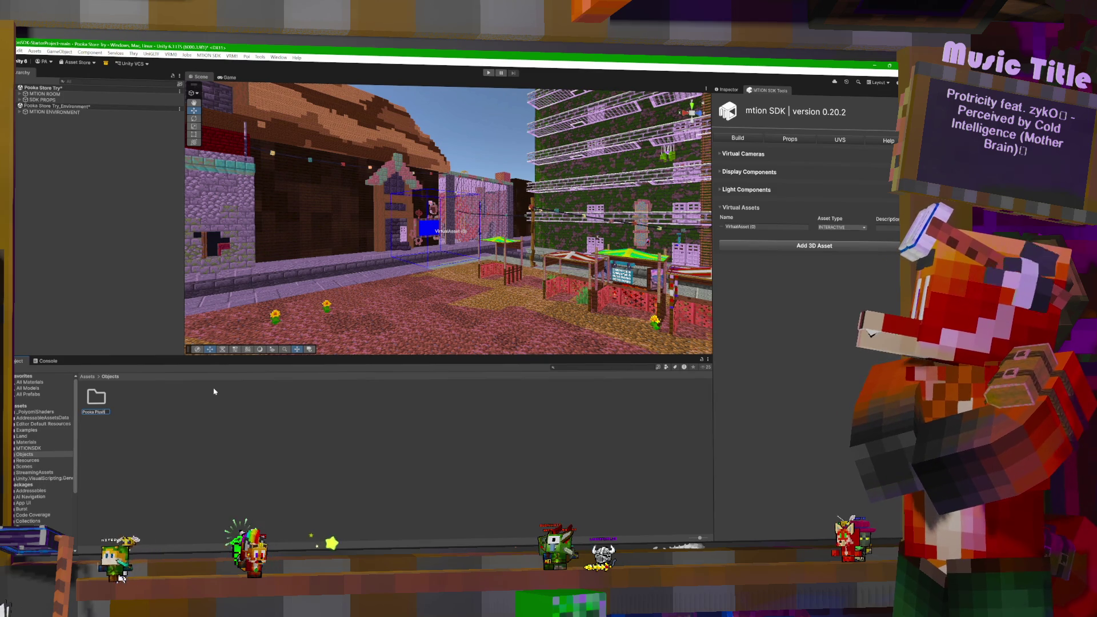
double_click(97, 398)
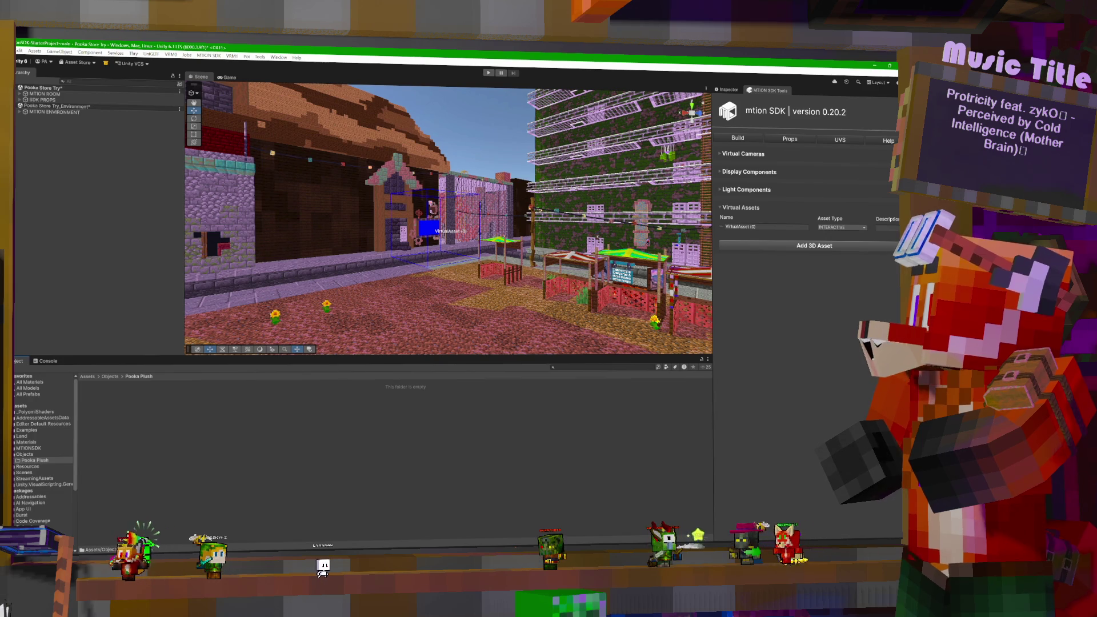
key("super+e")
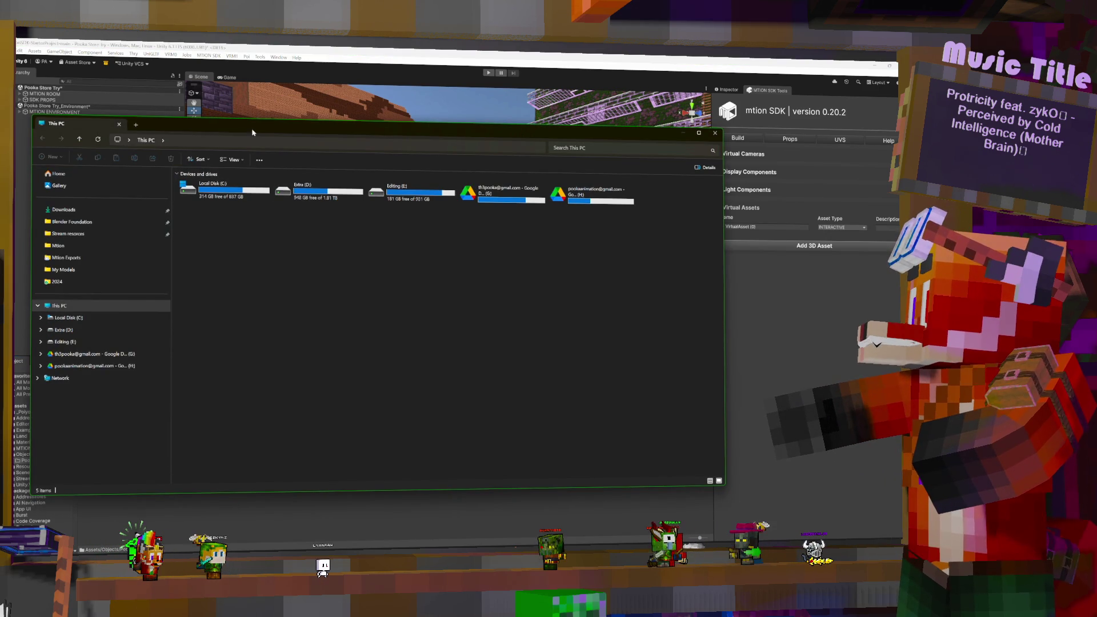
Step: Browse from C: through 3D Rendering, Textures, Minecraft Skins, Pooka skins, Blender Pooka to Pooka New eyes
left_click_drag(342, 123, 685, 170)
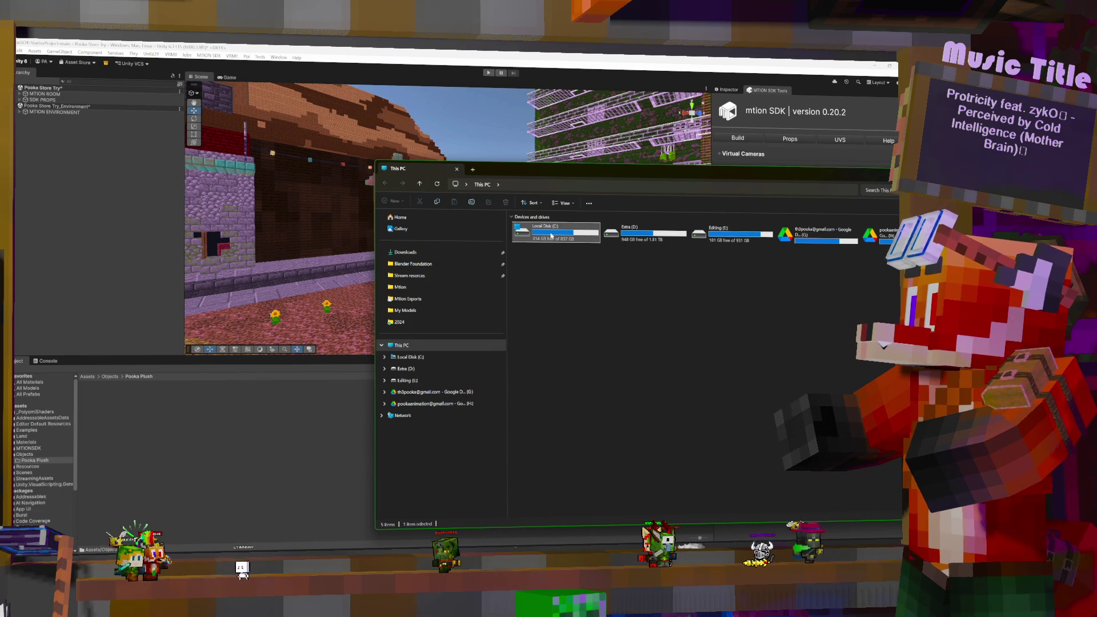
double_click(565, 235)
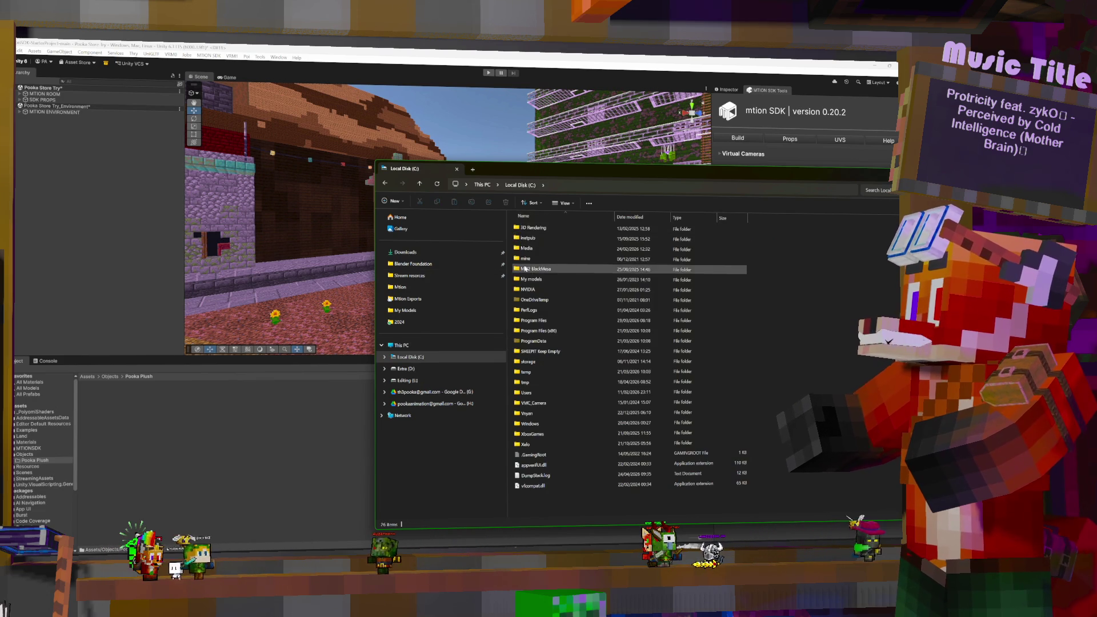
double_click(548, 238)
double_click(529, 341)
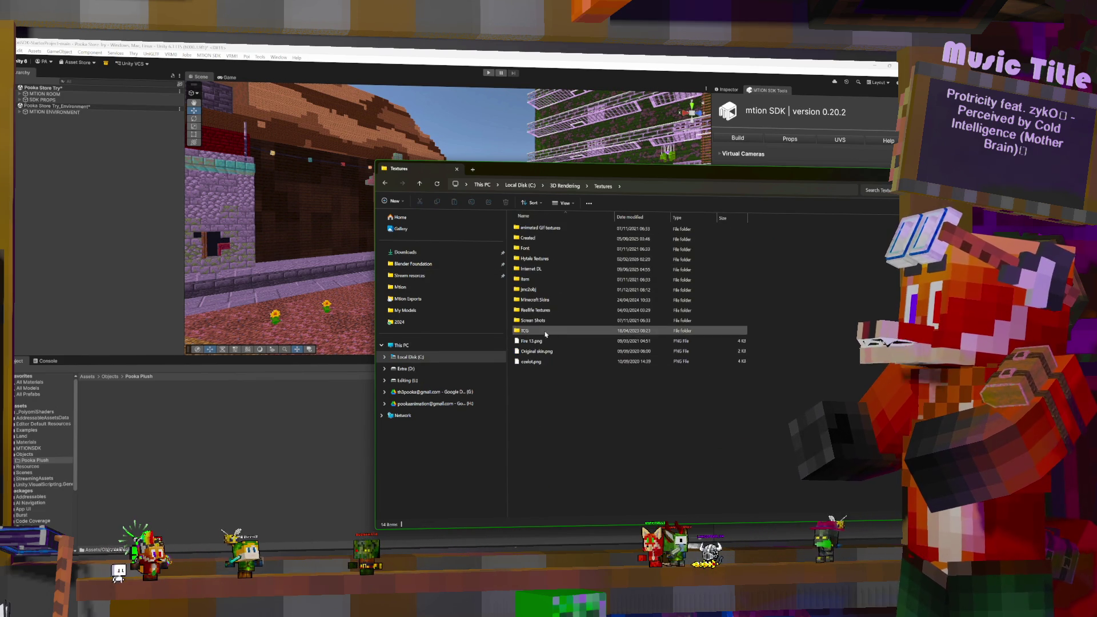
double_click(537, 301)
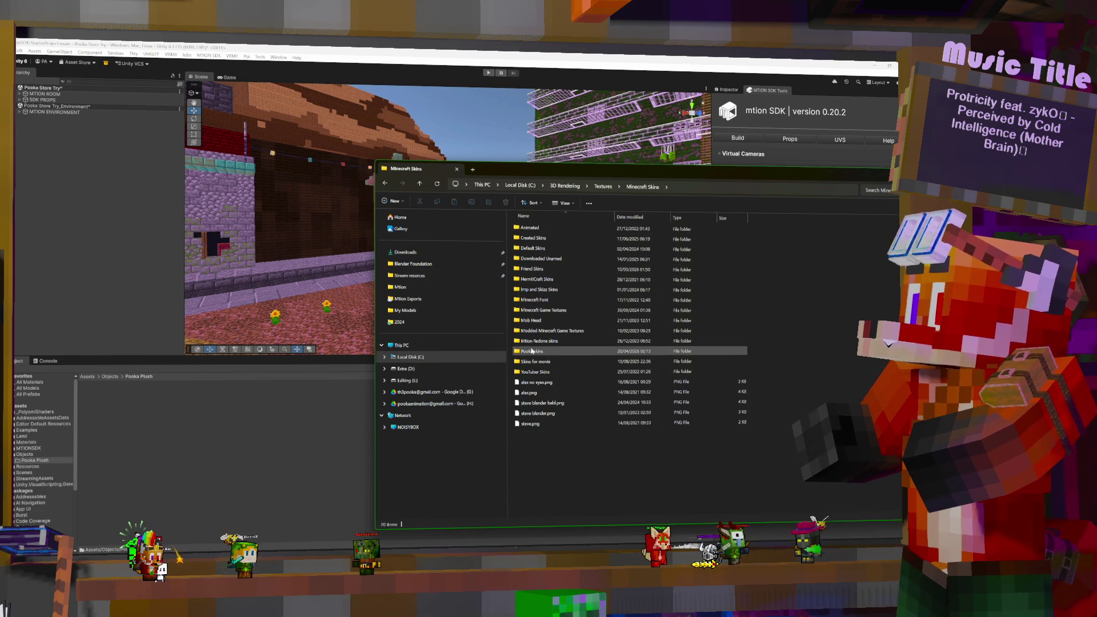
double_click(532, 351)
double_click(528, 228)
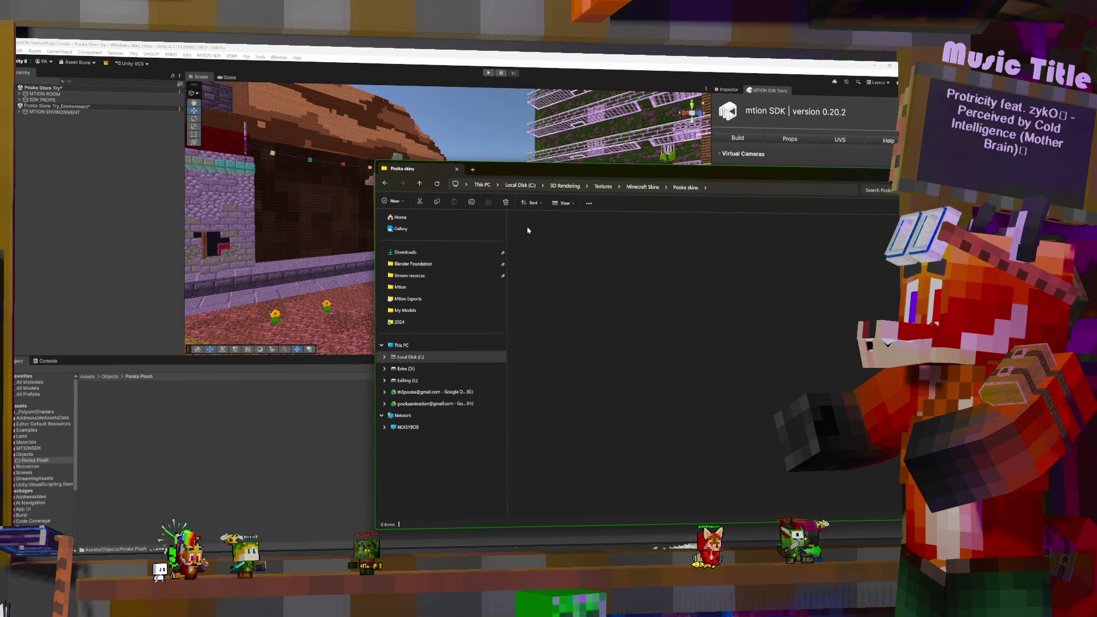
double_click(527, 228)
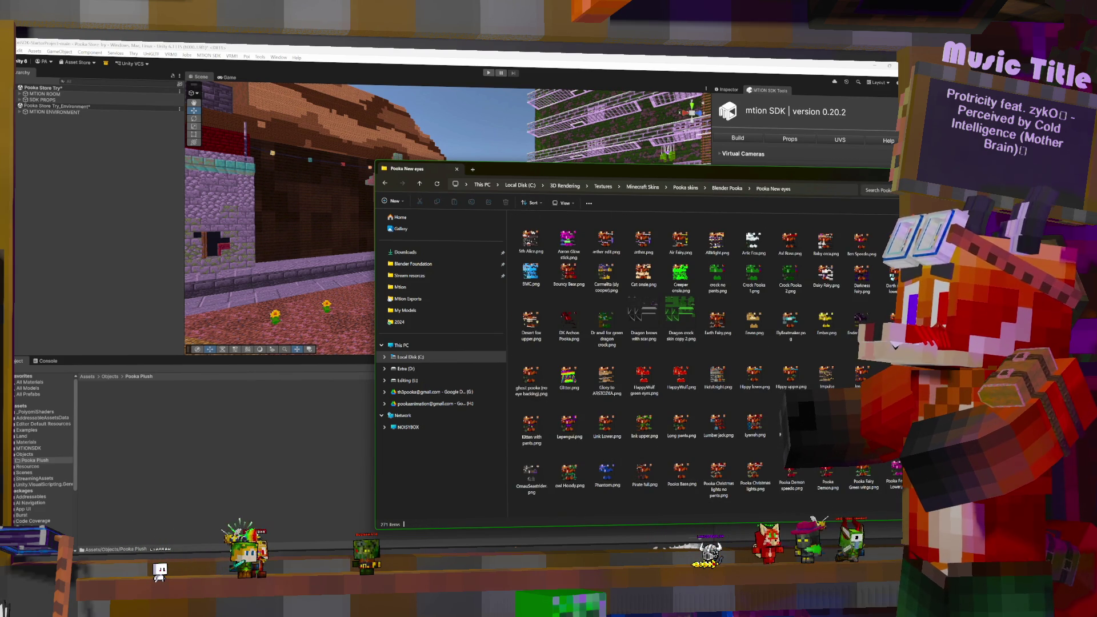
left_click_drag(874, 180, 703, 118)
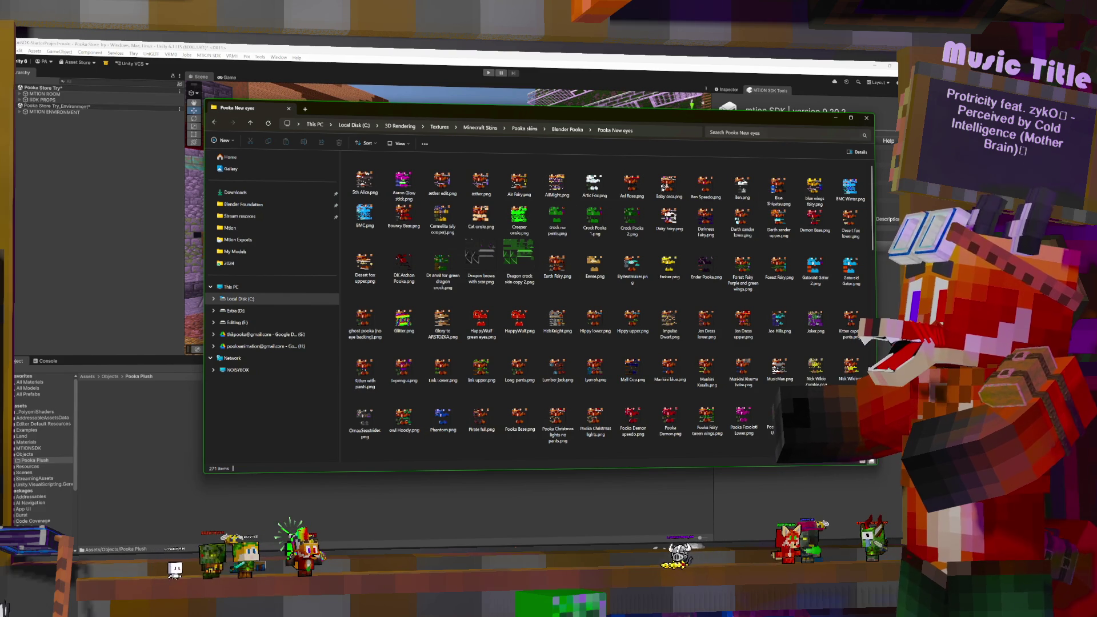
Step: Drag Demon Base.png, then the 'demon' search hits Pooka Demon speedo.png and Pooka Demon.png, into Unity
left_click_drag(817, 221, 114, 411)
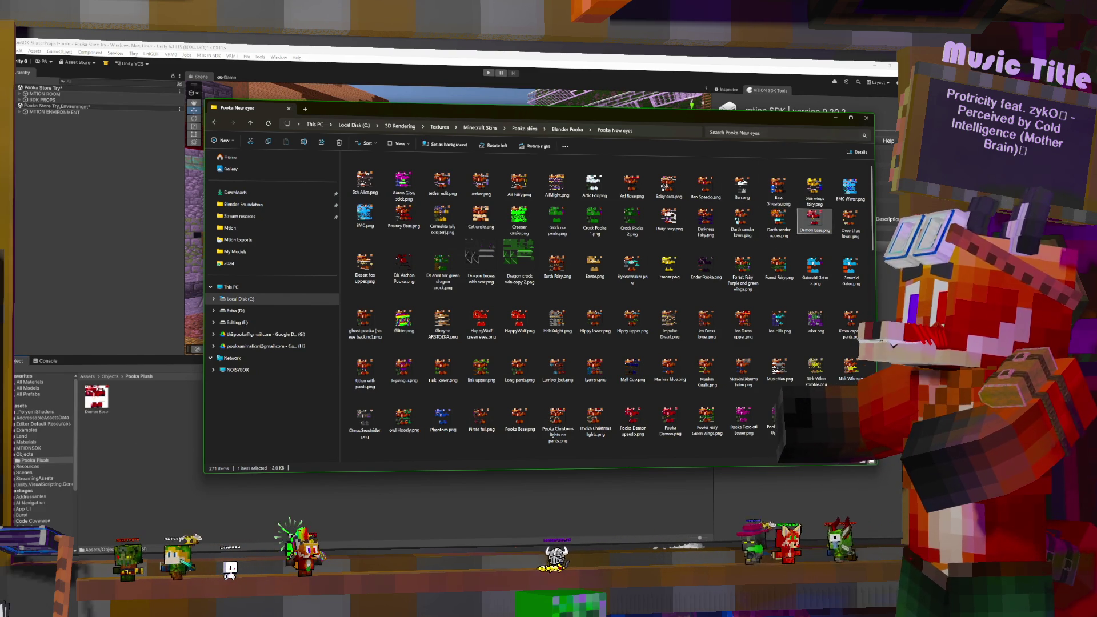
left_click(737, 133)
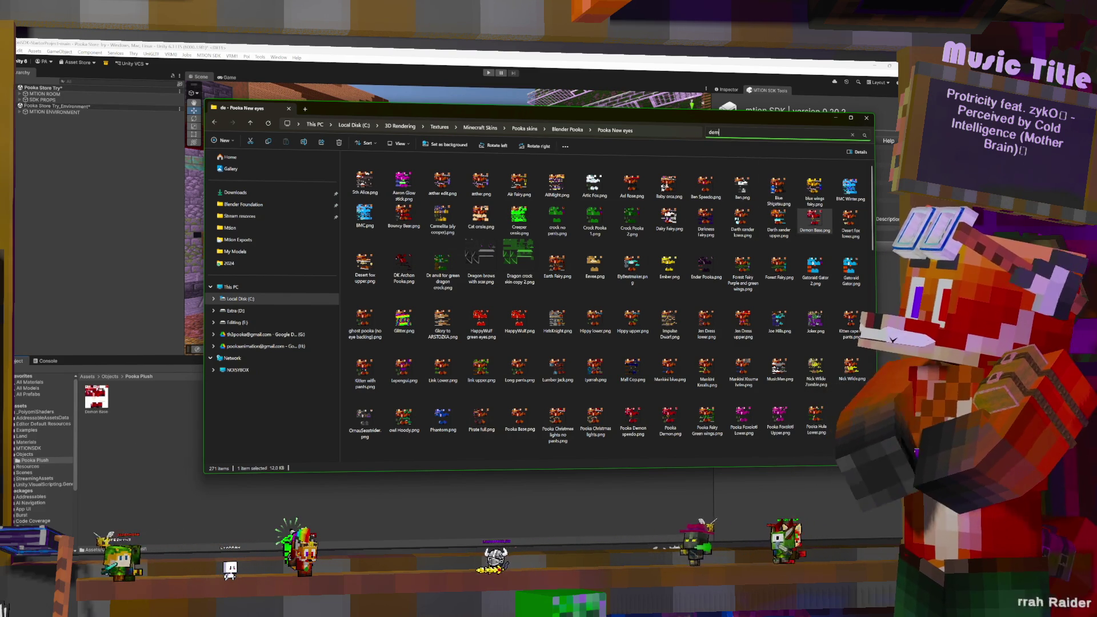
type("demon")
key("Return")
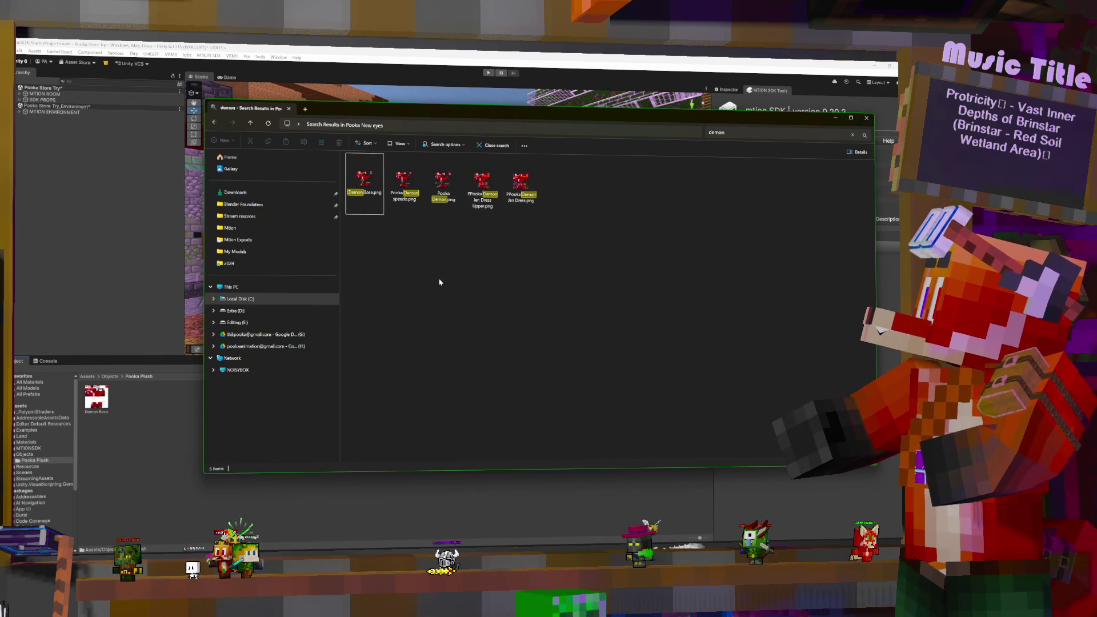
left_click_drag(404, 182, 127, 449)
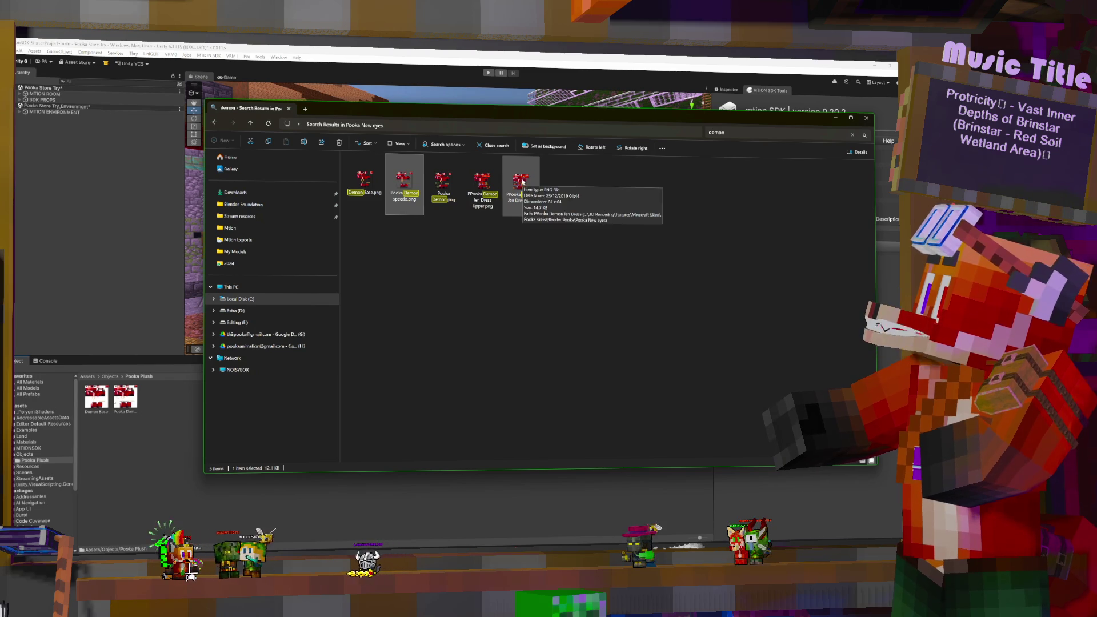
left_click_drag(447, 179, 285, 423)
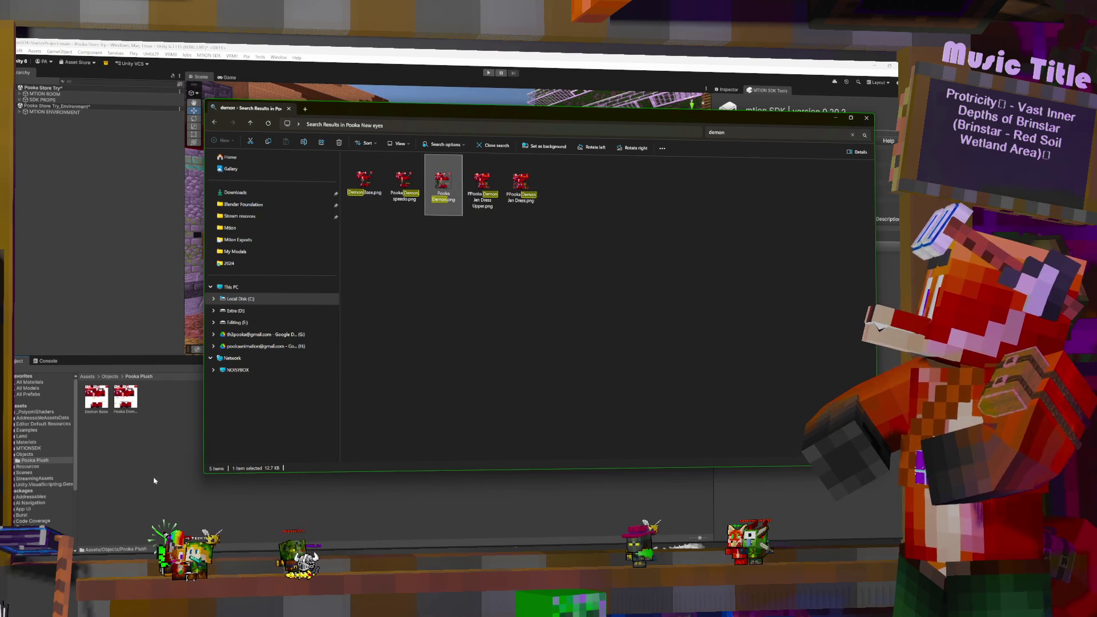
Step: Leave the demon search results and navigate back up to the Pooka skins folder
left_click(174, 470)
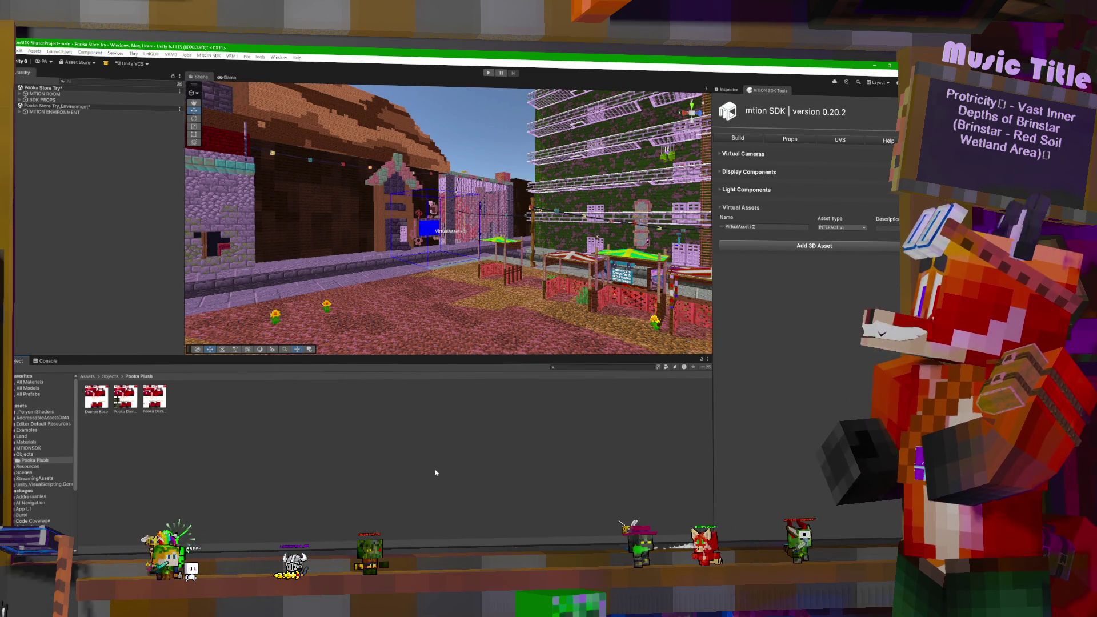
key("alt+Tab")
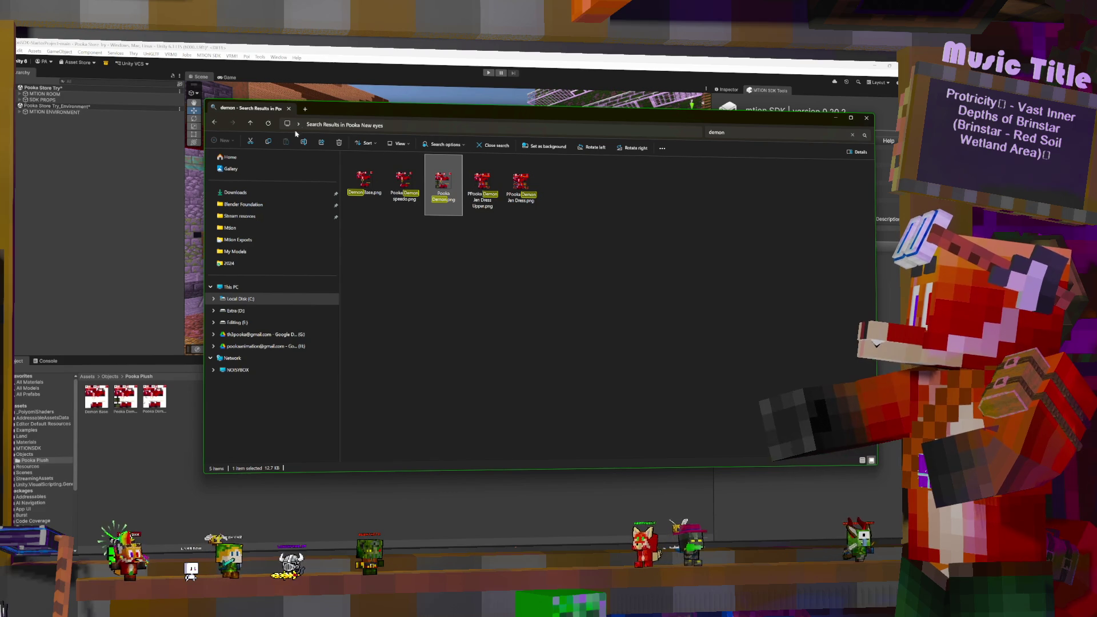
left_click(249, 124)
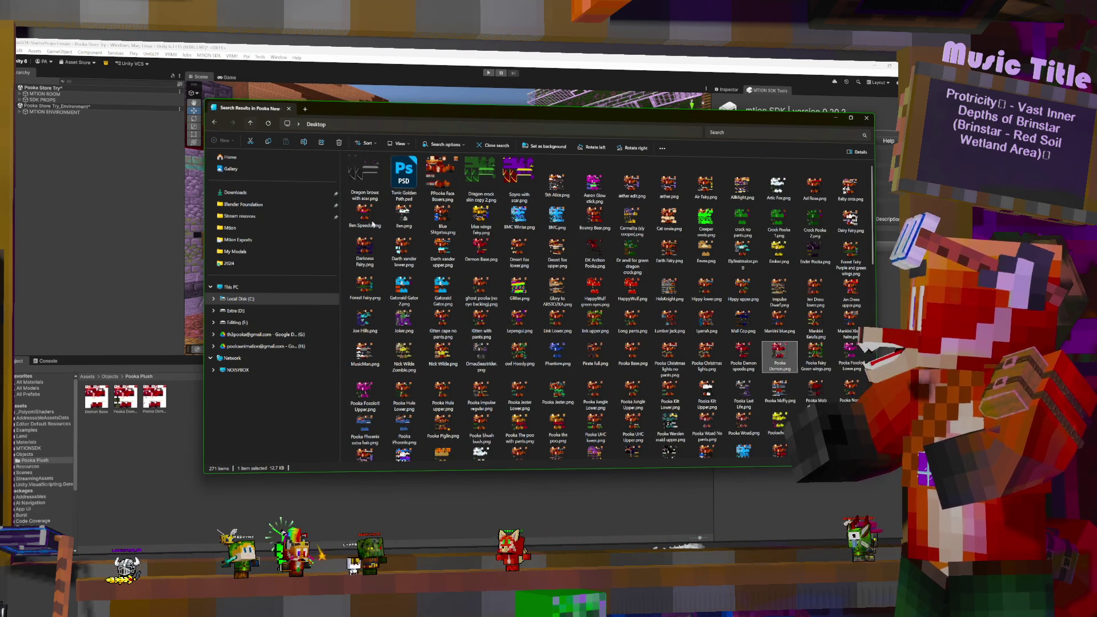
key("alt+Left")
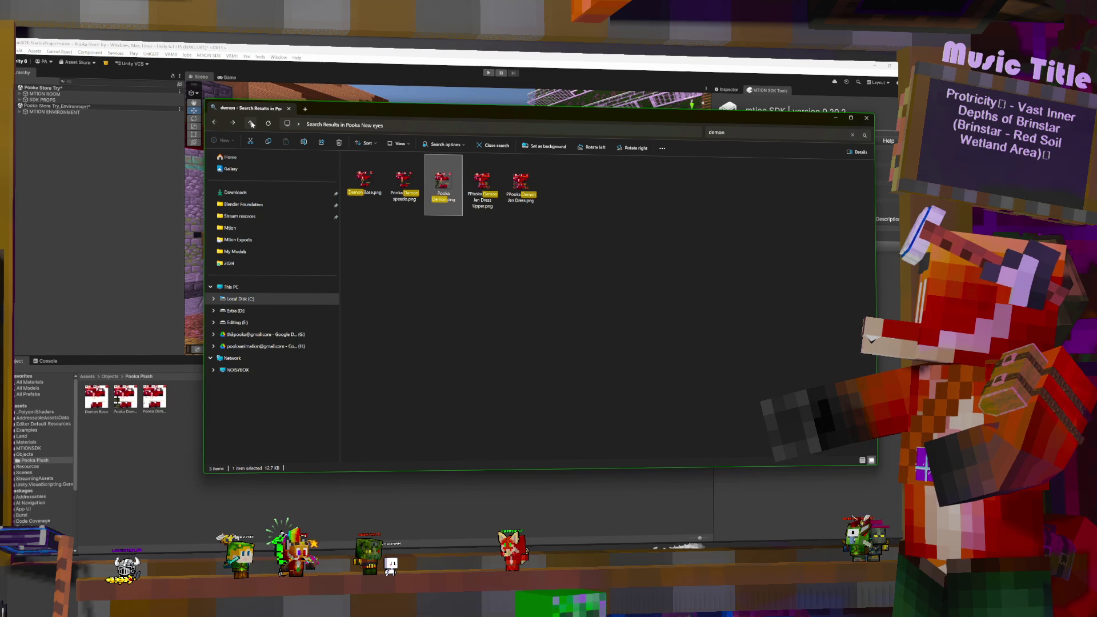
left_click(251, 123)
left_click(252, 124)
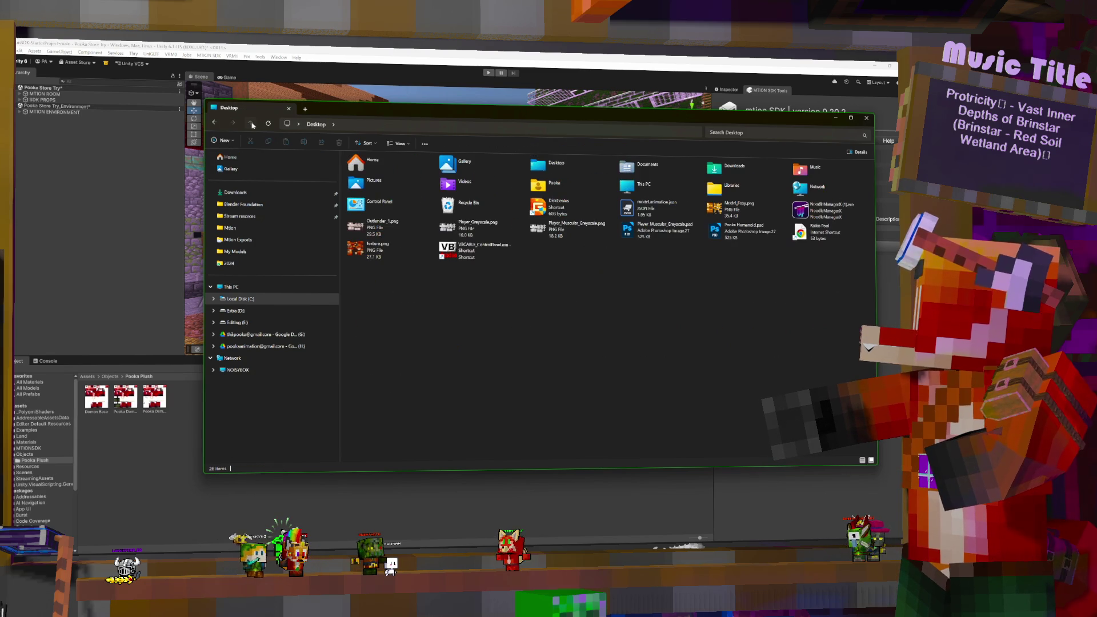
left_click(213, 124)
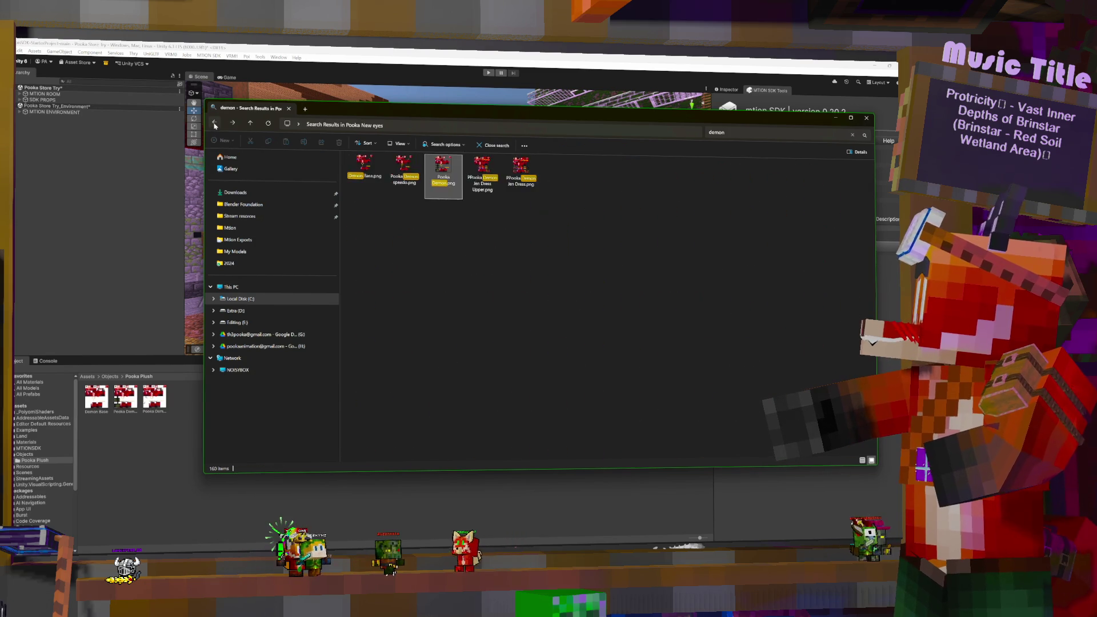
left_click(215, 124)
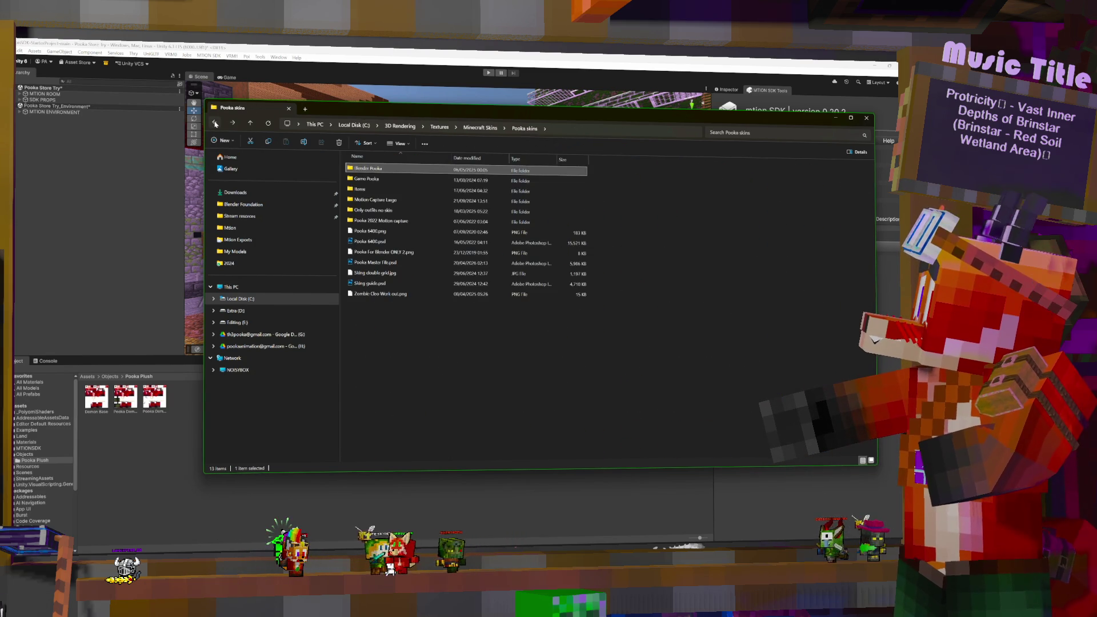
Step: Go up to 3D Rendering and open Projects > Pooka's Projects > Mtion > textures
left_click(215, 124)
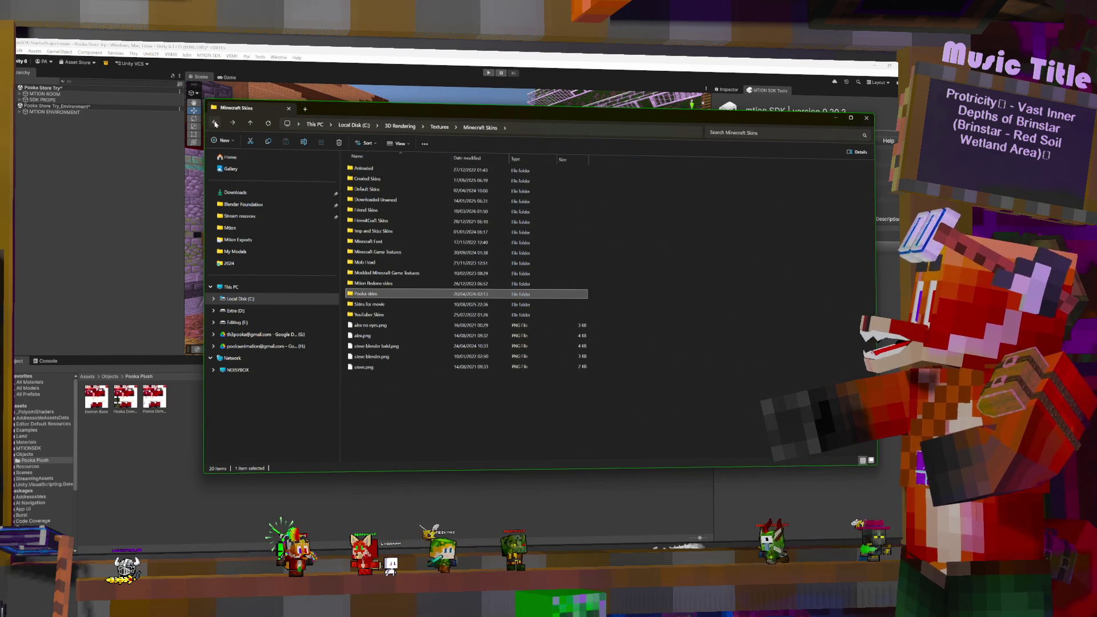
left_click(214, 124)
left_click(215, 124)
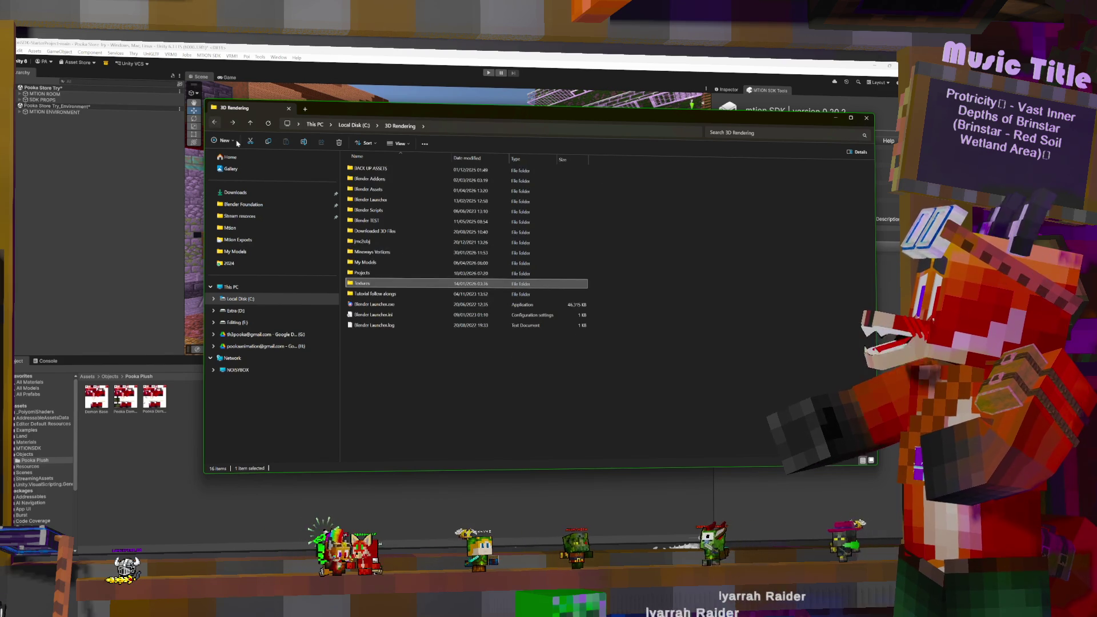
double_click(366, 272)
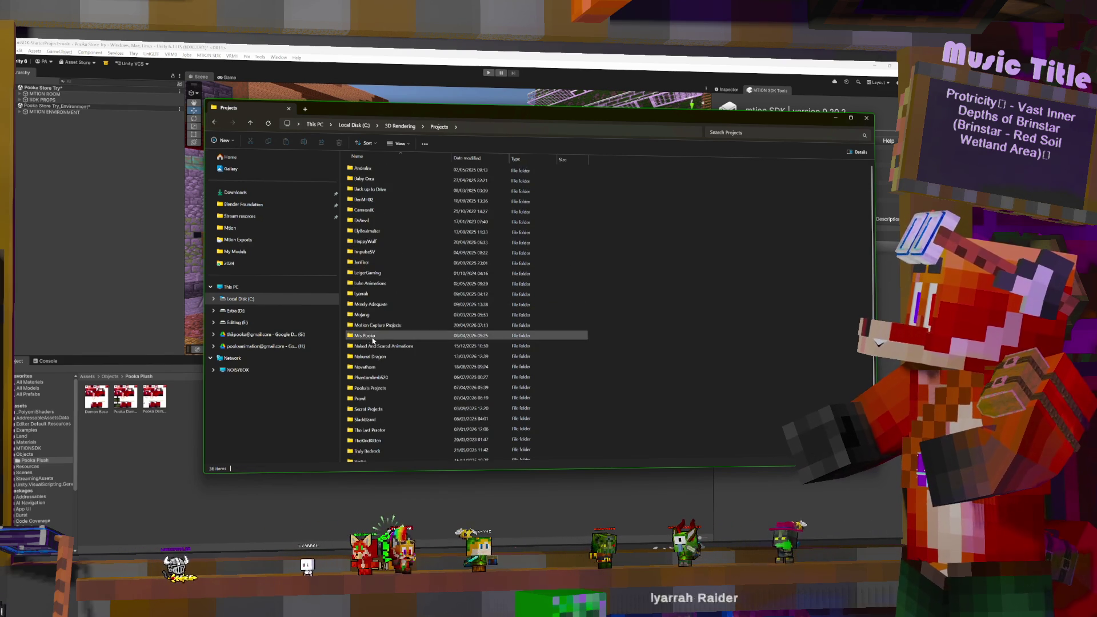
double_click(368, 389)
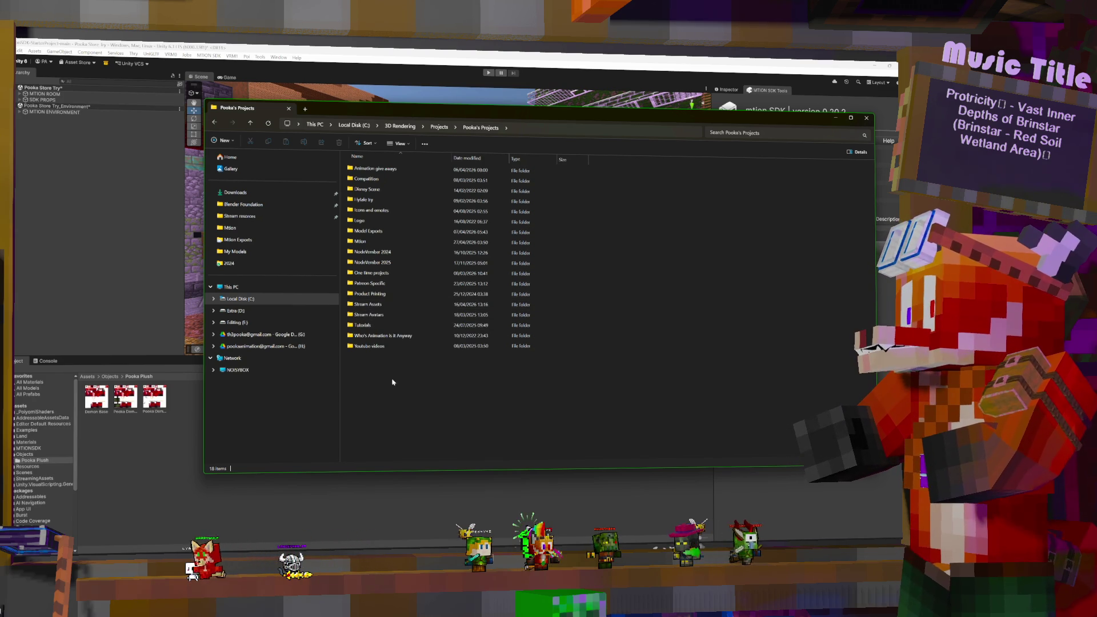
double_click(366, 241)
double_click(362, 220)
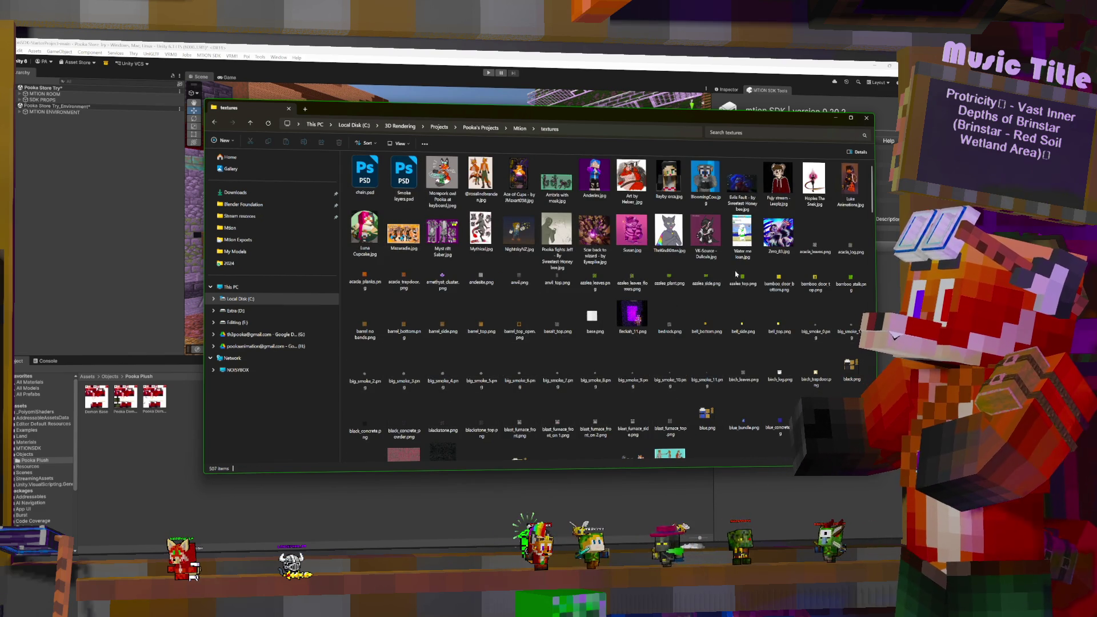
Step: Scroll through the textures folder and check its view and sort options
scroll(736, 281, "down", 3)
scroll(737, 281, "down", 3)
scroll(736, 285, "down", 3)
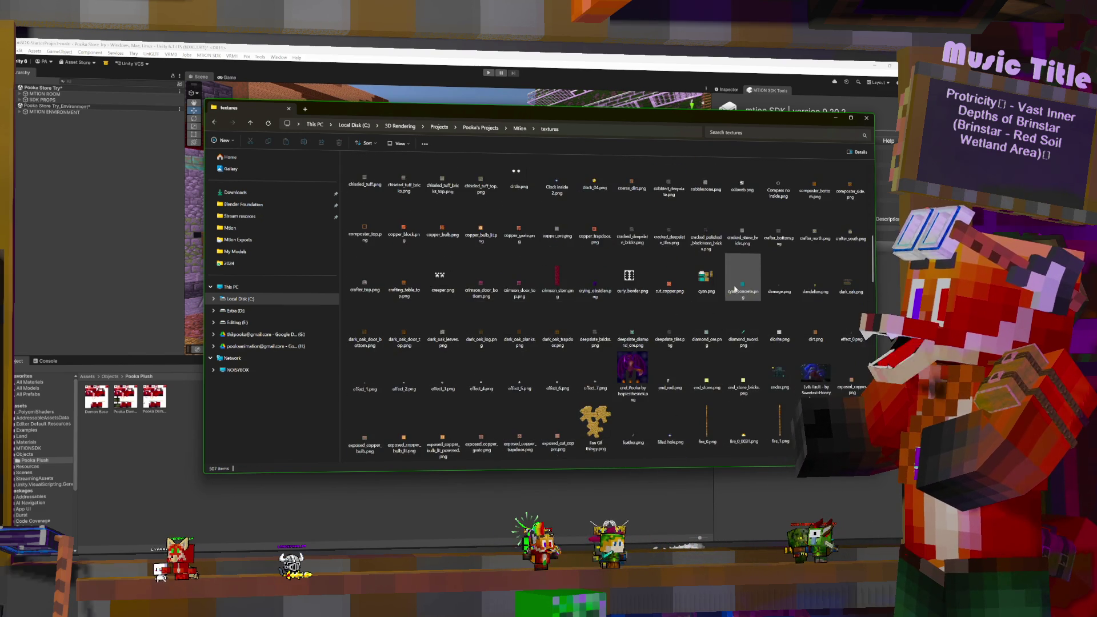
scroll(735, 292, "down", 3)
scroll(736, 294, "down", 5)
scroll(734, 303, "down", 5)
scroll(731, 320, "down", 5)
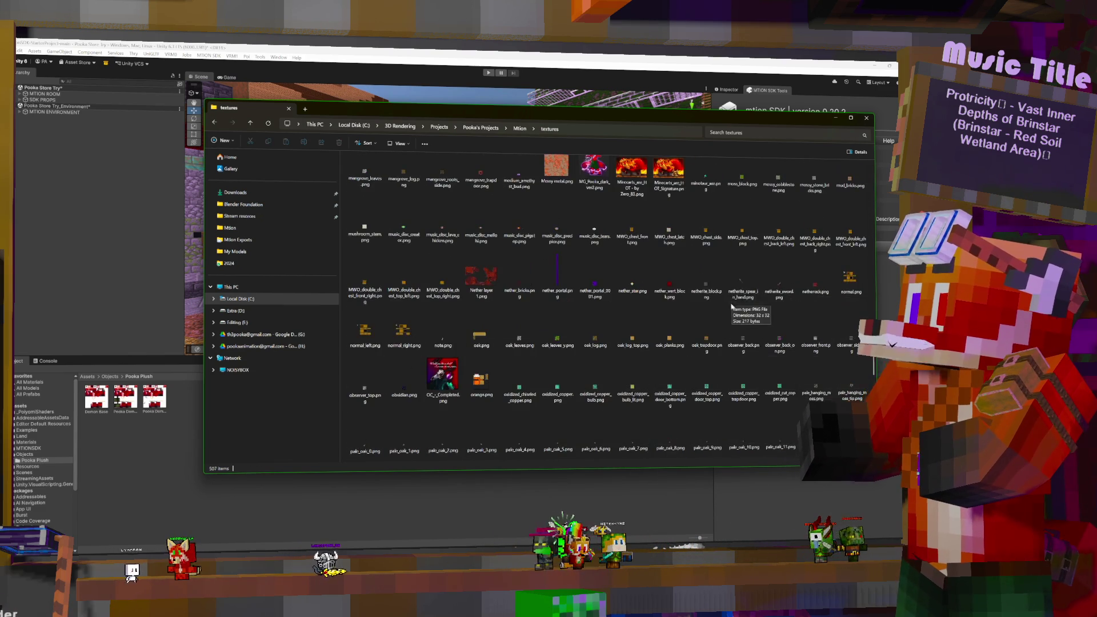
scroll(719, 340, "down", 5)
scroll(718, 345, "down", 2)
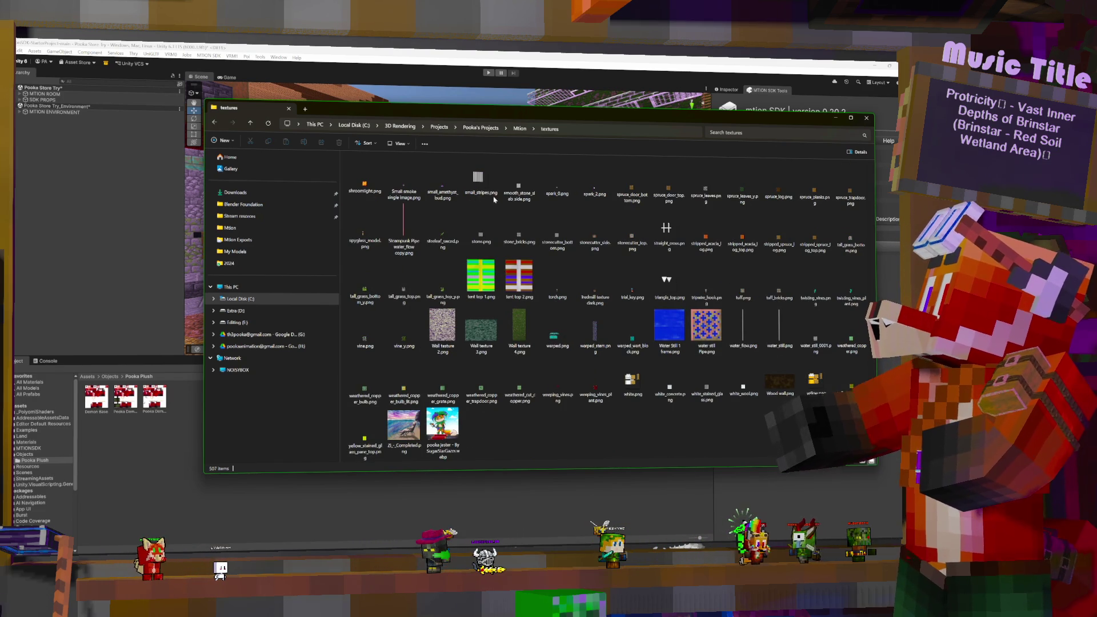
right_click(523, 429)
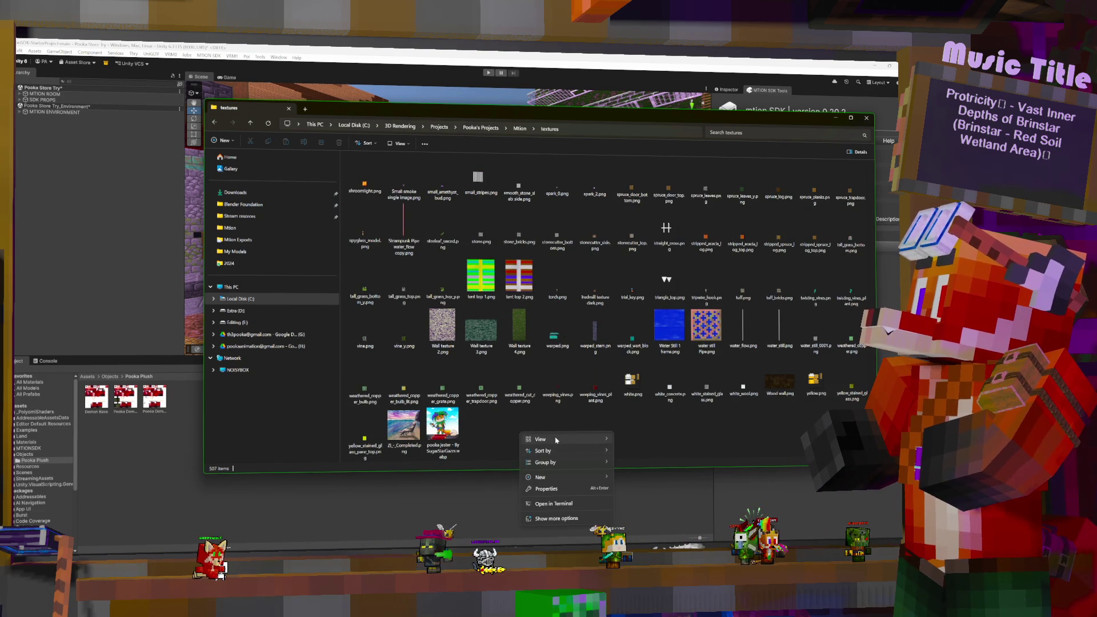
mouse_move(563, 440)
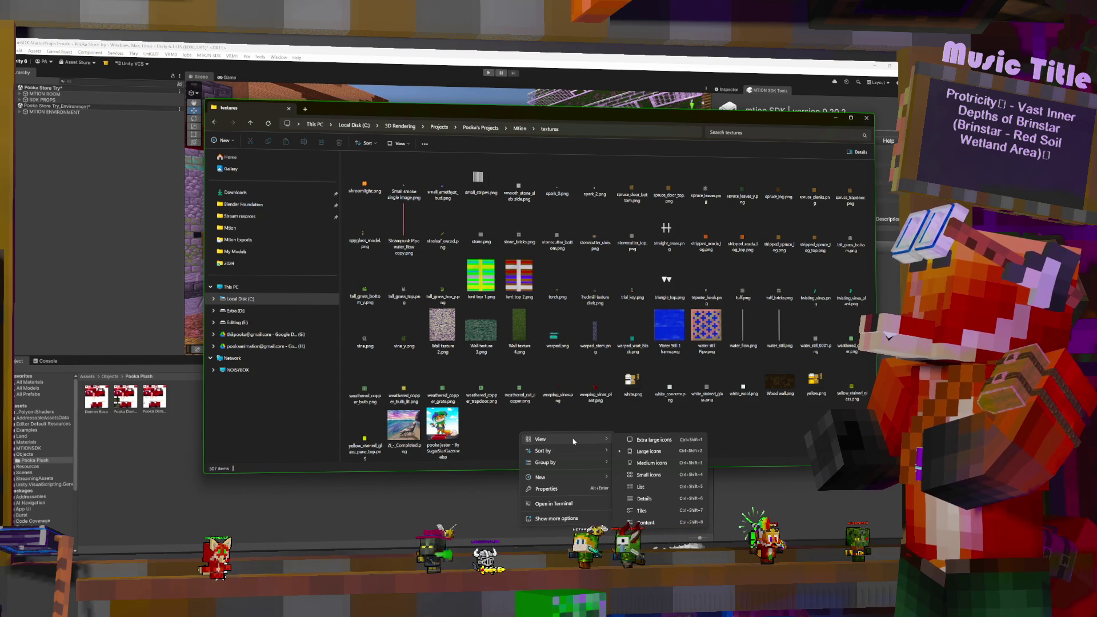
key("Escape")
Step: Re-sort the texture files, browse the new order, and return to the Mtion folder
key("ctrl+f")
right_click(583, 435)
mouse_move(594, 441)
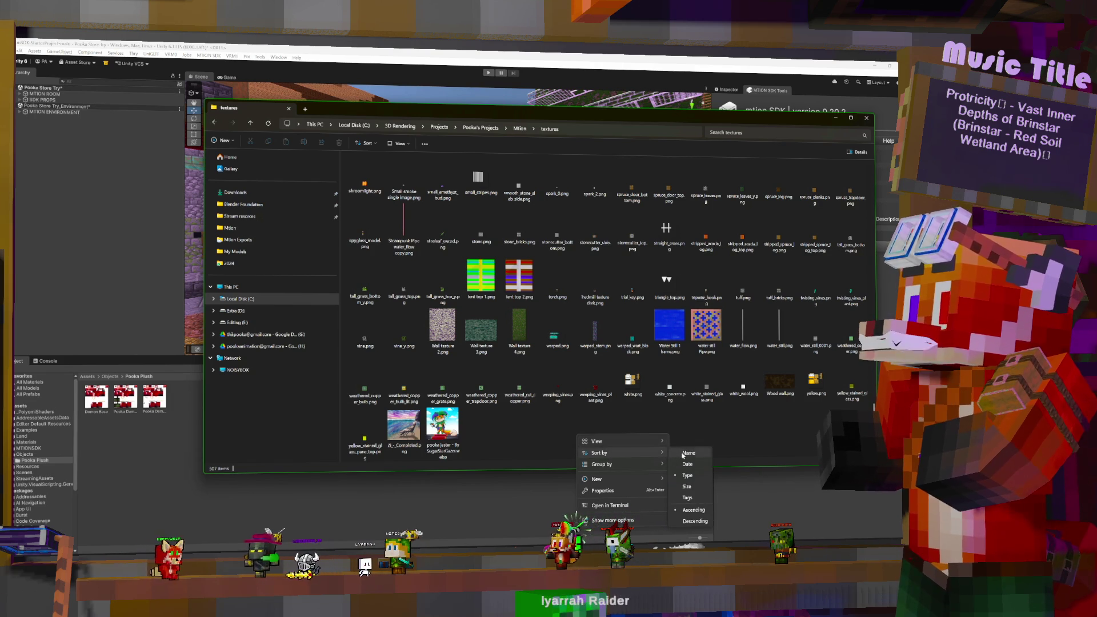
left_click(694, 476)
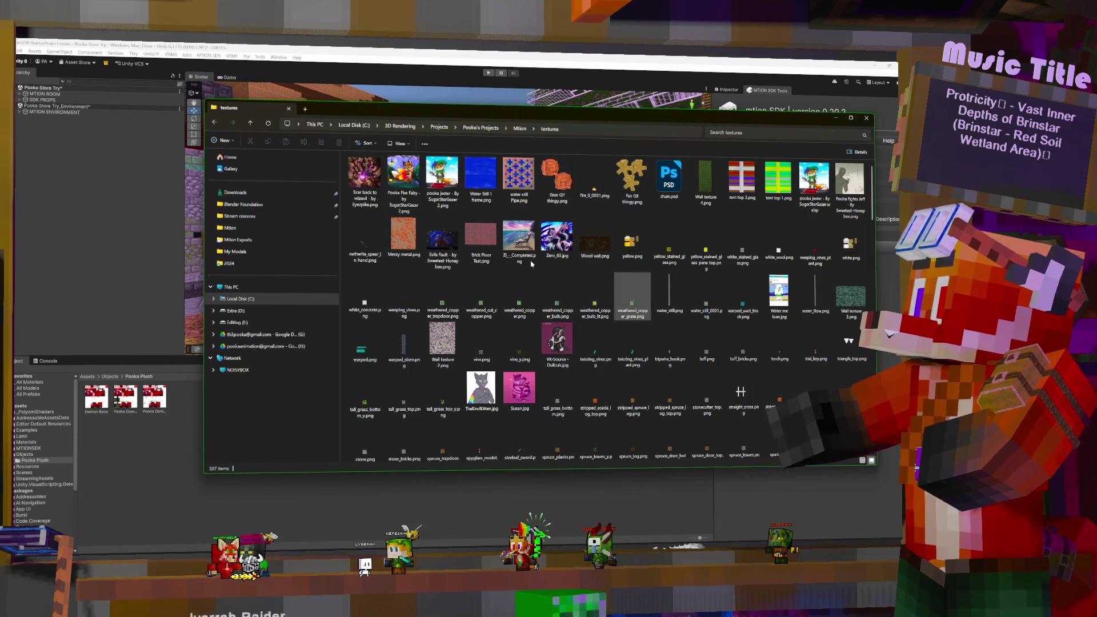
scroll(493, 257, "down", 10)
scroll(520, 263, "down", 5)
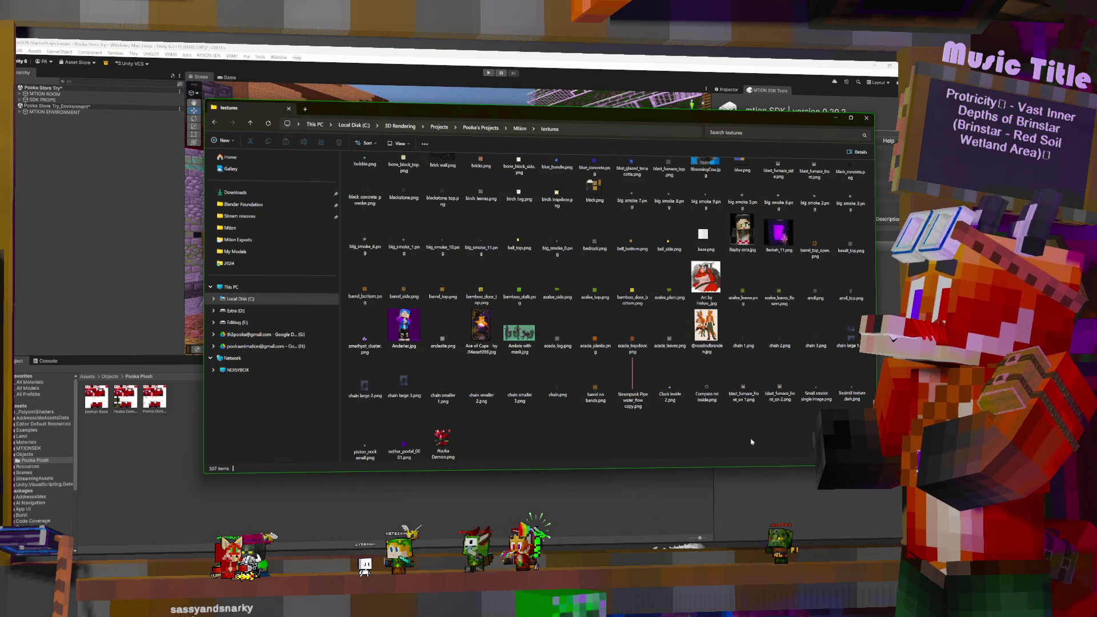
scroll(571, 434, "up", 5)
scroll(657, 431, "up", 5)
scroll(751, 427, "up", 5)
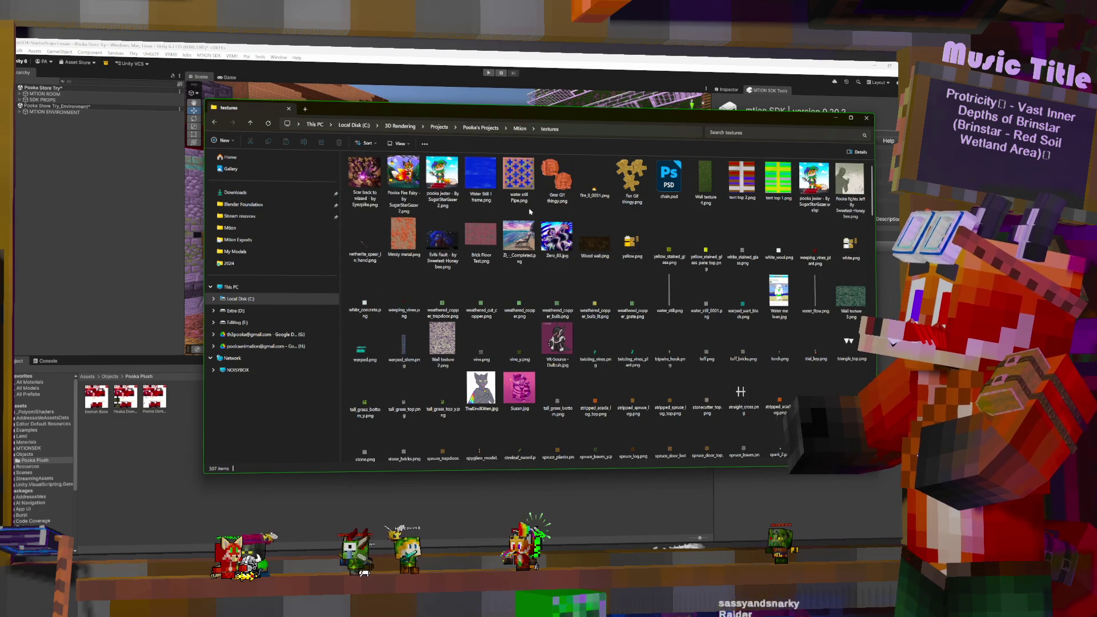
key("alt+Left")
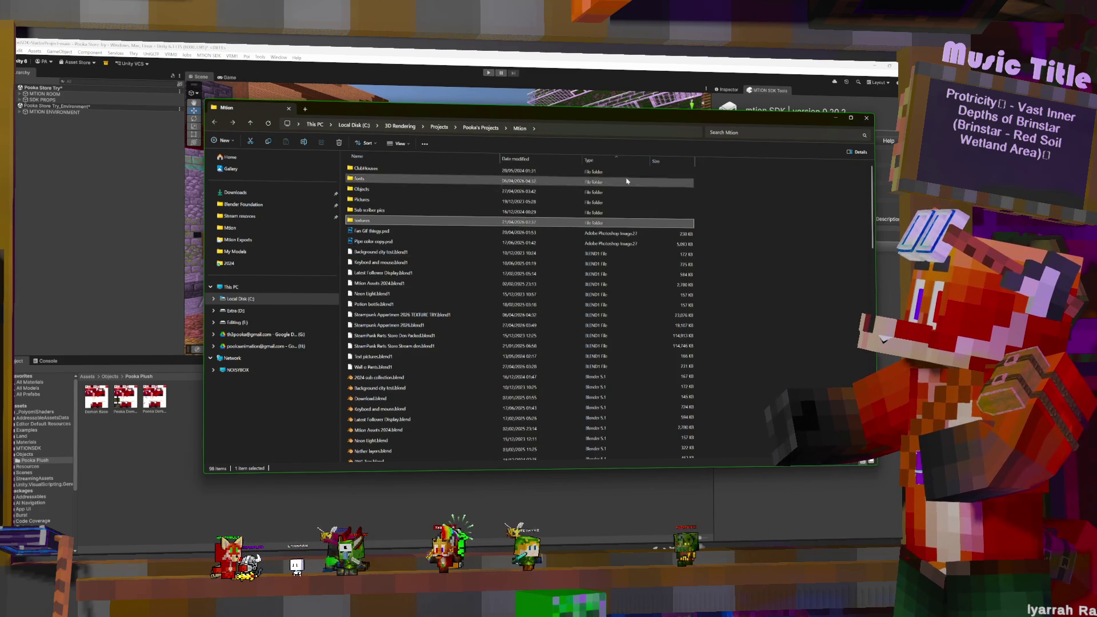
Step: Sort the Mtion folder by Date modified, newest first, then return to the Steampunk Blender project
scroll(800, 258, "down", 10)
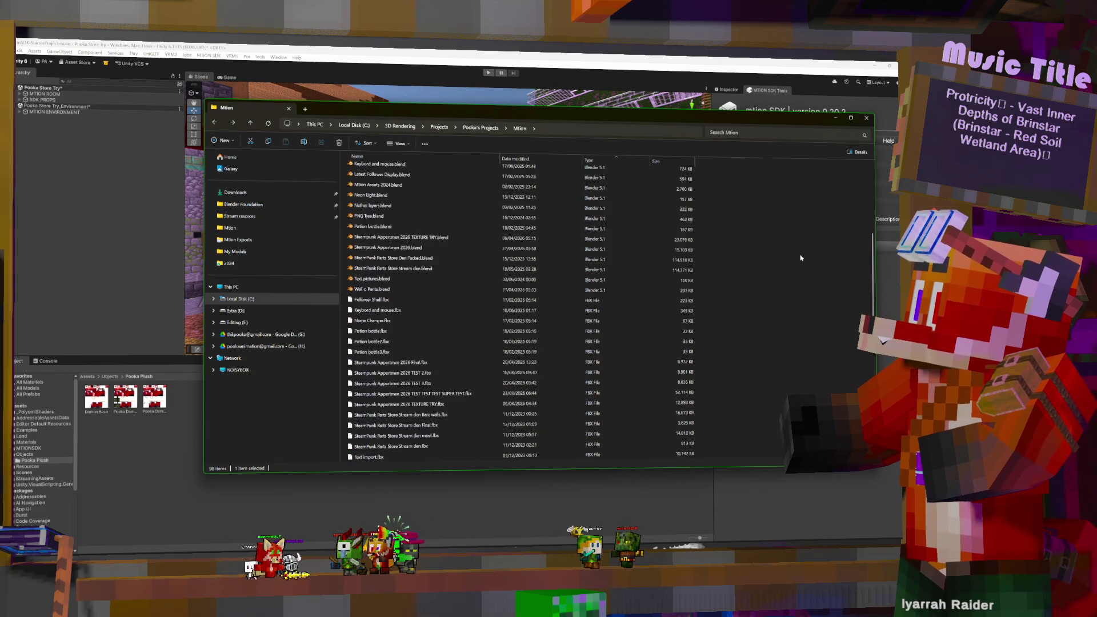
left_click(540, 159)
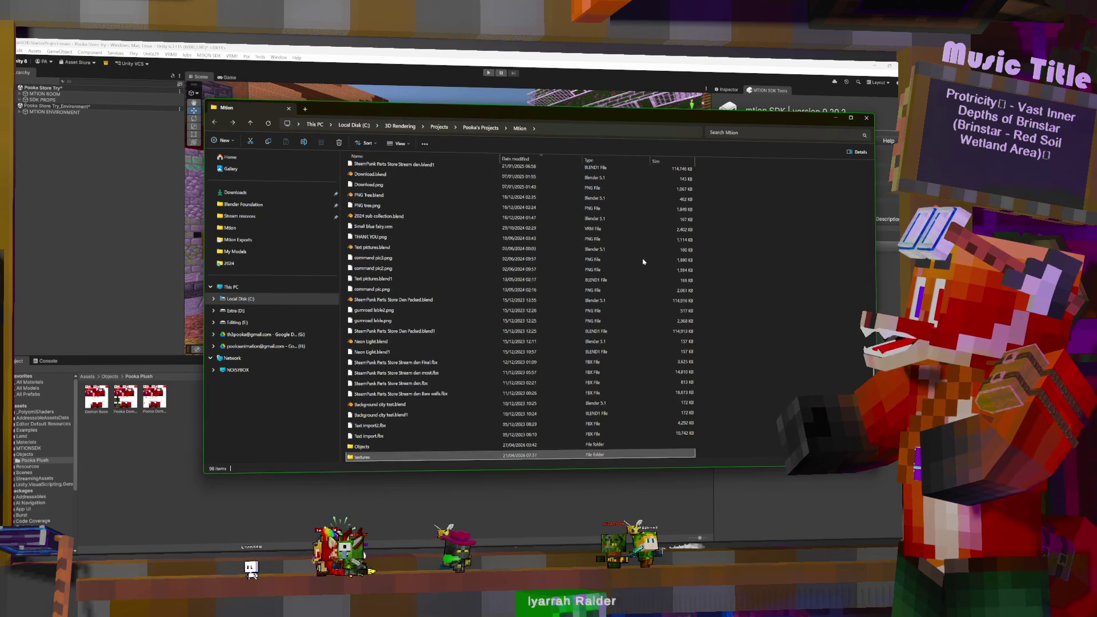
scroll(650, 279, "up", 2)
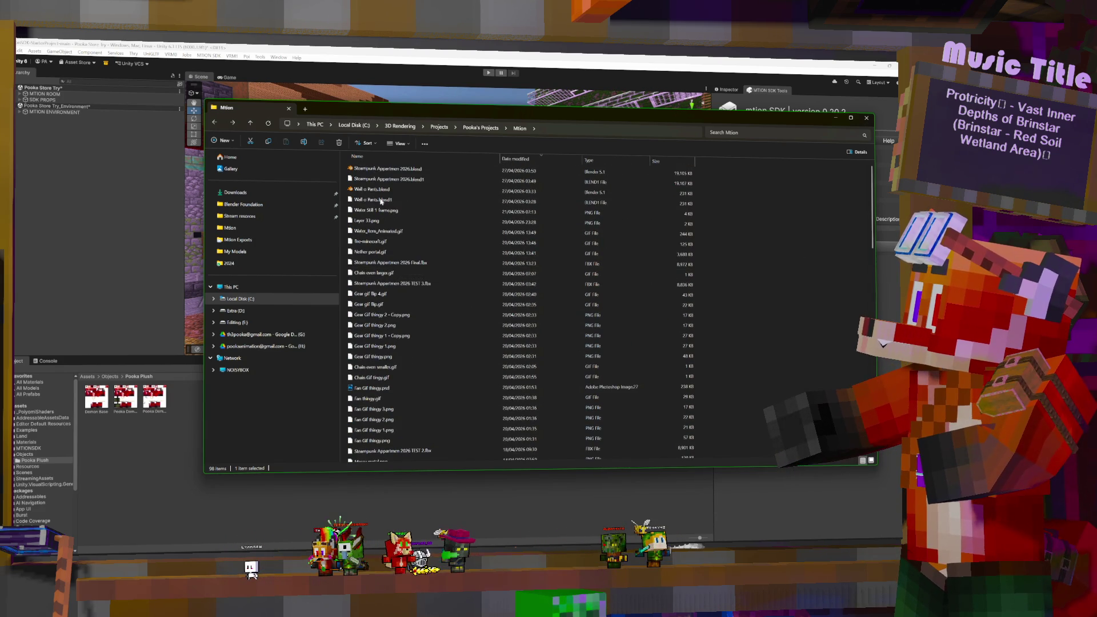
left_click(390, 211)
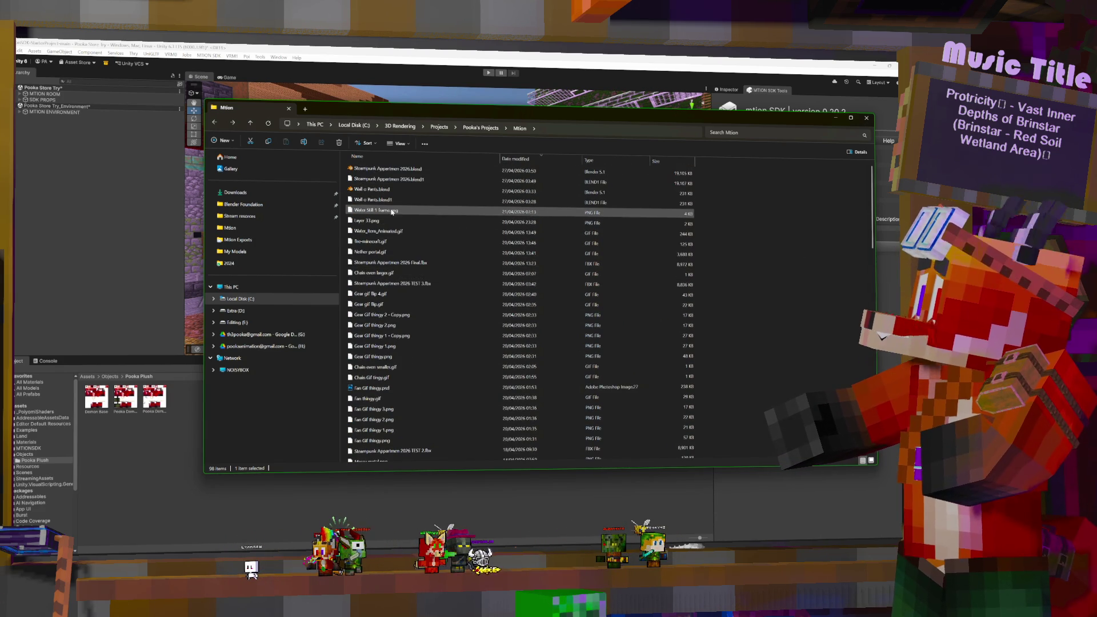
left_click(390, 220)
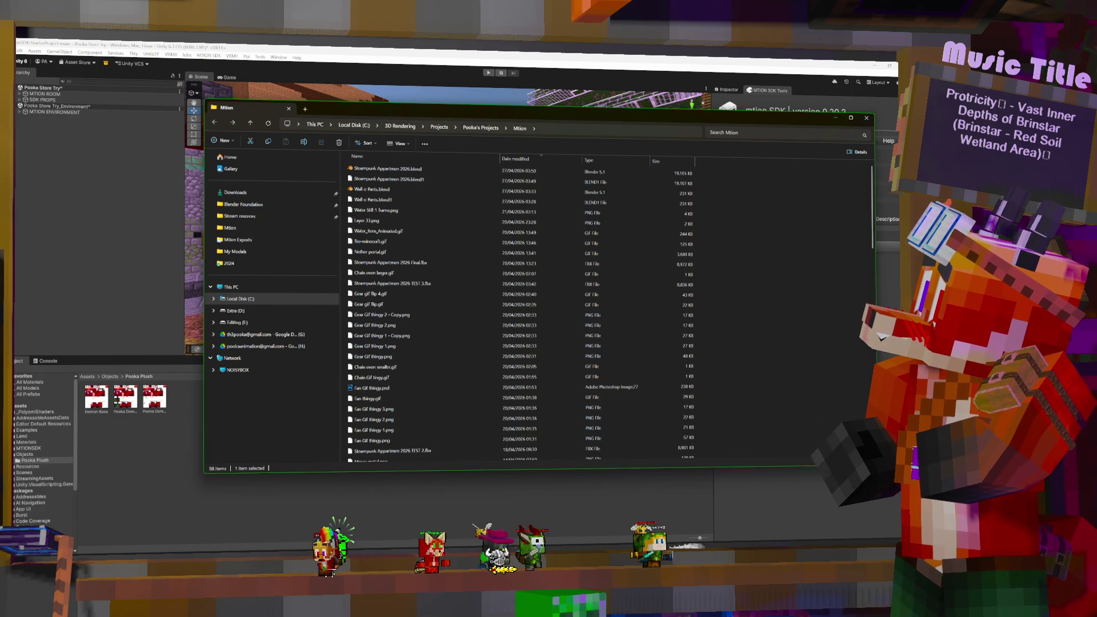
left_click(462, 517)
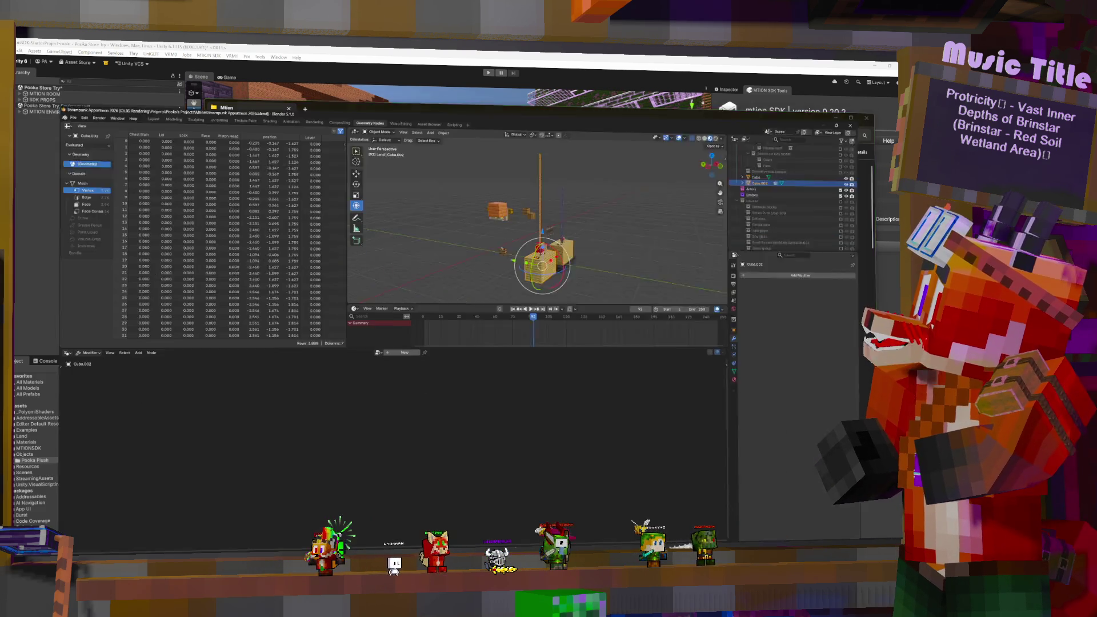
Step: Select Player Mesh Fox.021 and load Pooka Demon.png as Skin.001's Base Color image
scroll(586, 219, "up", 5)
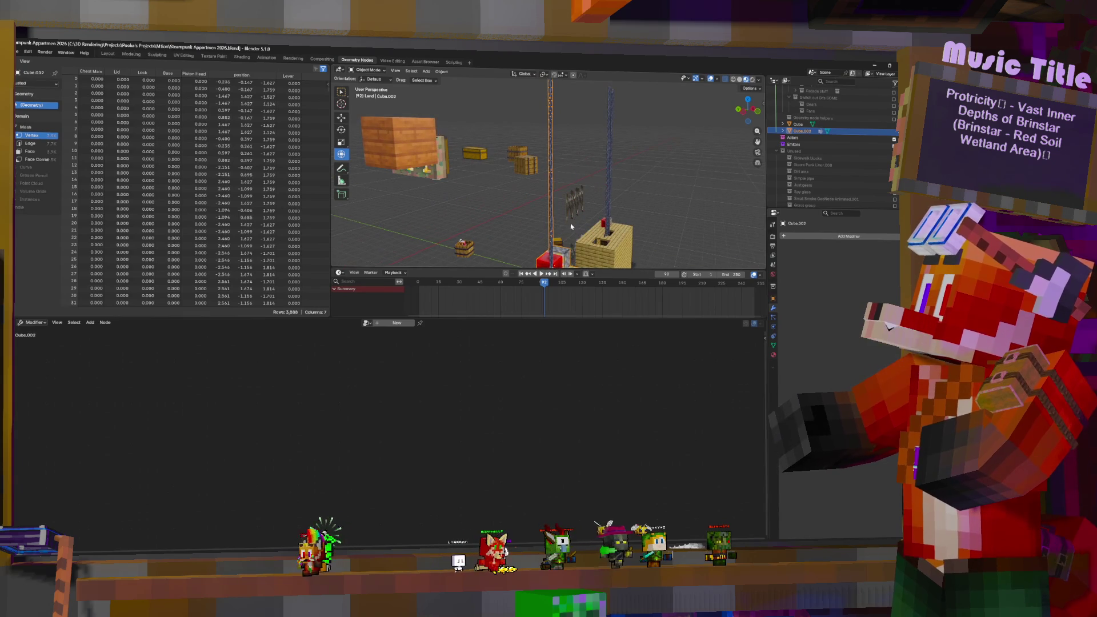
left_click(462, 245)
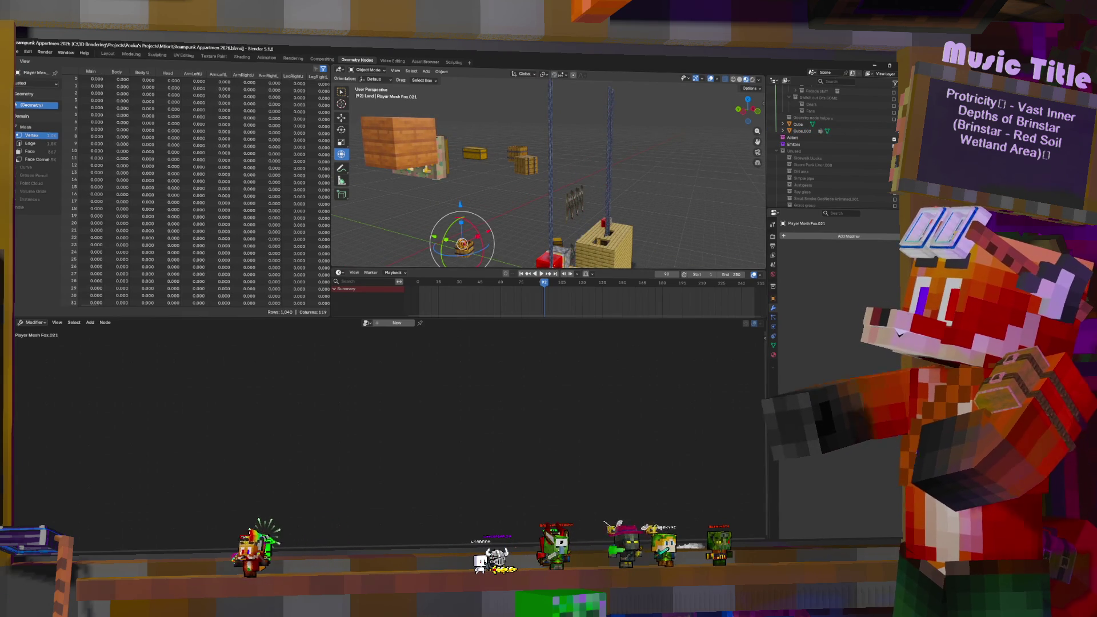
left_click(775, 355)
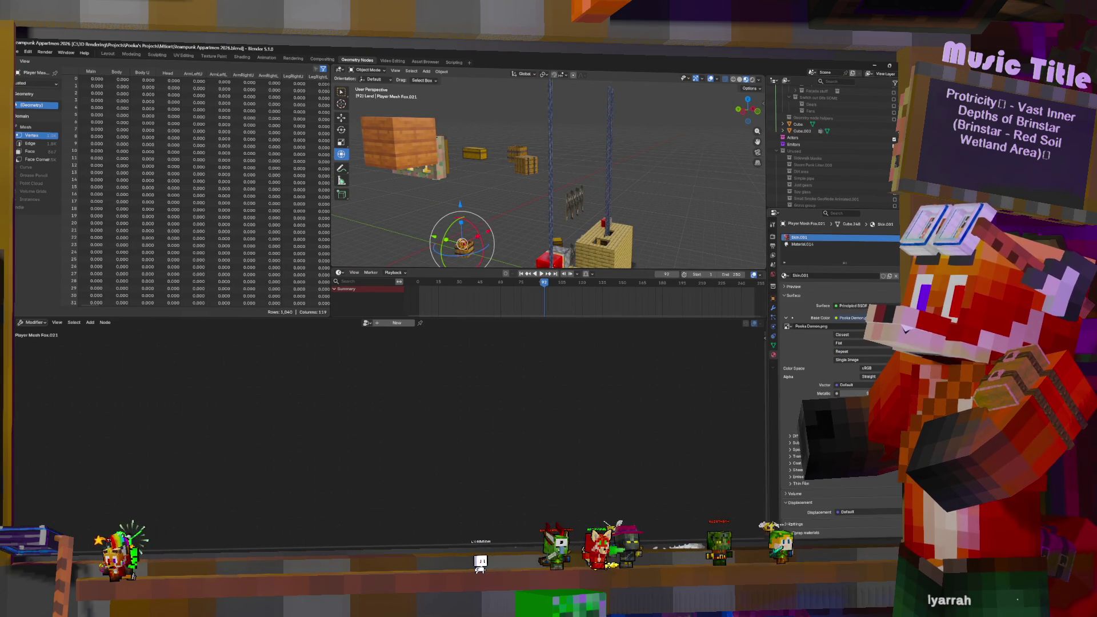
left_click(889, 327)
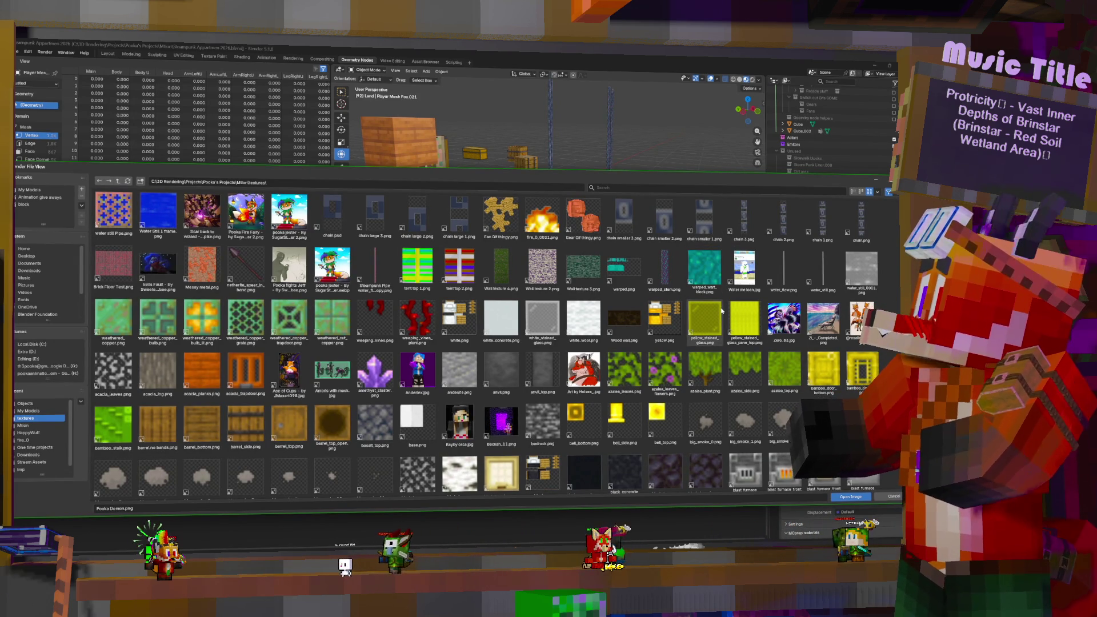
key("Return")
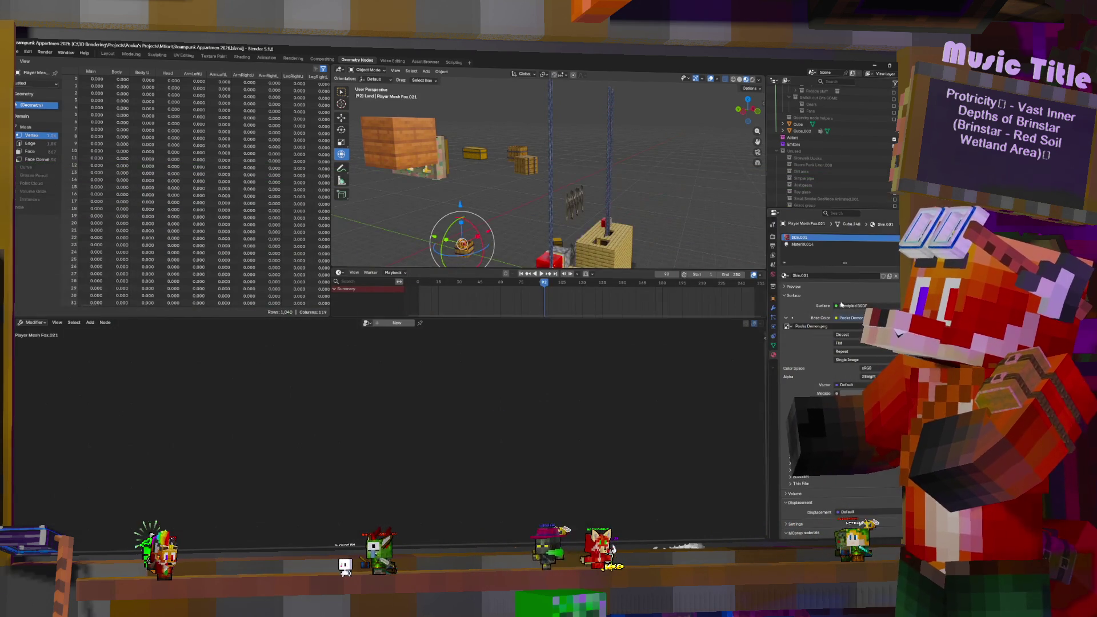
left_click(820, 245)
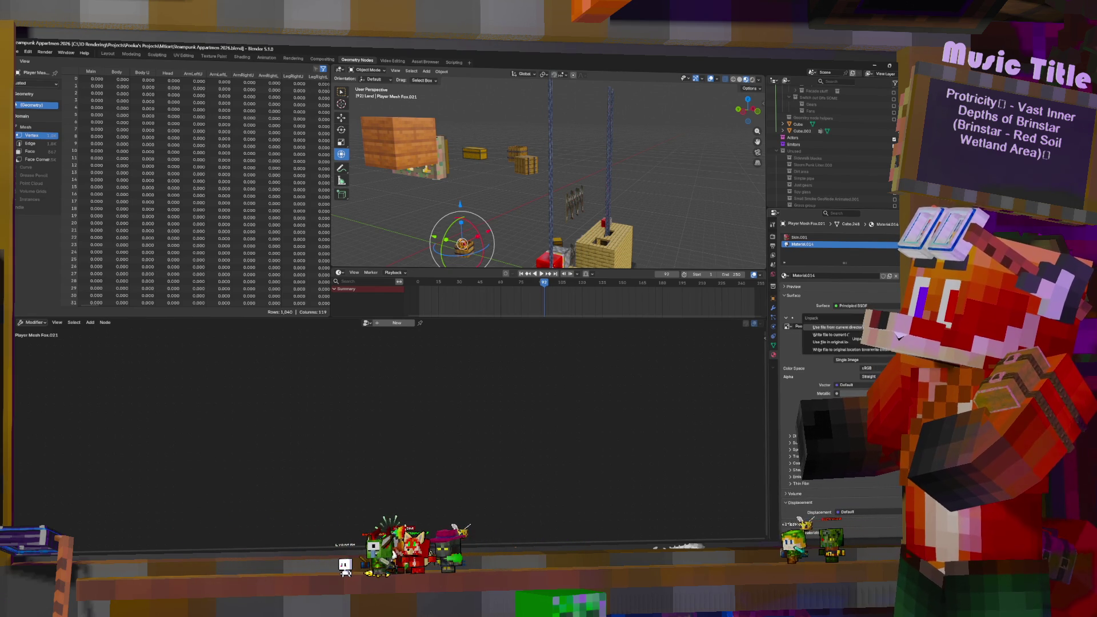
key("Escape")
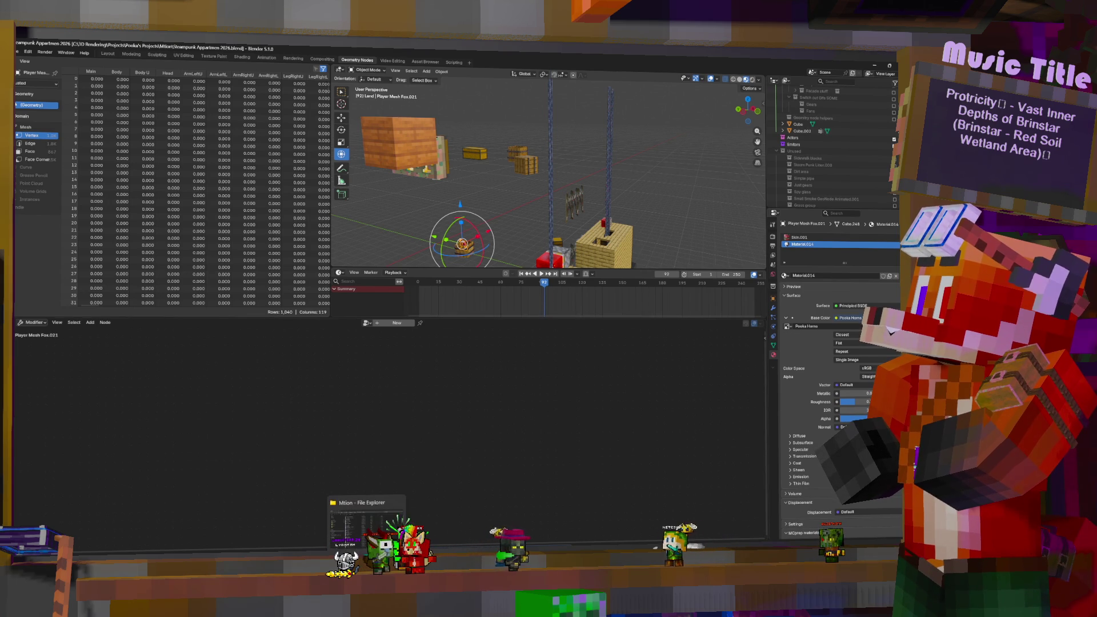
Step: Refresh the Mtion folder and check the Pooka Horns file in textures
left_click(366, 521)
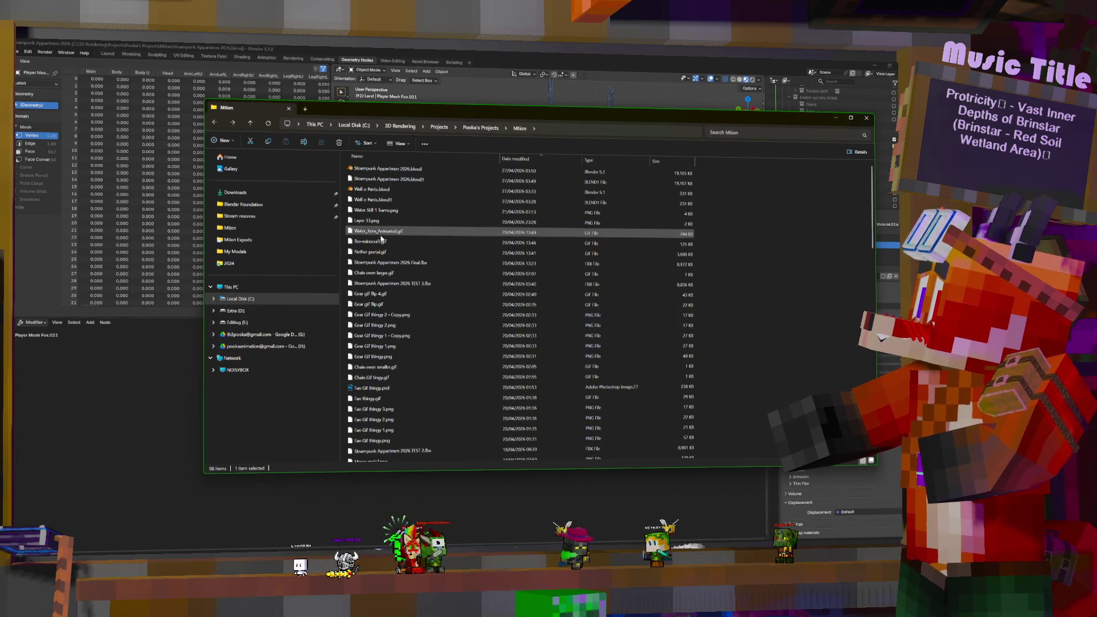
left_click(482, 128)
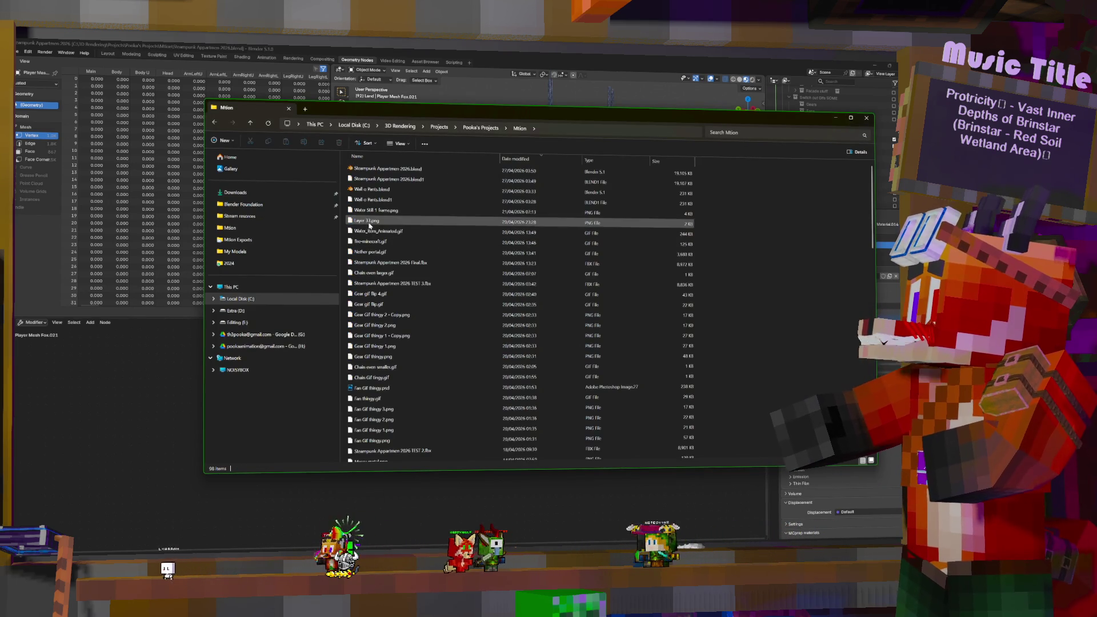
scroll(375, 304, "down", 15)
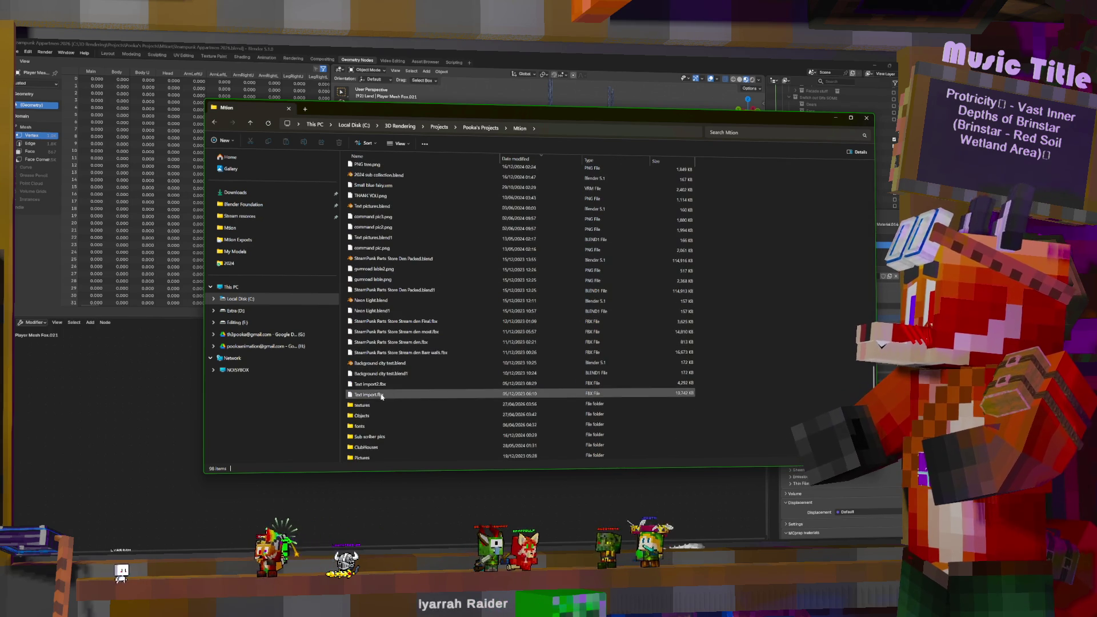
double_click(381, 404)
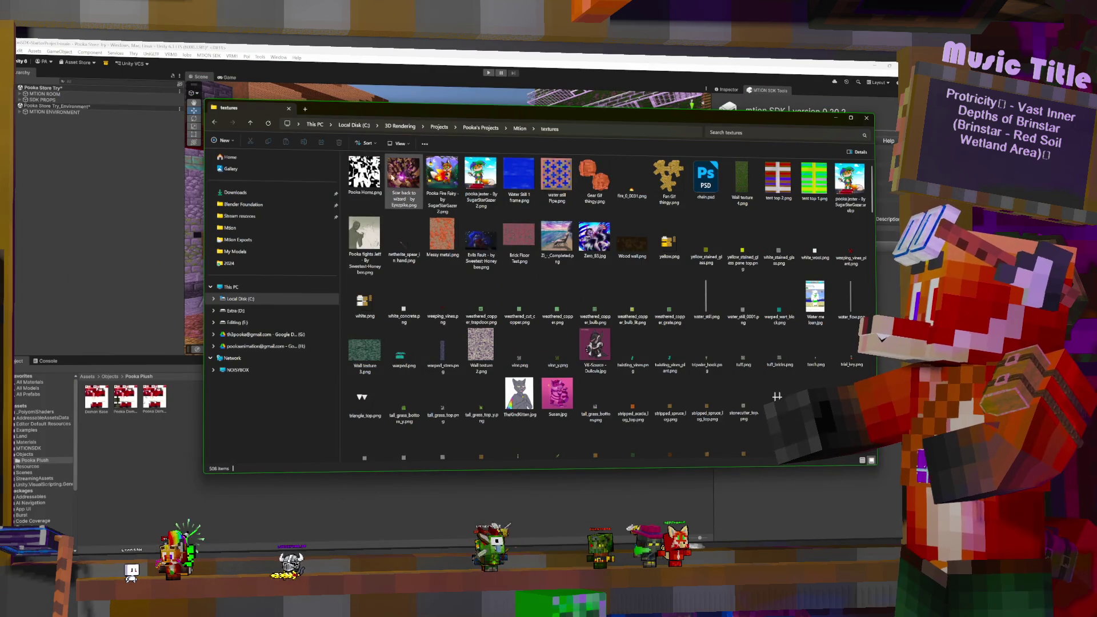
left_click(364, 173)
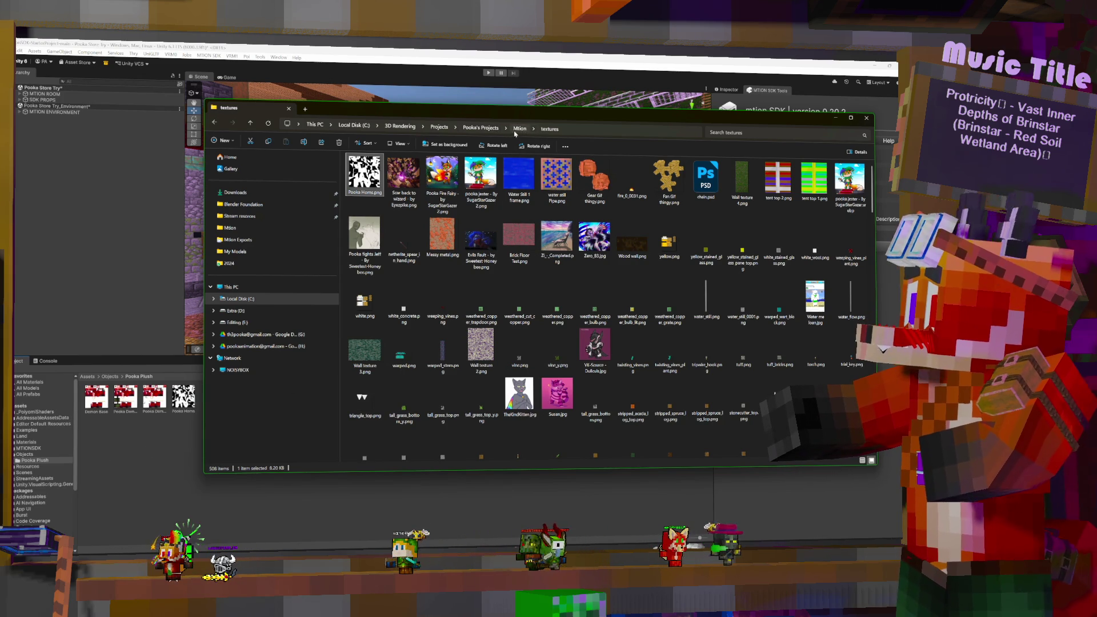
left_click(519, 129)
Step: Open the Objects folder and drag Object Pooka Plush.fbx into Unity's Pooka Plush folder
scroll(400, 371, "down", 2)
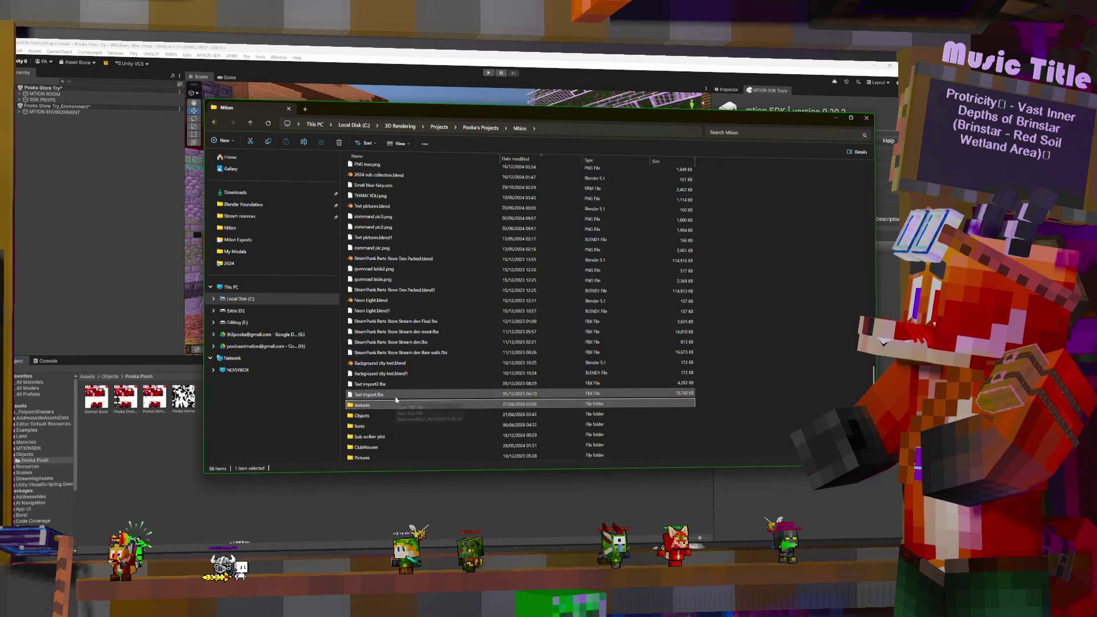
left_click(366, 416)
double_click(366, 416)
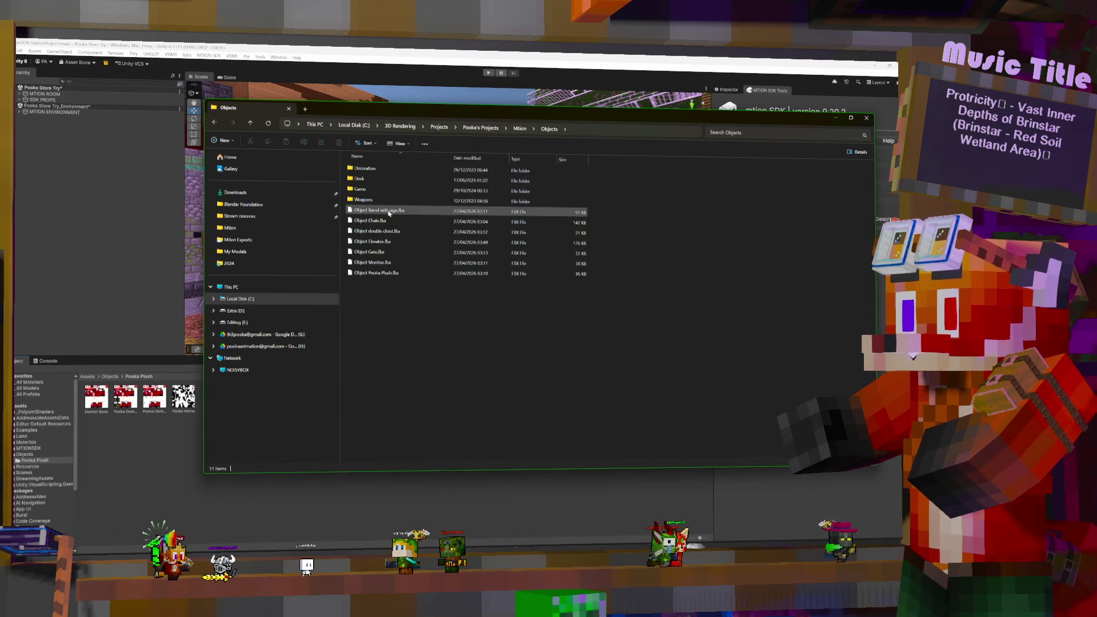
left_click_drag(391, 279, 169, 457)
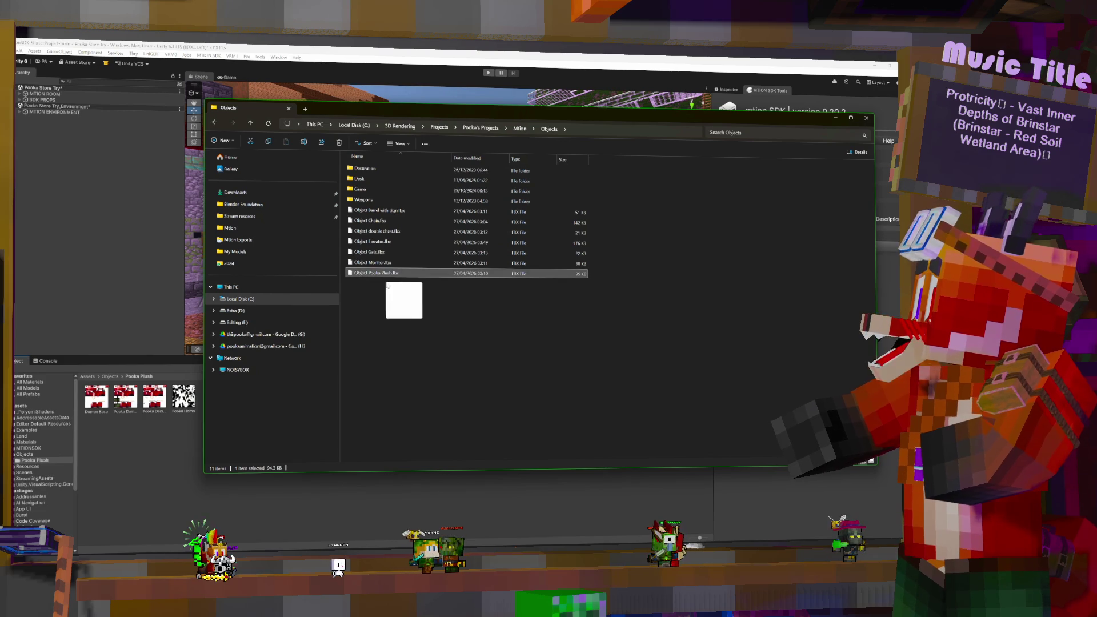
left_click(165, 458)
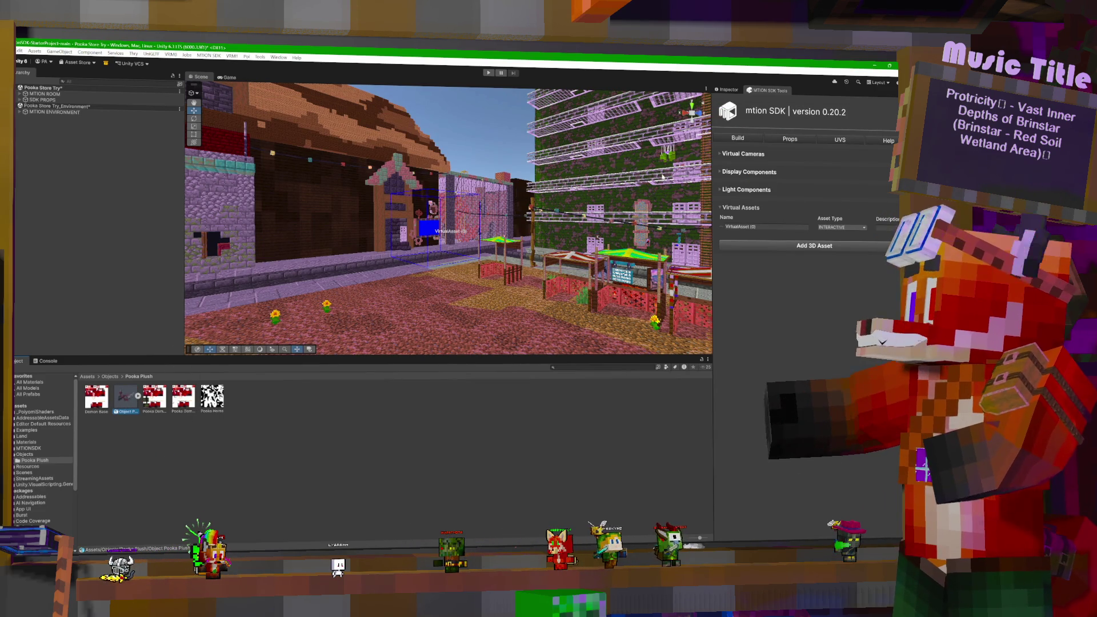
Step: Extract the Pooka Plush FBX's embedded materials, Material.014 and Skin.001, into the Pooka Plush folder
left_click(727, 90)
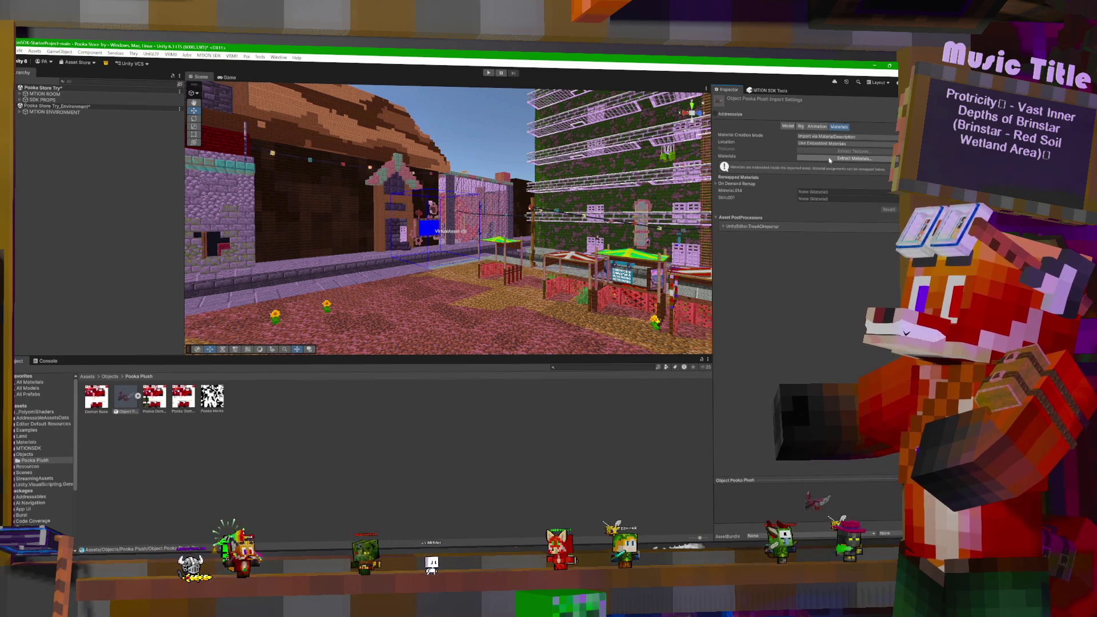
left_click(854, 158)
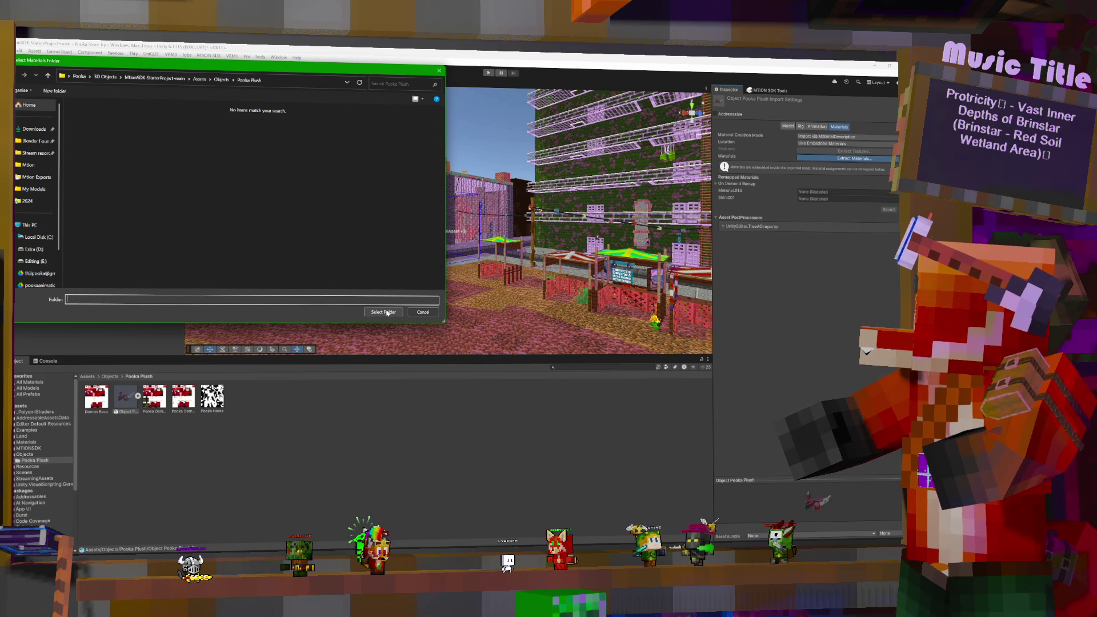
left_click(386, 312)
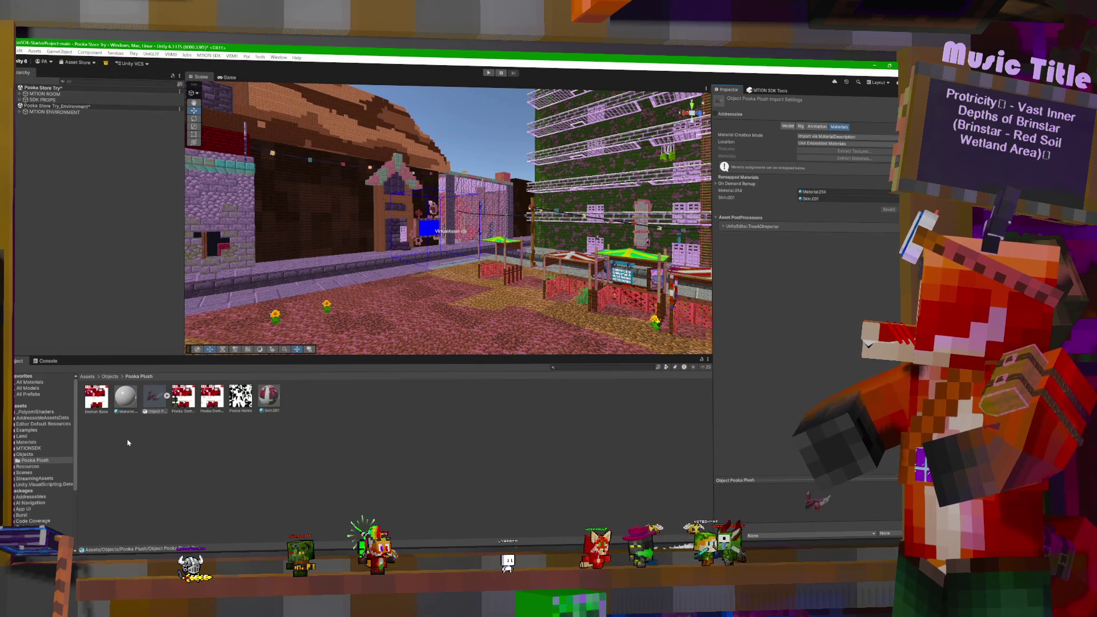
left_click(270, 394)
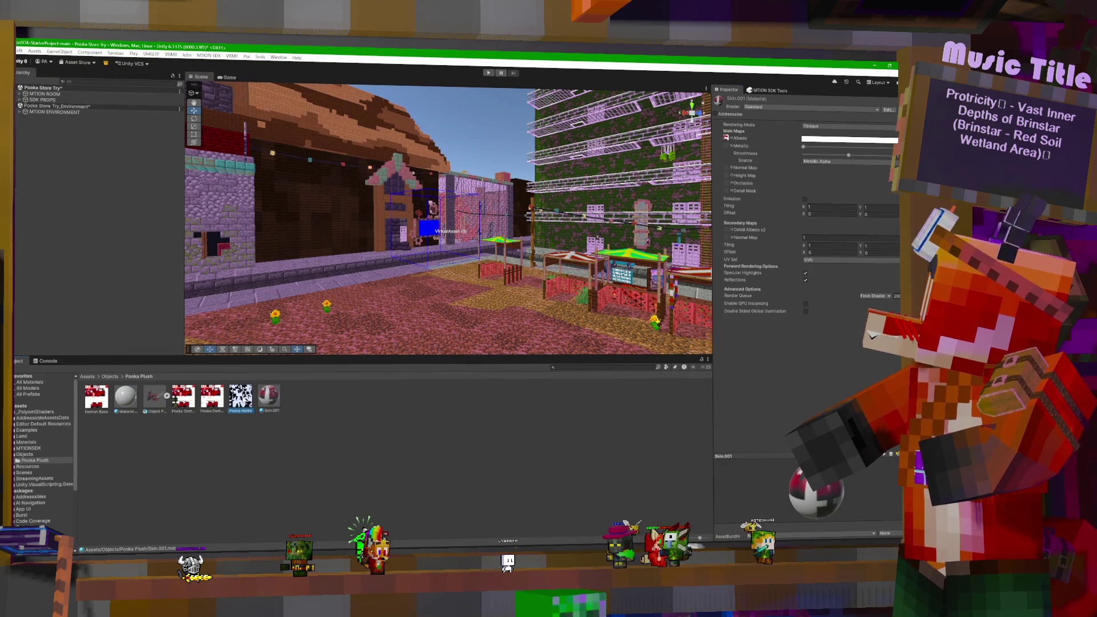
Step: Set the Demon Base and both Pooka Demon textures to Point (no filter) and RGBA 32 bit
left_click(96, 396)
left_click(183, 396, "ctrl")
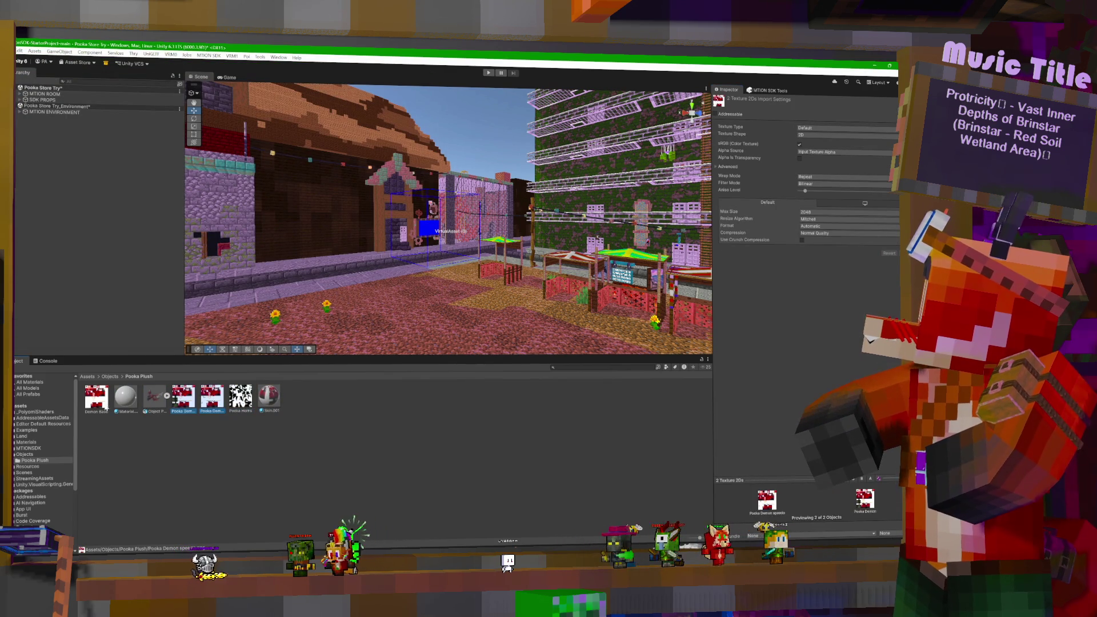
left_click(212, 396, "ctrl")
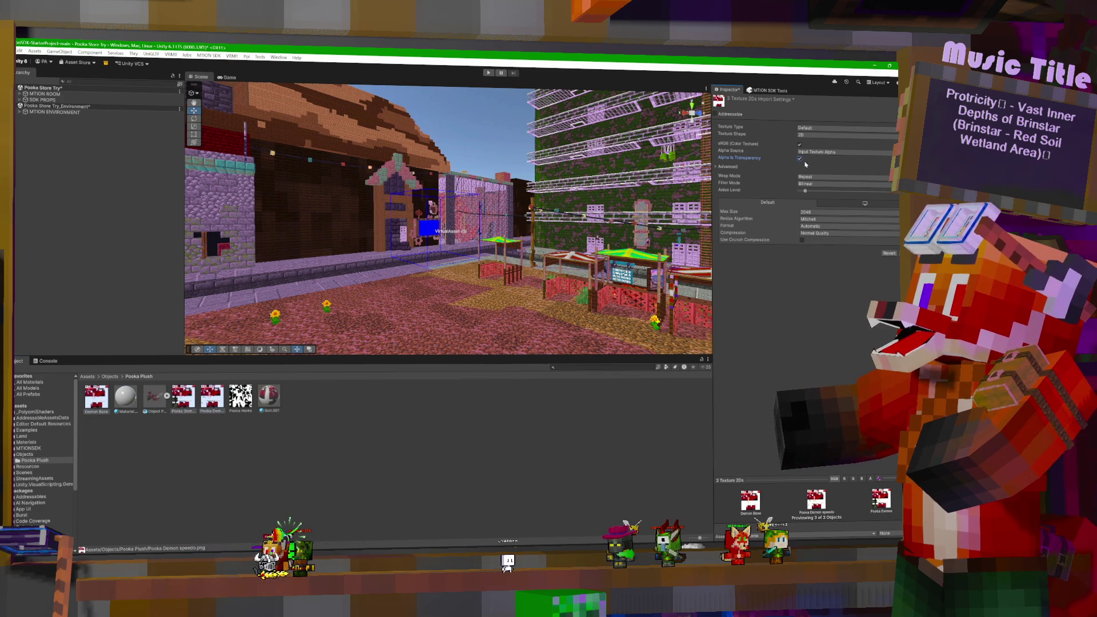
left_click(827, 184)
left_click(823, 193)
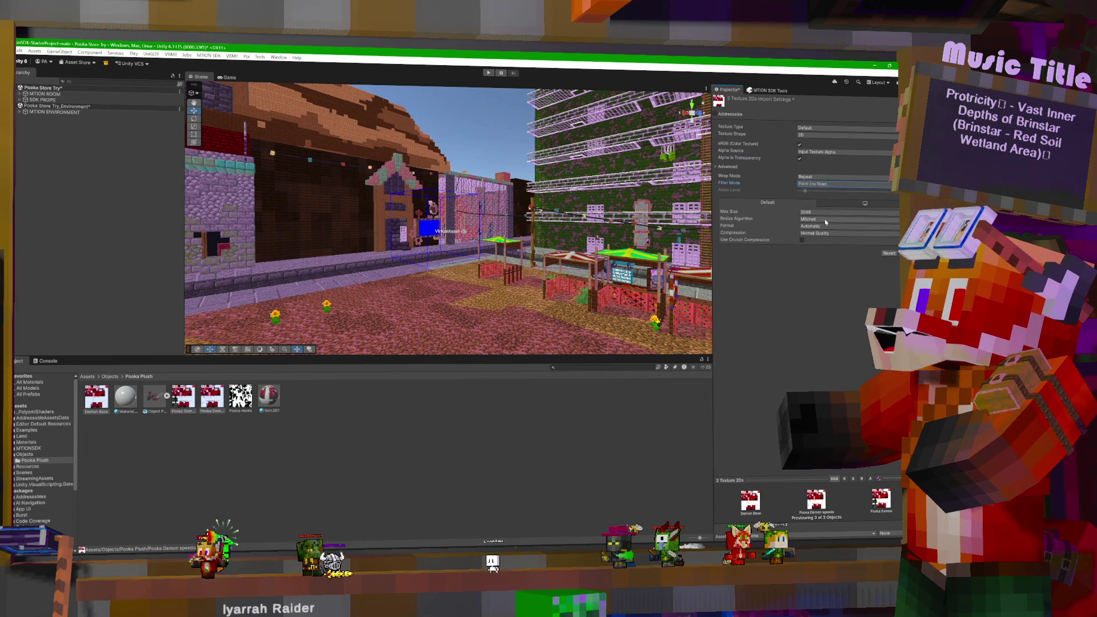
left_click(801, 227)
left_click(851, 243)
left_click(126, 403)
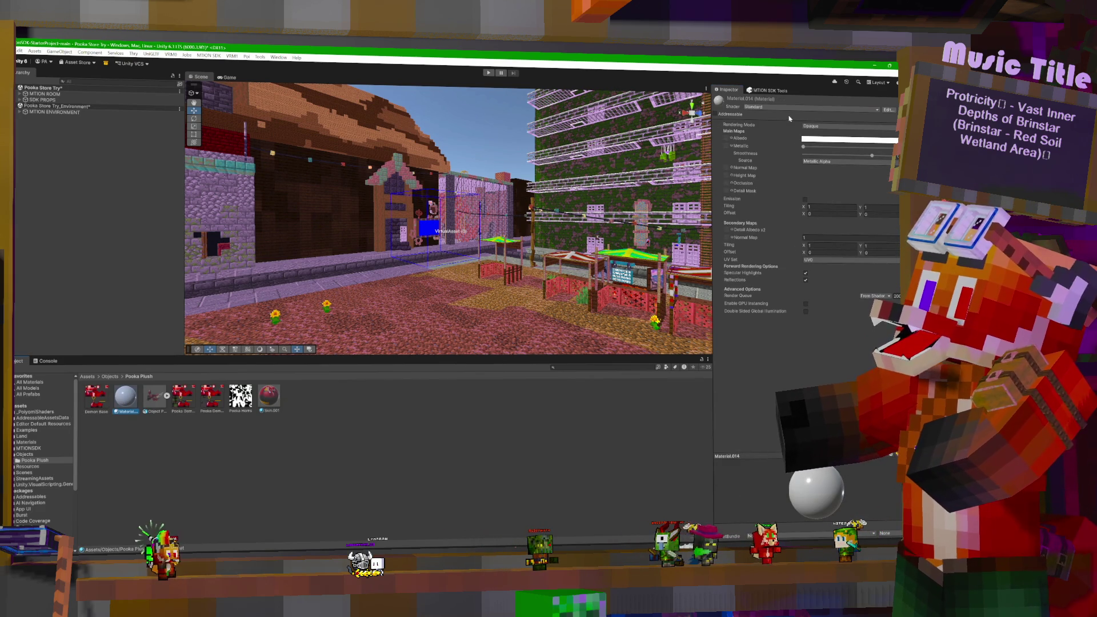
Step: Give Material.014 and Skin.001 the VRM/MToon shader with Cull Mode Off
left_click(269, 397, "ctrl")
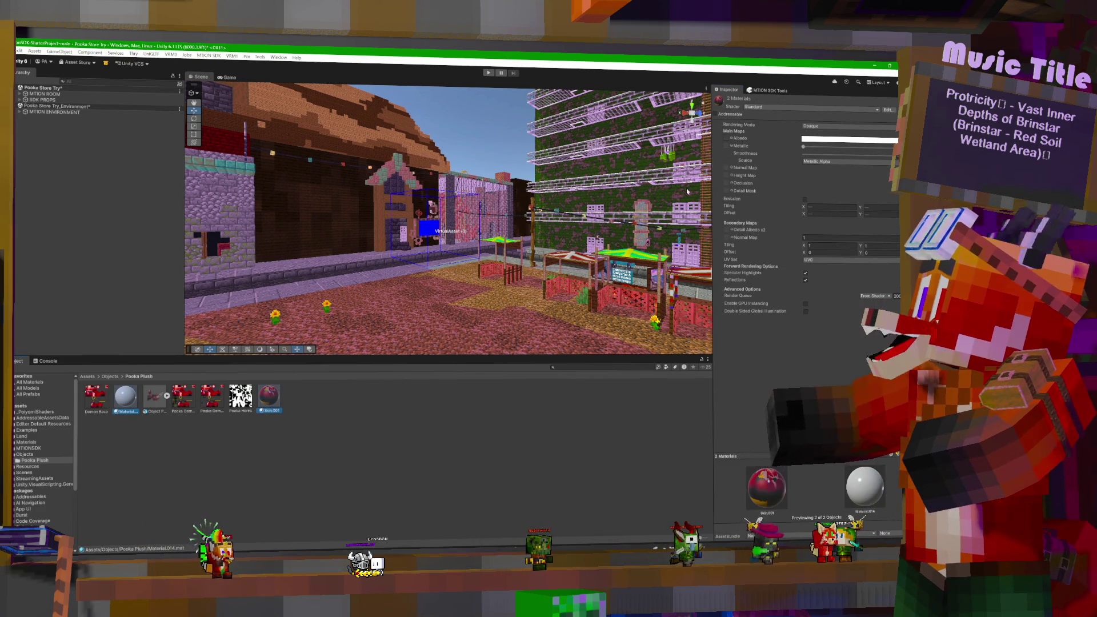
left_click(783, 107)
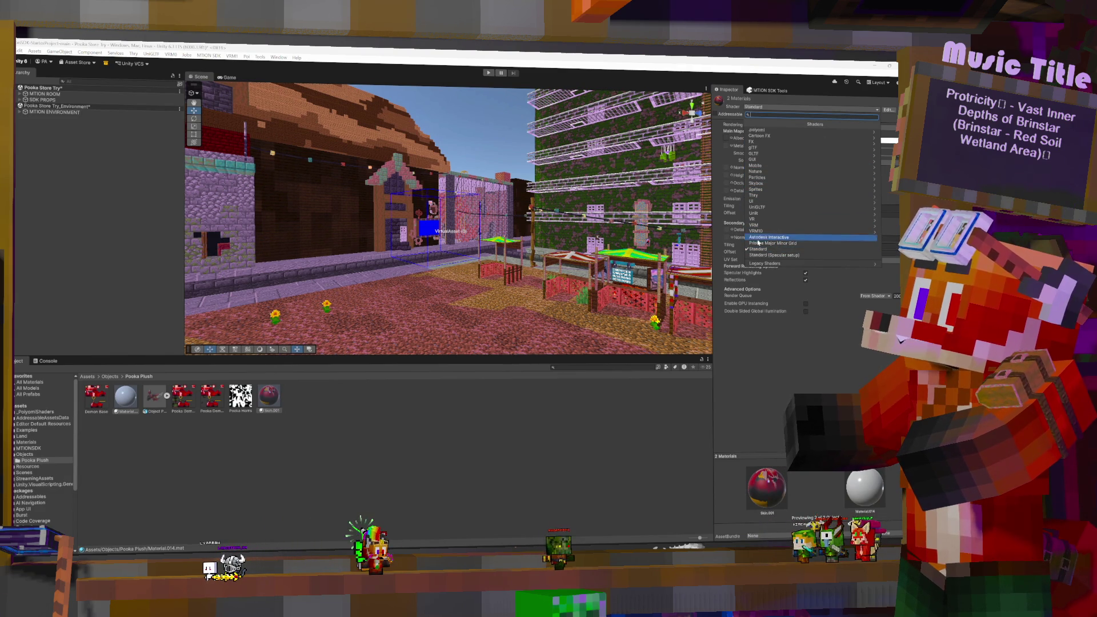
left_click(760, 225)
left_click(765, 130)
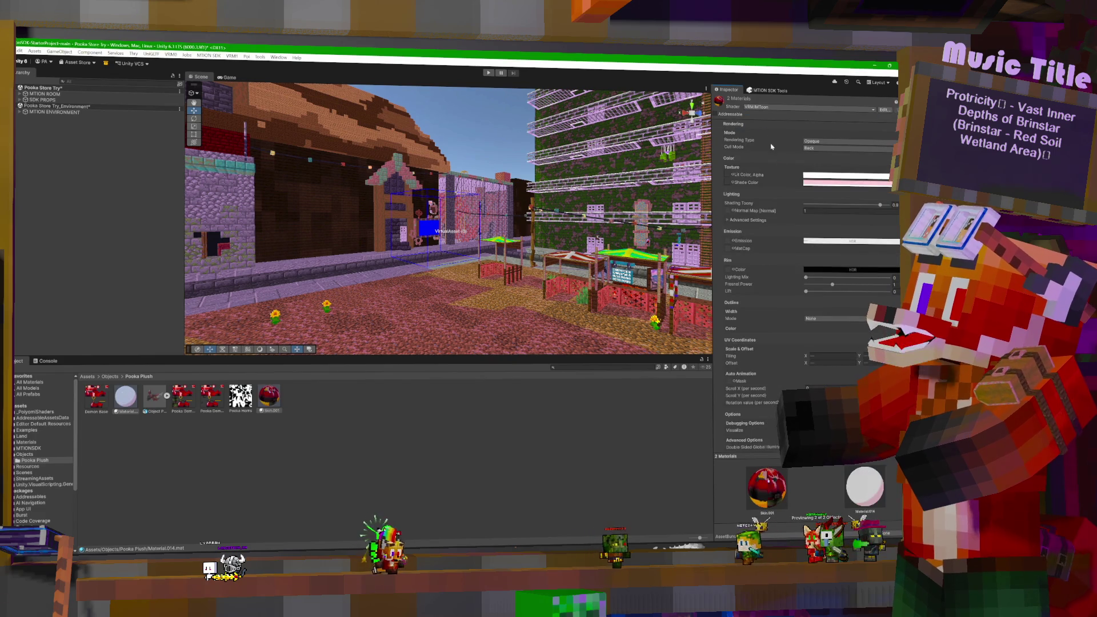
left_click(818, 156)
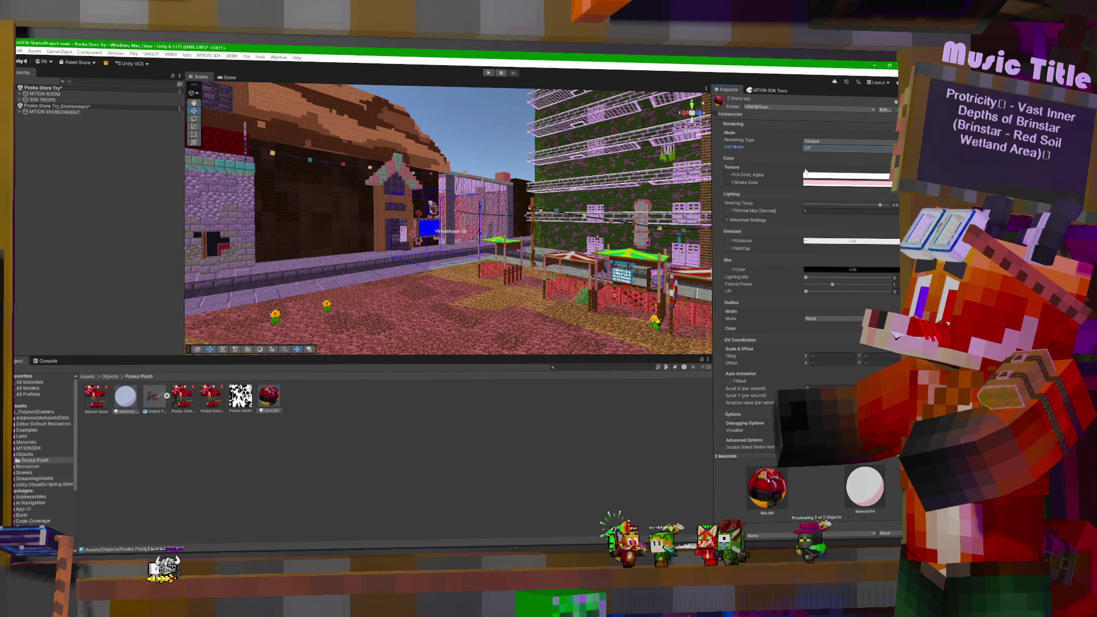
Step: Check the Shade and Lit colour pickers, then bring up the mtion SDK Tools panel
left_click(855, 184)
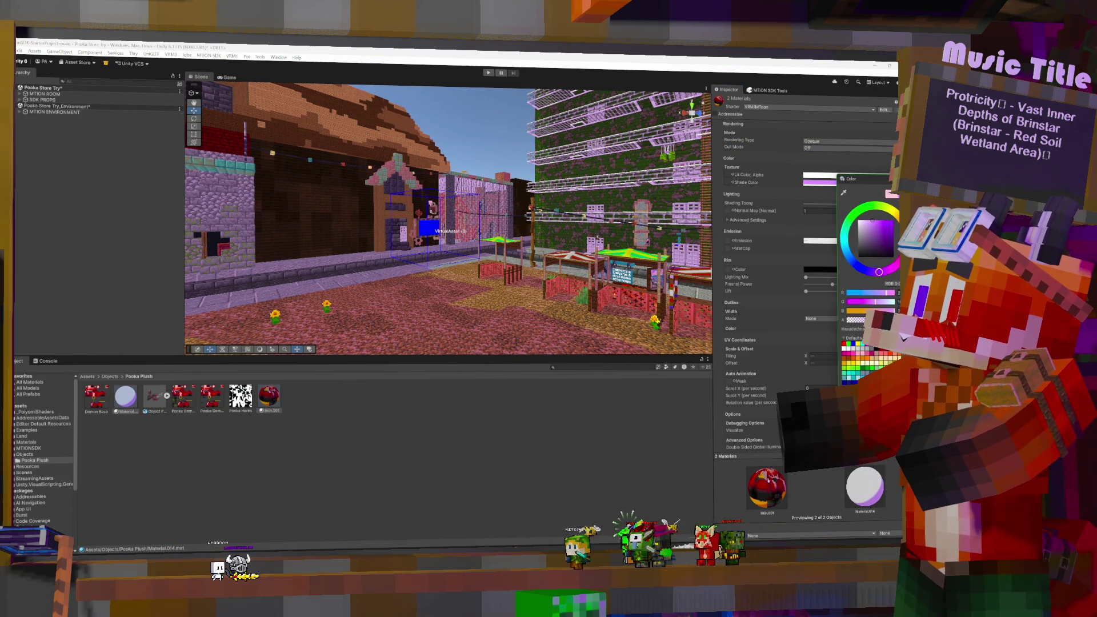
left_click(760, 168)
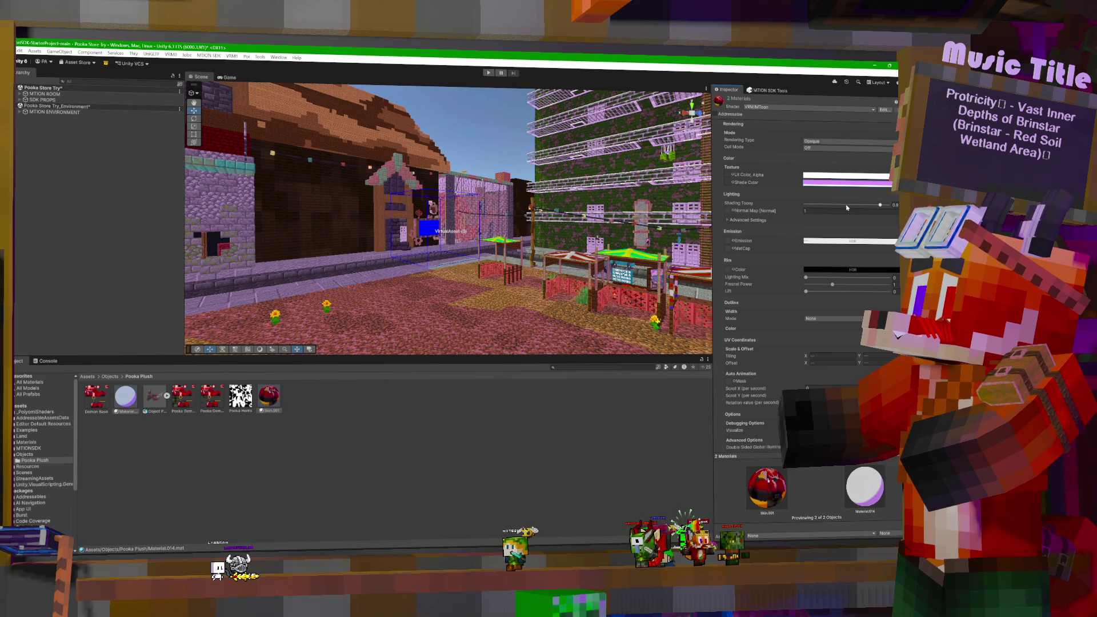
left_click(846, 179)
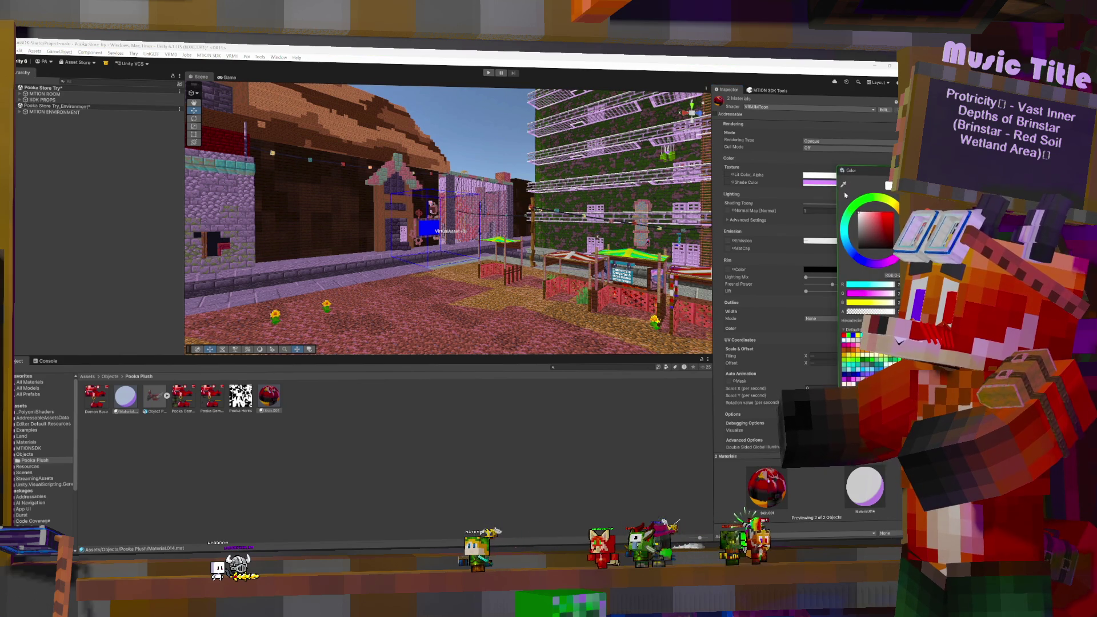
left_click(799, 163)
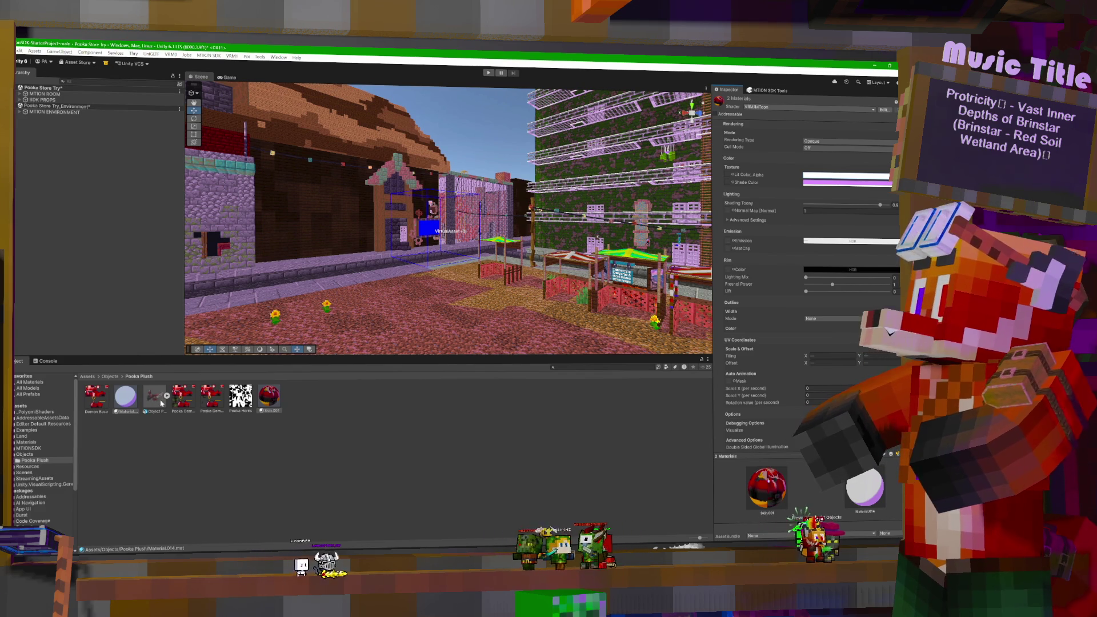
left_click(765, 90)
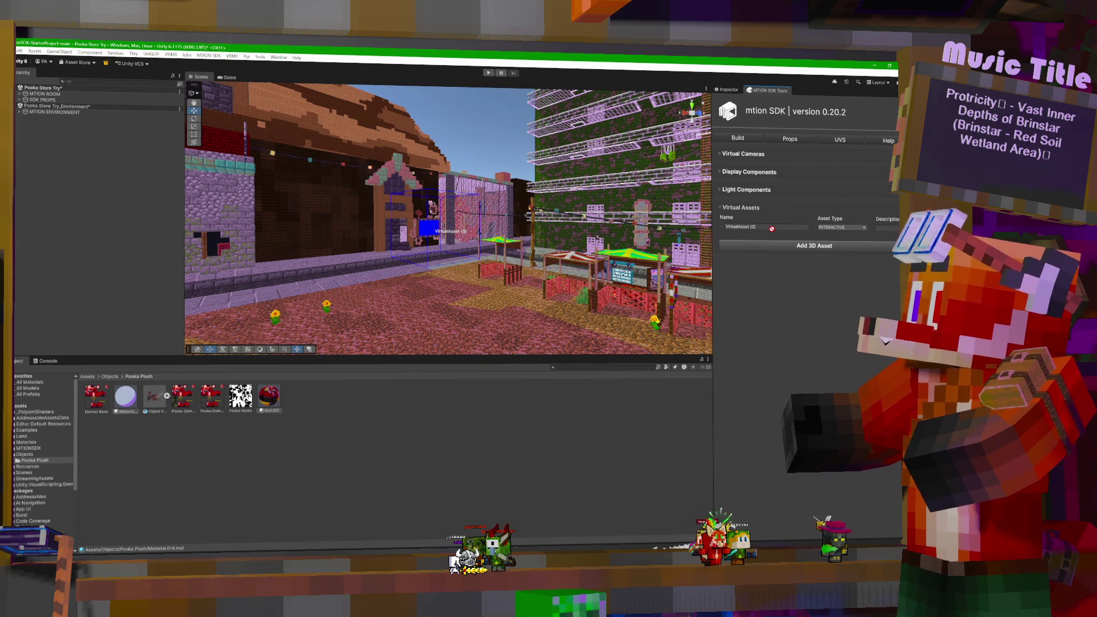
Step: Parent the Object Pooka Plush prefab under VirtualAsset (0) and place it on the market floor
left_click_drag(771, 229, 238, 403)
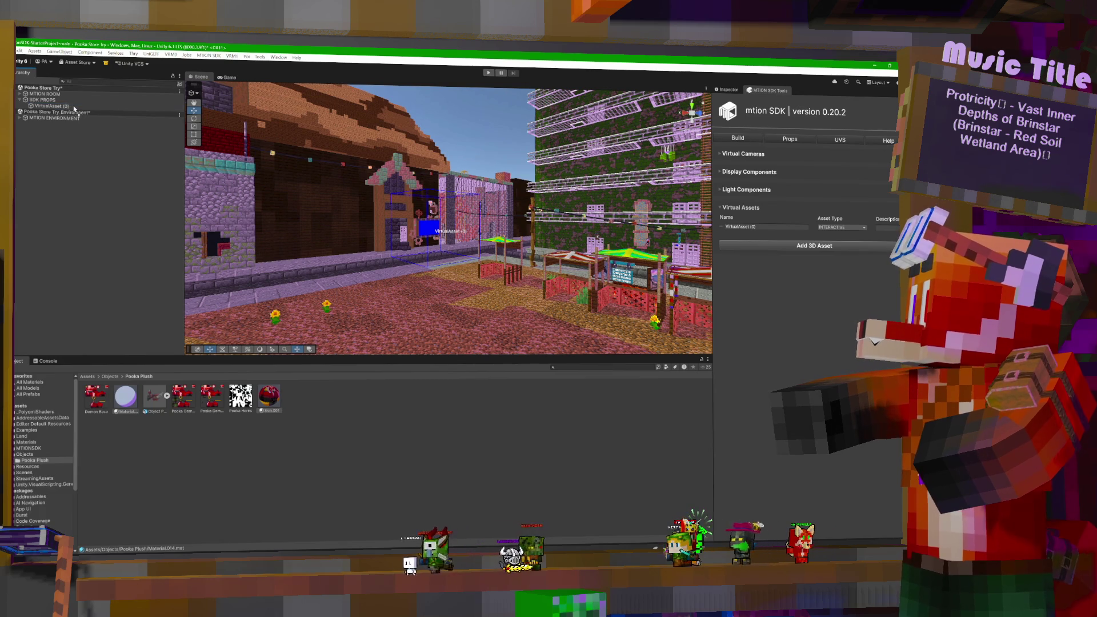
left_click_drag(73, 108, 74, 109)
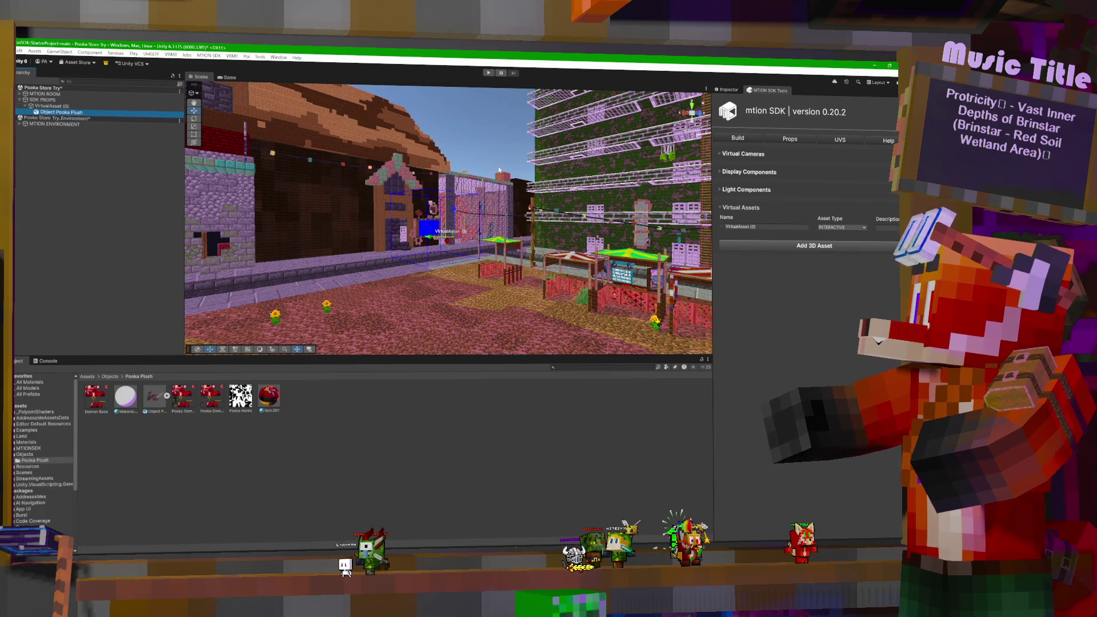
mouse_move(495, 166)
right_mouse_down()
mouse_move(482, 212)
mouse_move(429, 212)
right_mouse_up()
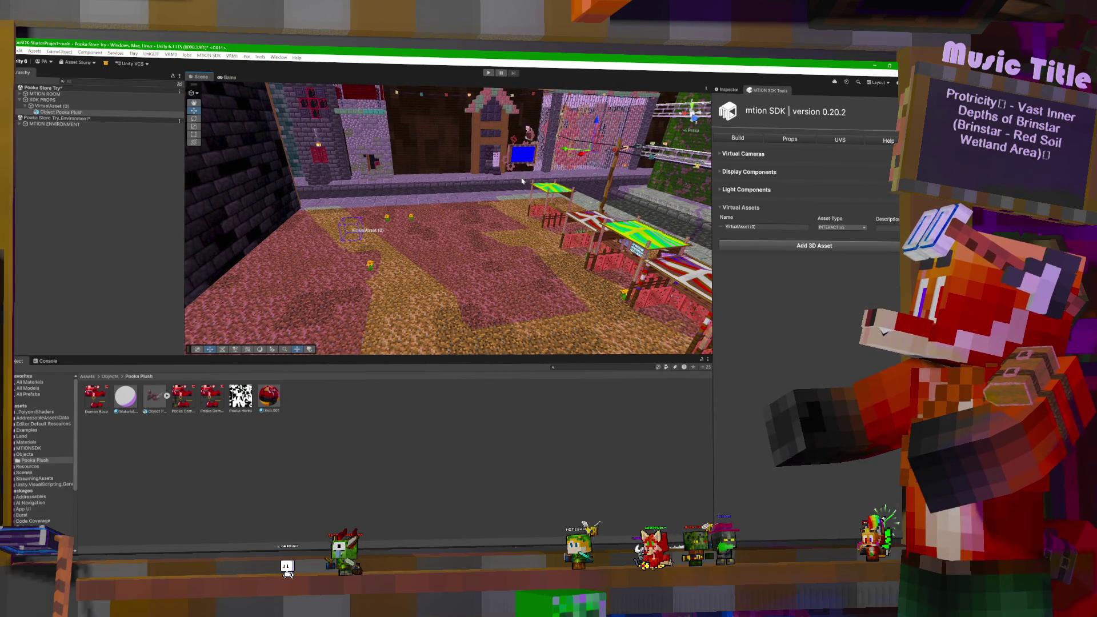
left_click_drag(594, 154, 517, 226)
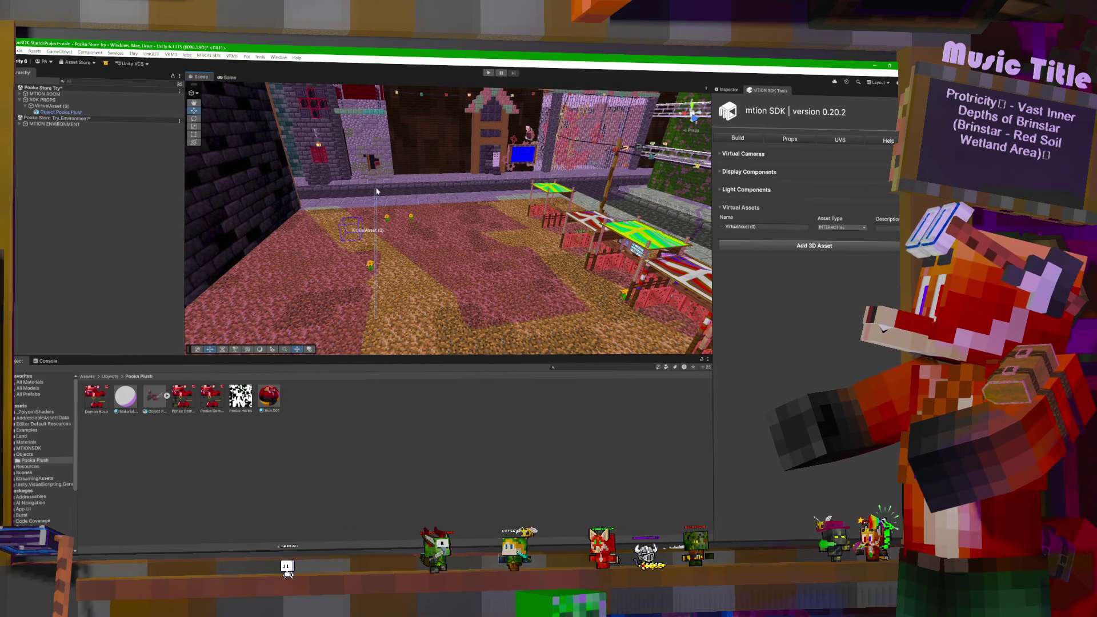
left_click(334, 260)
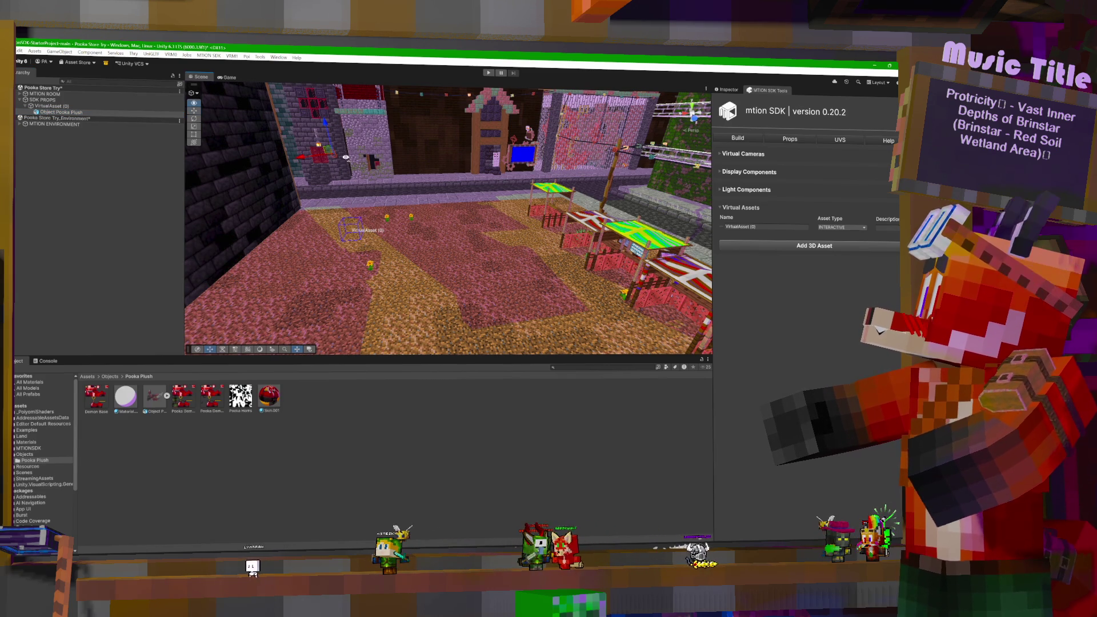
right_click_drag(346, 160, 361, 160)
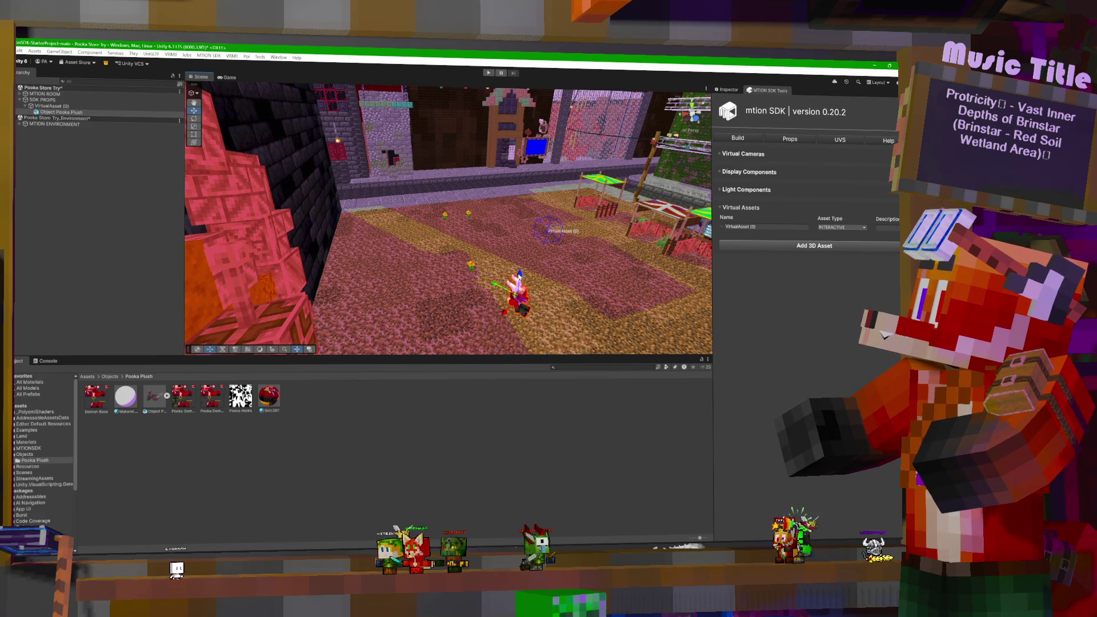
right_click_drag(508, 206, 463, 212)
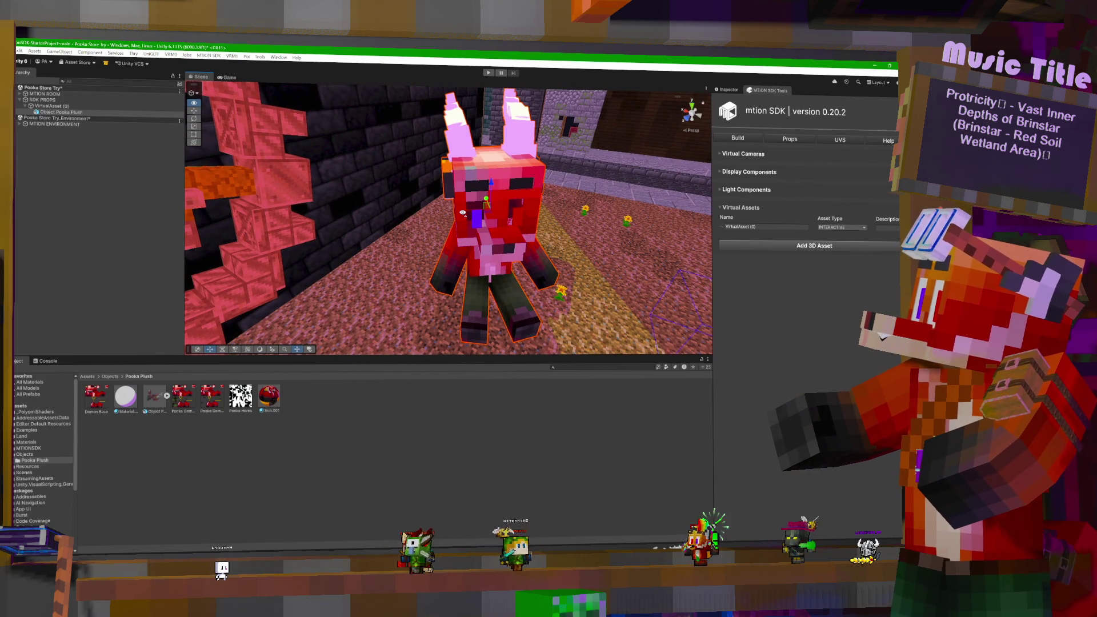
Step: Delete the Object Pooka Plush asset from the Project panel
right_click_drag(462, 213, 480, 213)
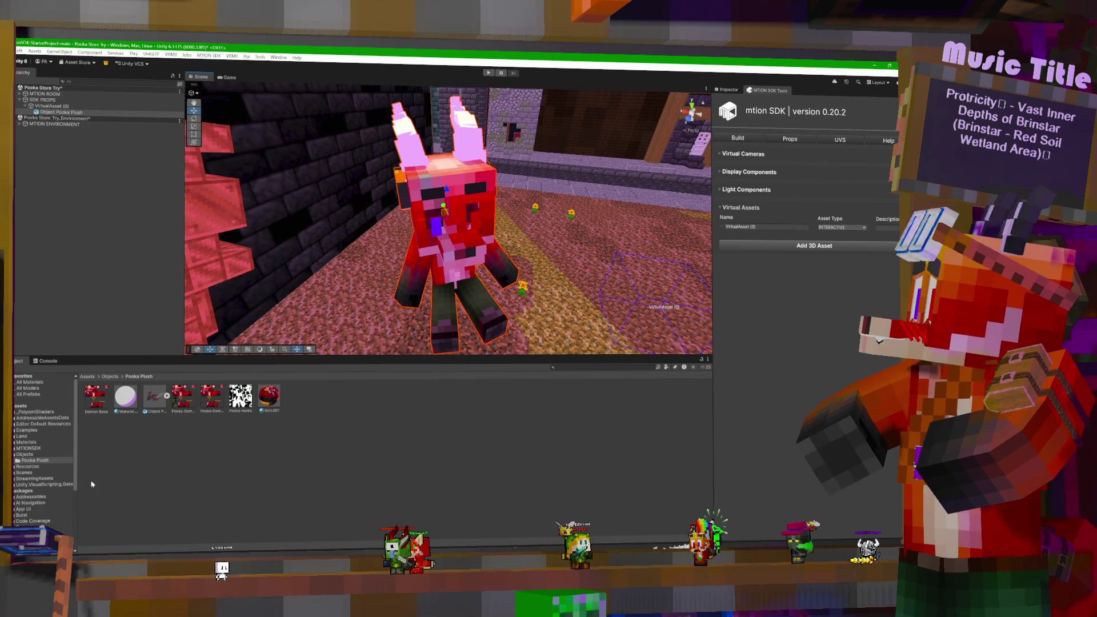
left_click(182, 400)
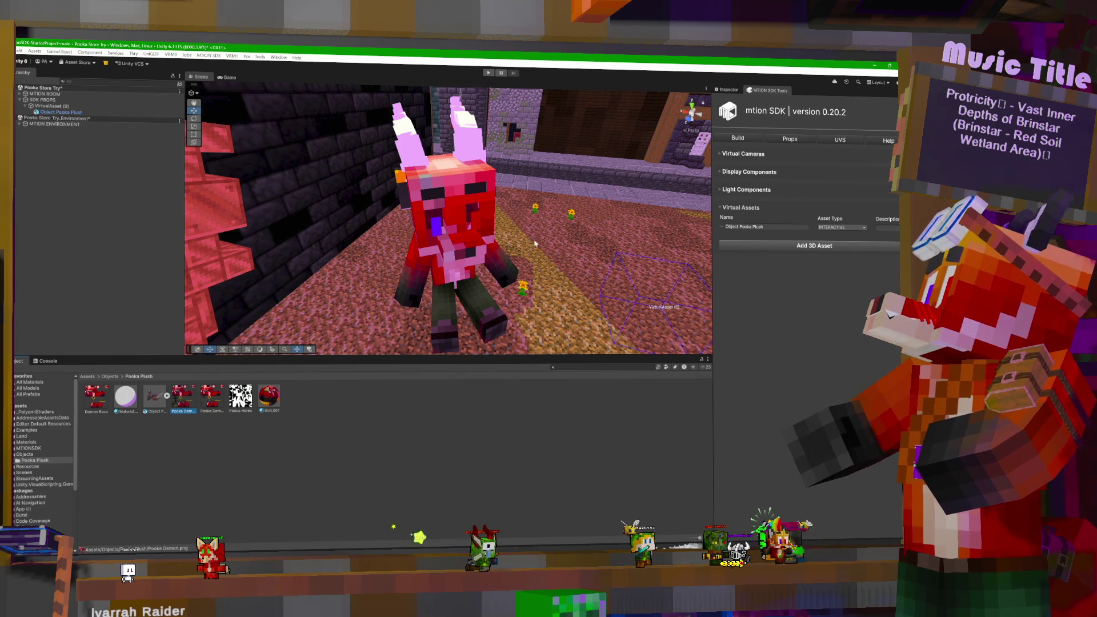
left_click(153, 403)
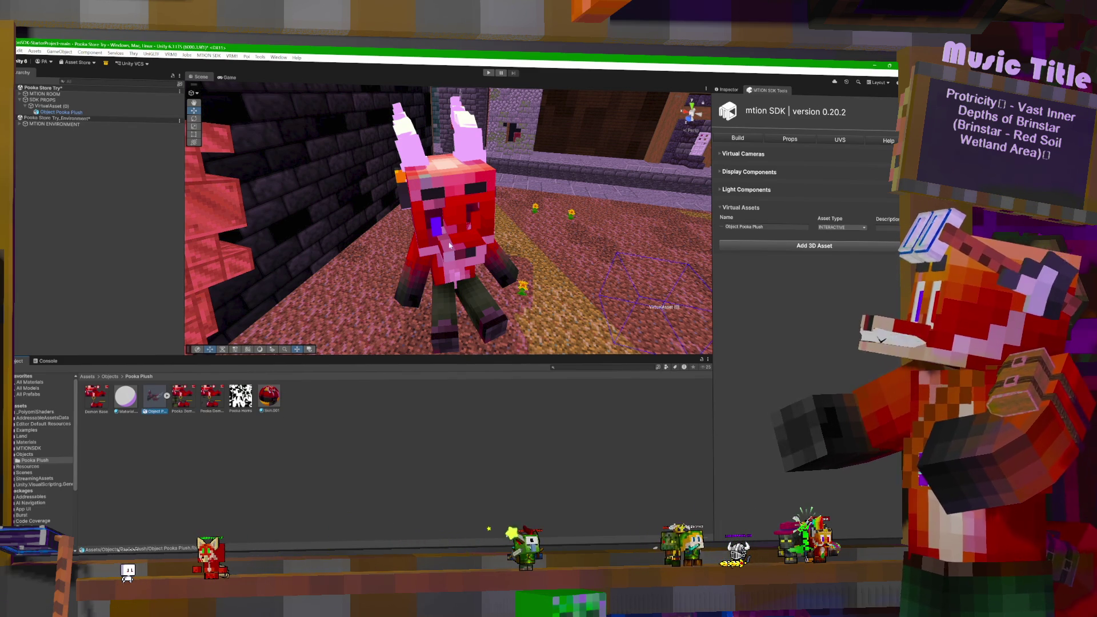
key("Delete")
left_click(489, 321)
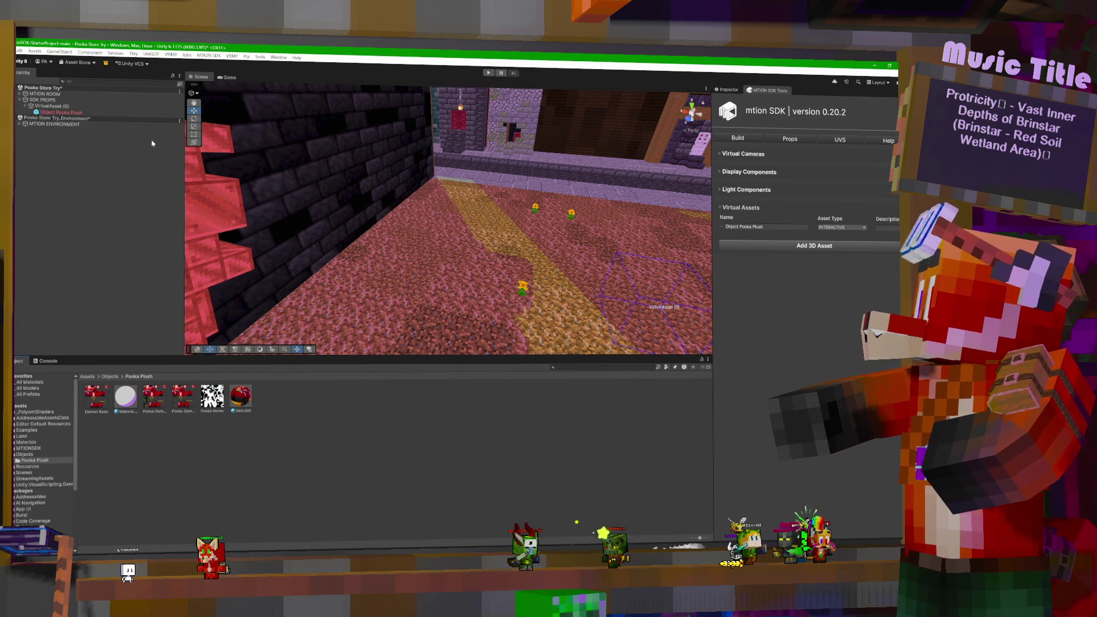
Step: Remove the missing Object Pooka Plush Hierarchy entry and switch back to Blender
left_click(73, 113)
key("Delete")
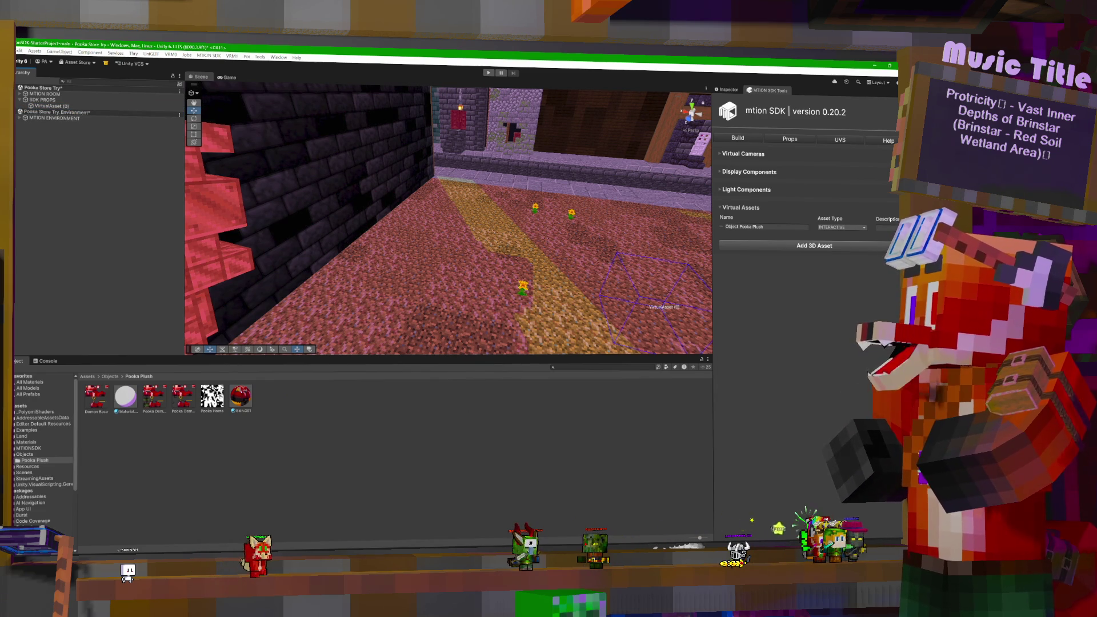
key("alt+Tab")
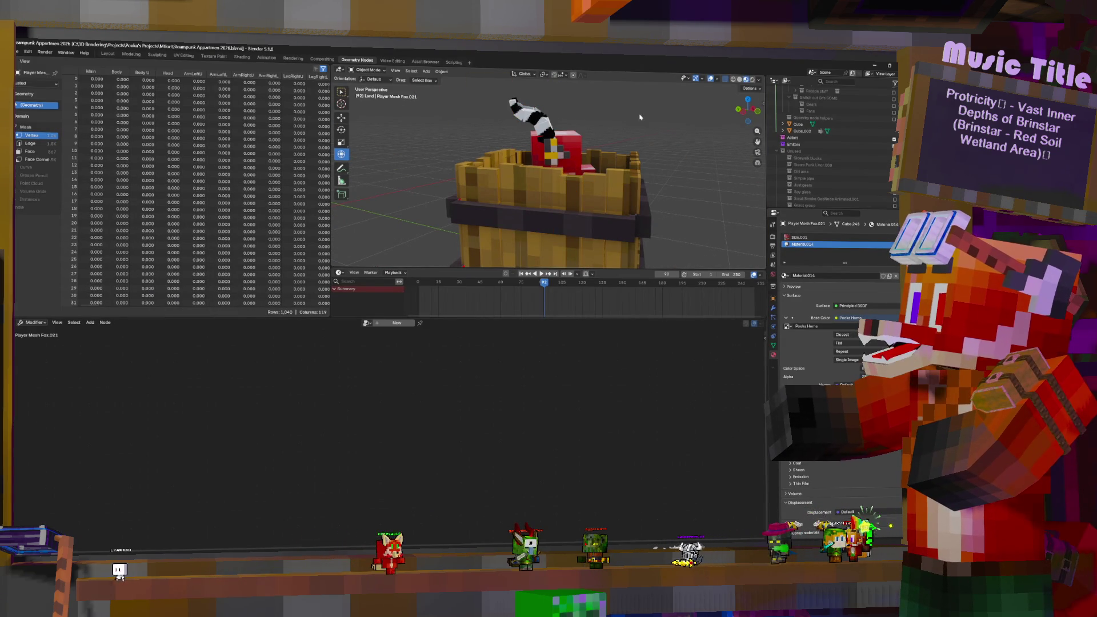
Step: Enter Edit Mode on the player mesh, pick the Skin.001 slot, and select all geometry
middle_click_drag(694, 133, 539, 157)
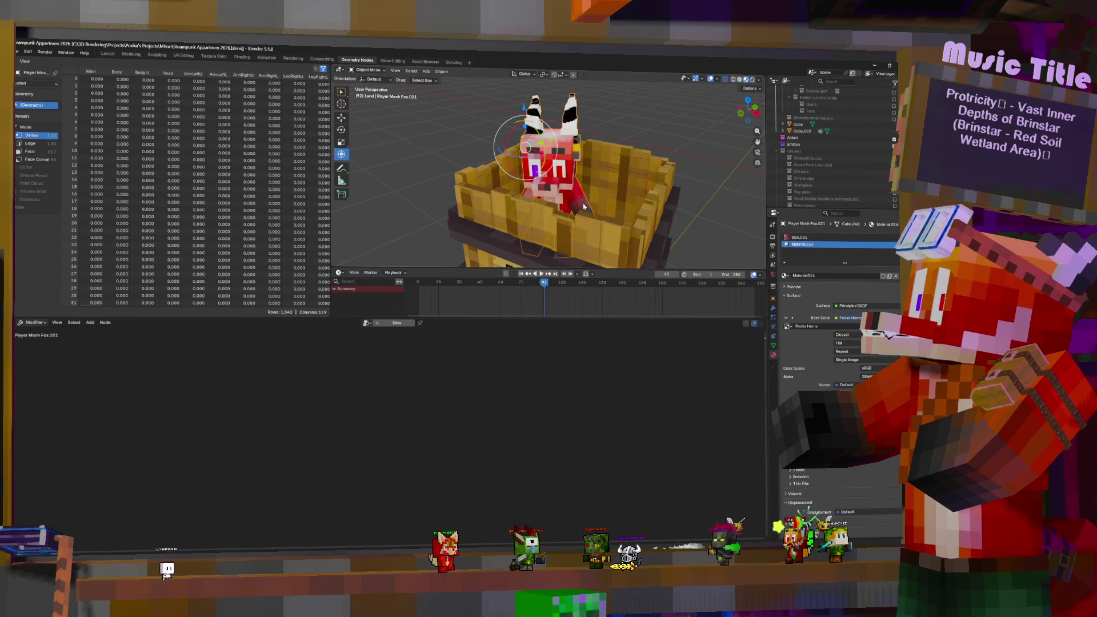
key("Tab")
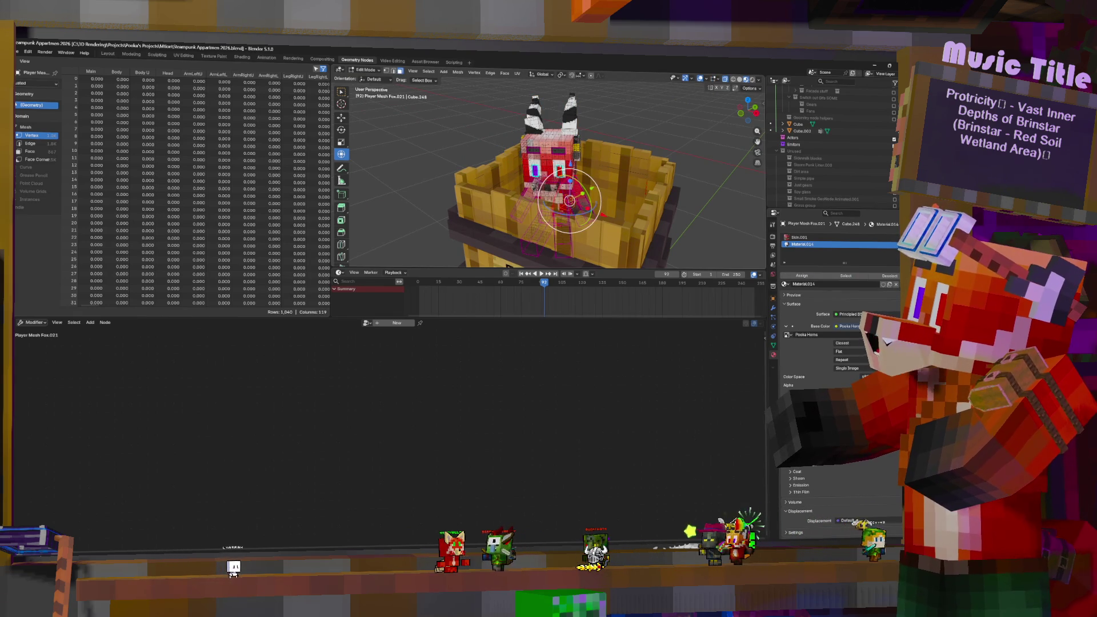
left_click(799, 237)
key("KP_Decimal")
scroll(451, 138, "down", 5)
mouse_move(514, 172)
middle_mouse_down()
mouse_move(450, 139)
mouse_move(407, 136)
middle_mouse_up()
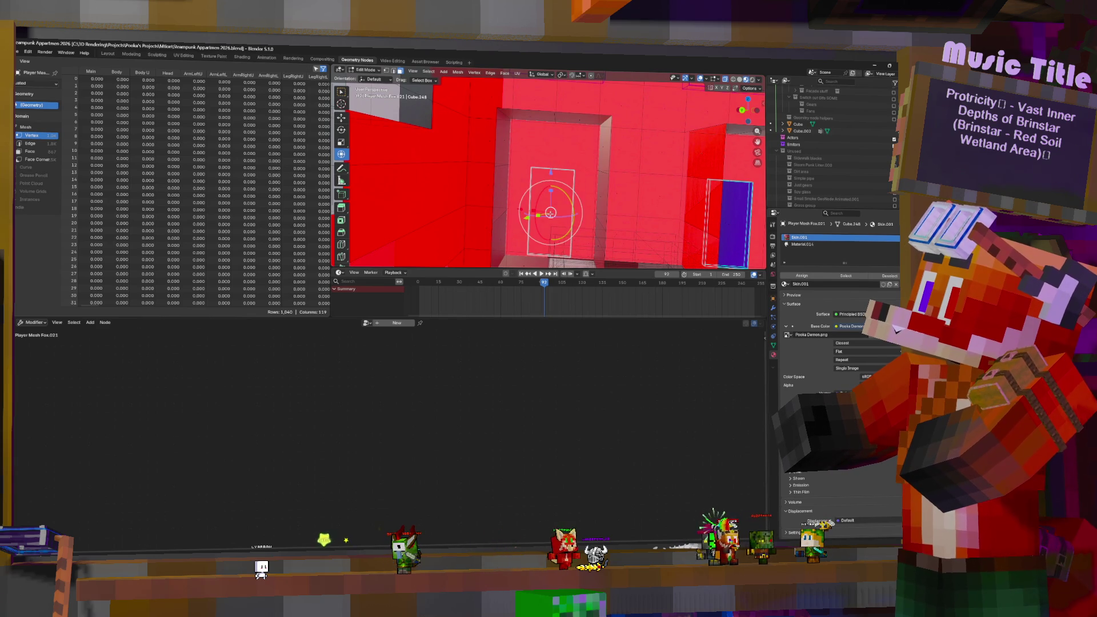
key("a")
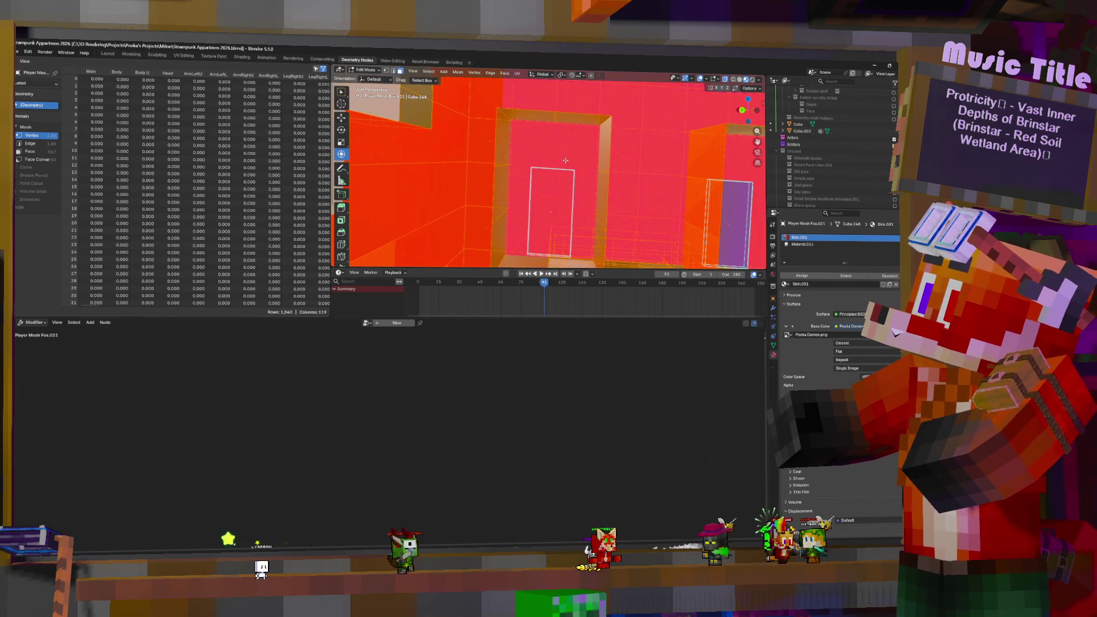
Step: Zoom out and select only the right-hand door face
scroll(566, 165, "down", 3)
scroll(571, 167, "down", 3)
scroll(583, 170, "down", 3)
scroll(594, 173, "down", 3)
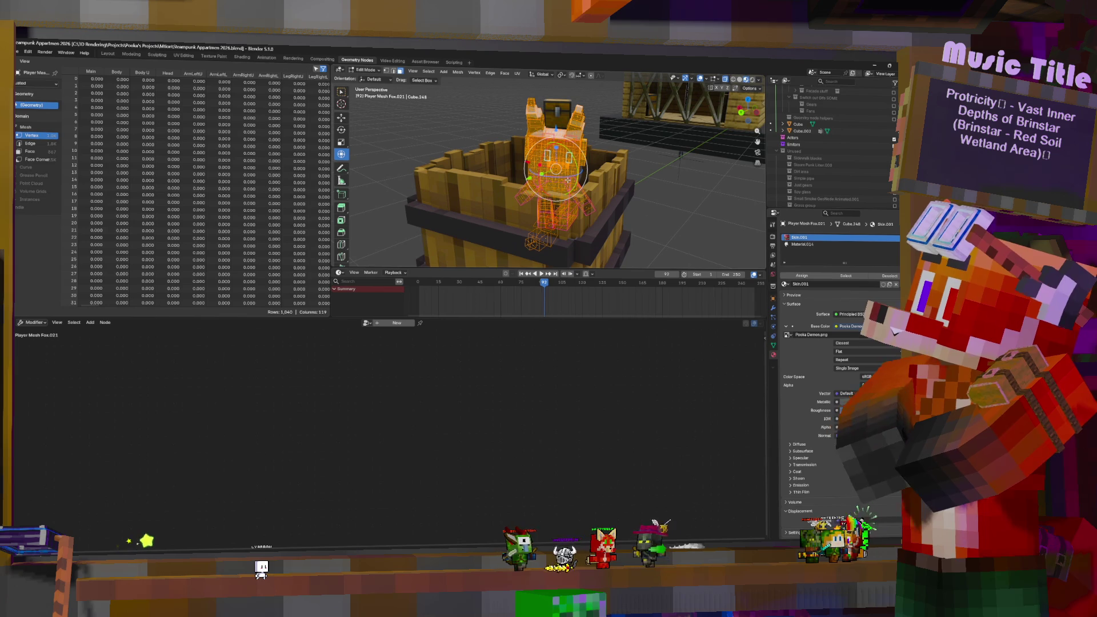
middle_click_drag(568, 179, 552, 166)
scroll(552, 166, "up", 6)
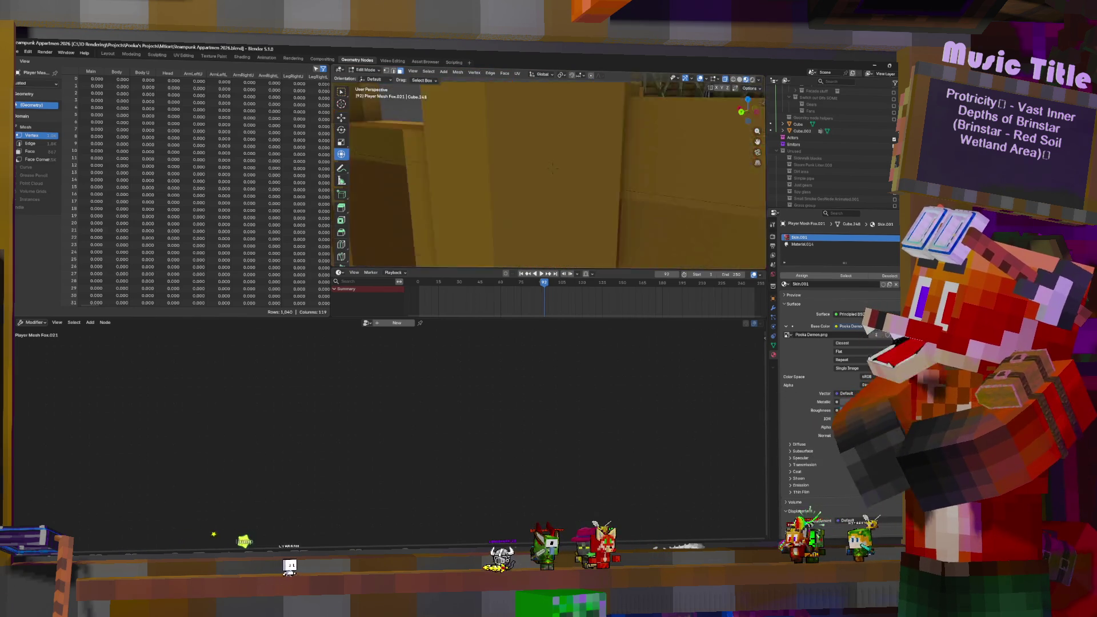
scroll(554, 165, "up", 3)
mouse_move(553, 166)
middle_mouse_down()
mouse_move(537, 183)
mouse_move(596, 161)
middle_mouse_up()
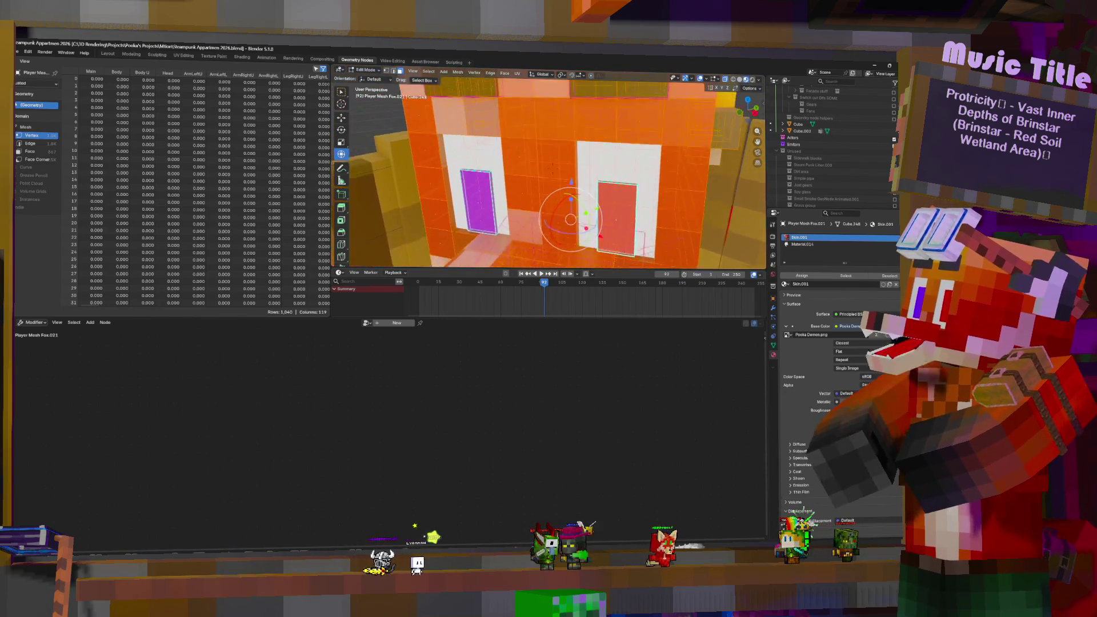
left_click(596, 202)
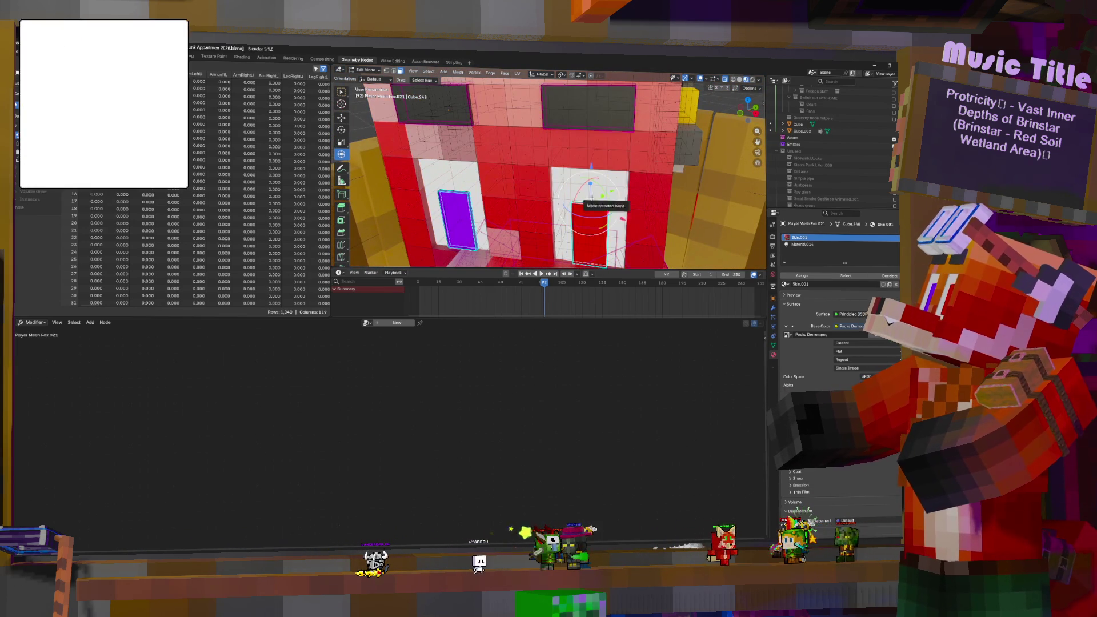
middle_click_drag(596, 202, 560, 188)
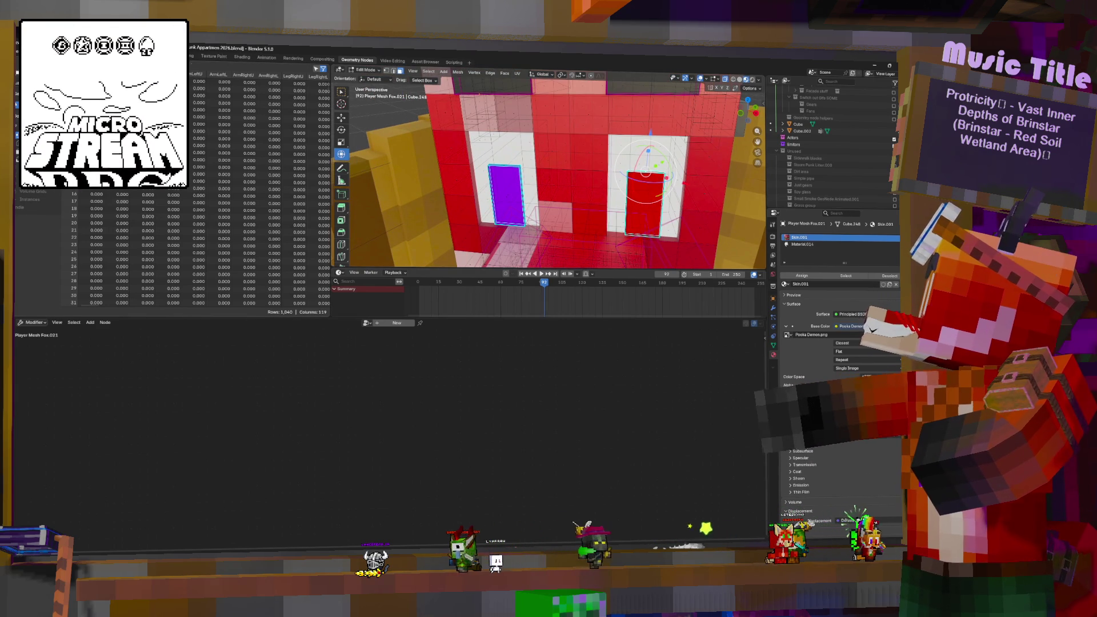
Step: In vertex mode, use Select Linked, deselect, Select More, then switch to the UV Editing workspace
left_click(386, 71)
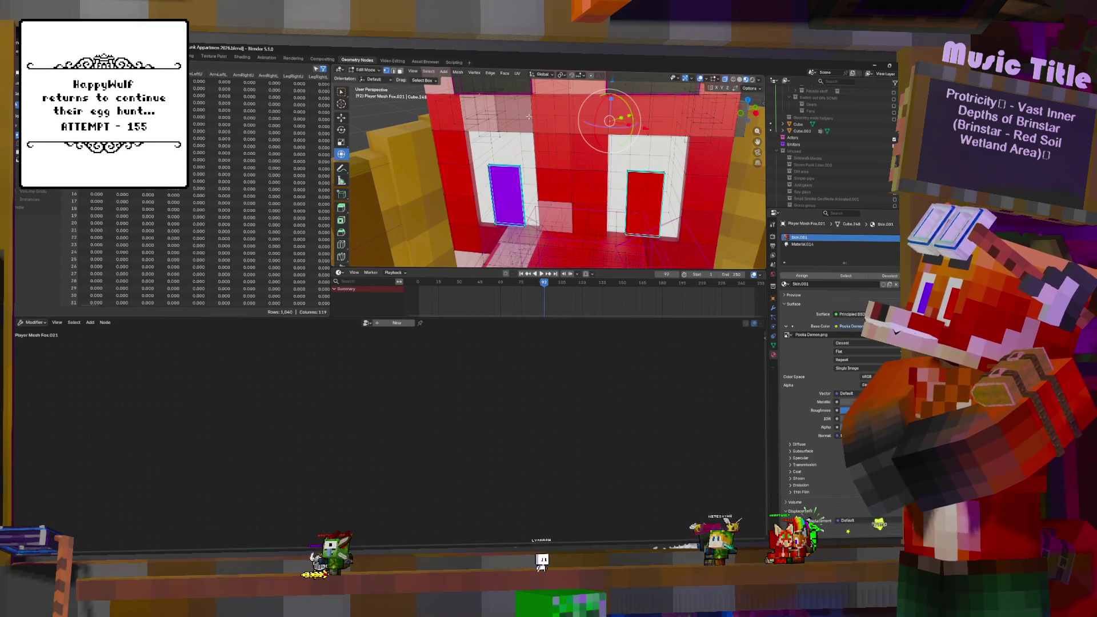
middle_click_drag(518, 116, 580, 152)
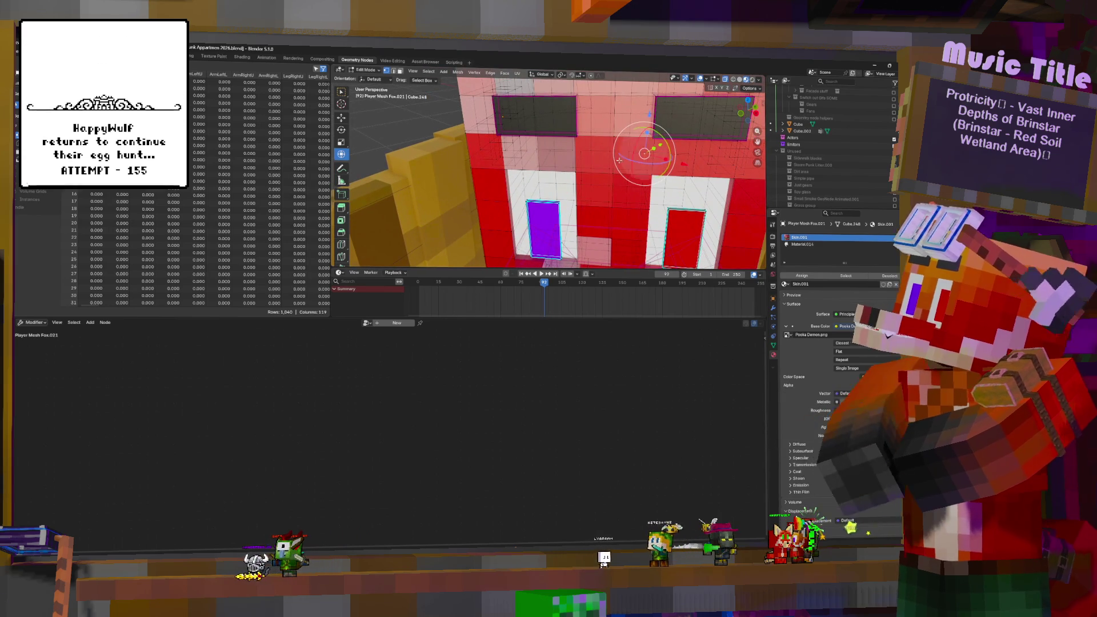
key("ctrl+l")
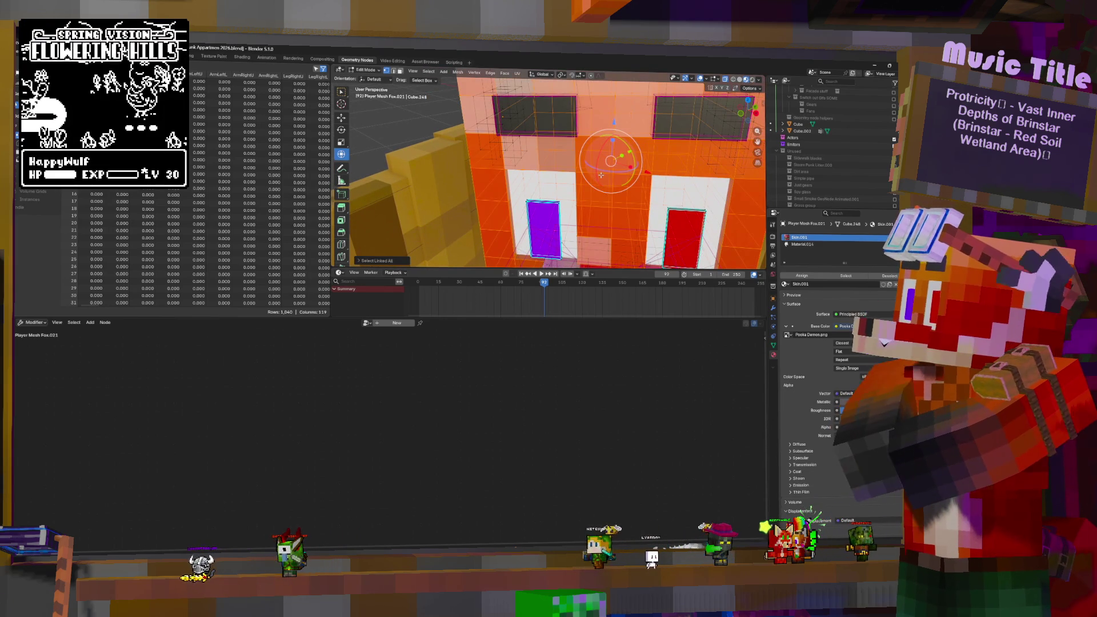
key("alt+a")
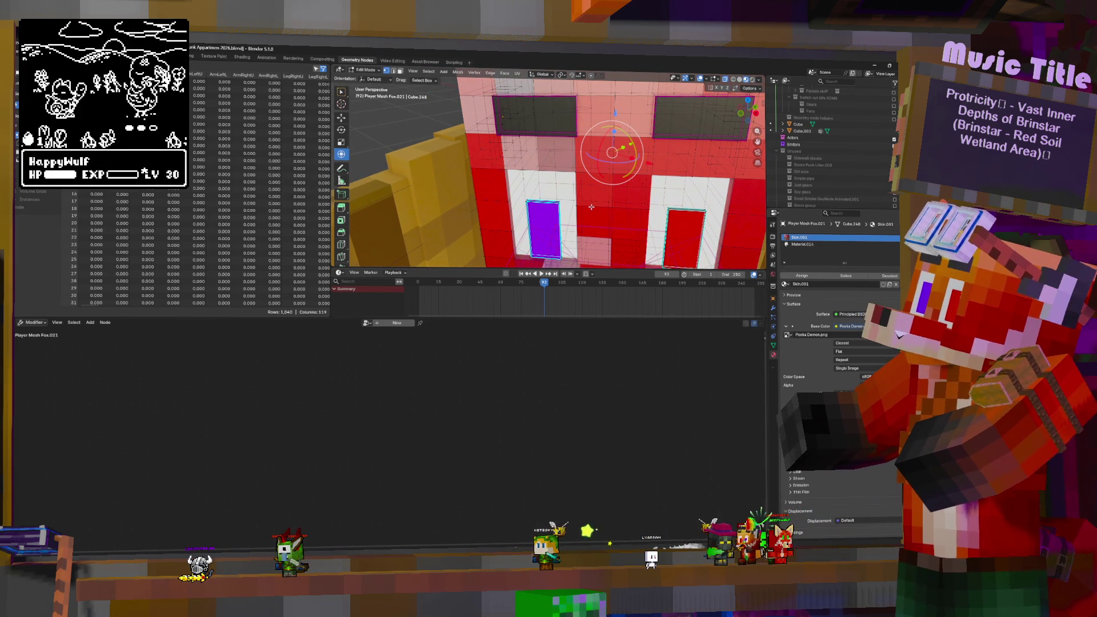
key("ctrl+KP_Add")
middle_click_drag(591, 205, 514, 188)
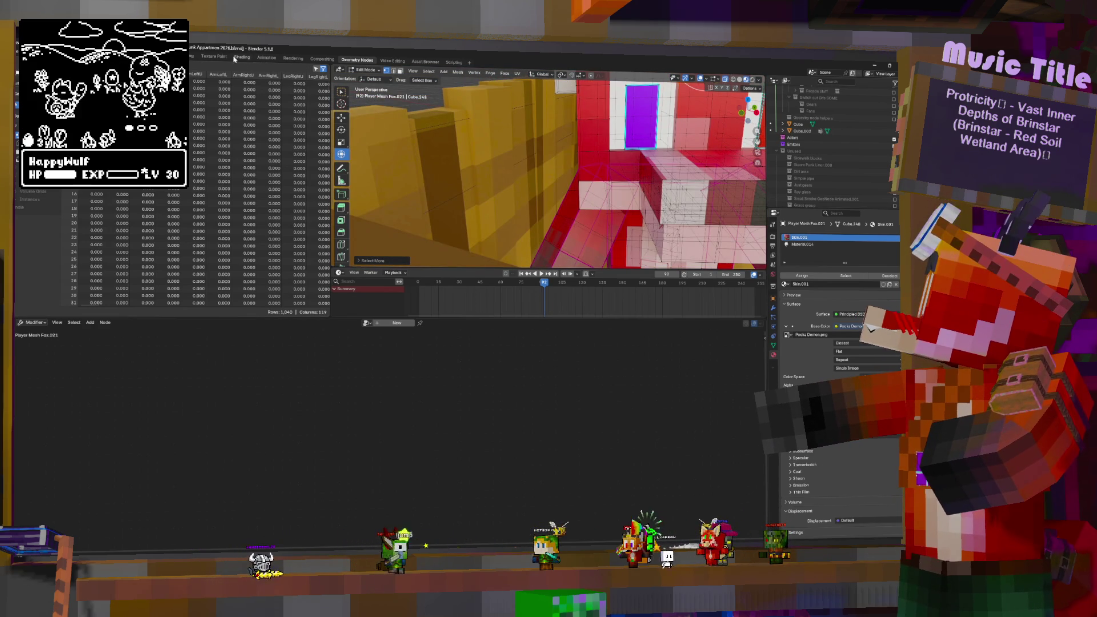
left_click(177, 56)
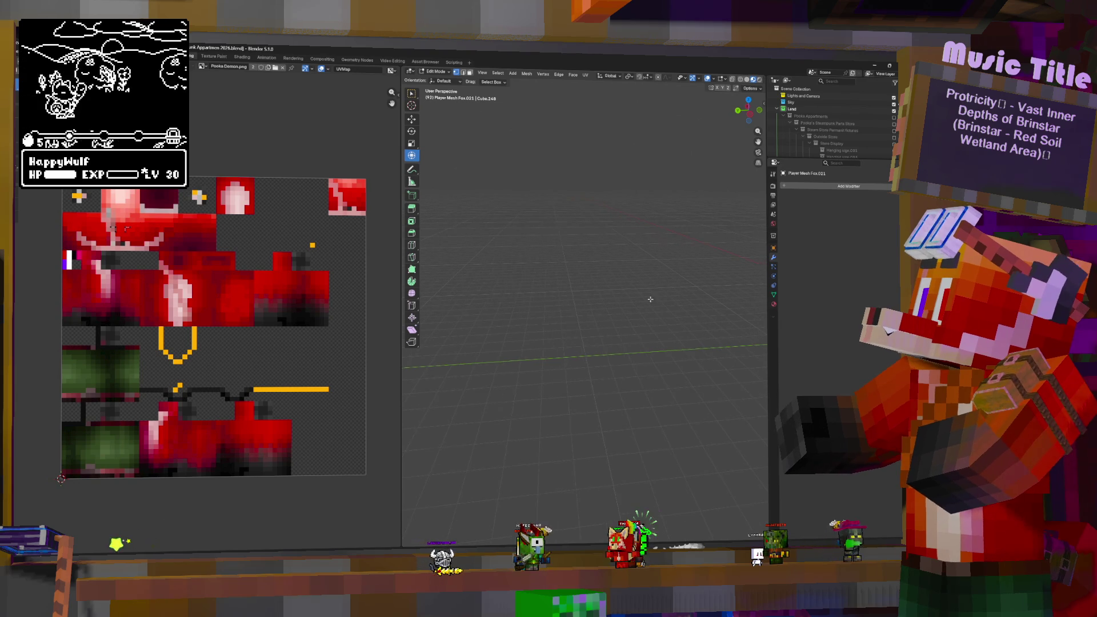
Step: Frame the selected faces and check the plush's material settings, returning to Edit Mode
key("KP_Decimal")
mouse_move(662, 287)
middle_mouse_down()
mouse_move(695, 353)
mouse_move(551, 382)
middle_mouse_up()
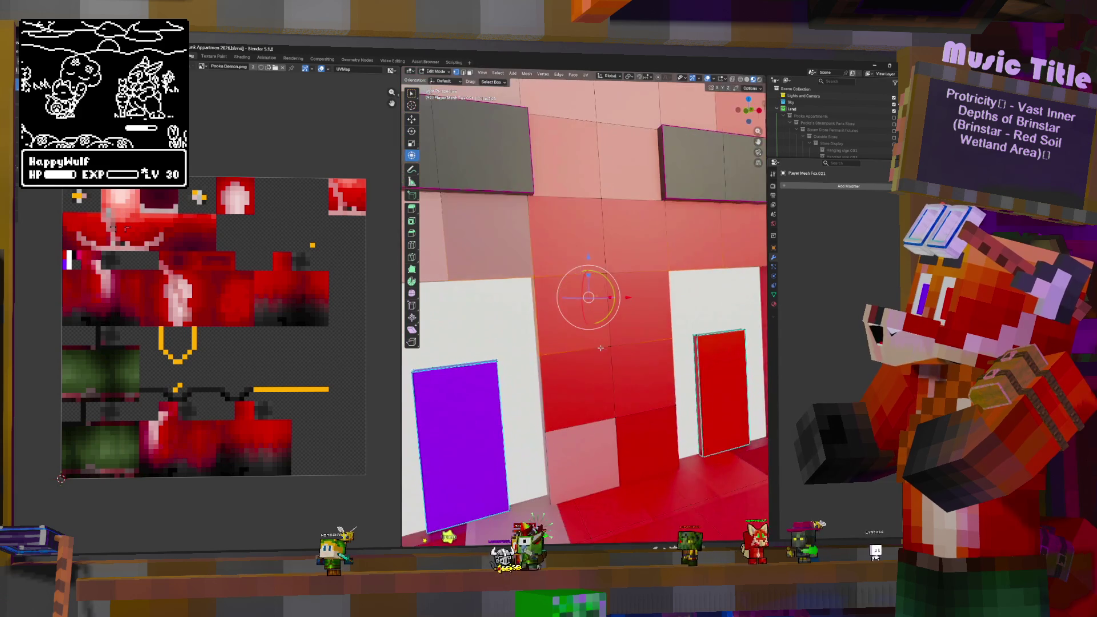
scroll(552, 383, "down", 2)
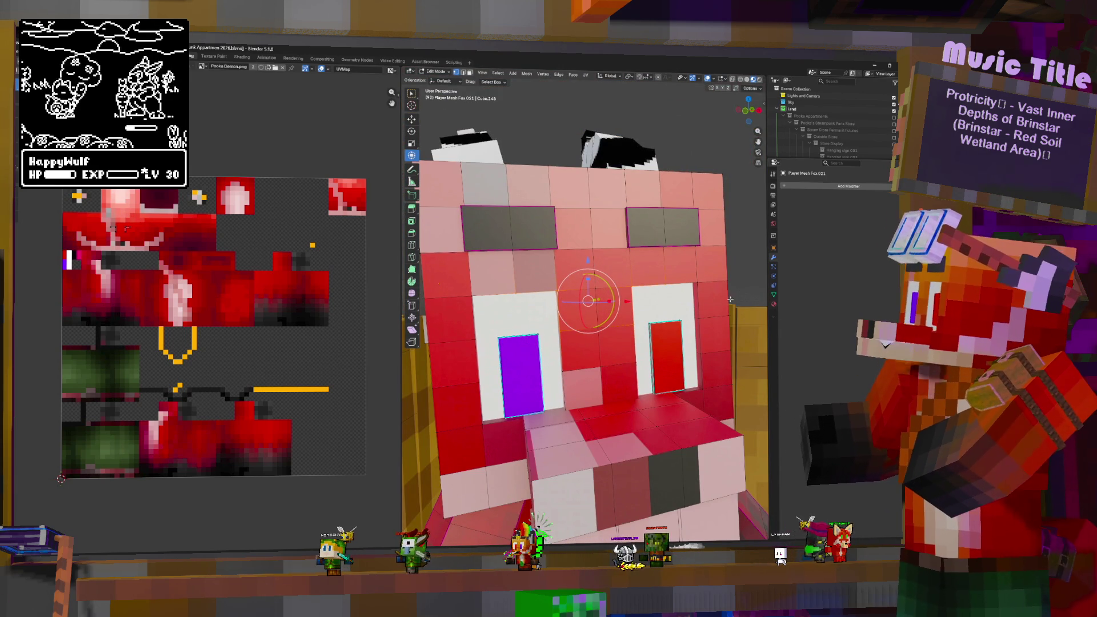
key("Tab")
left_click(774, 305)
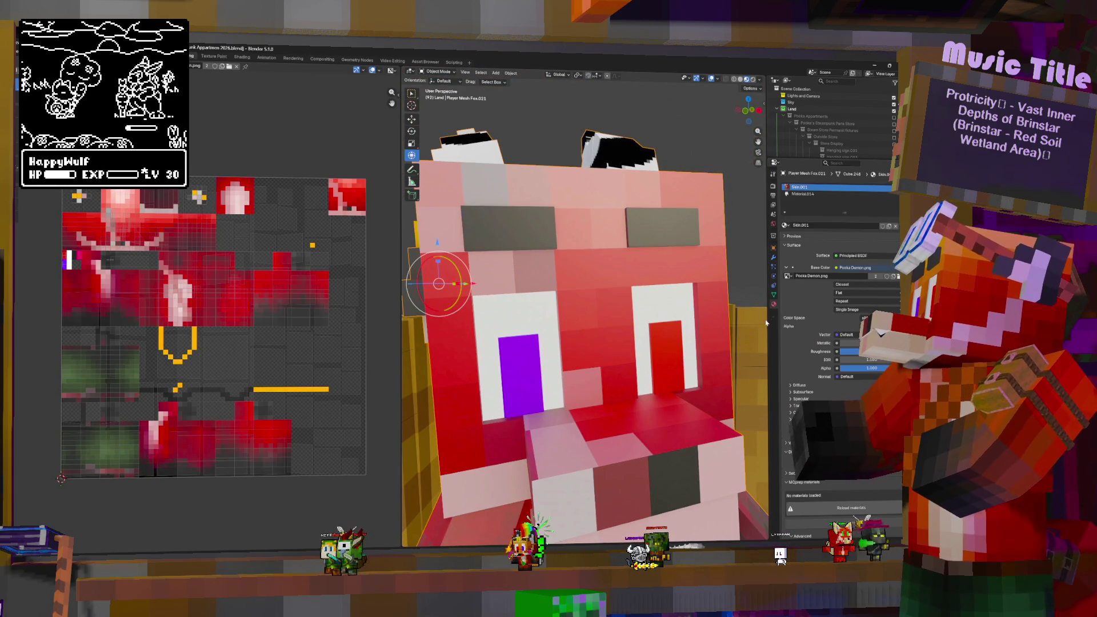
key("Tab")
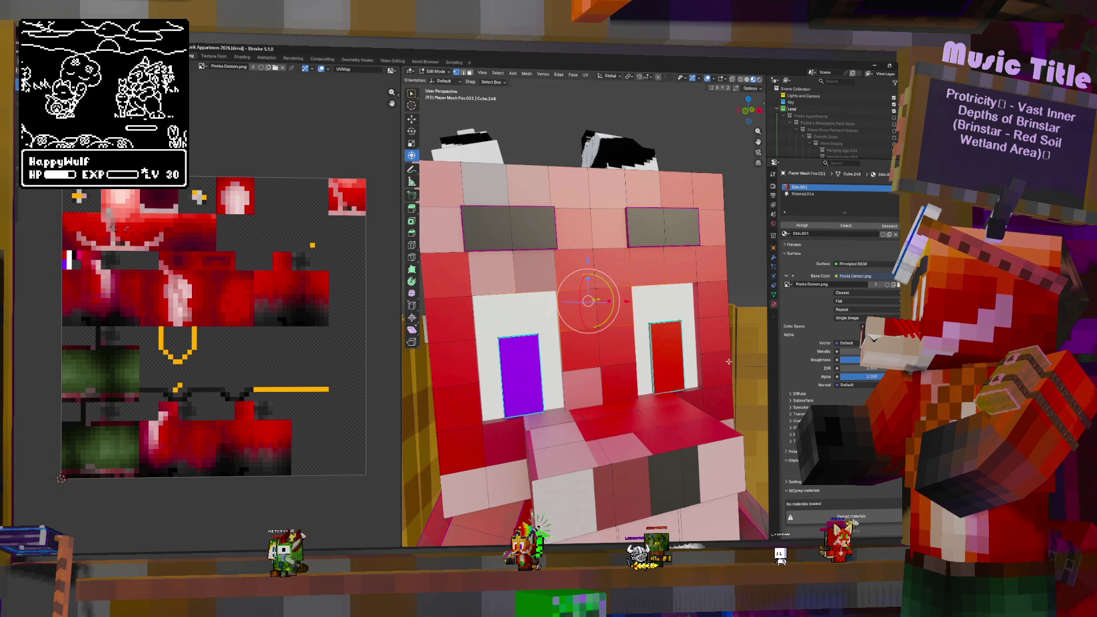
Step: Turn on X-ray and move the selected face vertices to a new position
mouse_move(726, 360)
middle_mouse_down()
mouse_move(661, 349)
mouse_move(643, 323)
middle_mouse_up()
key("g")
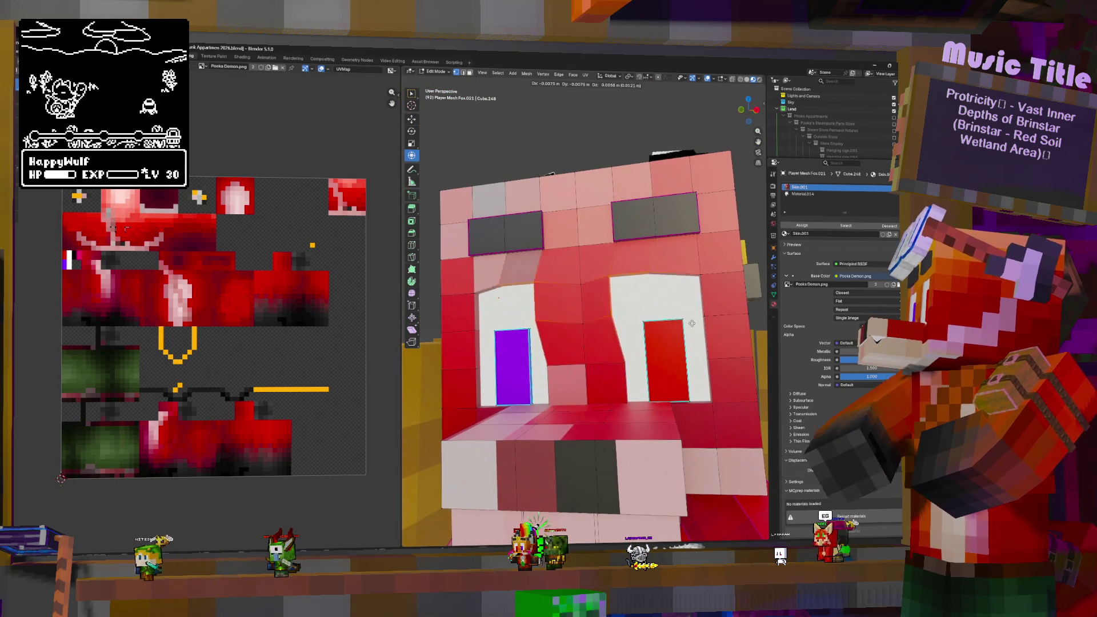
key("Escape")
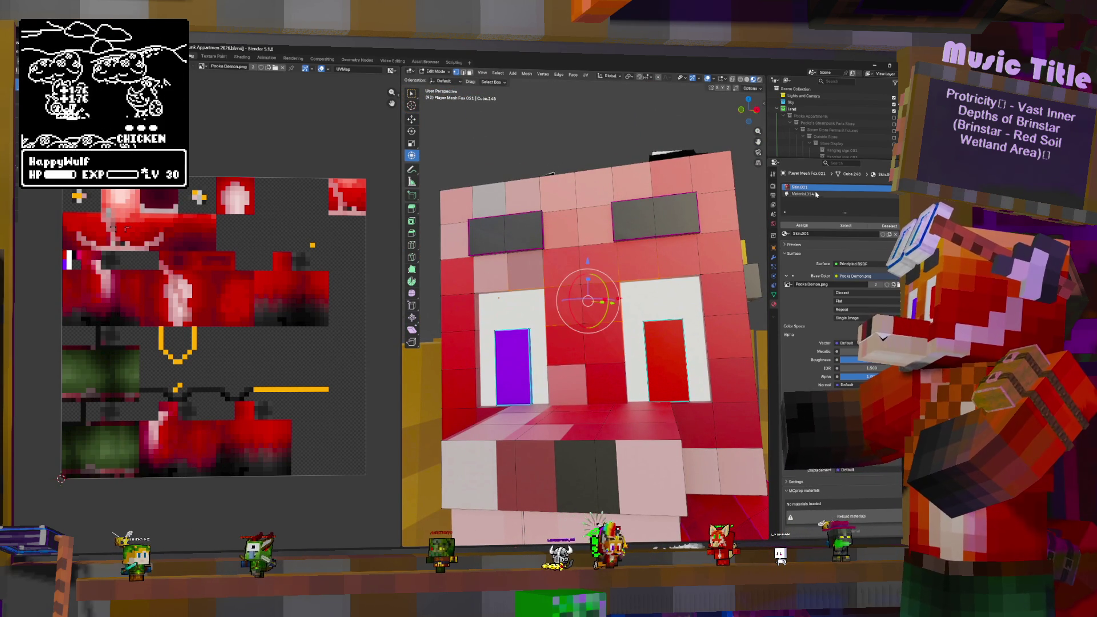
left_click(732, 81)
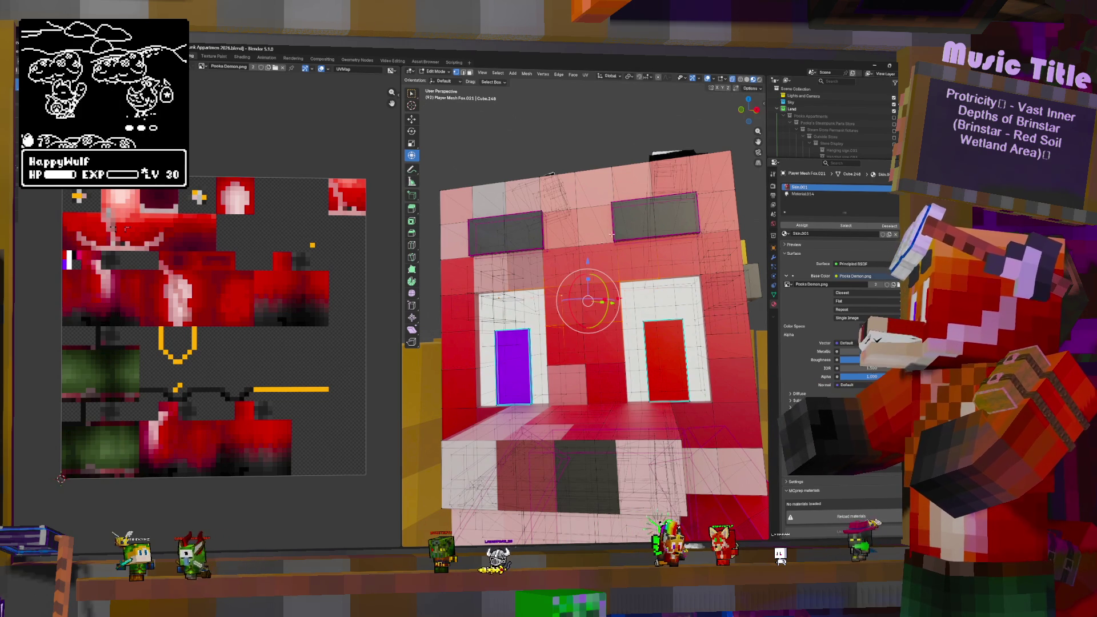
key("g")
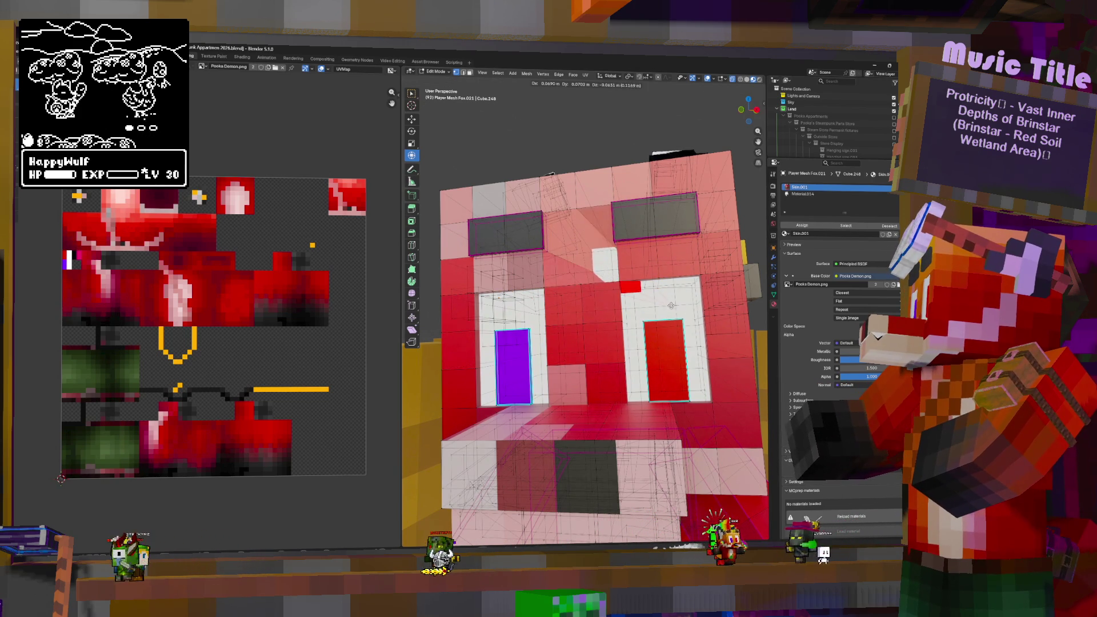
left_click(622, 291)
middle_click_drag(679, 276, 629, 280)
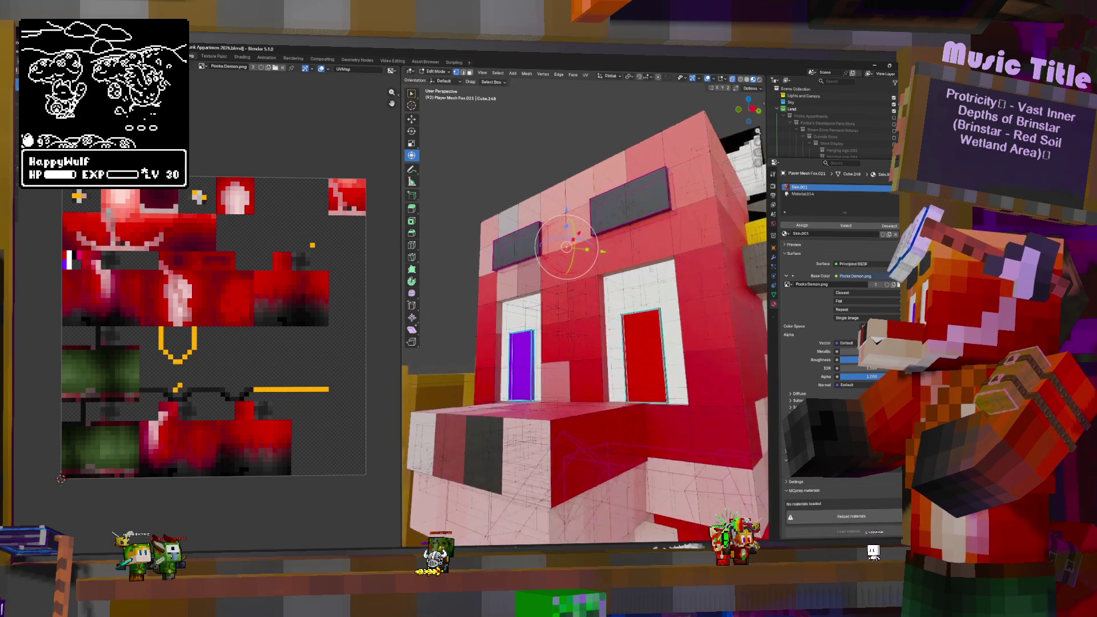
scroll(628, 279, "up", 5)
scroll(628, 279, "up", 5)
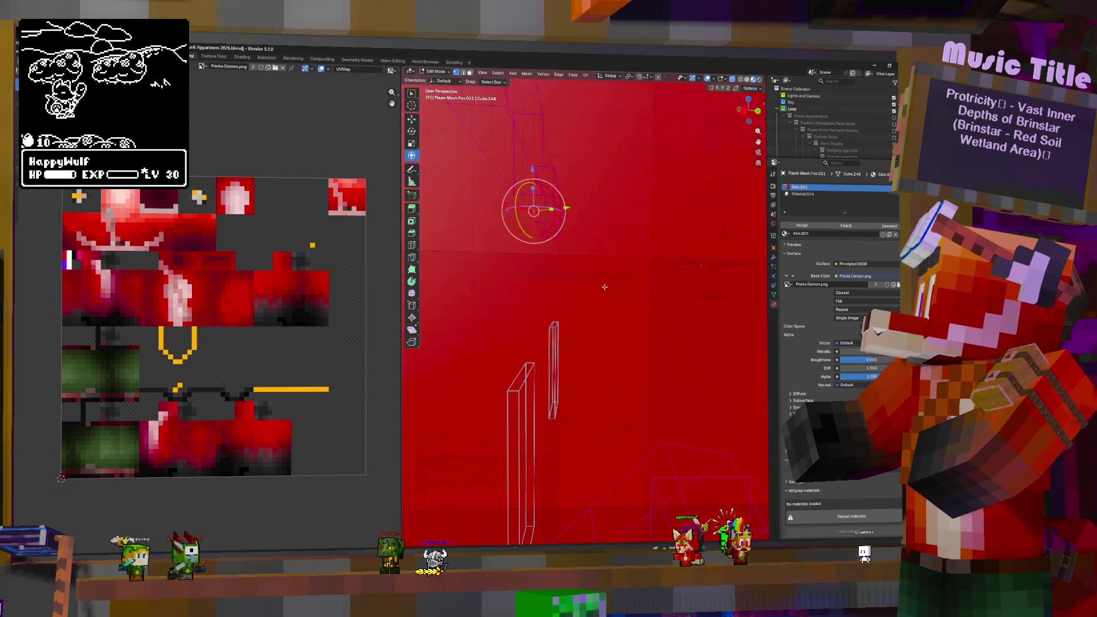
mouse_move(628, 279)
middle_mouse_down()
mouse_move(611, 306)
mouse_move(623, 268)
middle_mouse_up()
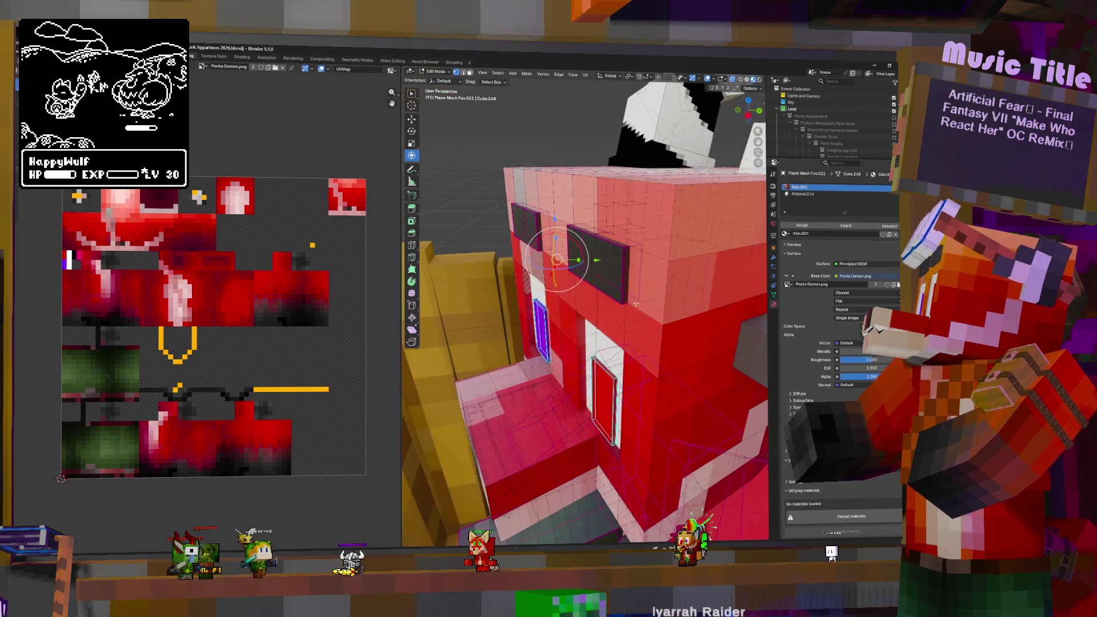
key("Tab")
Step: Join Plane.061 into Player Mesh Fox.021 with Ctrl+J
left_click(631, 226)
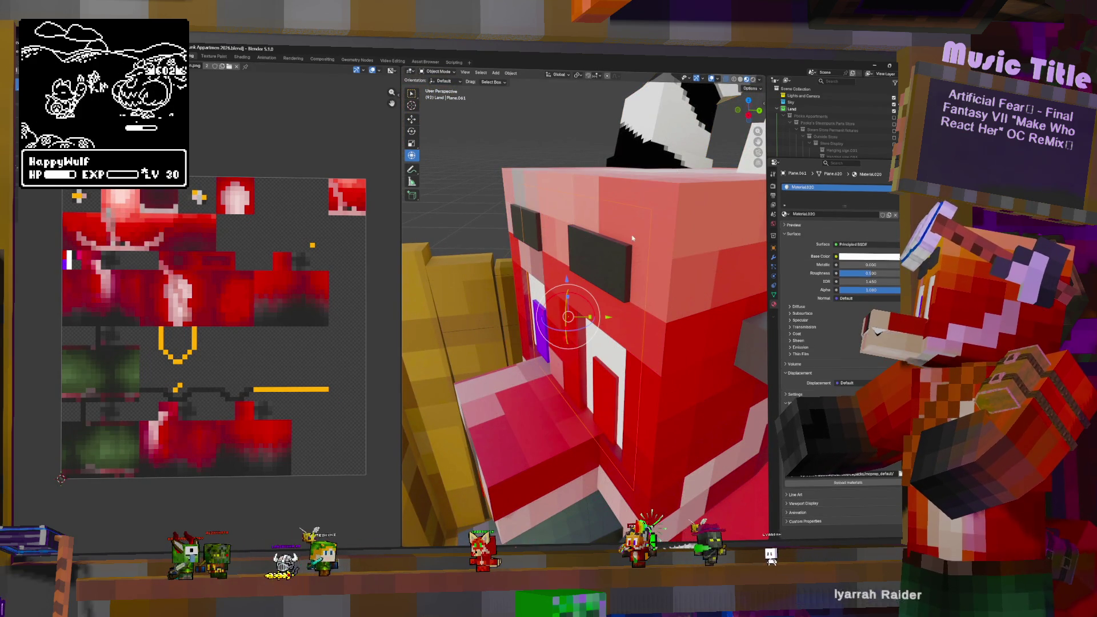
middle_click_drag(631, 227, 686, 222)
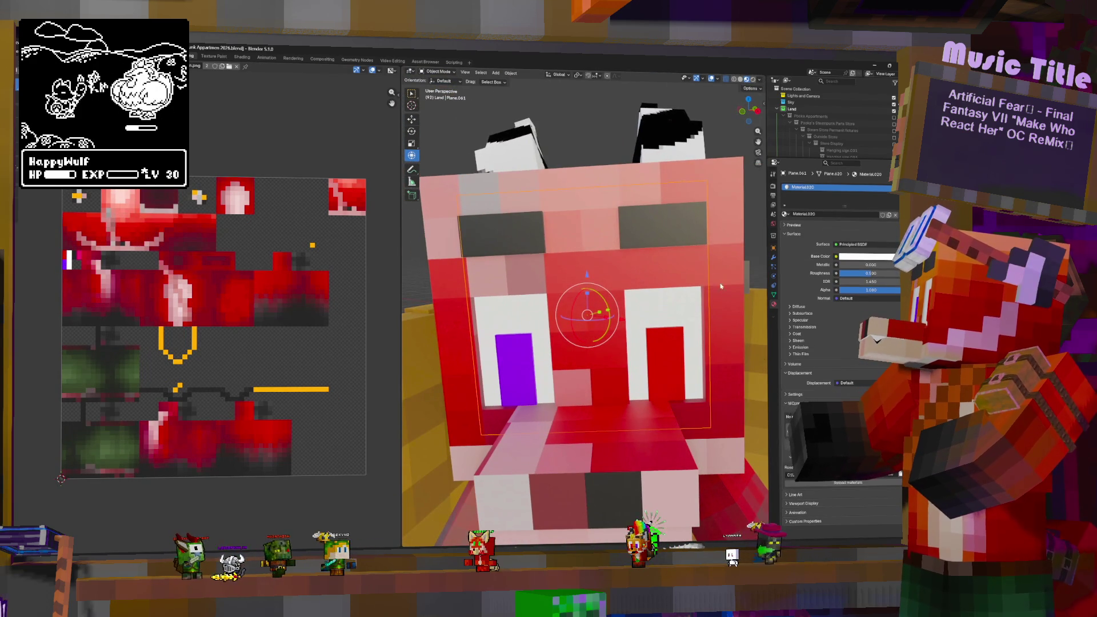
left_click(735, 236)
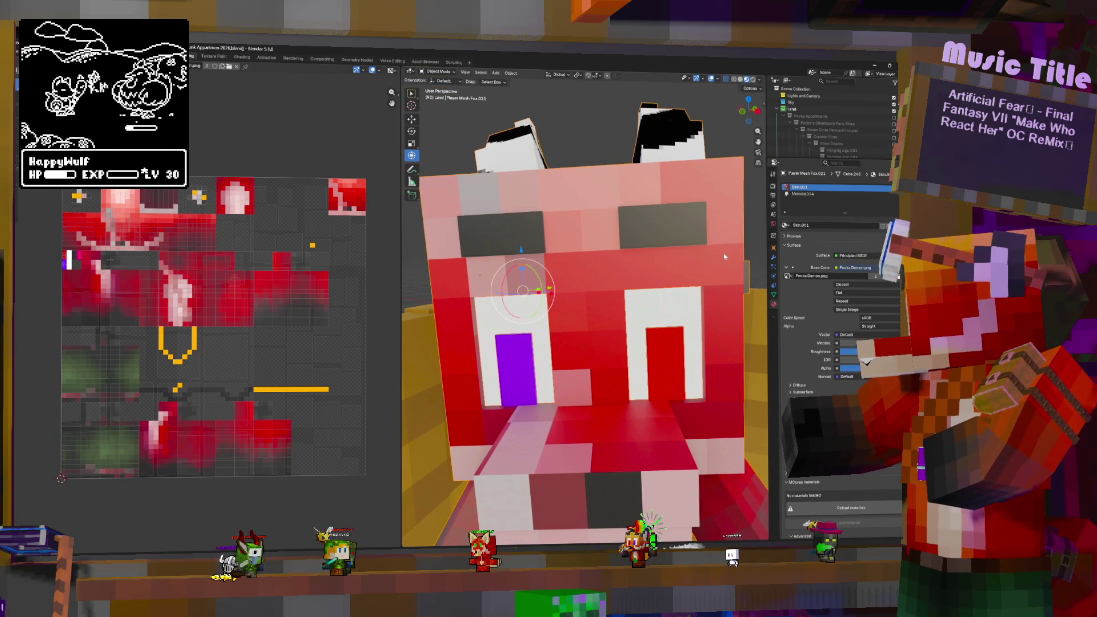
key("ctrl+j")
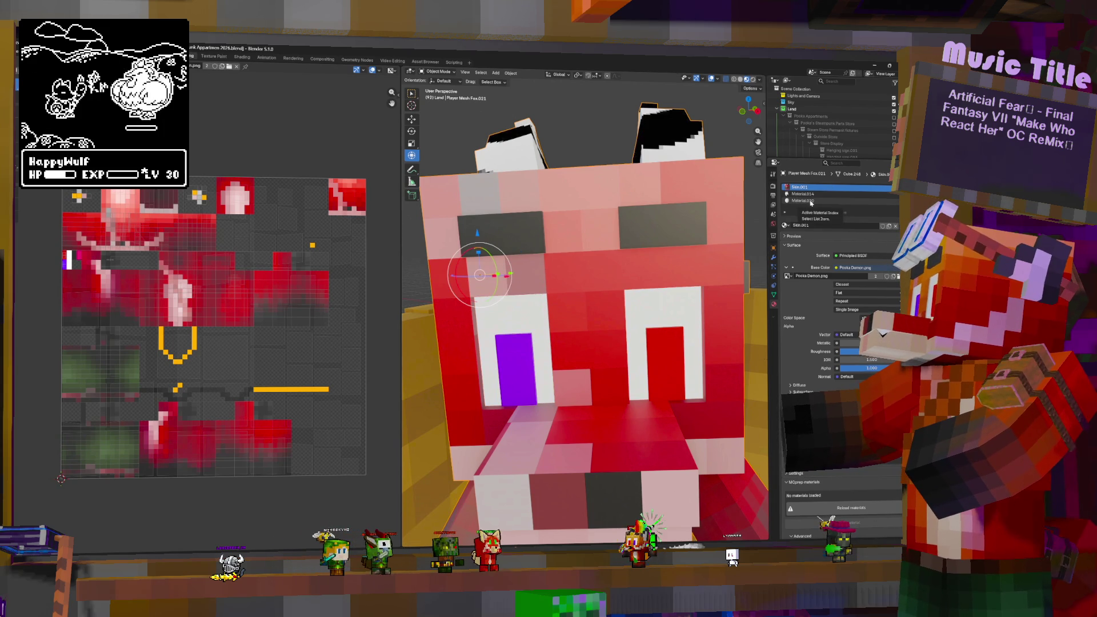
Step: Pick the new Material.020 slot and select all of the joined mesh in Edit Mode
left_click(810, 201)
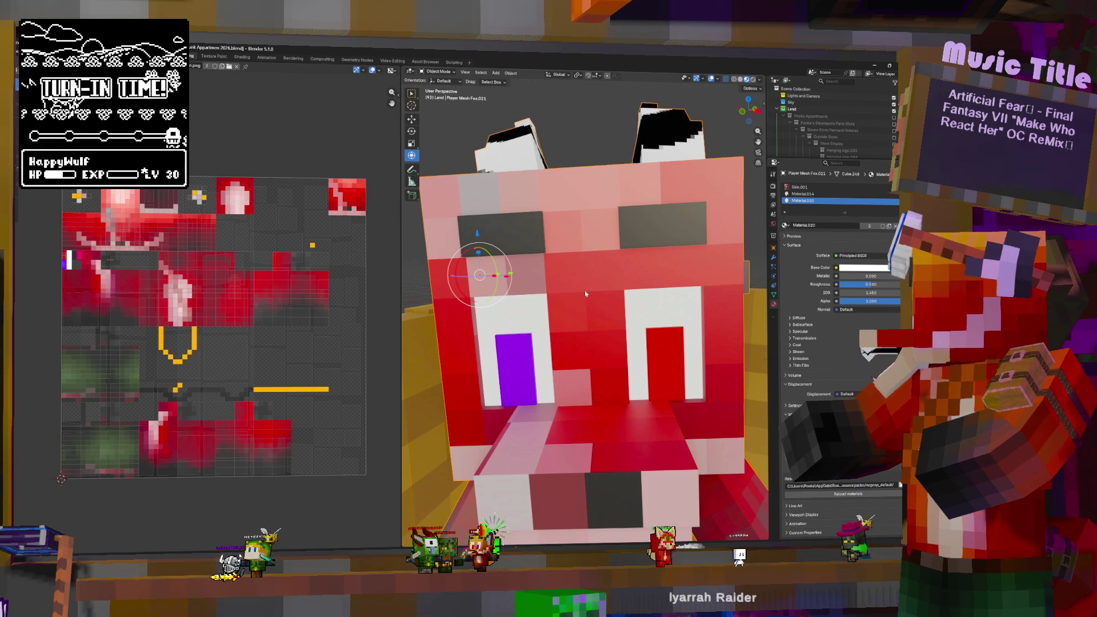
key("Tab")
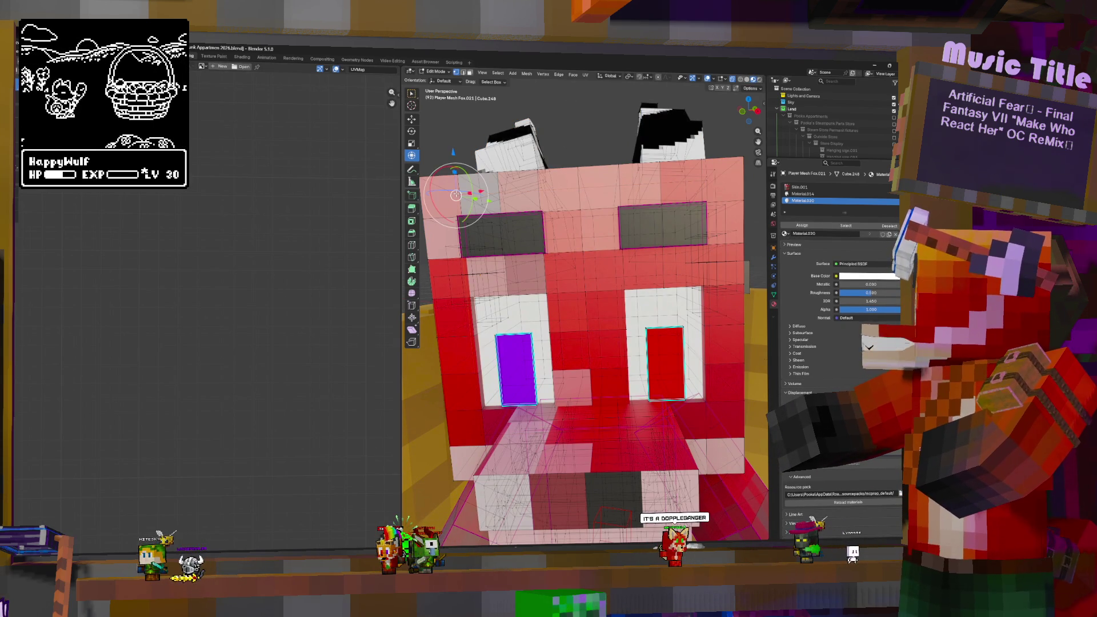
key("a")
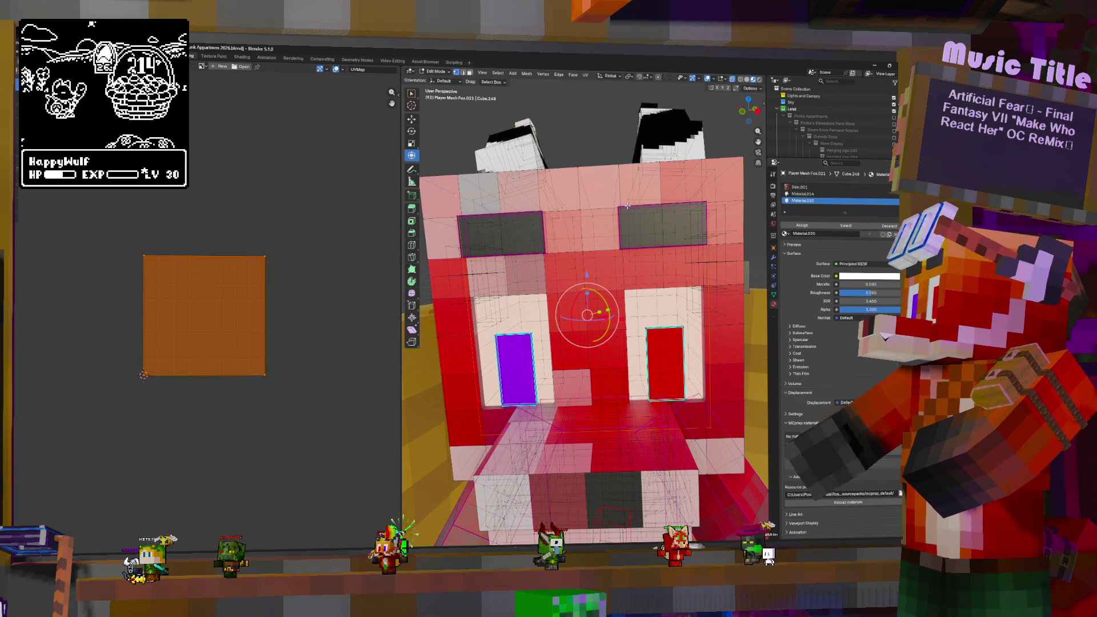
key("Tab")
Step: Remove the extra Material.020 slot and switch back to the Skin.001 slot in Edit Mode
left_click(907, 198)
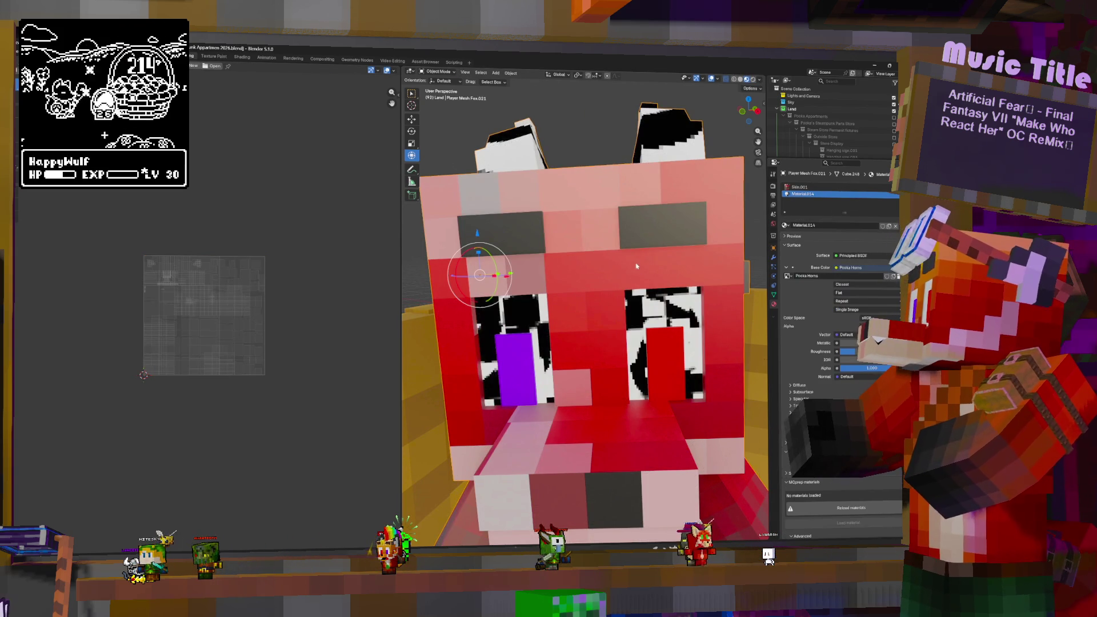
key("Tab")
left_click(799, 186)
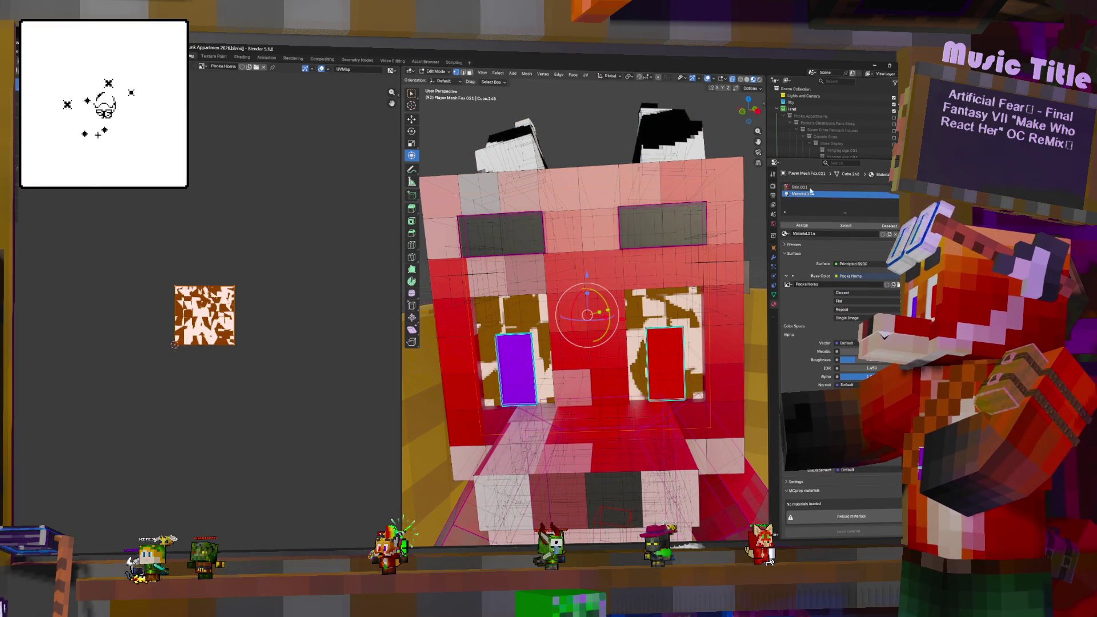
key("Home")
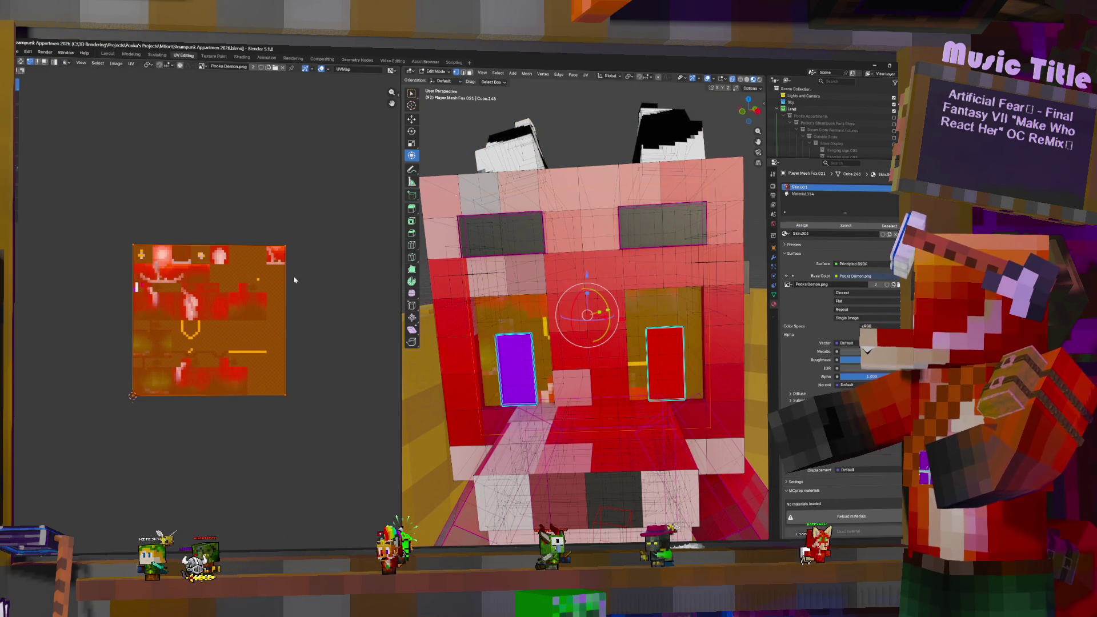
Step: Scale the eye UVs down onto a single pale pink pixel of Pooka Demon.png
key("s")
left_click(137, 285)
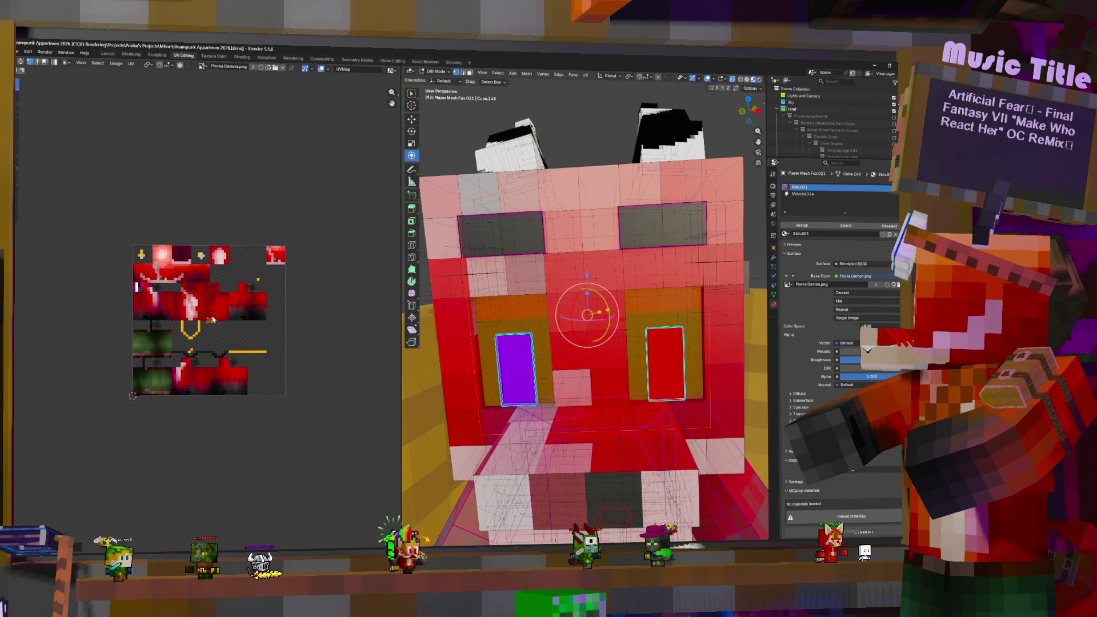
scroll(141, 284, "up", 5)
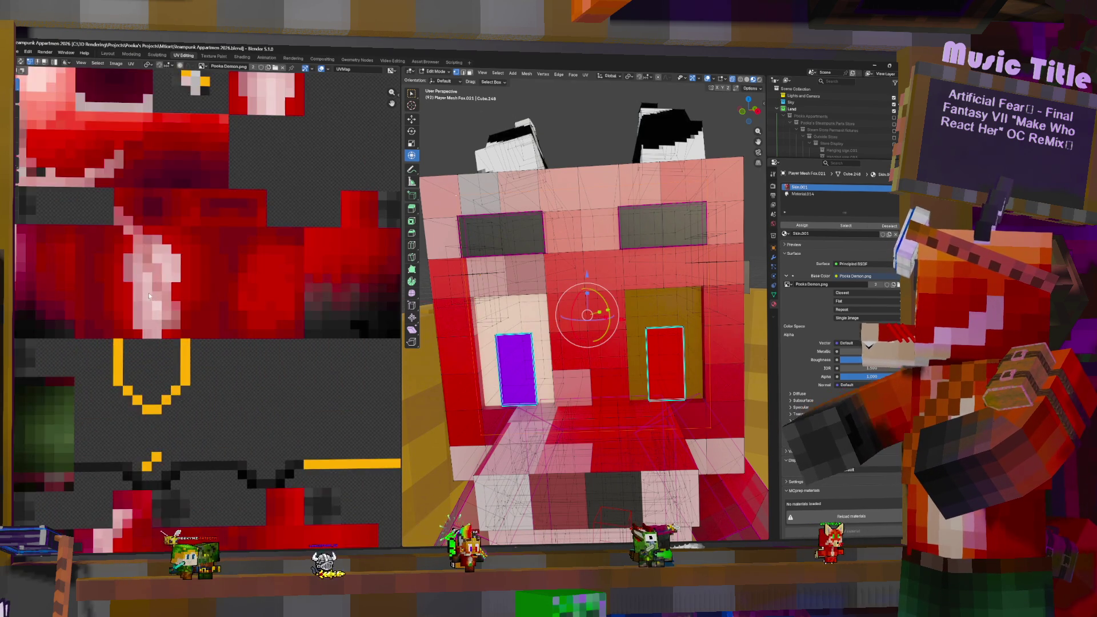
scroll(149, 297, "up", 3)
scroll(171, 343, "up", 1)
scroll(215, 394, "up", 2)
key("s")
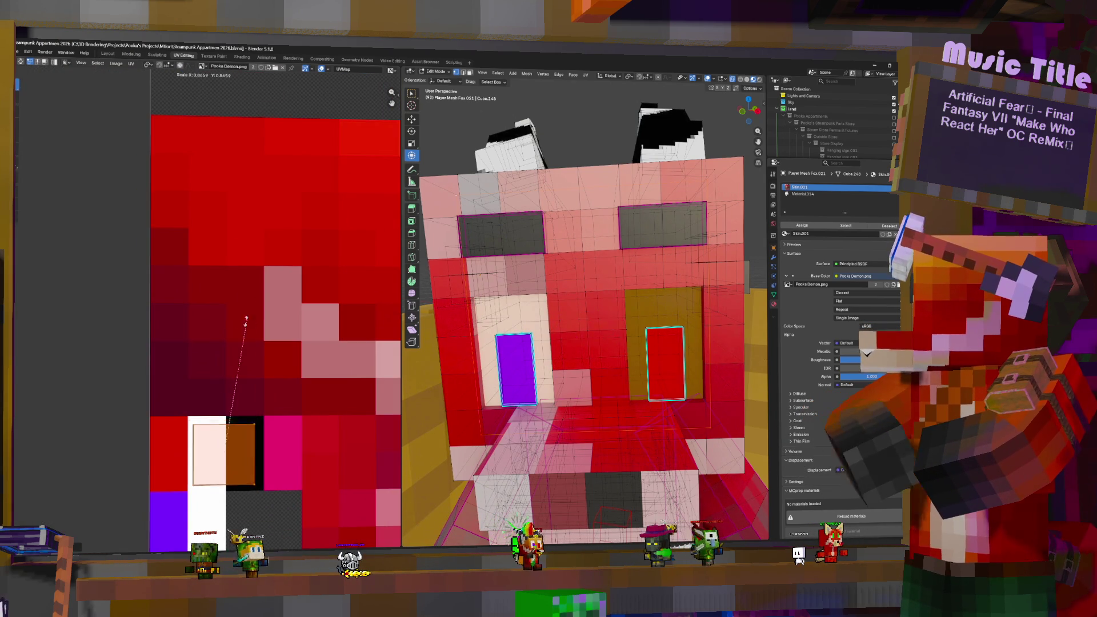
left_click(267, 381)
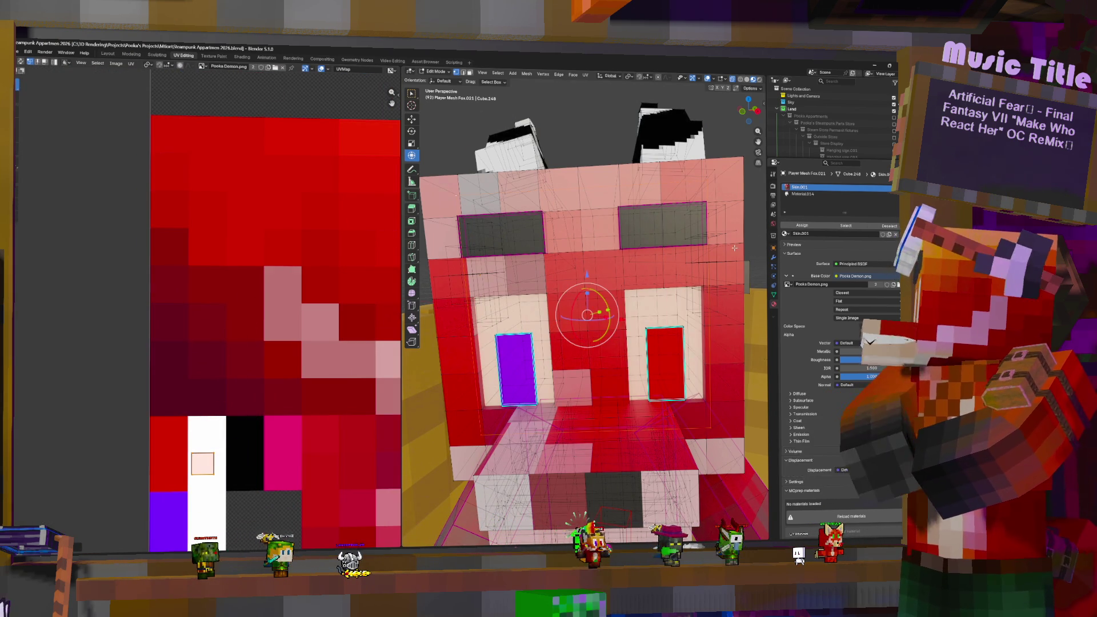
key("Tab")
scroll(639, 333, "down", 5)
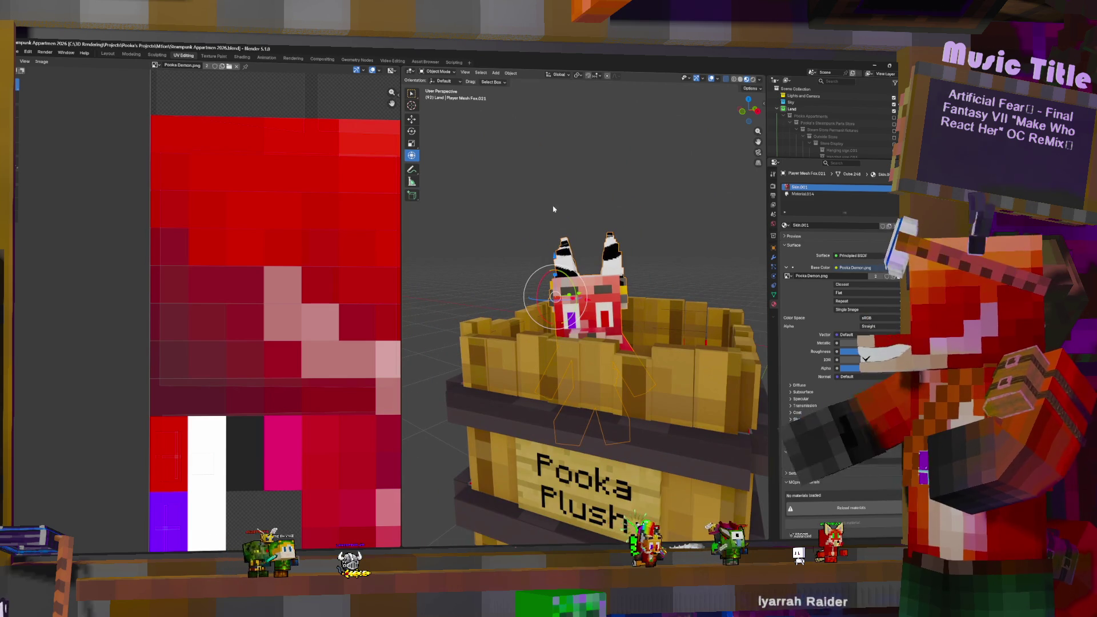
Step: Export the plush as FBX, overwriting Object Pooka Plush.fbx in the Objects folder
left_click(18, 52)
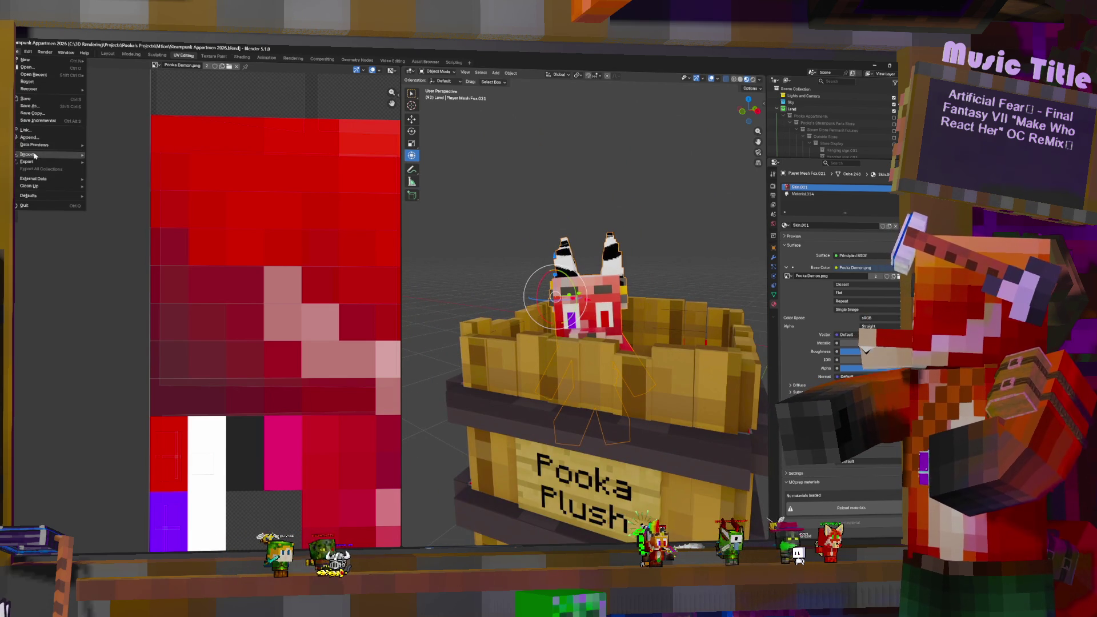
mouse_move(36, 165)
left_click(106, 220)
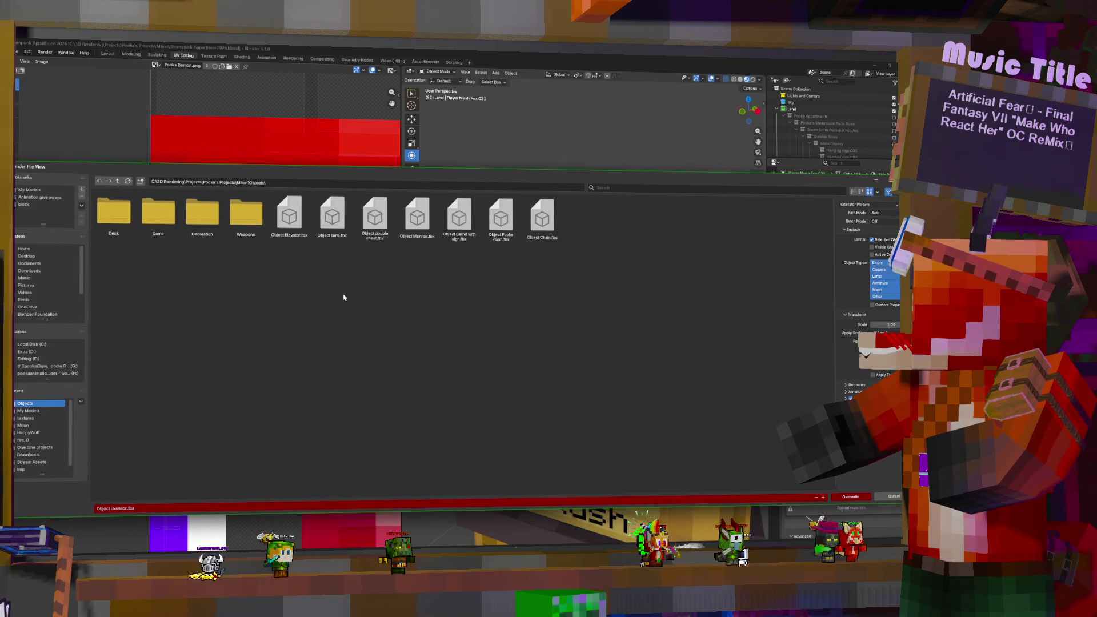
left_click(506, 223)
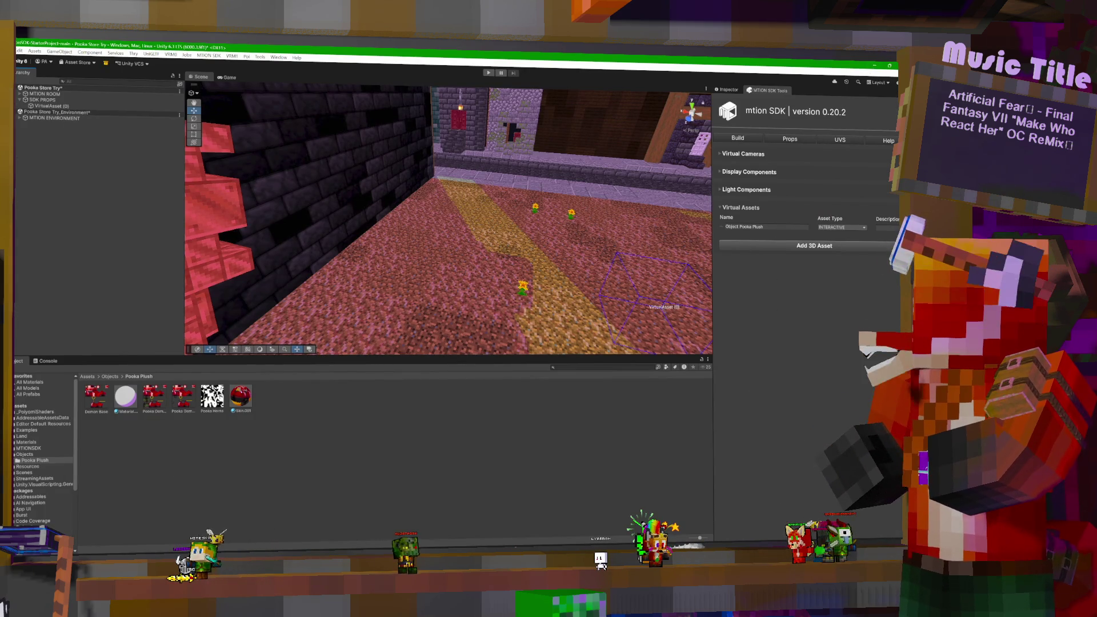
Step: Drop the re-exported Object Pooka Plush.fbx into Pooka Plush, then delete old Material.014 and Skin.001
key("alt+Tab")
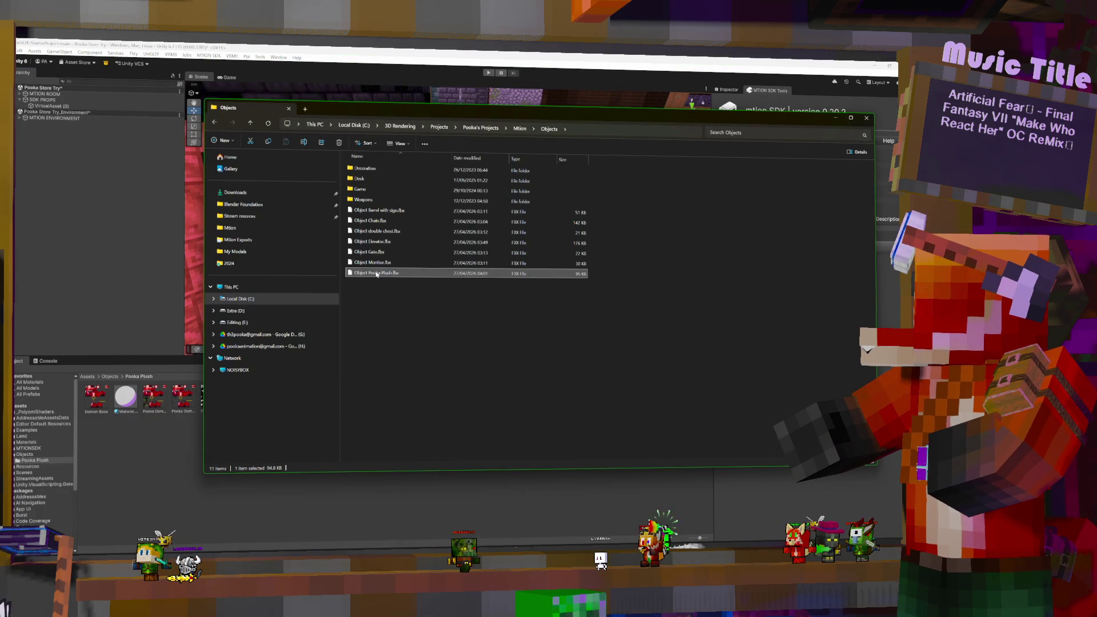
mouse_move(377, 274)
left_mouse_down()
mouse_move(159, 479)
mouse_move(144, 402)
left_mouse_up()
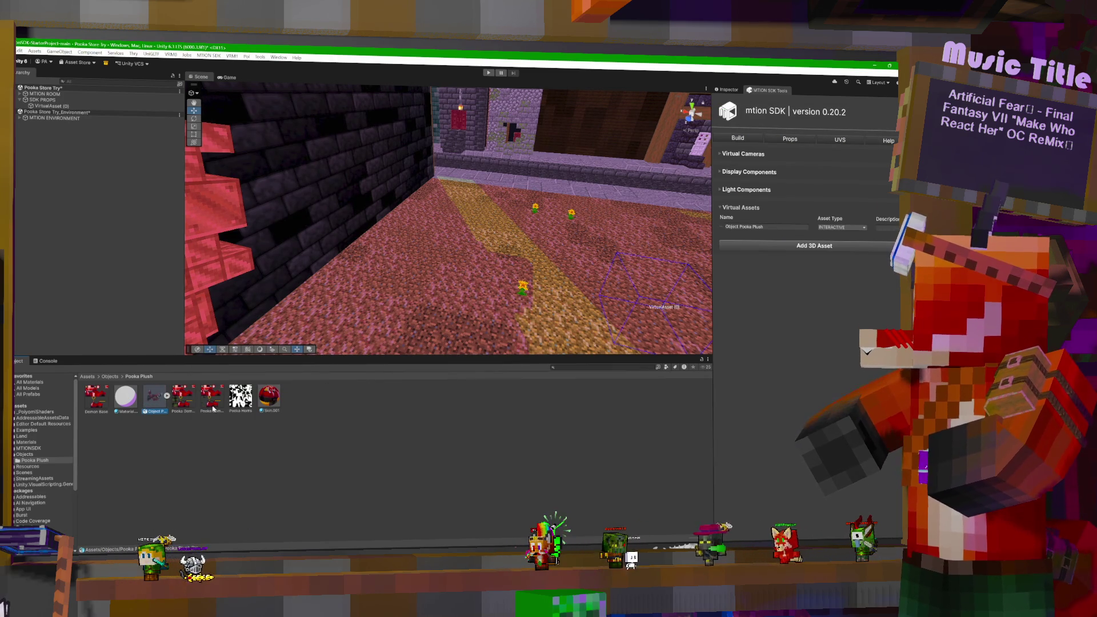
left_click(266, 397, "ctrl")
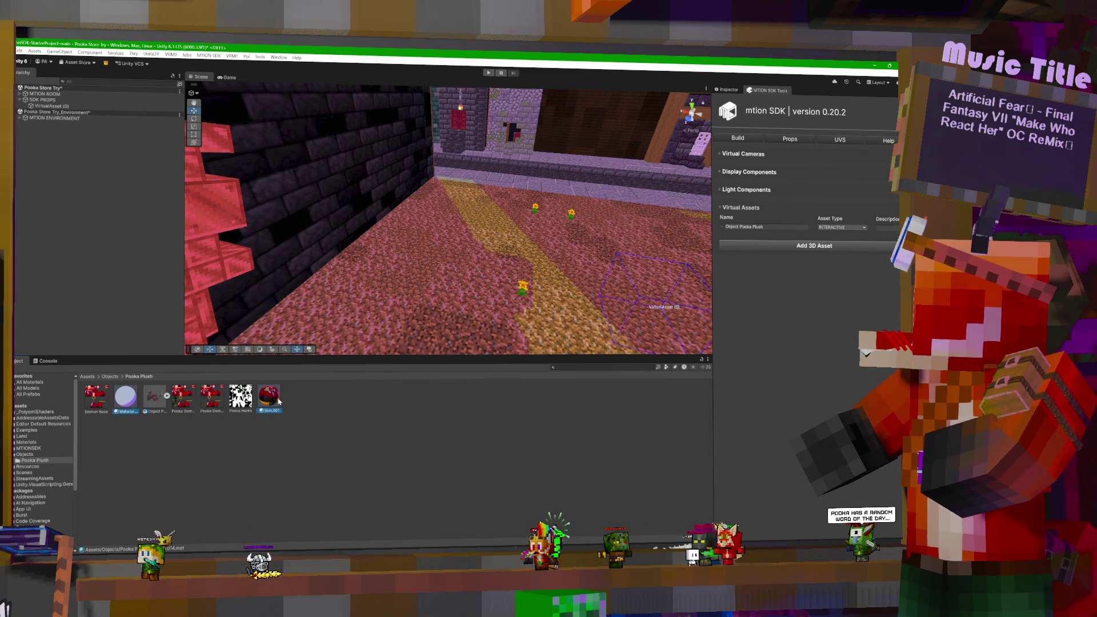
key("Delete")
left_click(483, 320)
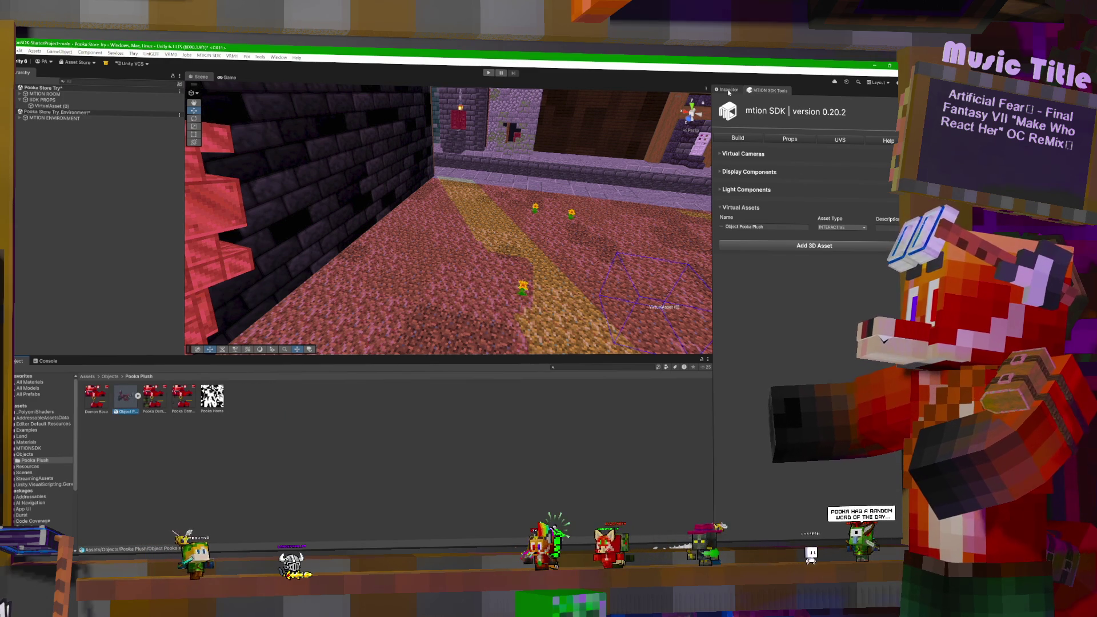
Step: Extract the new FBX's Material.014 and Skin.001 into the Pooka Plush folder and select both
left_click(814, 246)
left_click(838, 160)
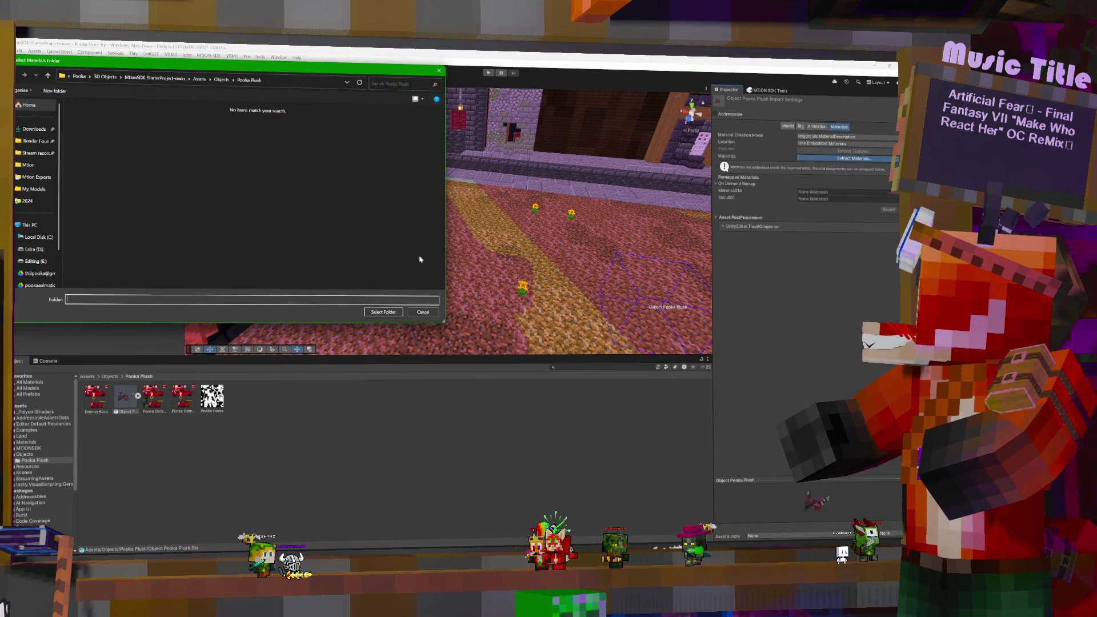
left_click(391, 312)
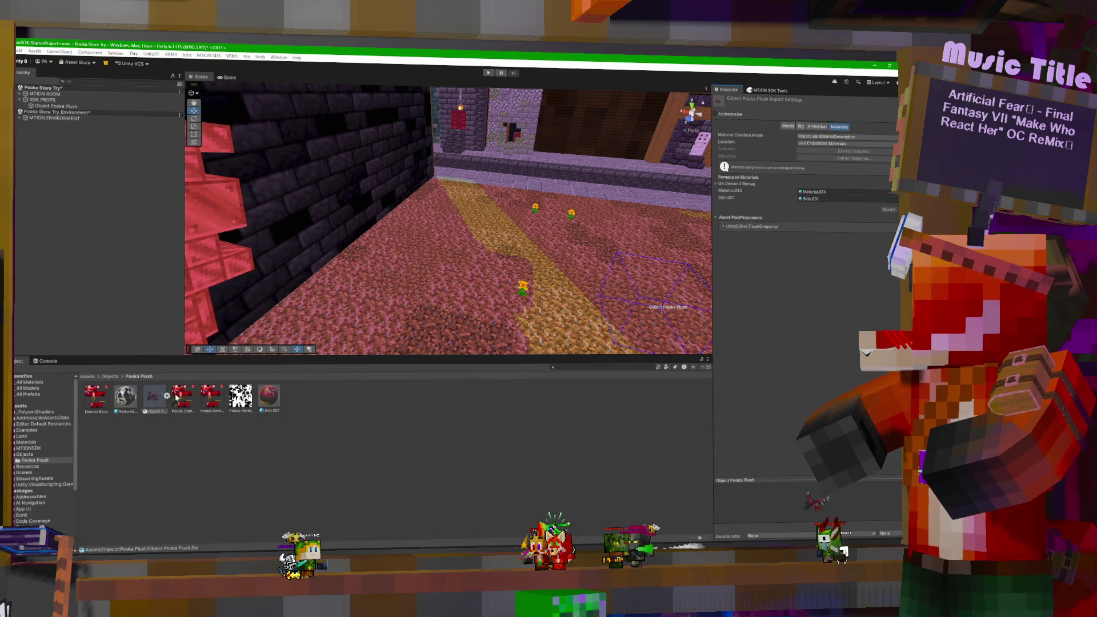
left_click(271, 402, "ctrl")
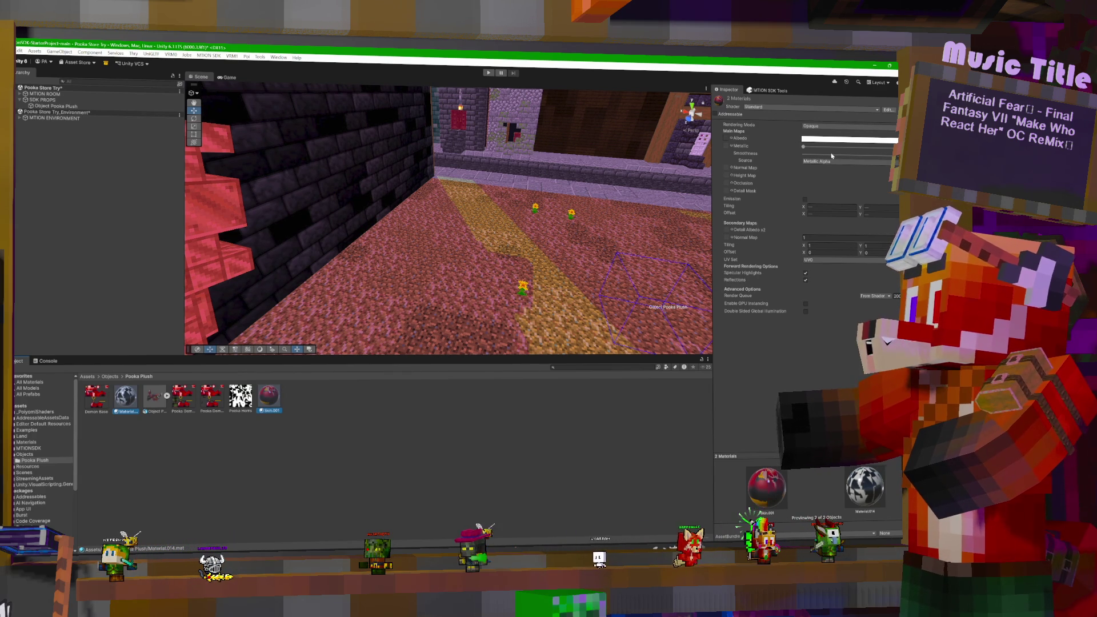
left_click(754, 106)
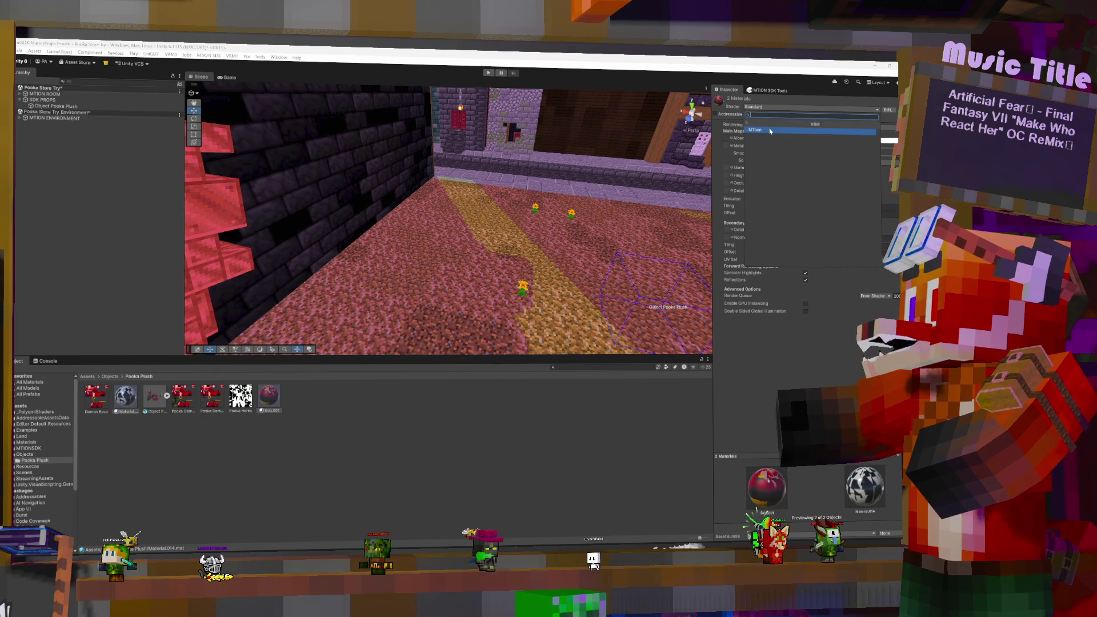
Step: Give both materials VRM/MToon with Cull Mode Off, and parent the FBX under Object Pooka Plush
left_click(770, 130)
left_click(837, 181)
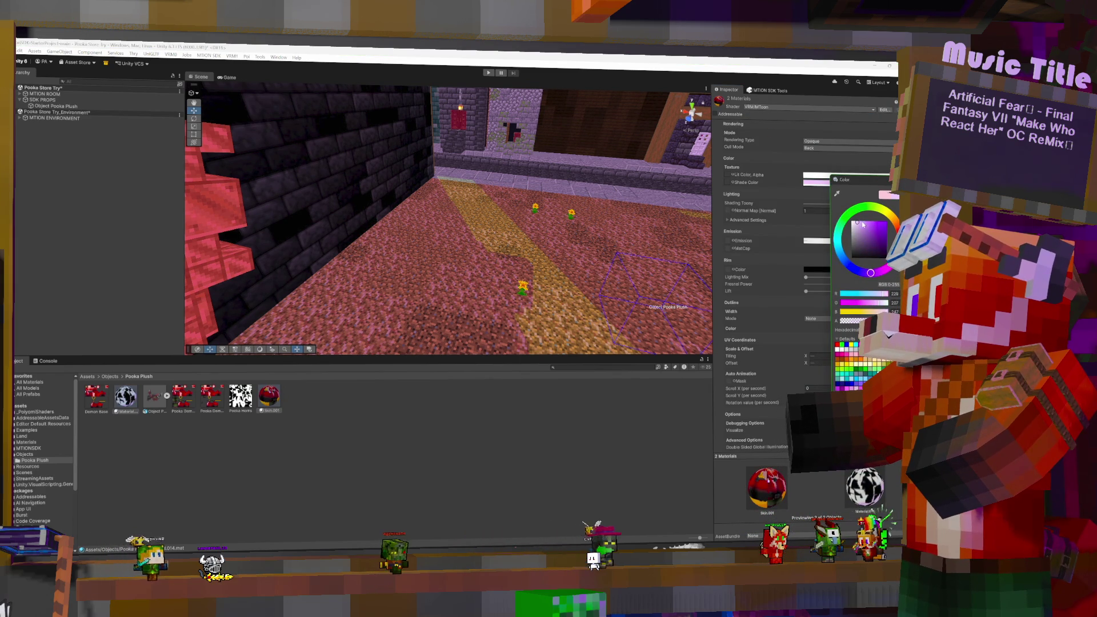
left_click(783, 159)
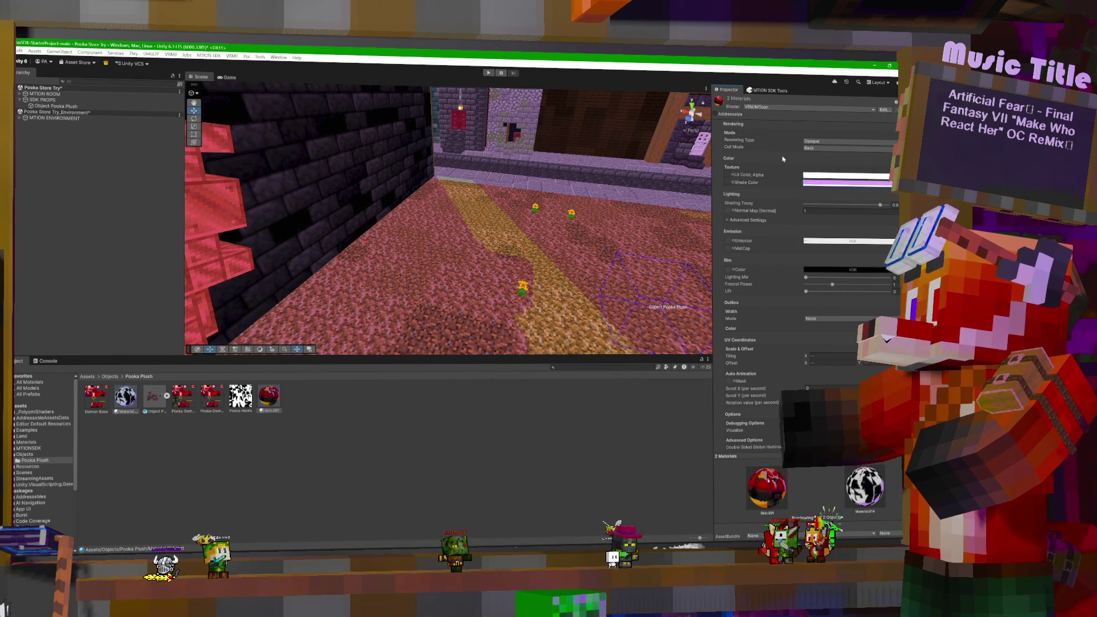
left_click(822, 148)
left_click(826, 156)
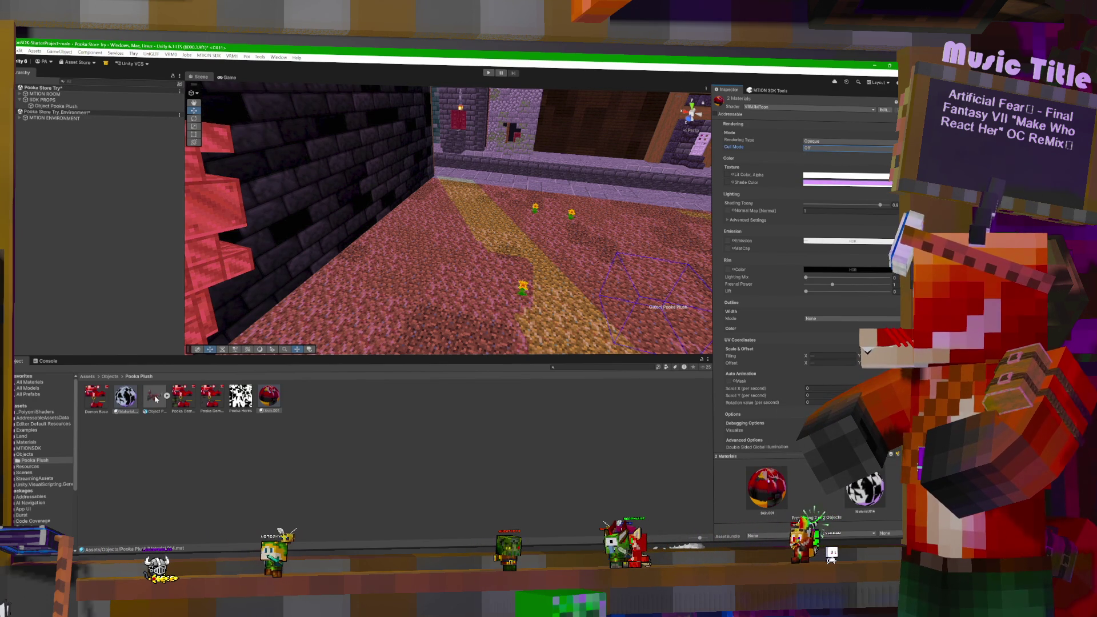
left_click_drag(155, 399, 70, 108)
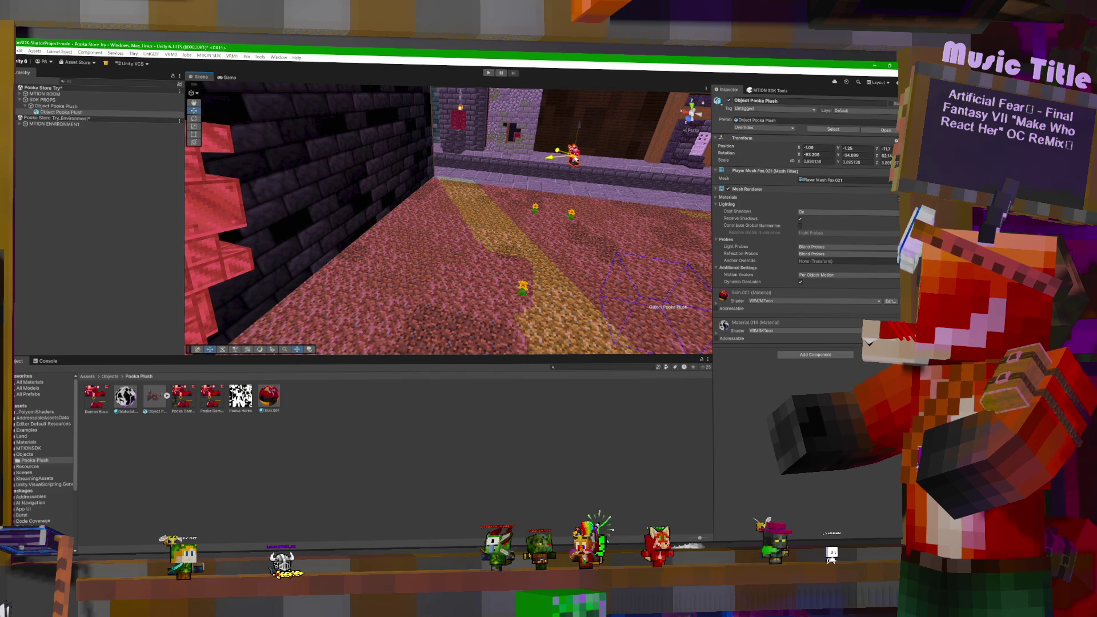
Step: Drag the plush off the far ledge and settle it on the foreground floor
left_click_drag(575, 158, 603, 319)
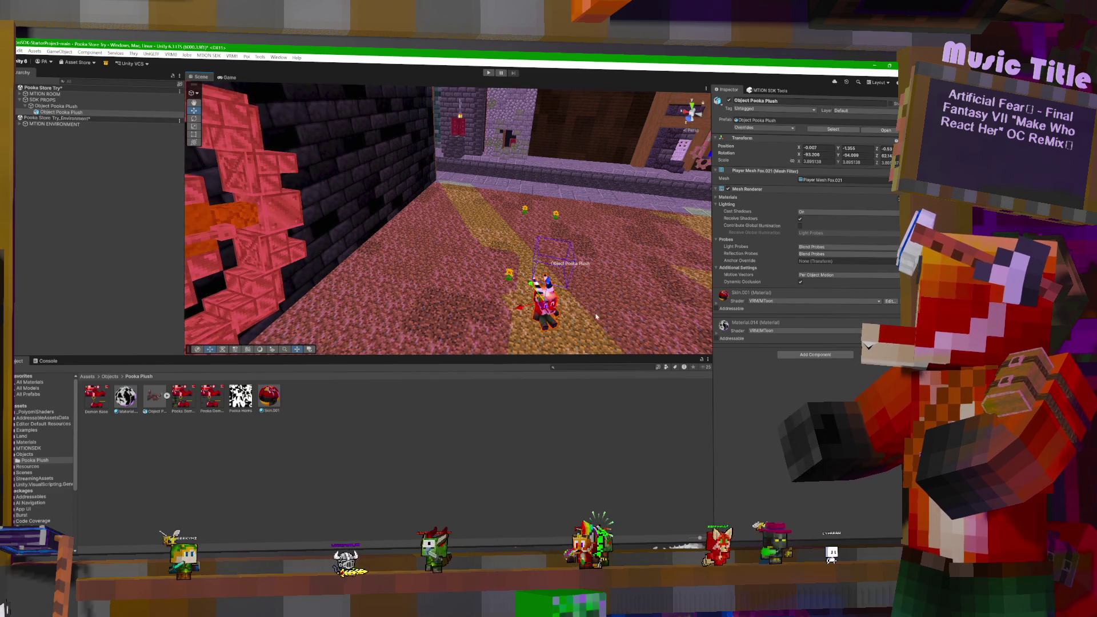
mouse_move(546, 300)
left_mouse_down()
mouse_move(557, 217)
mouse_move(438, 246)
mouse_move(461, 250)
left_mouse_up()
mouse_move(540, 255)
left_mouse_down()
mouse_move(517, 245)
mouse_move(689, 239)
mouse_move(544, 219)
mouse_move(586, 226)
mouse_move(599, 215)
mouse_move(420, 224)
mouse_move(427, 231)
left_mouse_up()
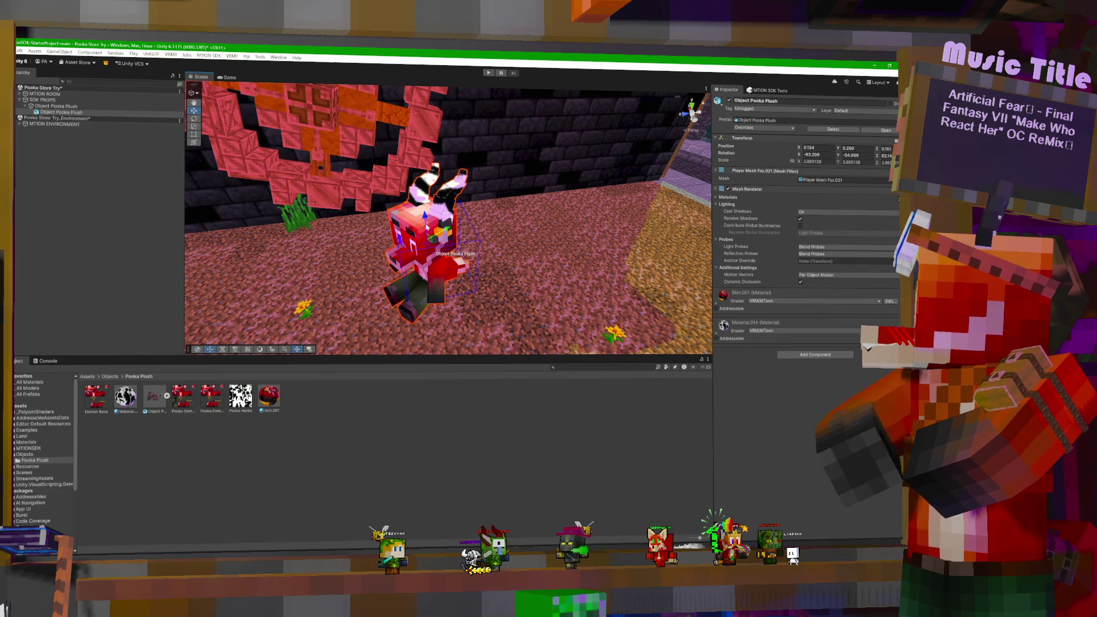
left_click_drag(425, 216, 437, 252)
mouse_move(437, 251)
right_mouse_down()
mouse_move(542, 238)
mouse_move(498, 242)
right_mouse_up()
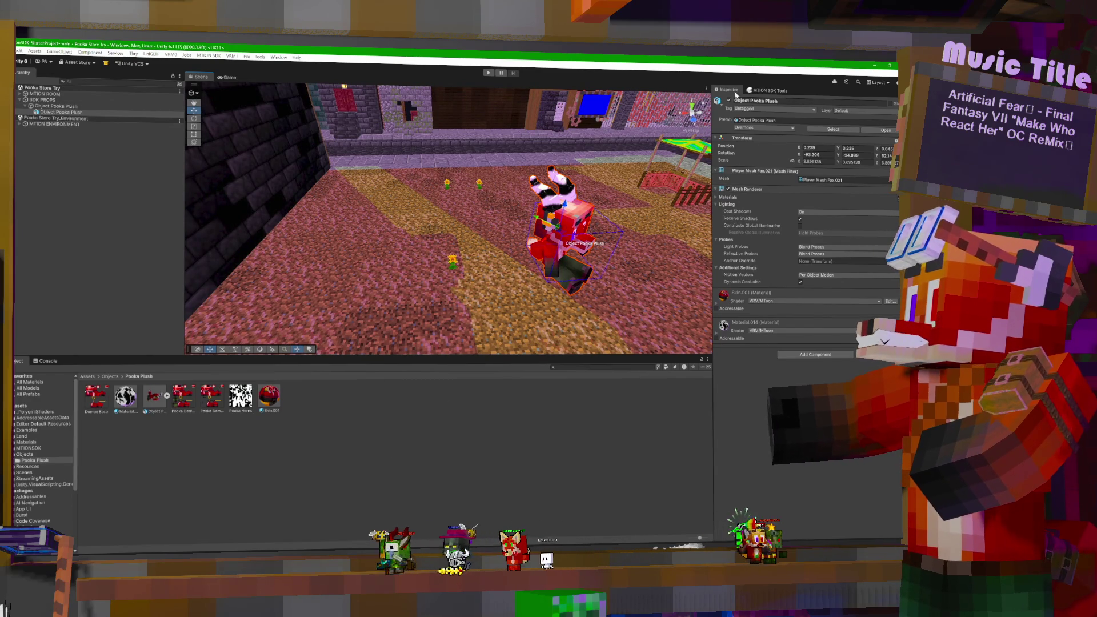
left_click(764, 91)
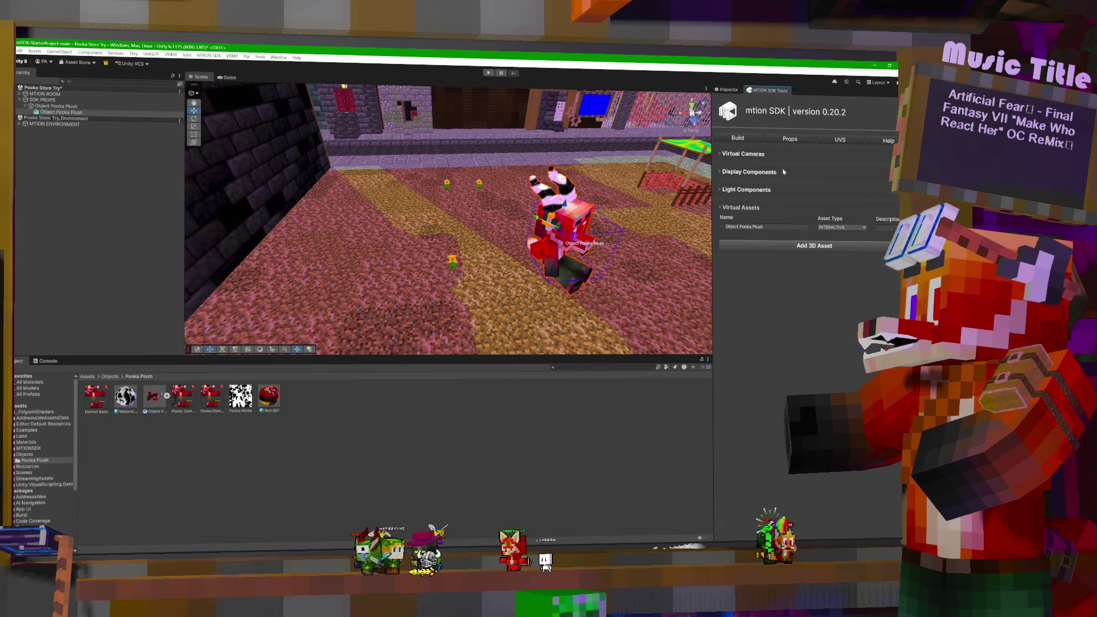
Step: Run Build Scene from the MTION SDK Build tab for SteamPunk City
left_click(739, 137)
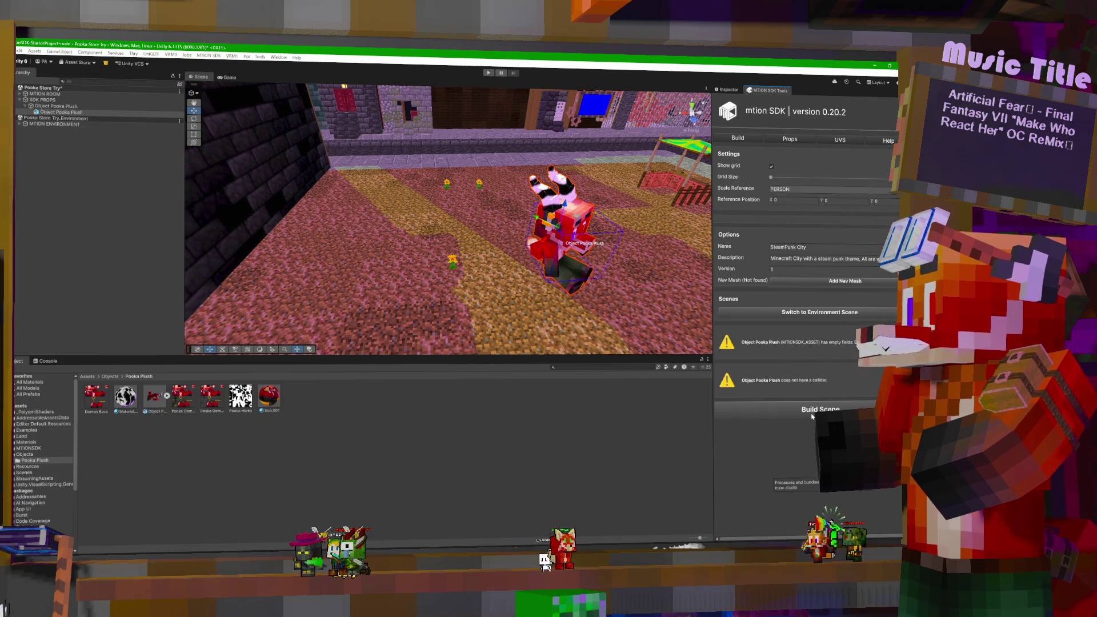
left_click(810, 414)
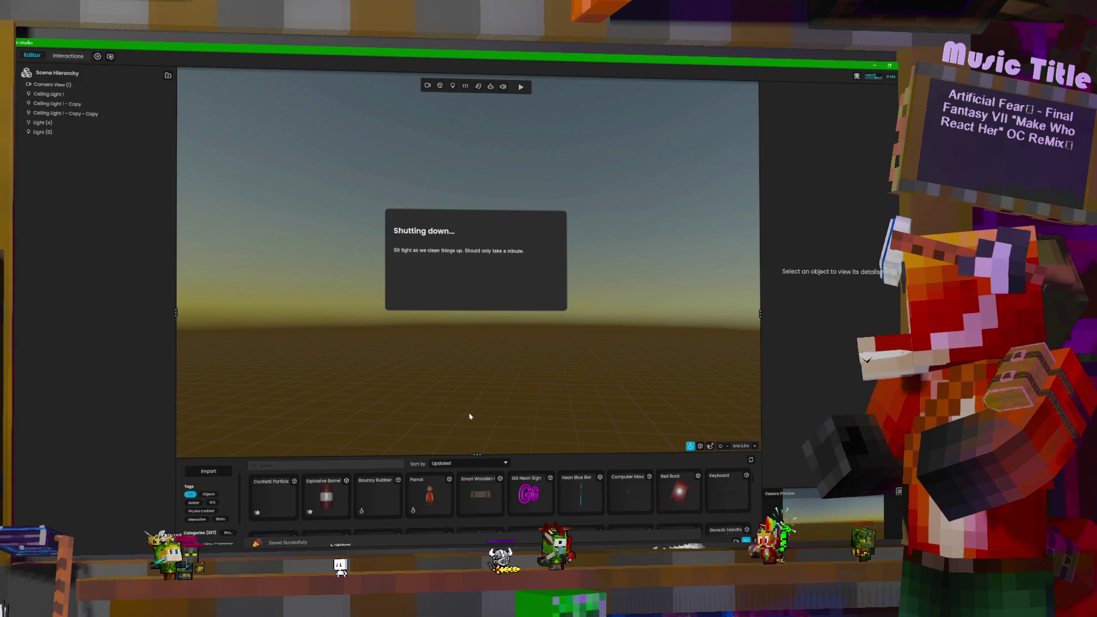
Step: Return to the Unity window from the taskbar after mtion studio shuts down
mouse_move(694, 549)
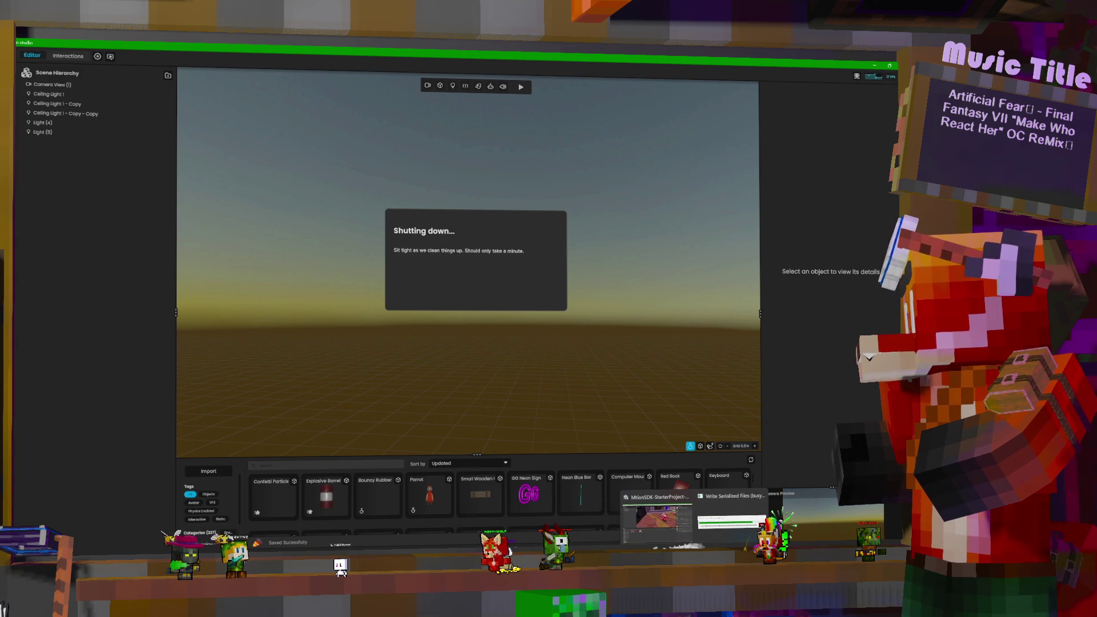
left_click(671, 528)
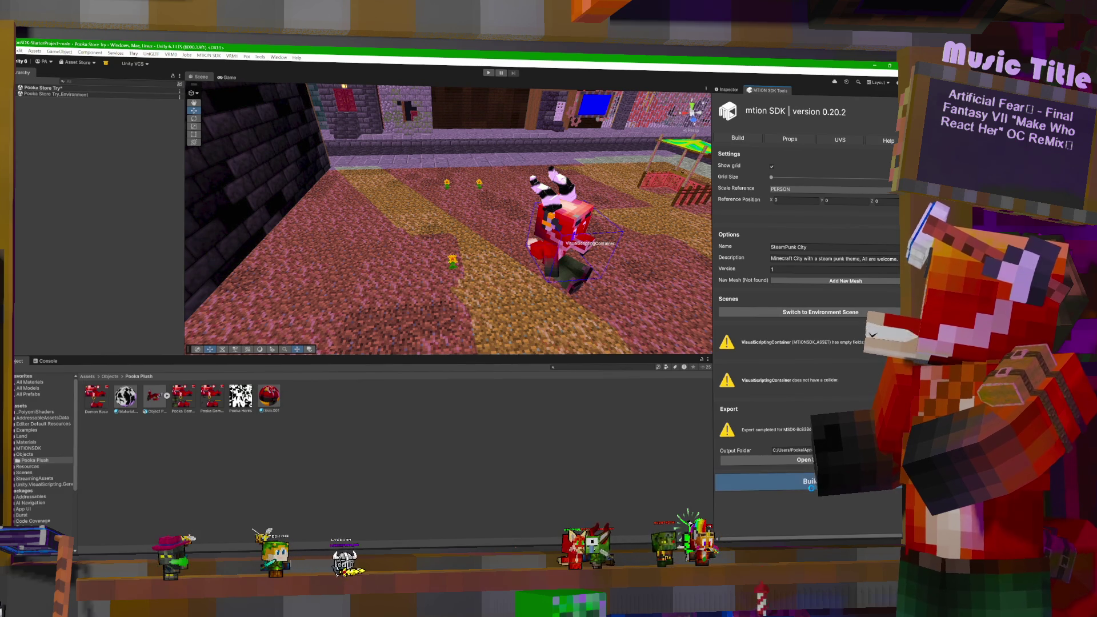
Step: Run Build Scene again and wait until the export reports completed
left_click(812, 489)
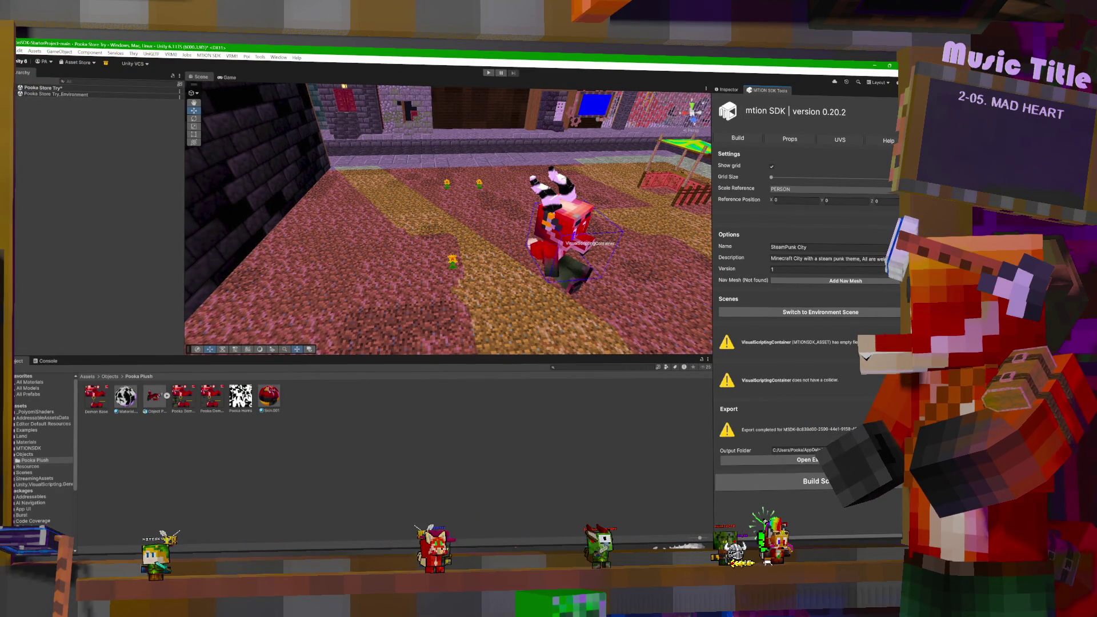
key("super")
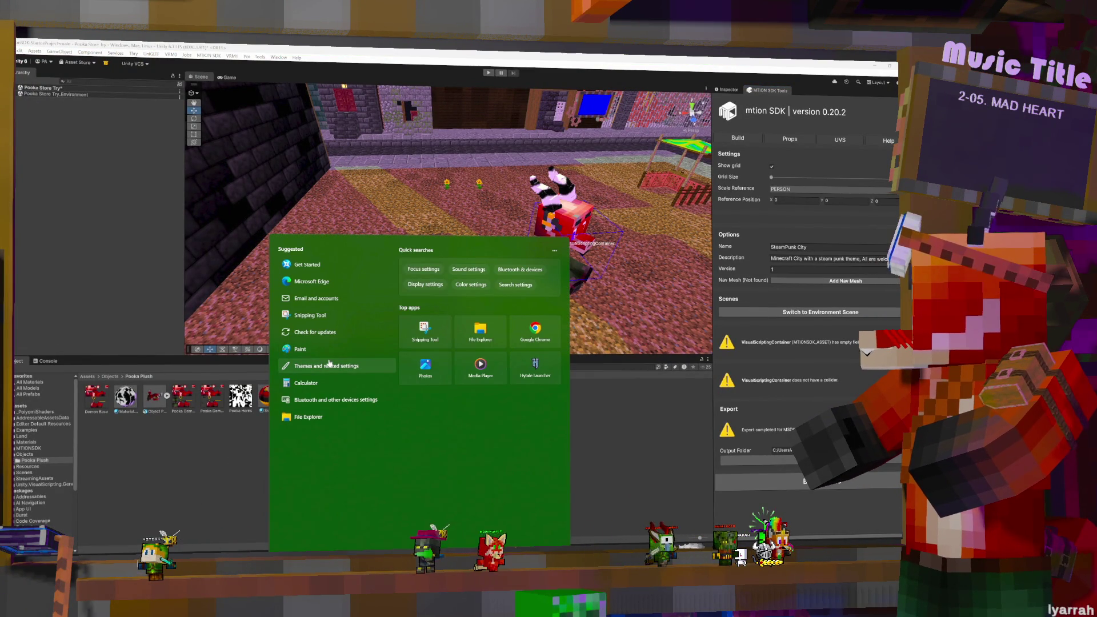
Step: Search 'mxm' in the Start menu and launch the MXM app
type("mxm")
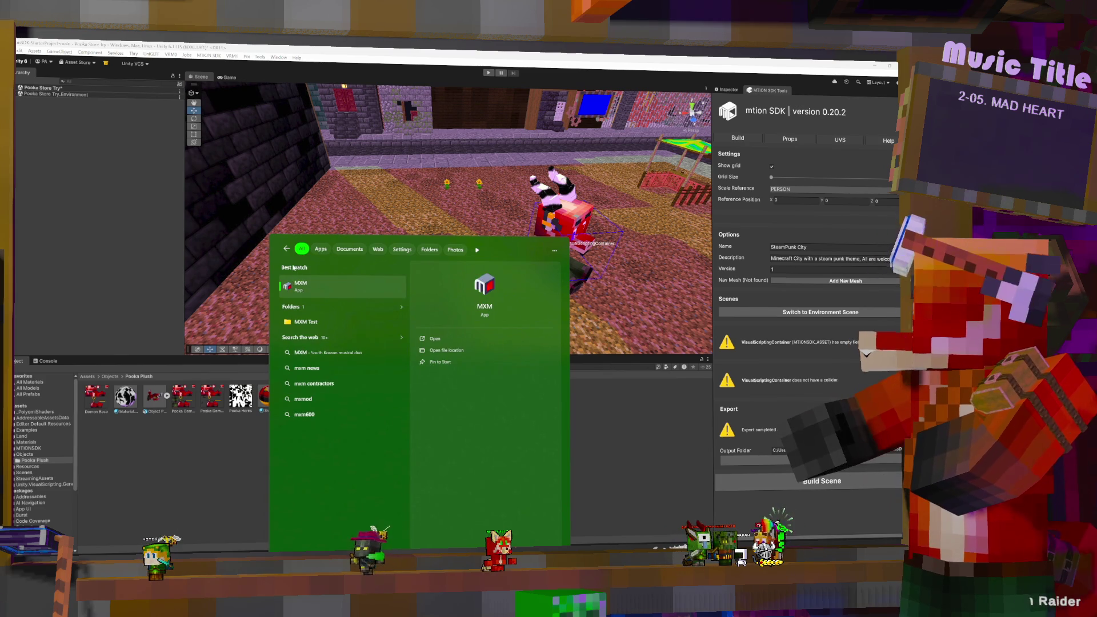
key("Return")
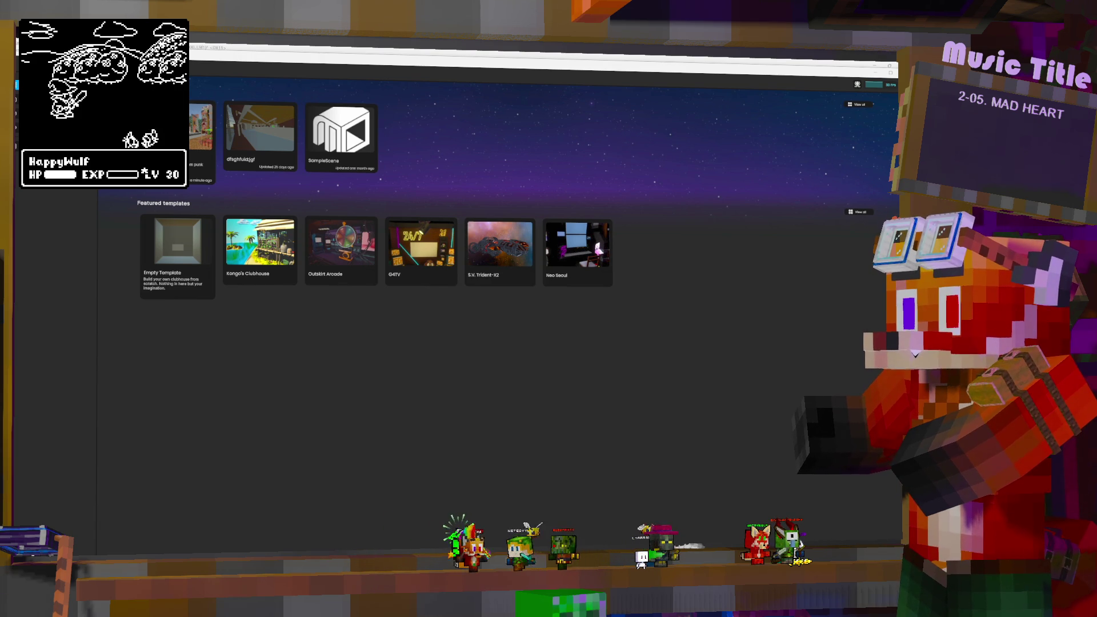
Step: Dismiss a stray context menu and open the SteamPunk City project card
right_click(218, 220)
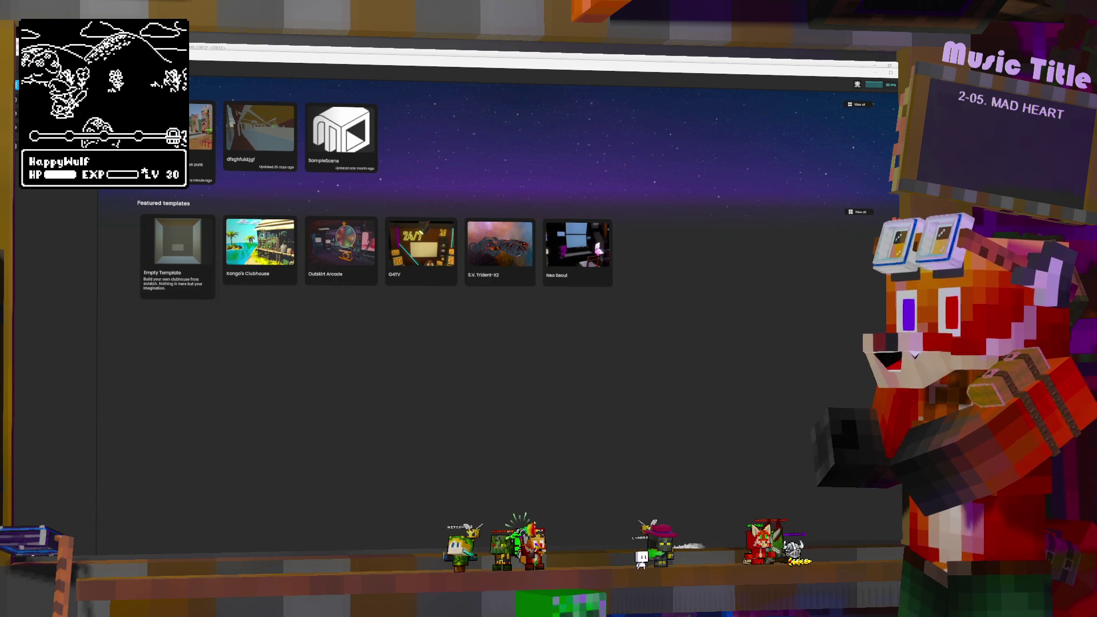
key("Escape")
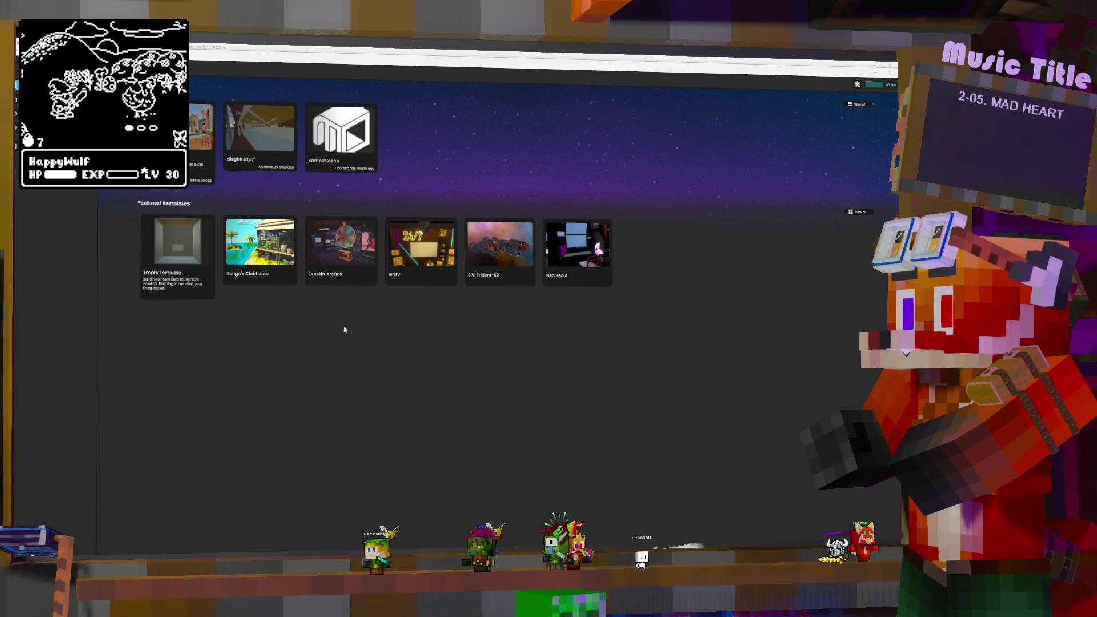
left_click(198, 137)
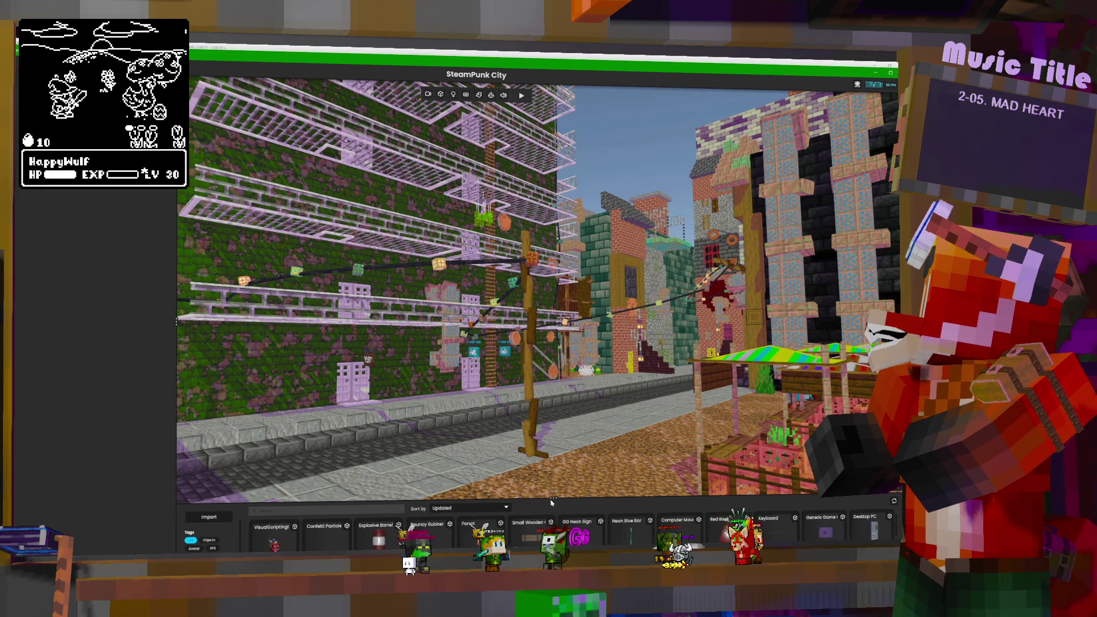
left_click_drag(553, 498, 553, 452)
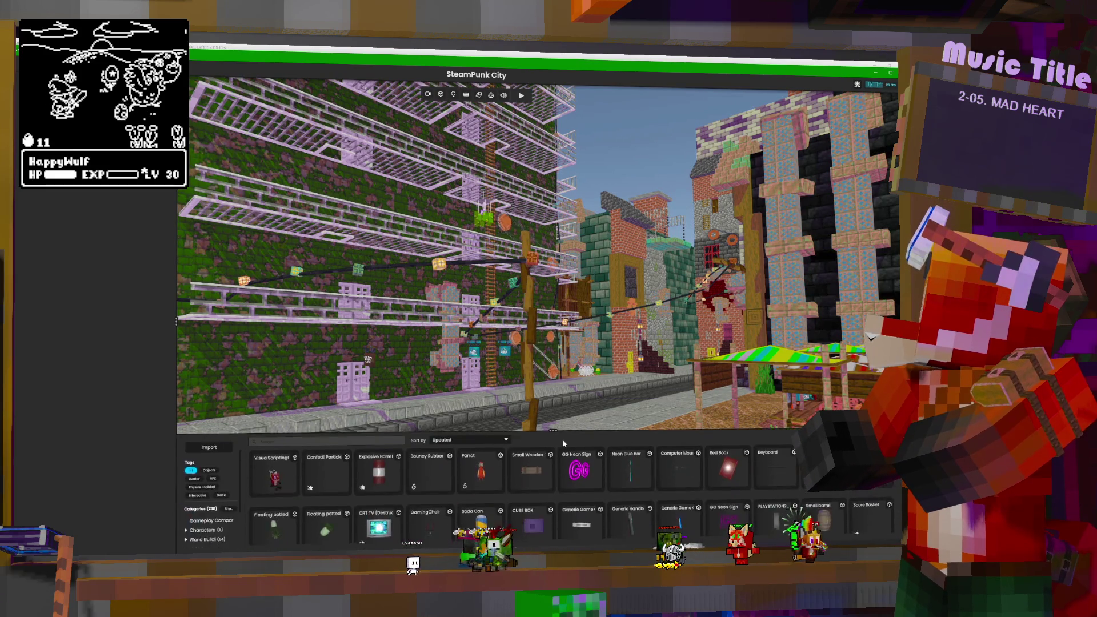
right_click_drag(570, 342, 565, 351)
key("t")
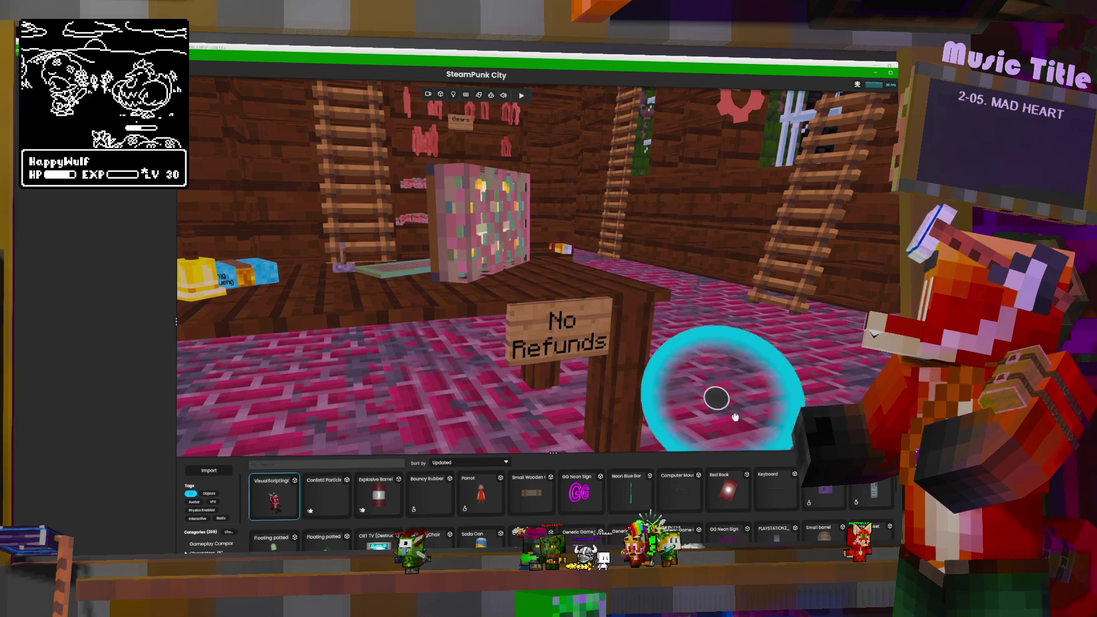
left_click(575, 274)
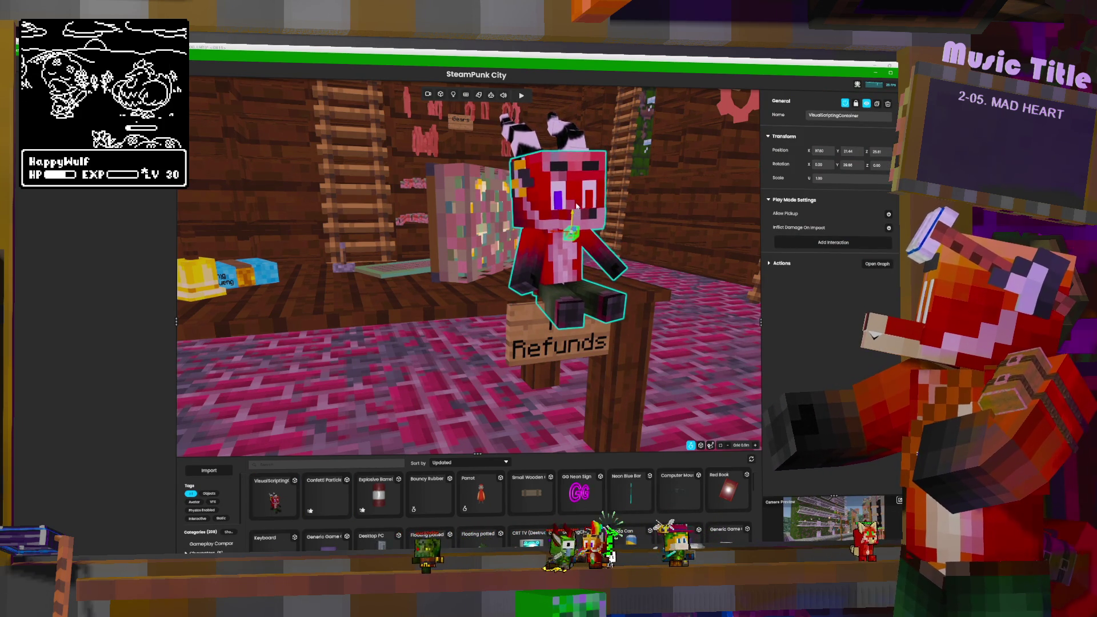
key("f")
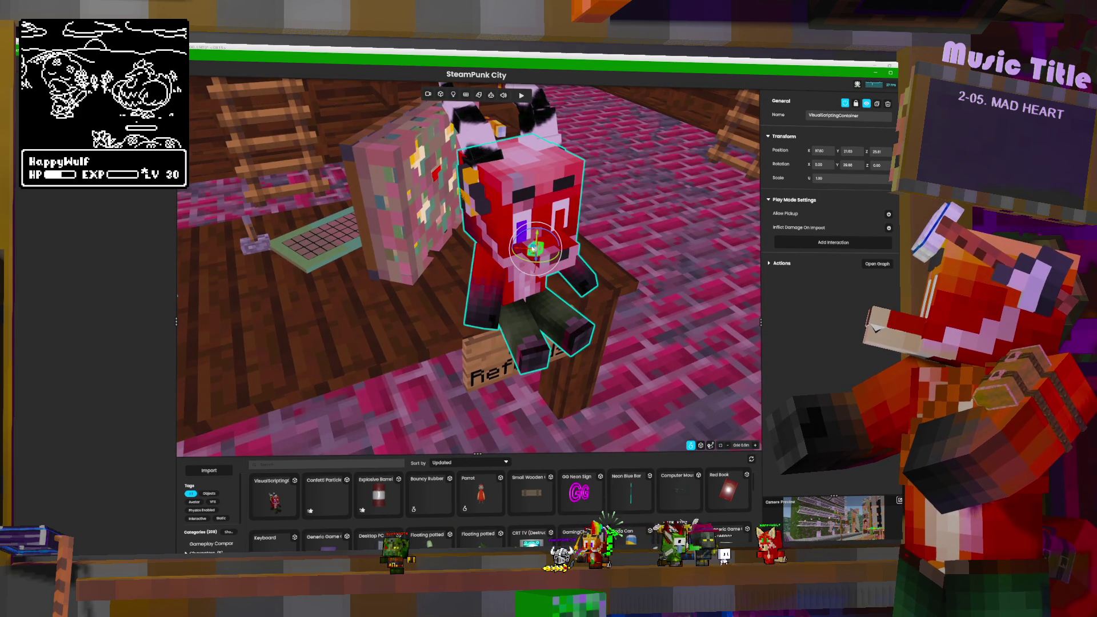
mouse_move(536, 260)
middle_mouse_down()
mouse_move(525, 211)
mouse_move(434, 217)
middle_mouse_up()
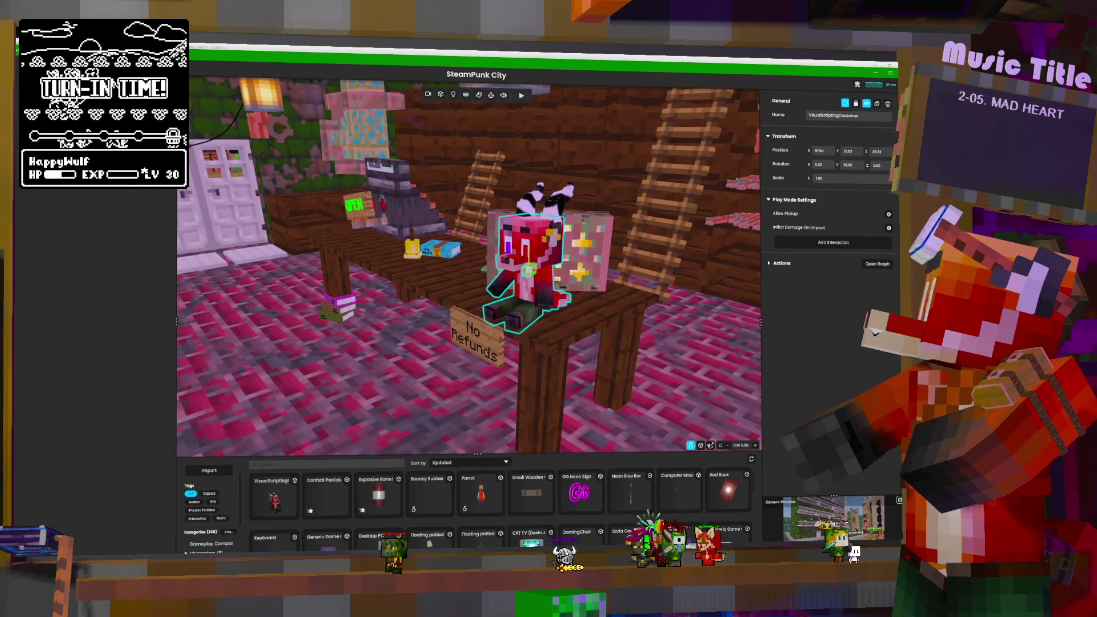
key("e")
middle_click_drag(434, 217, 571, 217)
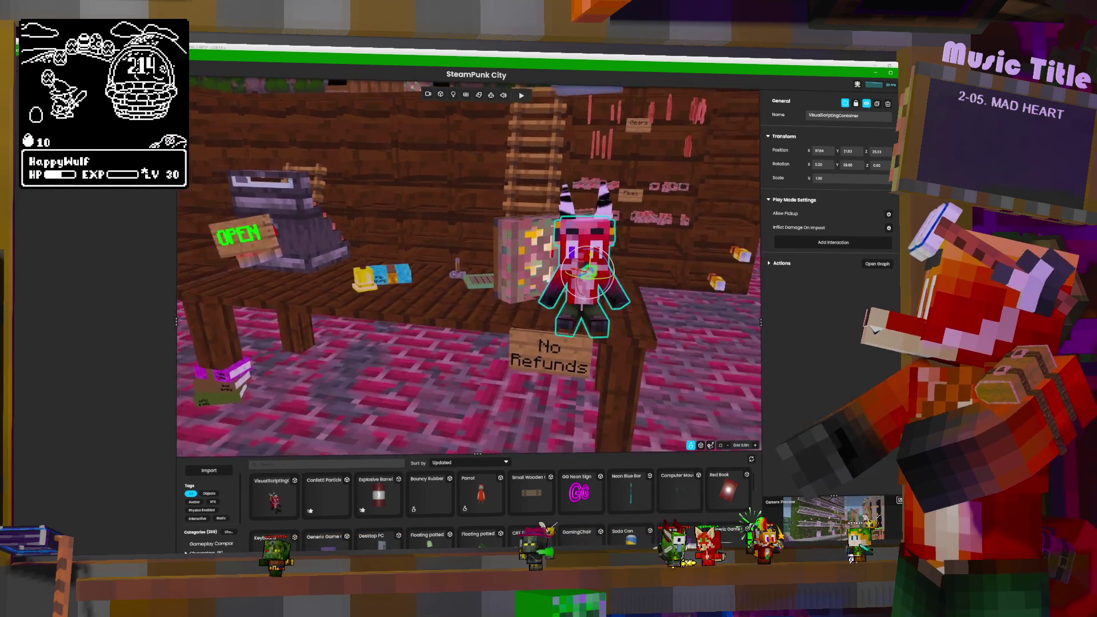
middle_click_drag(600, 277, 635, 277)
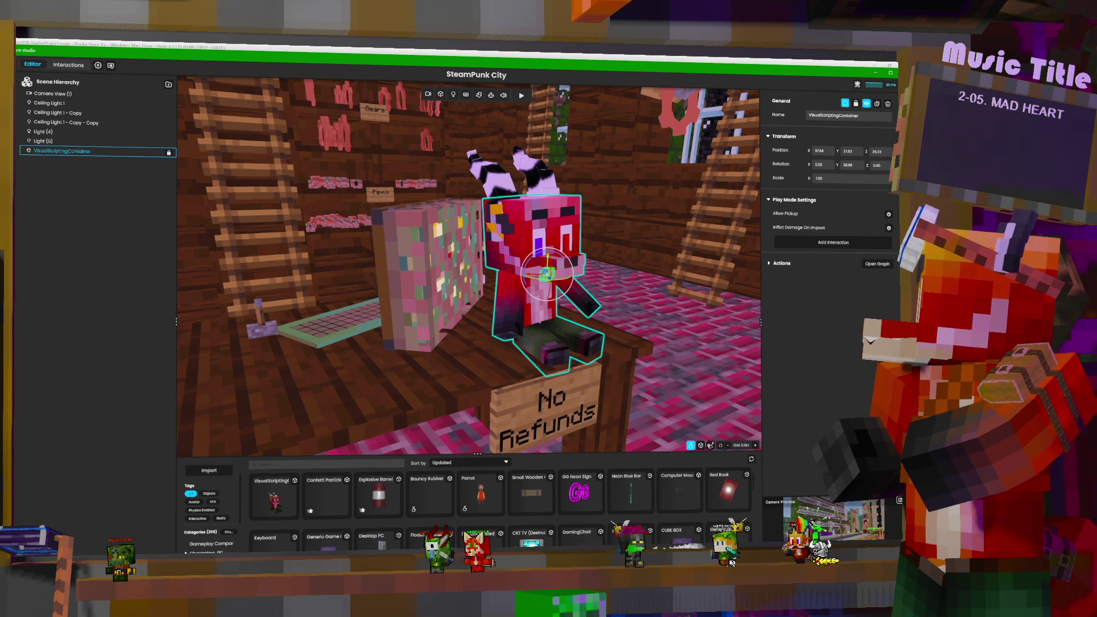
key("alt+Tab")
Step: Zoom onto the plush in the barrel and enter Edit Mode on its mesh
scroll(588, 305, "down", 3)
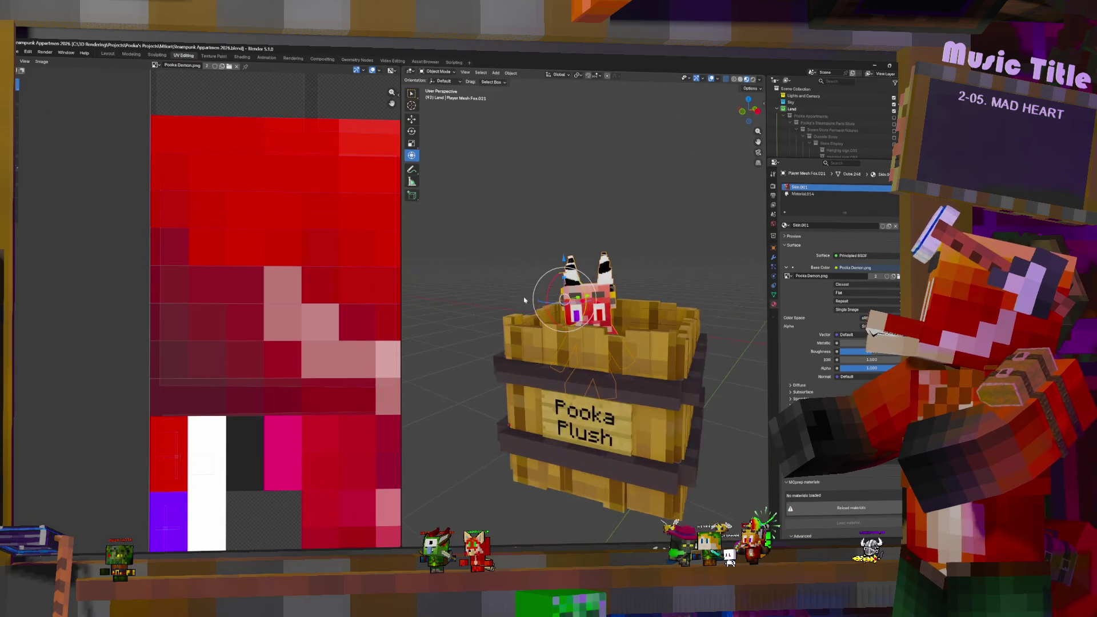
scroll(588, 305, "down", 2)
middle_click_drag(588, 305, 619, 336)
scroll(620, 336, "up", 4)
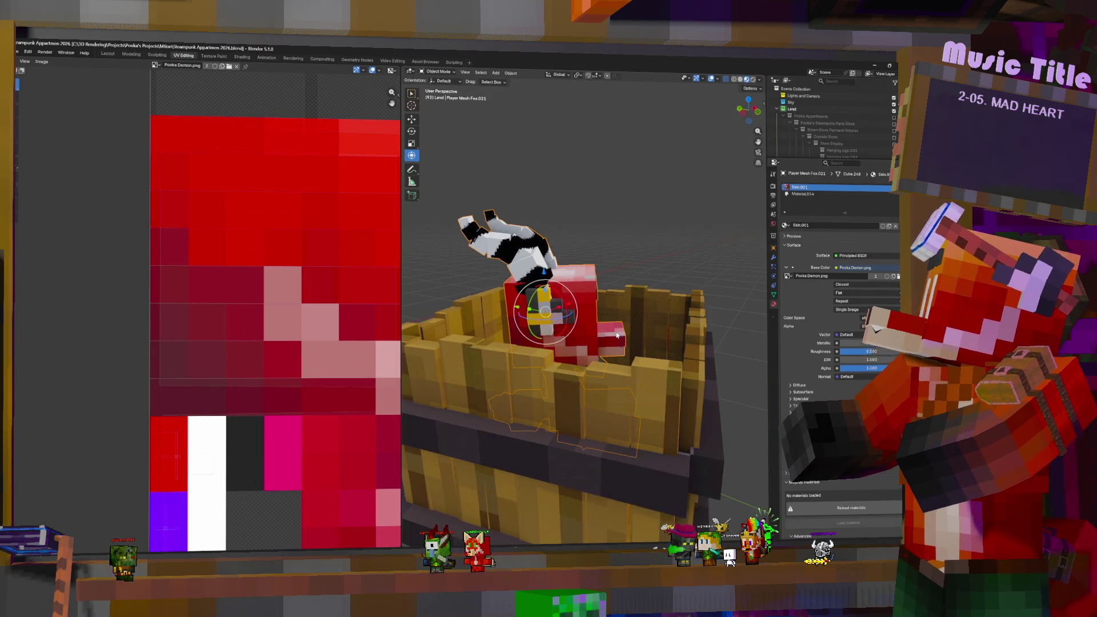
scroll(617, 335, "up", 3)
key("Tab")
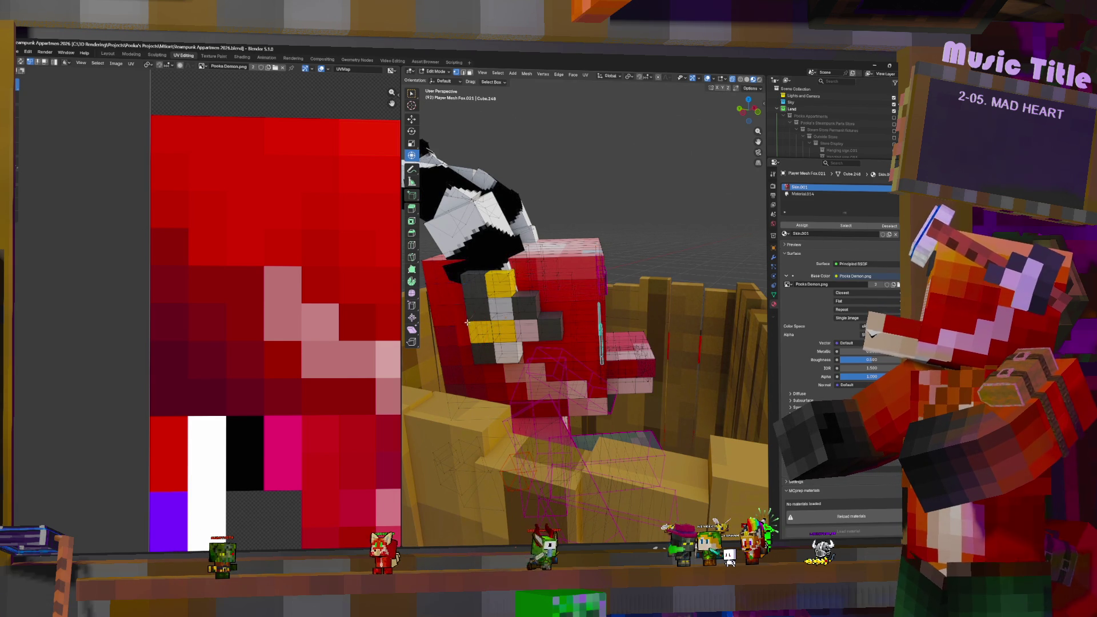
Step: Orbit around the head, test-move a selected eye face, then cancel the move
middle_click_drag(489, 354, 584, 327)
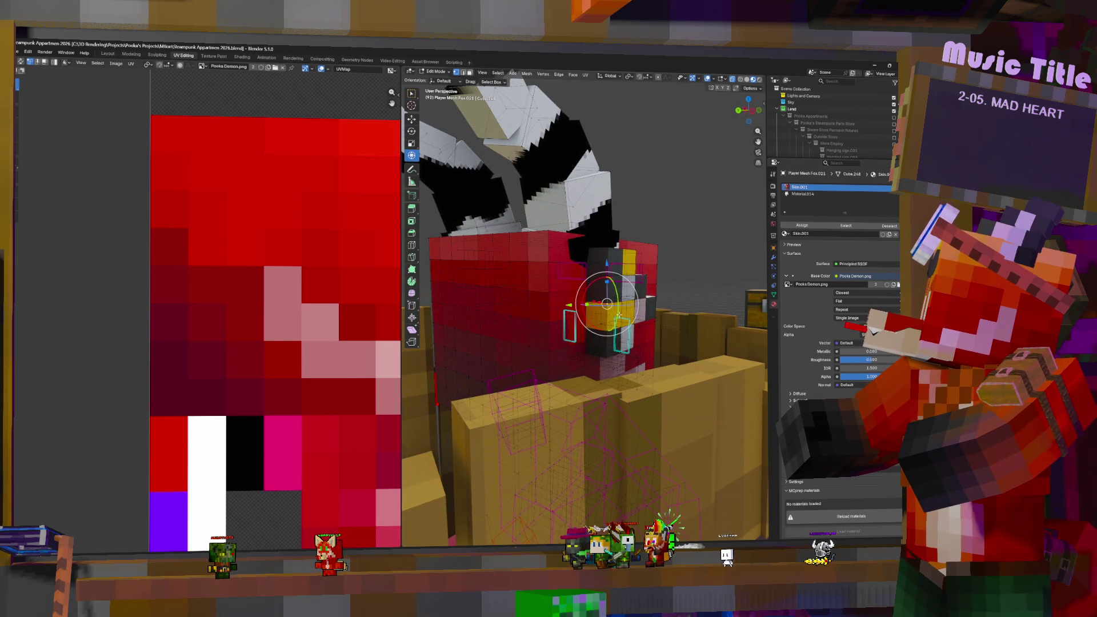
mouse_move(607, 303)
left_mouse_down()
mouse_move(625, 319)
mouse_move(611, 315)
left_mouse_up()
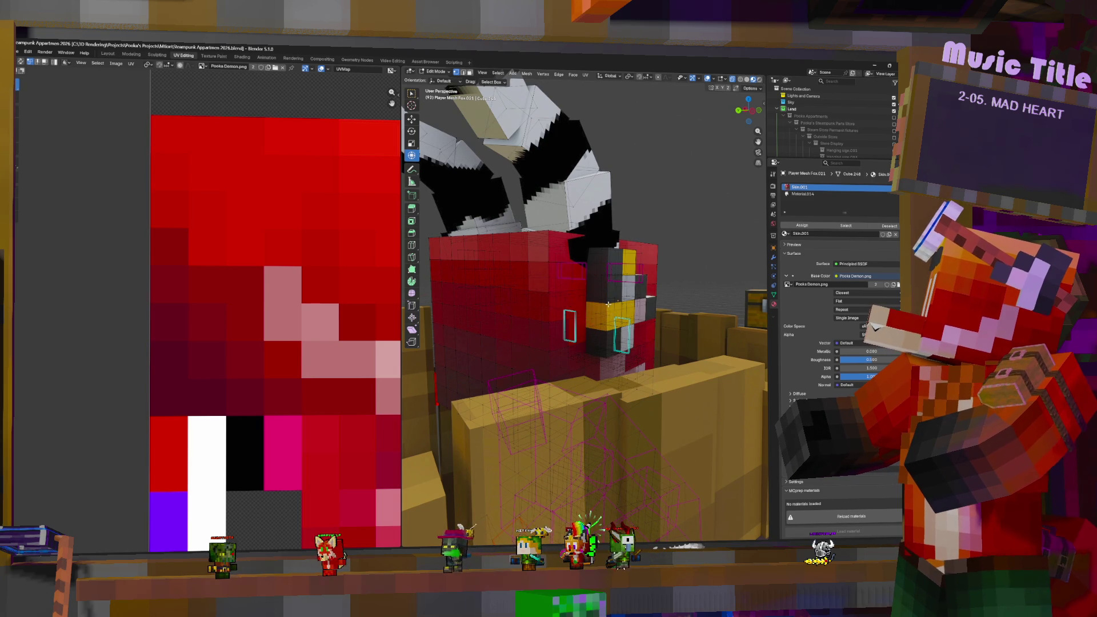
middle_click_drag(607, 303, 622, 320)
mouse_move(623, 321)
left_mouse_down()
mouse_move(591, 311)
mouse_move(622, 325)
left_mouse_up()
right_click(677, 320)
middle_click_drag(647, 332, 714, 337)
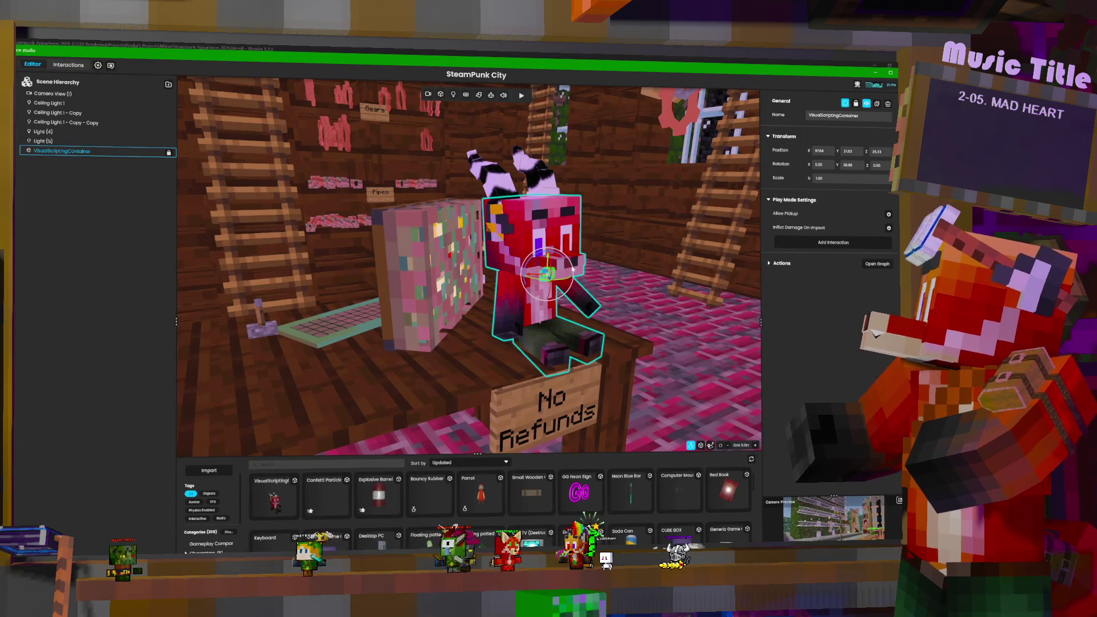
Step: Zoom in on the Pooka plush's eyes in the mtion studio shop, then switch back to Blender
scroll(594, 290, "up", 2)
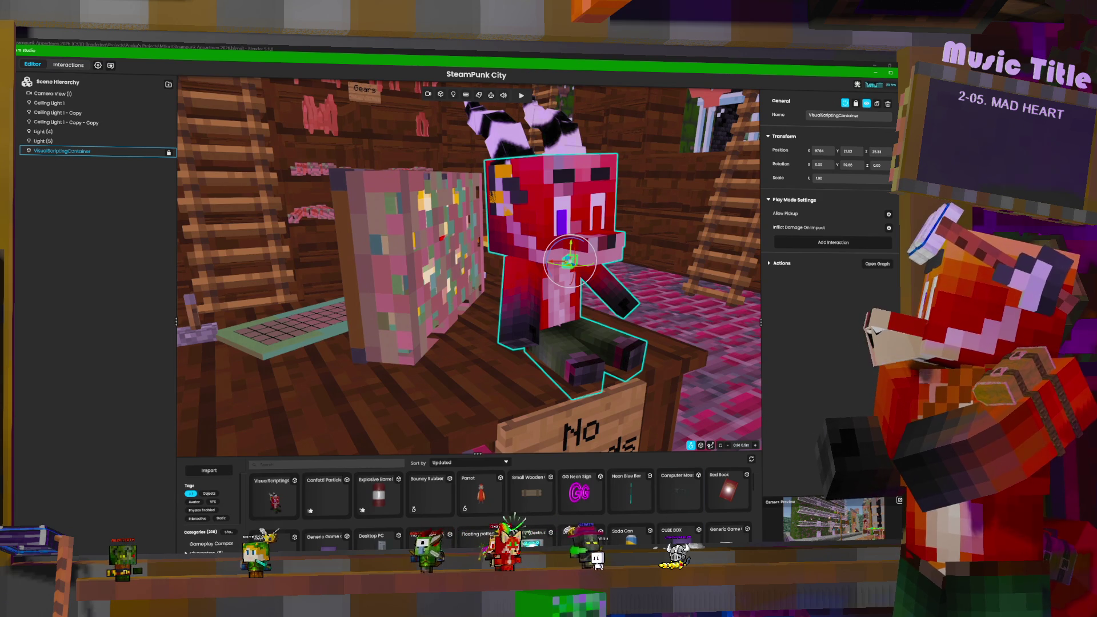
mouse_move(694, 553)
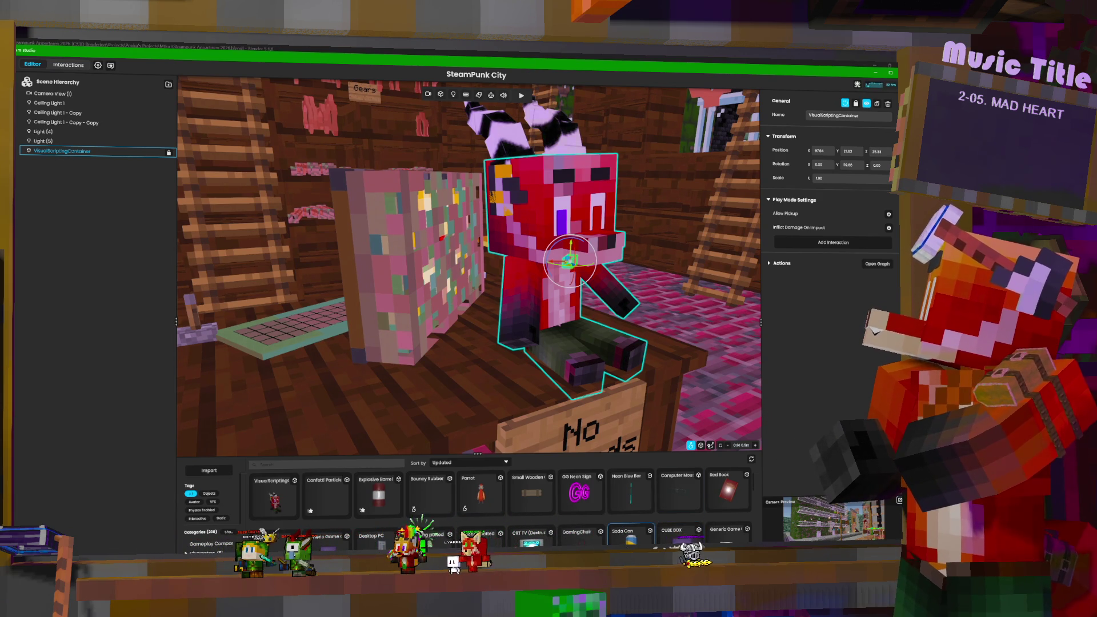
key("alt+Tab")
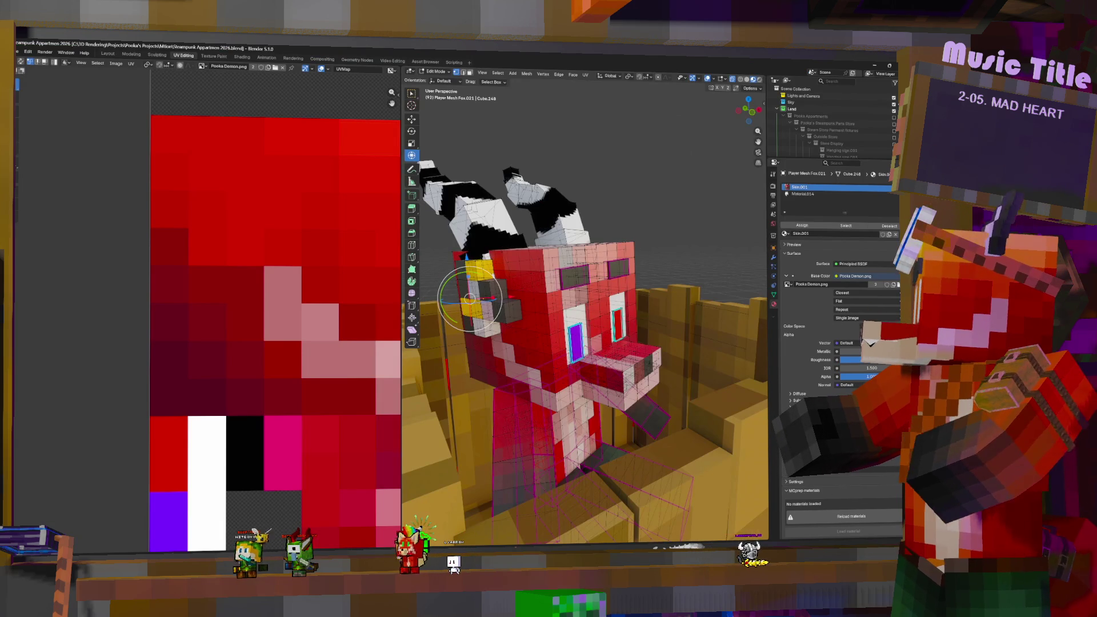
Step: Orbit to face the plush head front-on, try moving an eye vertex, then cancel it
scroll(499, 291, "up", 3)
middle_click_drag(572, 315, 605, 303)
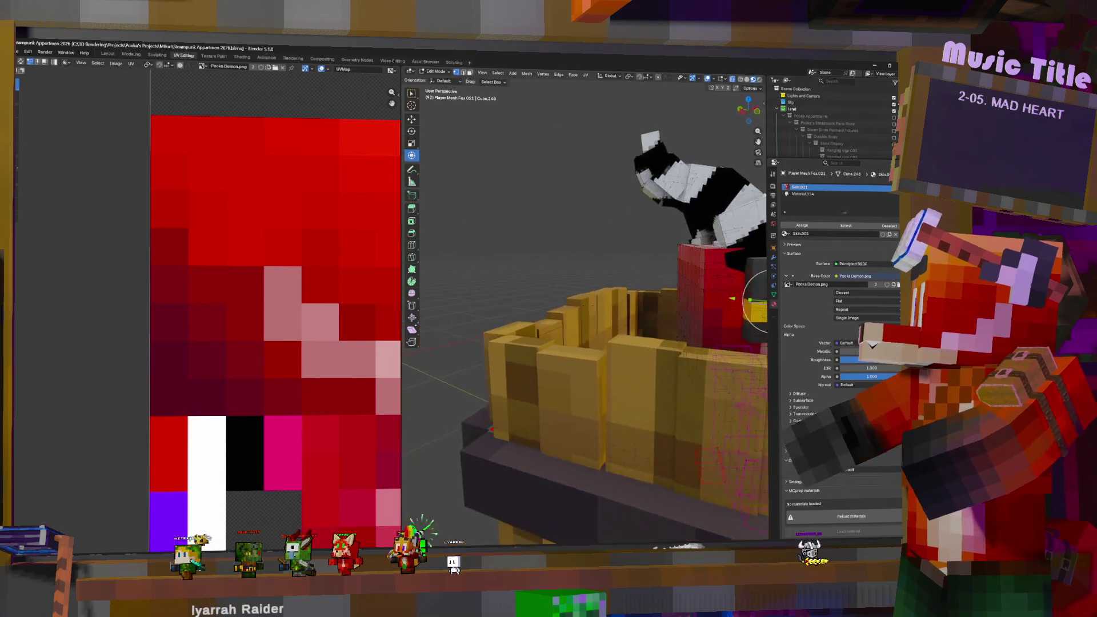
scroll(499, 292, "up", 3)
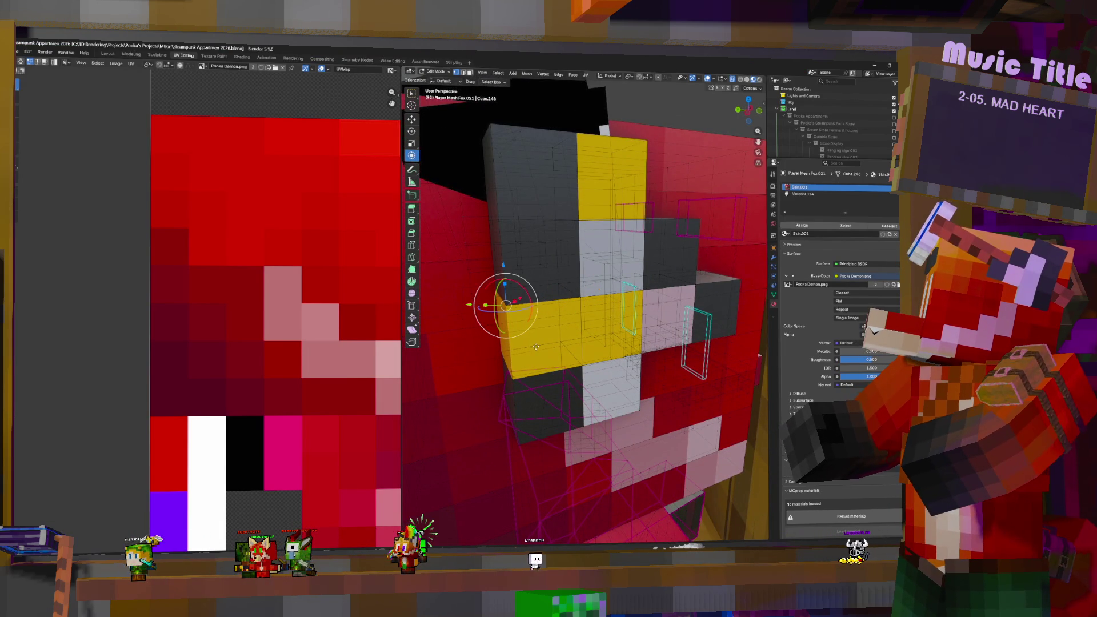
left_click_drag(678, 381, 675, 364)
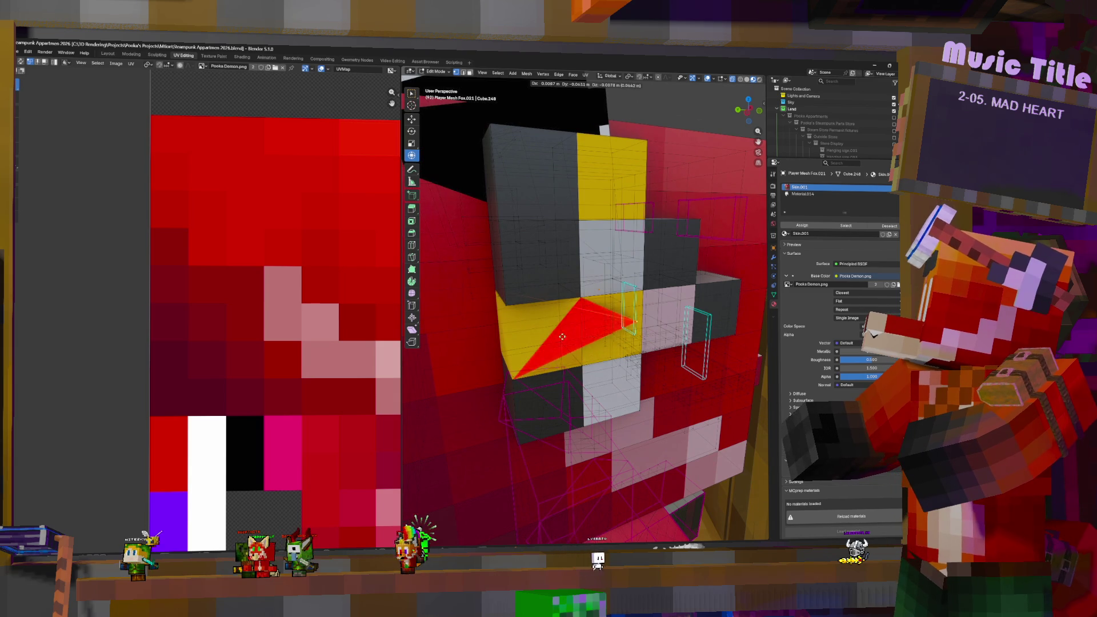
left_click_drag(566, 339, 506, 322)
right_click(464, 338)
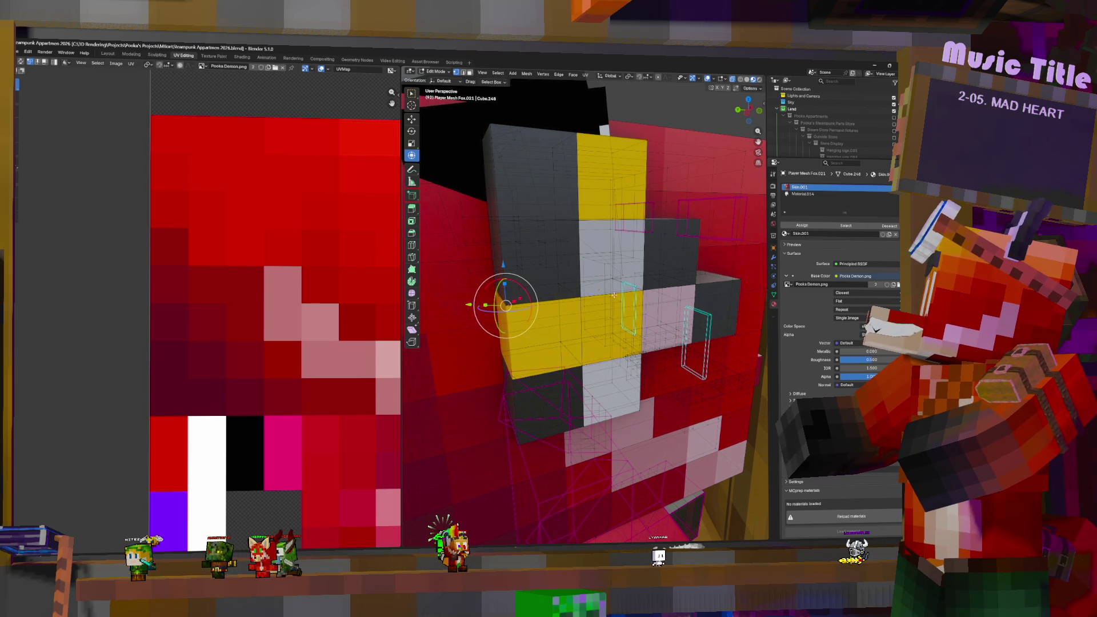
middle_click_drag(611, 292, 614, 299)
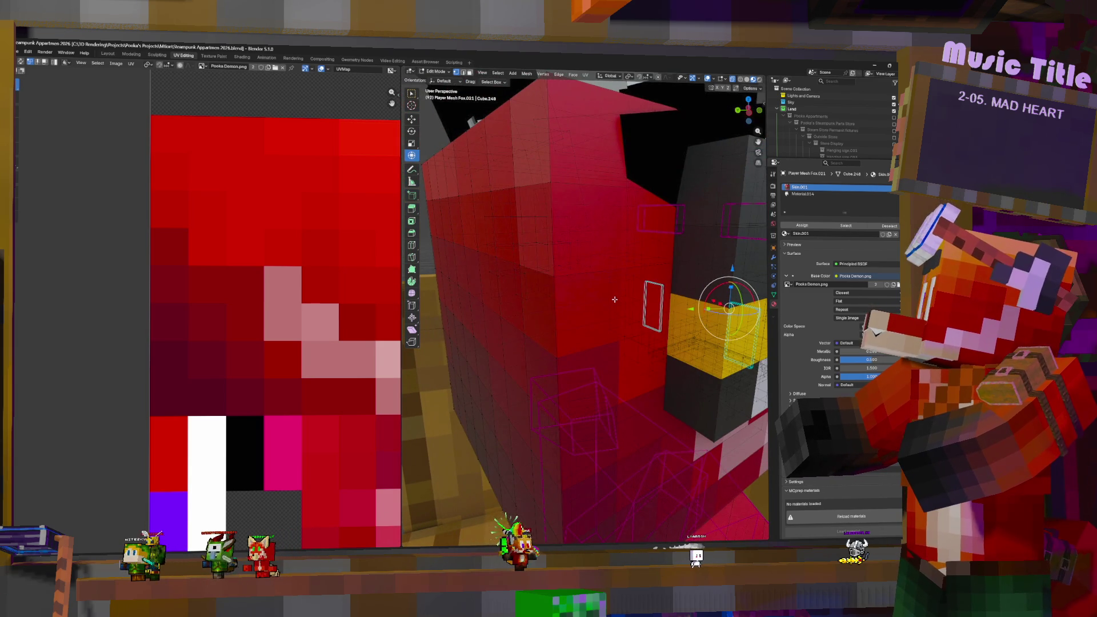
middle_click_drag(615, 300, 652, 304)
scroll(653, 304, "down", 5)
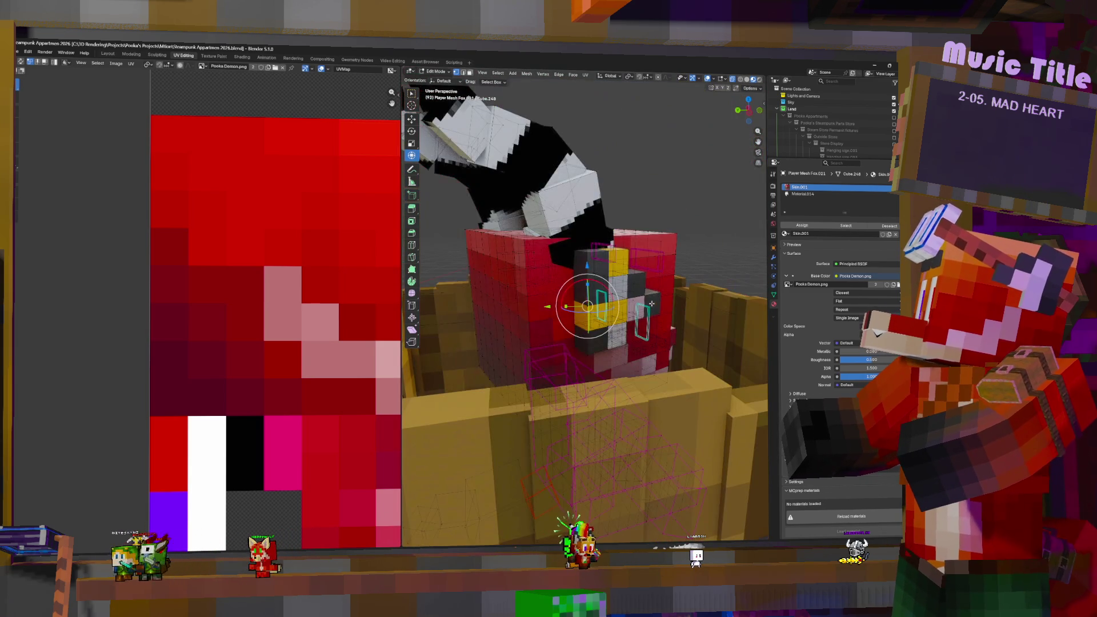
Step: Select the whole mesh to reveal all UV islands, then move the selected UVs
key("a")
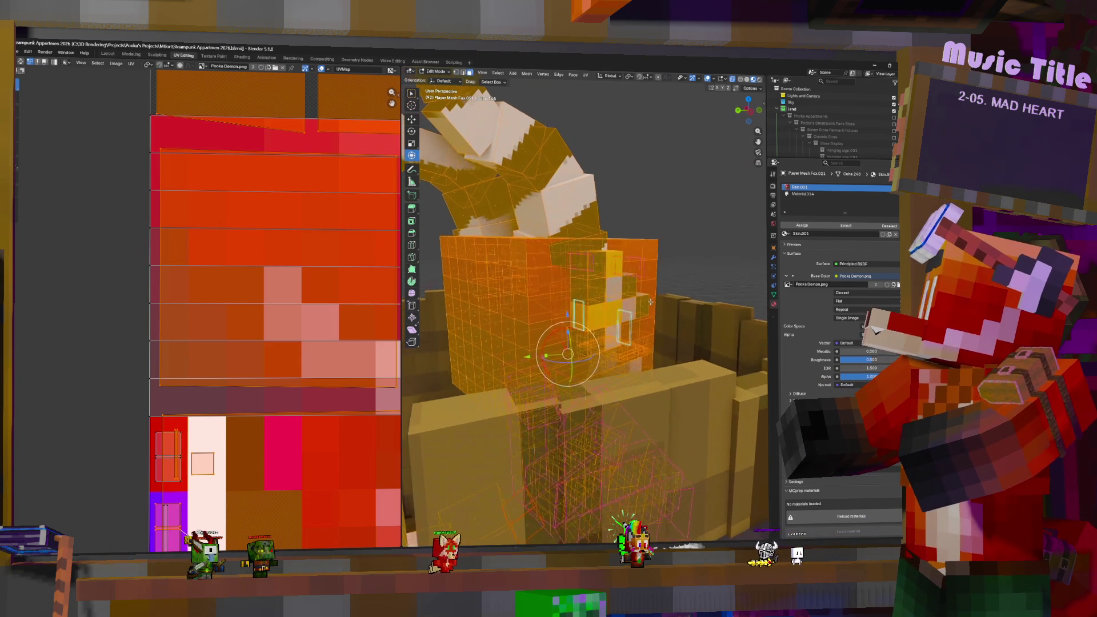
middle_click_drag(628, 314, 595, 313)
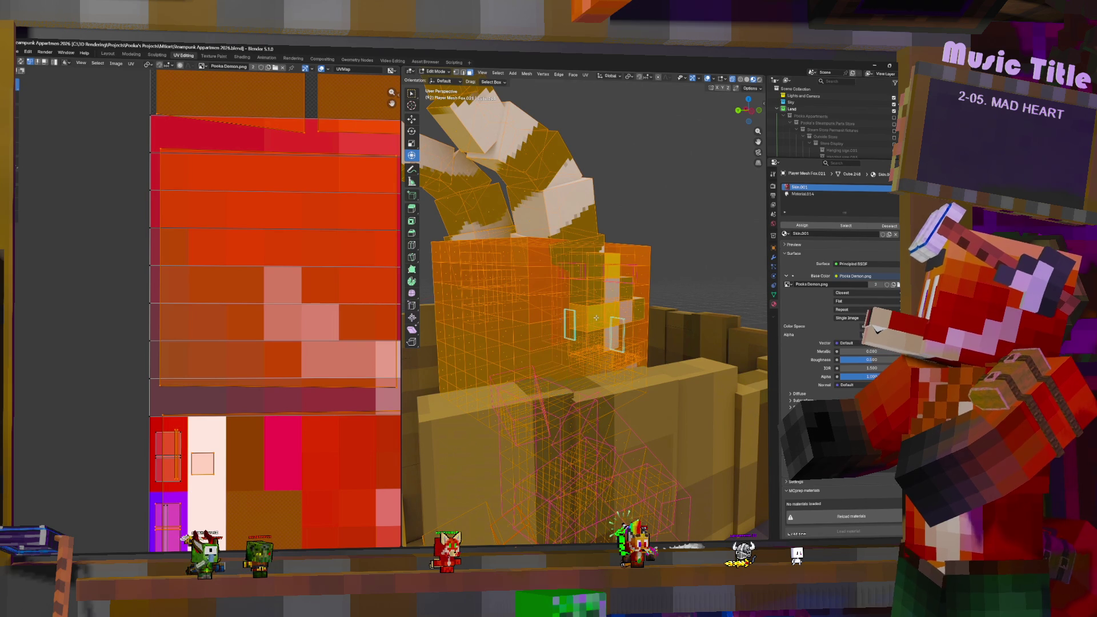
scroll(293, 193, "down", 6)
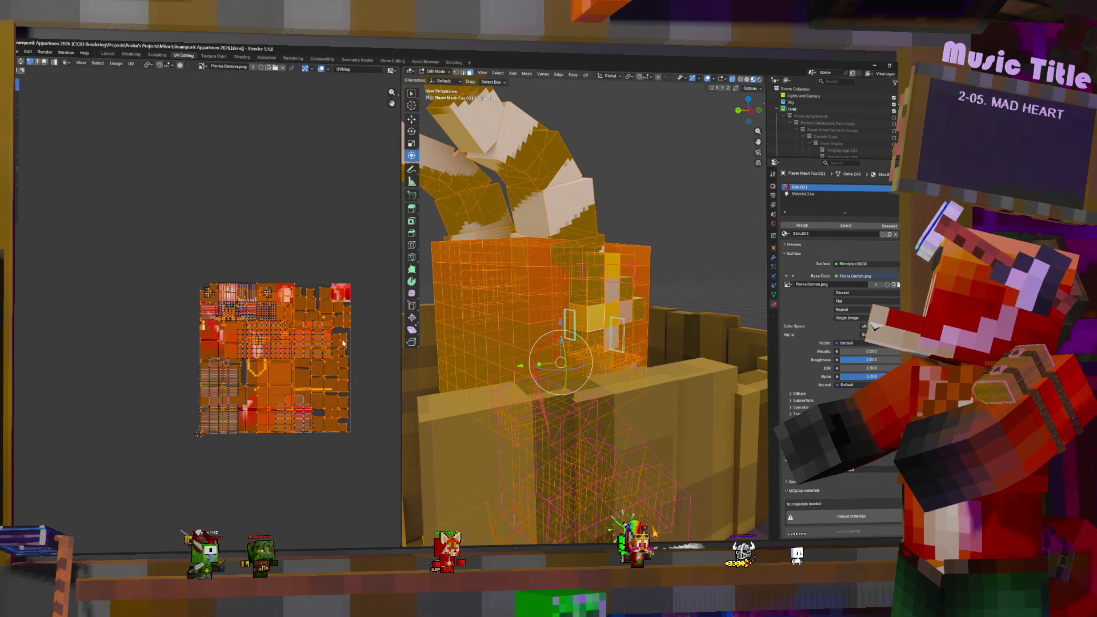
scroll(293, 194, "up", 1)
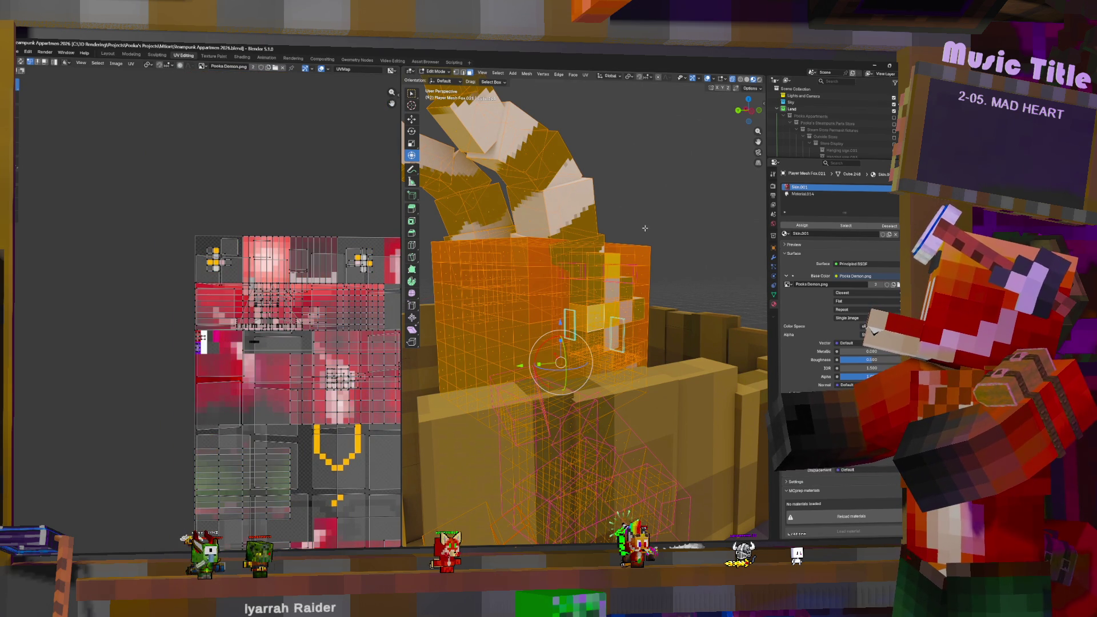
key("alt+a")
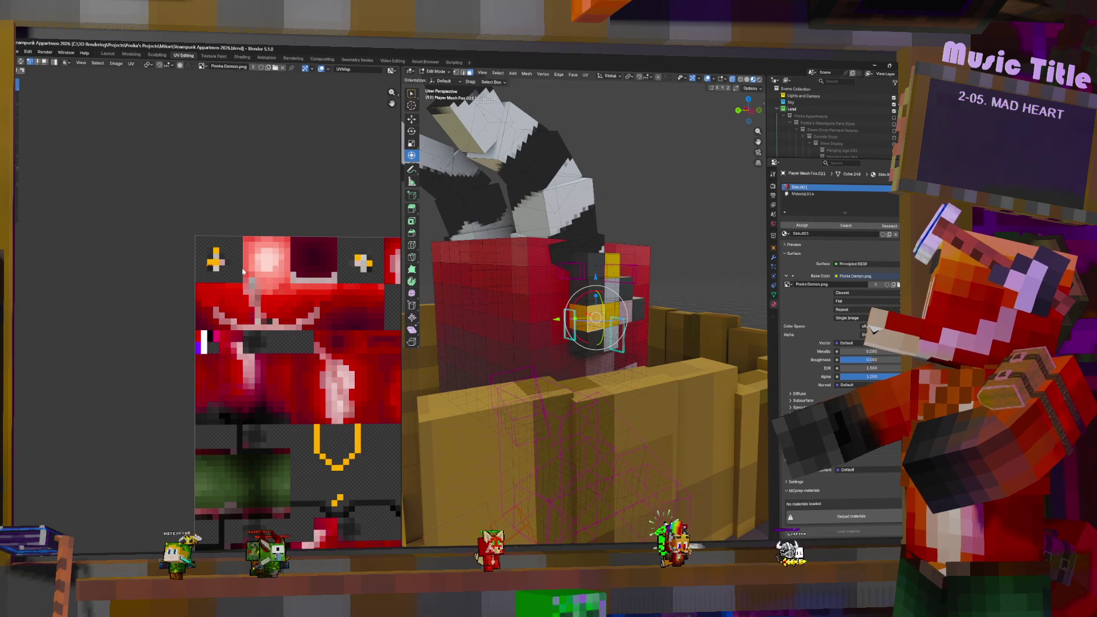
scroll(242, 270, "up", 5)
key("g")
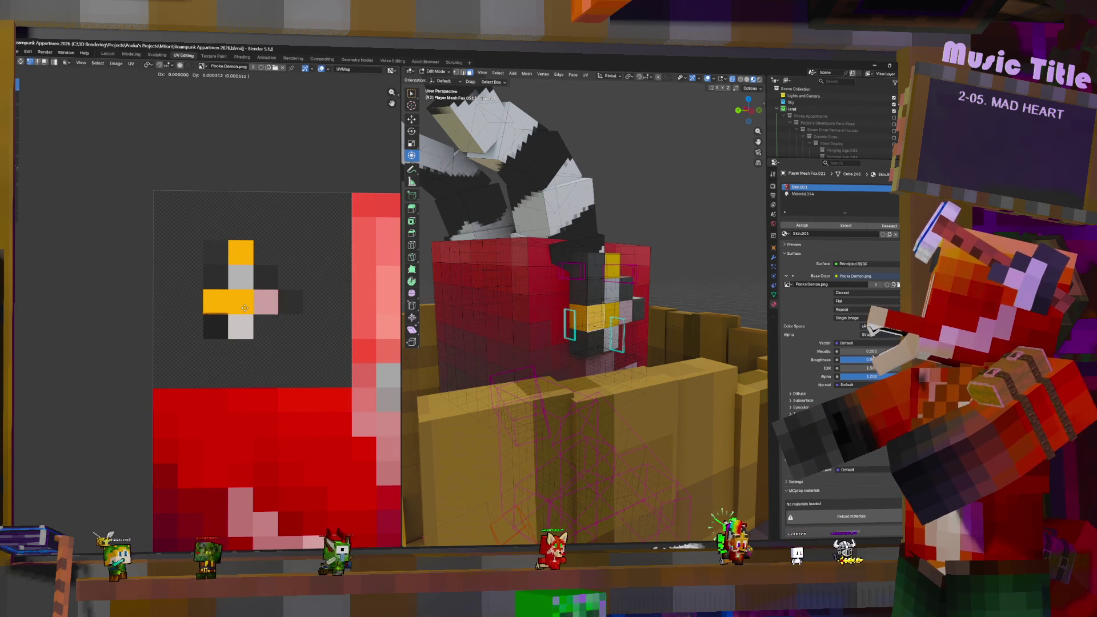
left_click(244, 309)
Step: Select the dark and orange eye faces, set a UV pivot, and scale and reposition the eye island
mouse_move(588, 320)
middle_mouse_down()
mouse_move(605, 322)
mouse_move(535, 320)
middle_mouse_up()
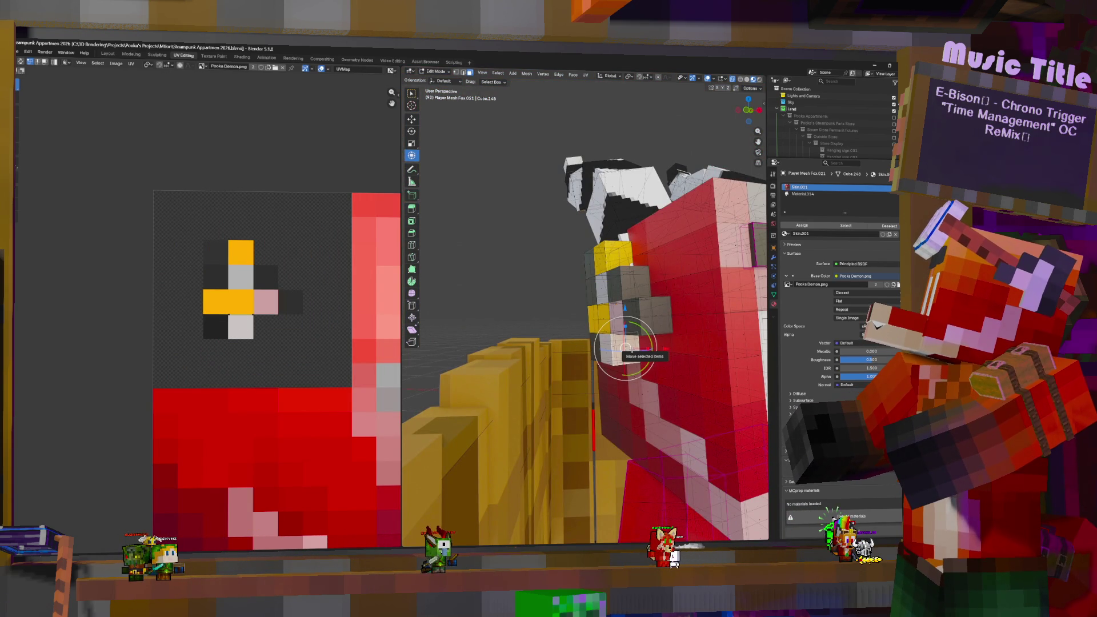
middle_click_drag(633, 347, 588, 270)
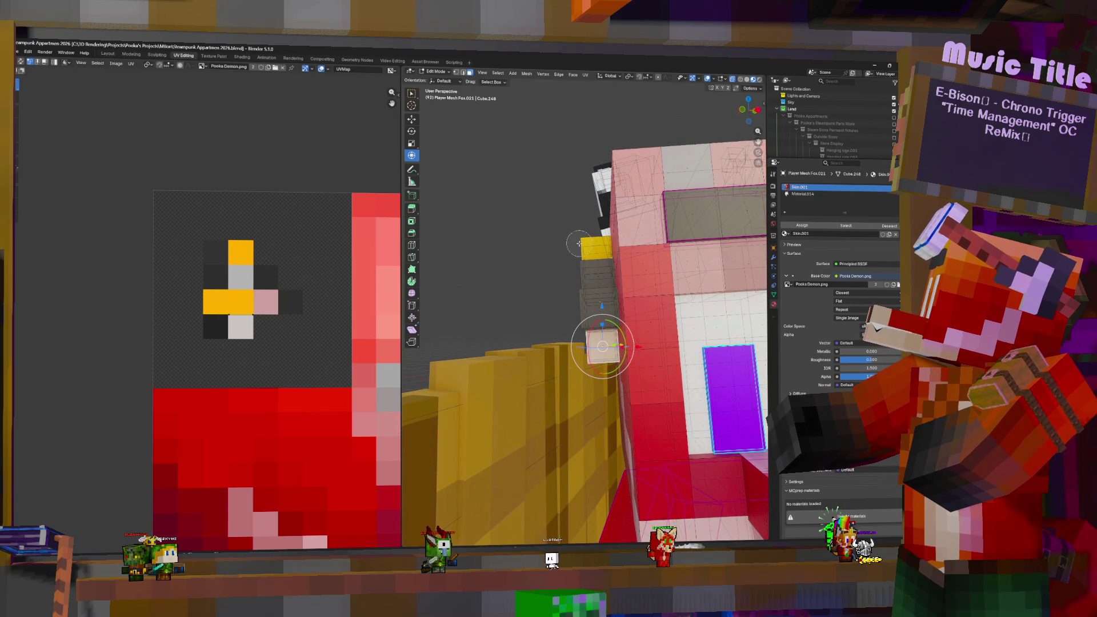
left_click(584, 292)
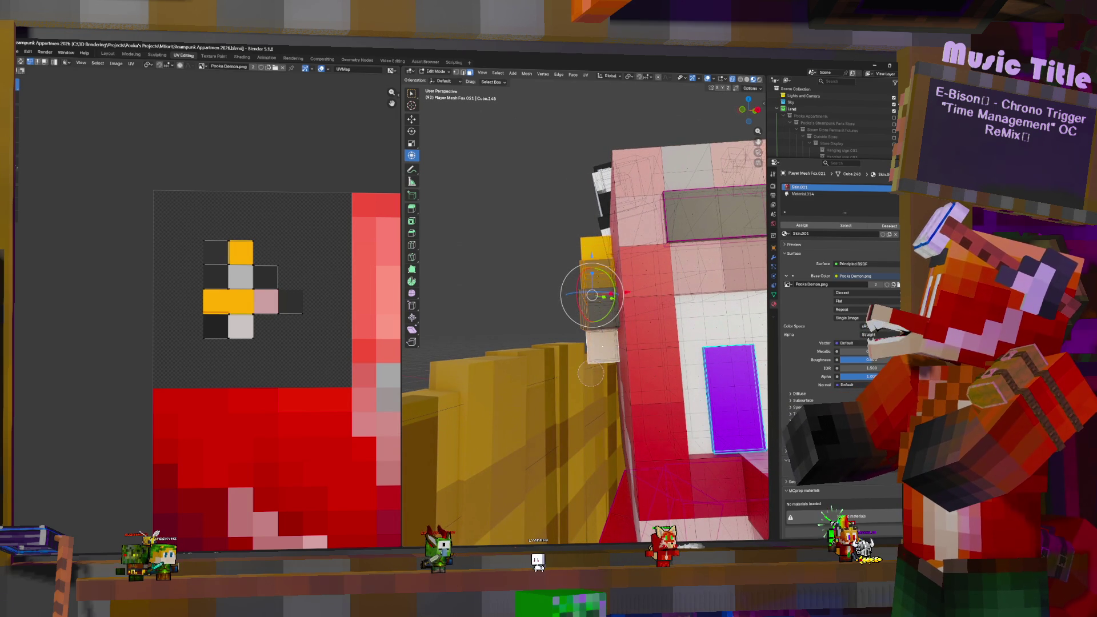
left_click(591, 281)
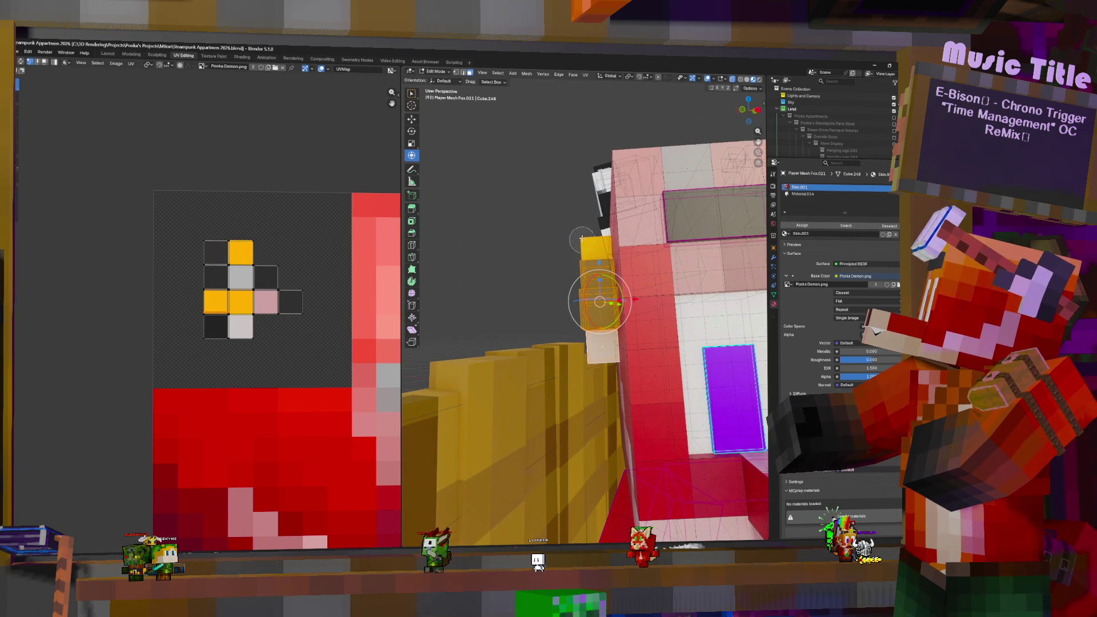
key("a")
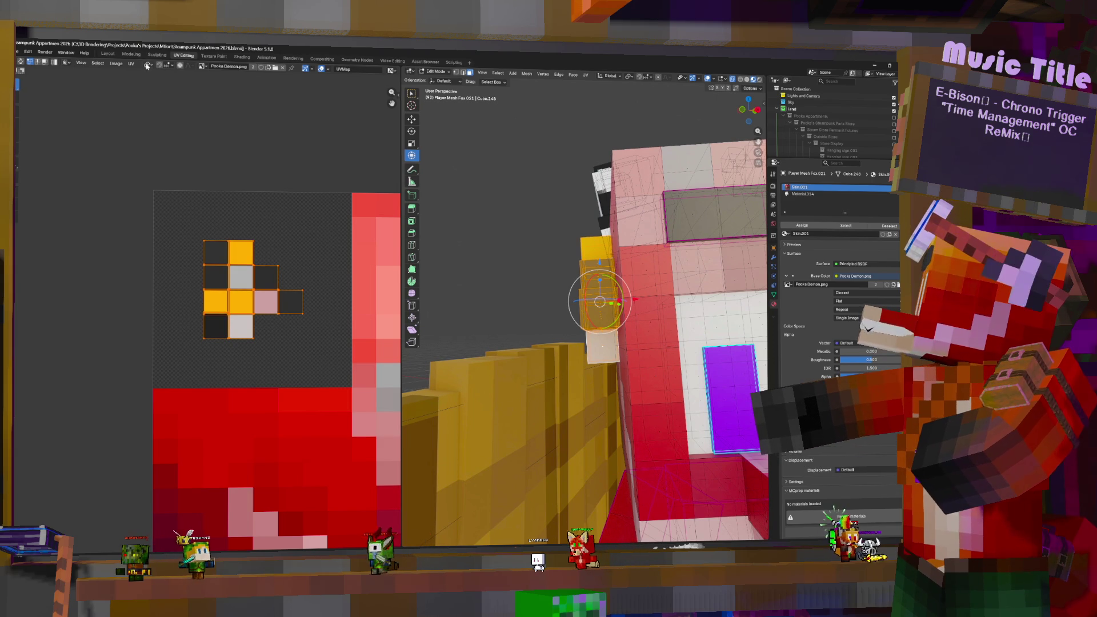
left_click(148, 64)
left_click(157, 98)
key("s")
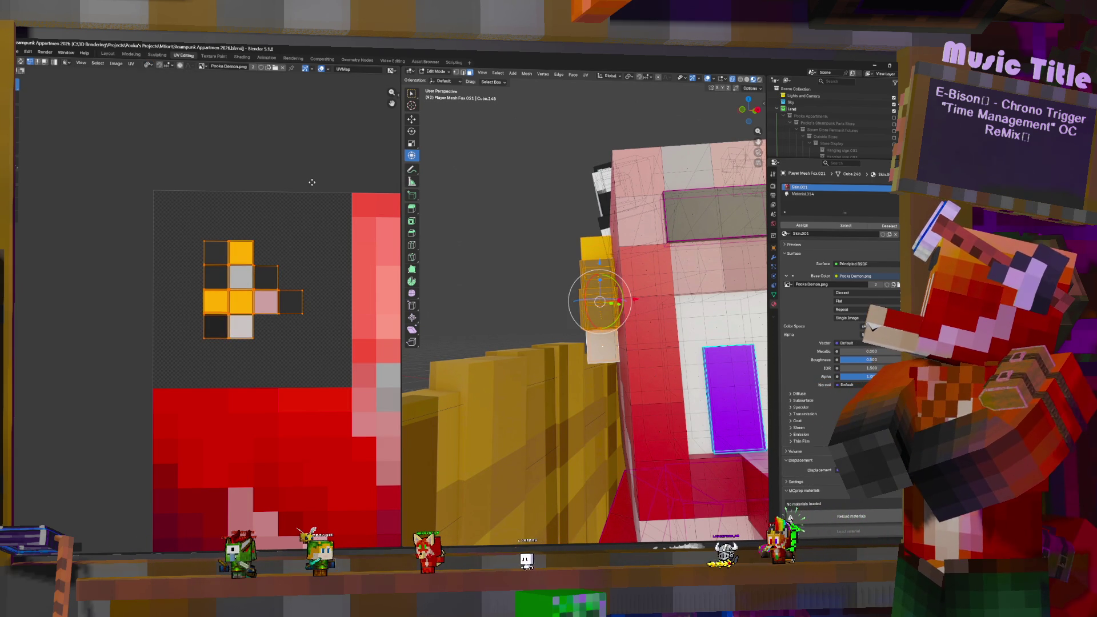
key("g")
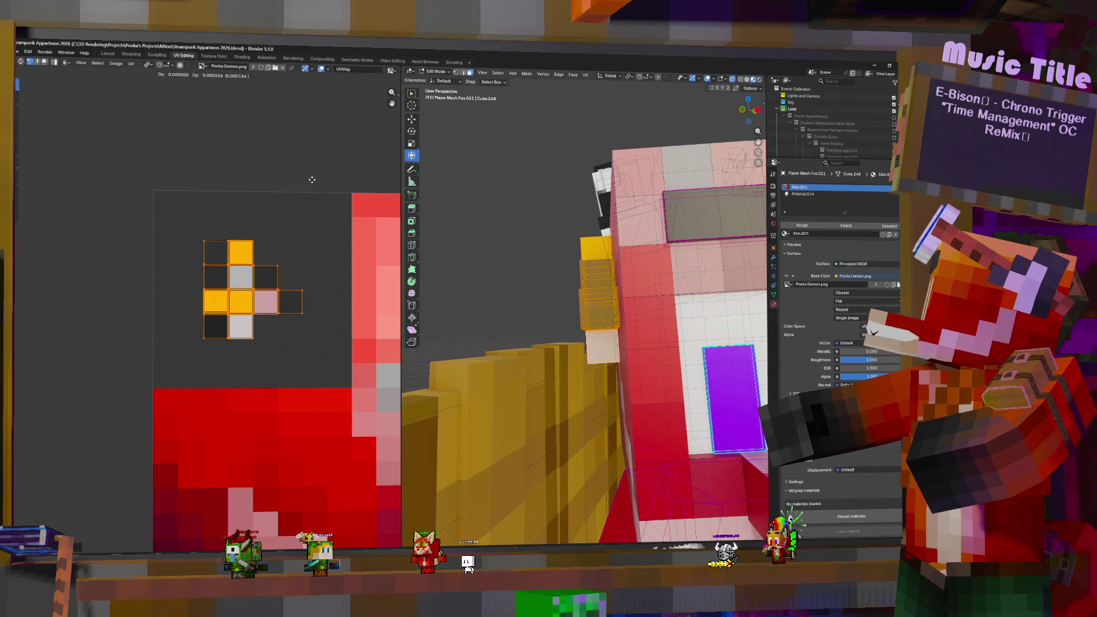
left_click(312, 179)
Step: Pan the texture view away from the island, orbit around the character, and clear the selection
middle_click_drag(301, 325, 187, 347)
scroll(700, 316, "down", 5)
middle_click_drag(700, 316, 713, 278)
left_click(713, 278)
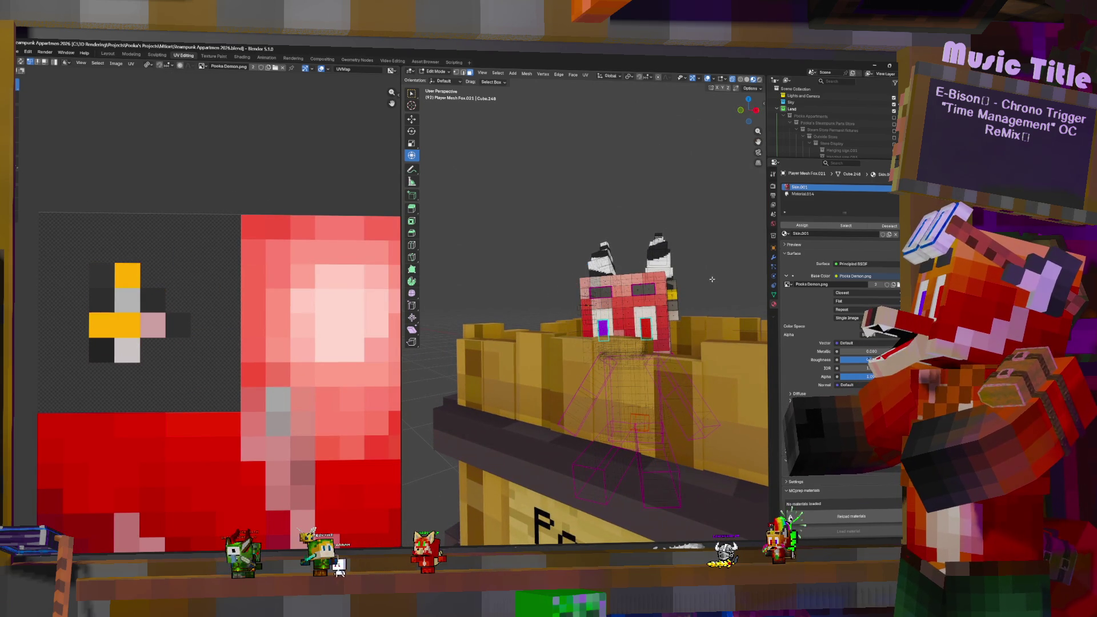
Step: Select the entire yellow side cube with Ctrl+L and frame it in the view
left_click(691, 287)
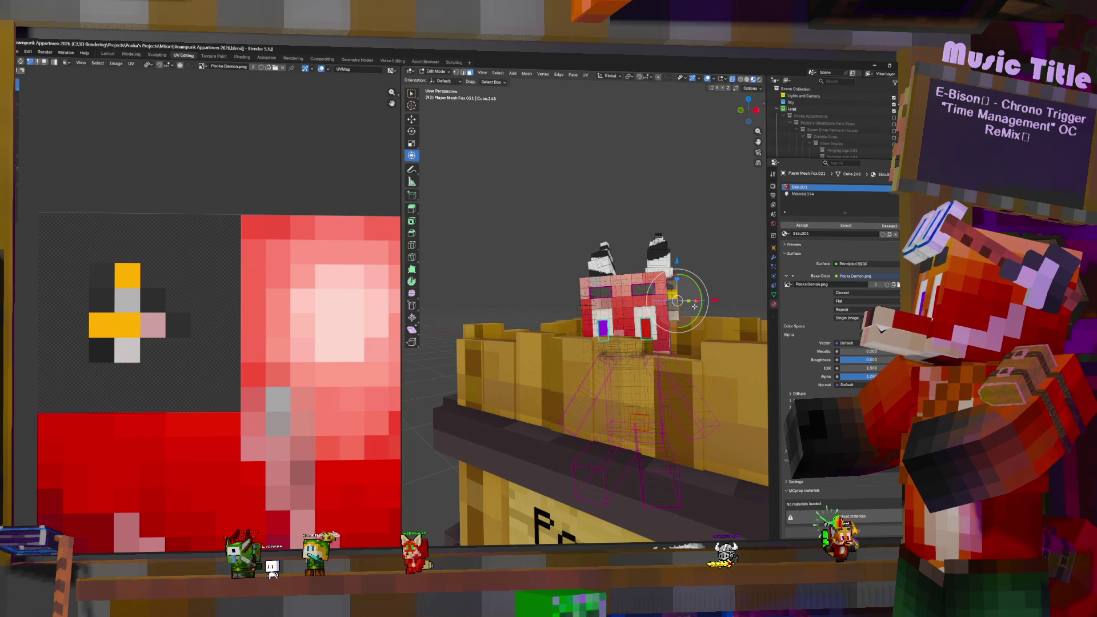
key("ctrl+l")
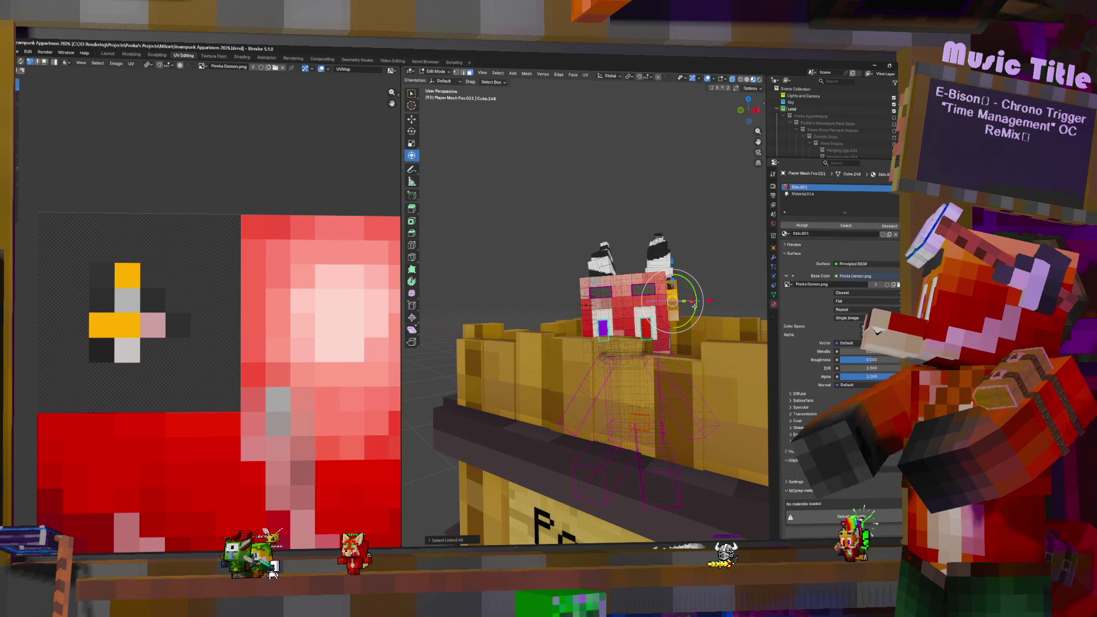
middle_click_drag(696, 305, 693, 307)
key("KP_Decimal")
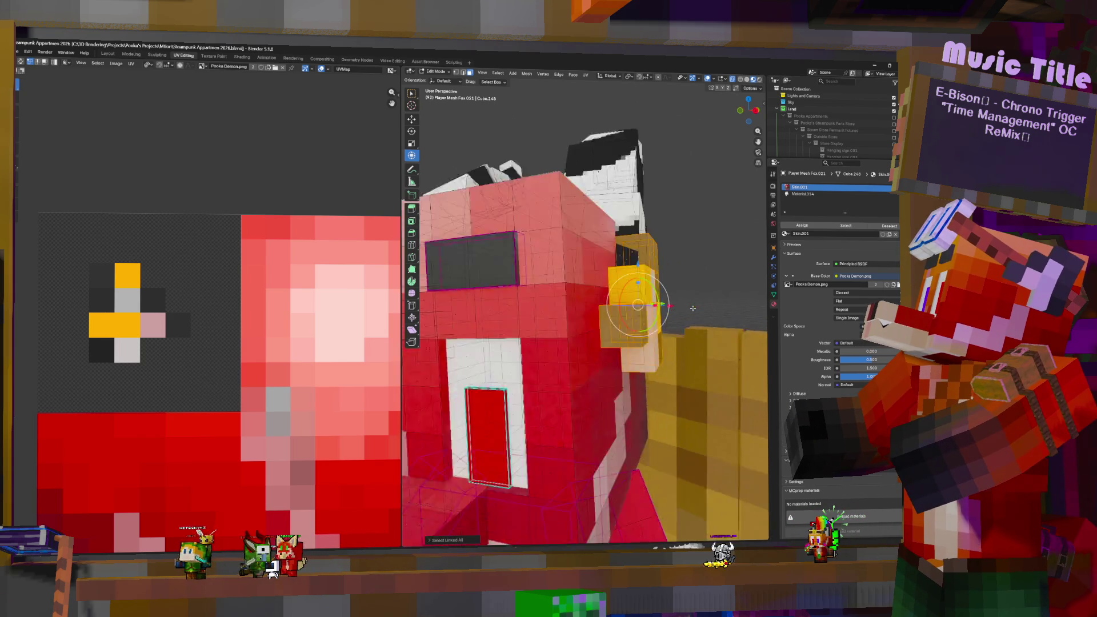
scroll(257, 332, "up", 3)
Step: Scale the cube's UV island down slightly, then return to Object Mode
key("a")
key("s")
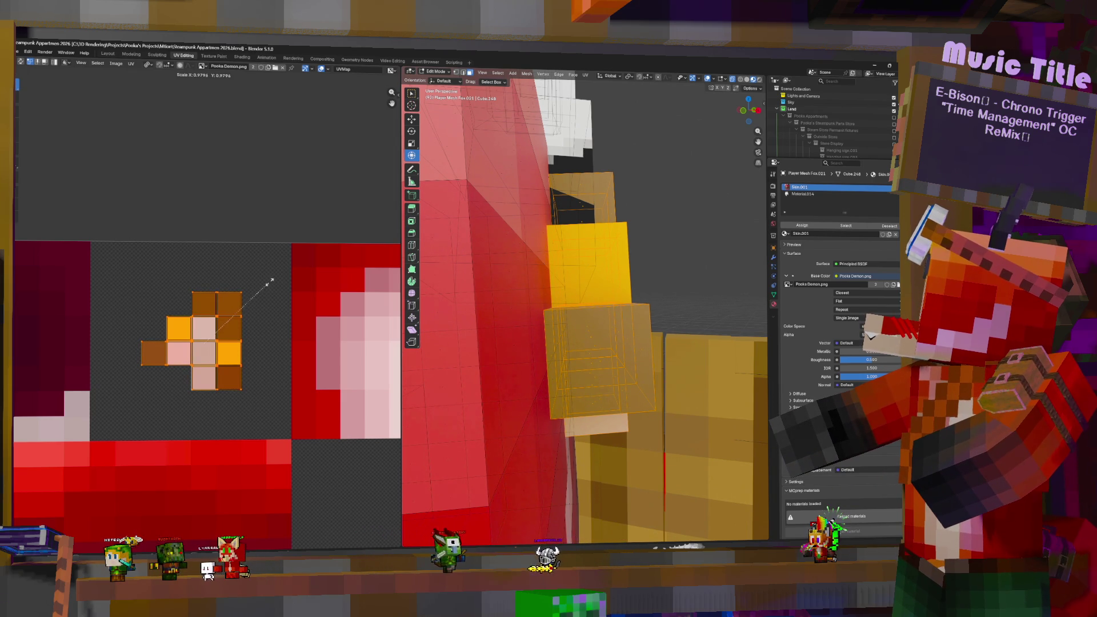
left_click(266, 282)
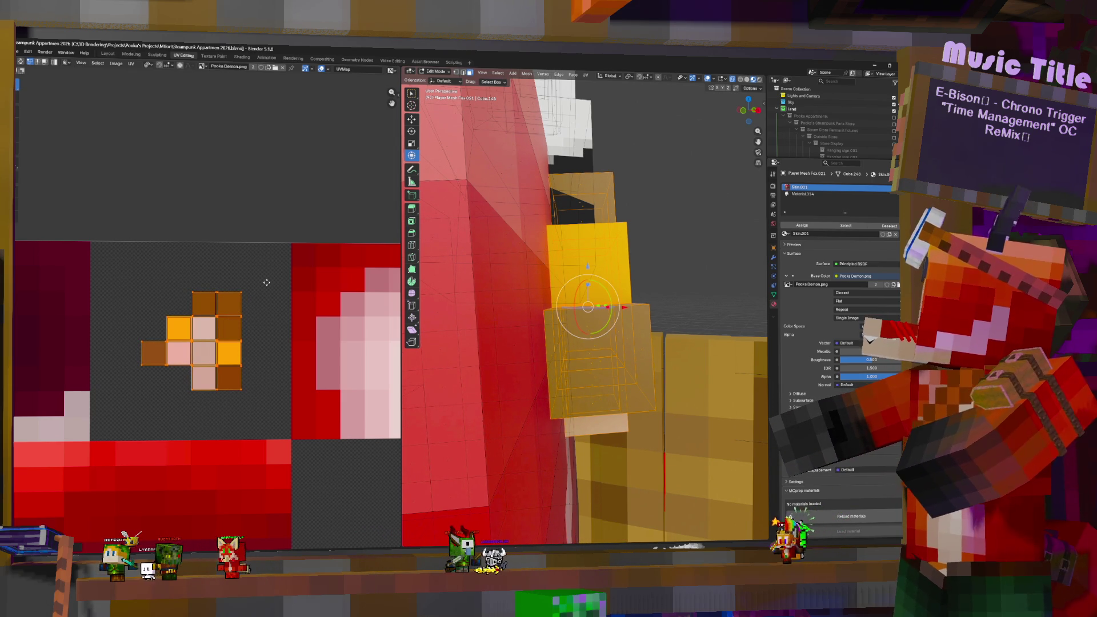
key("g")
key("Escape")
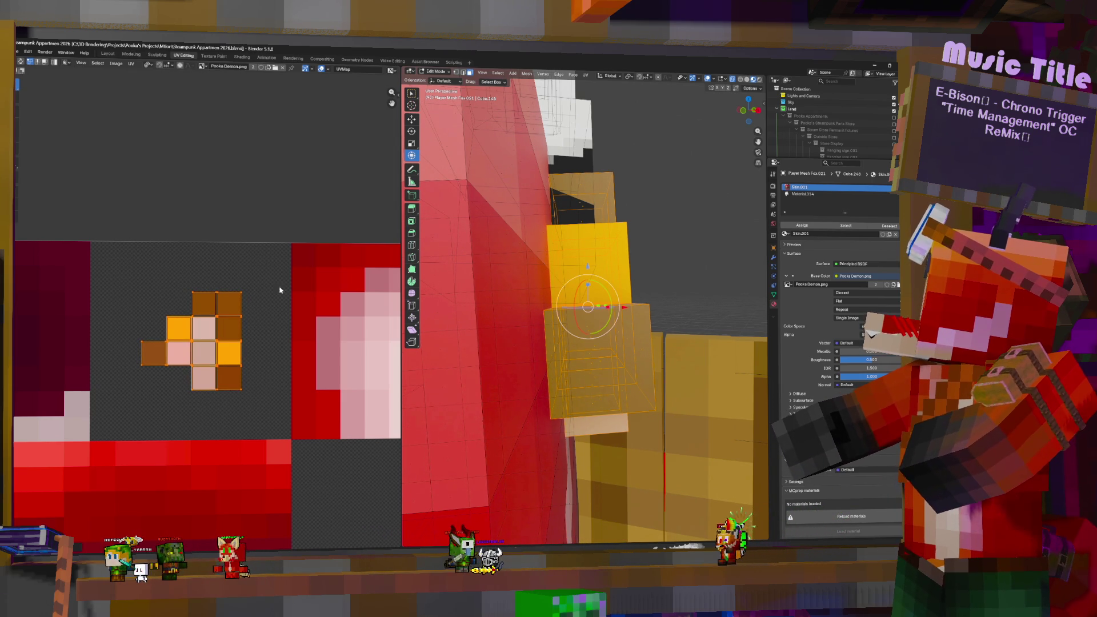
middle_click_drag(680, 328, 571, 320)
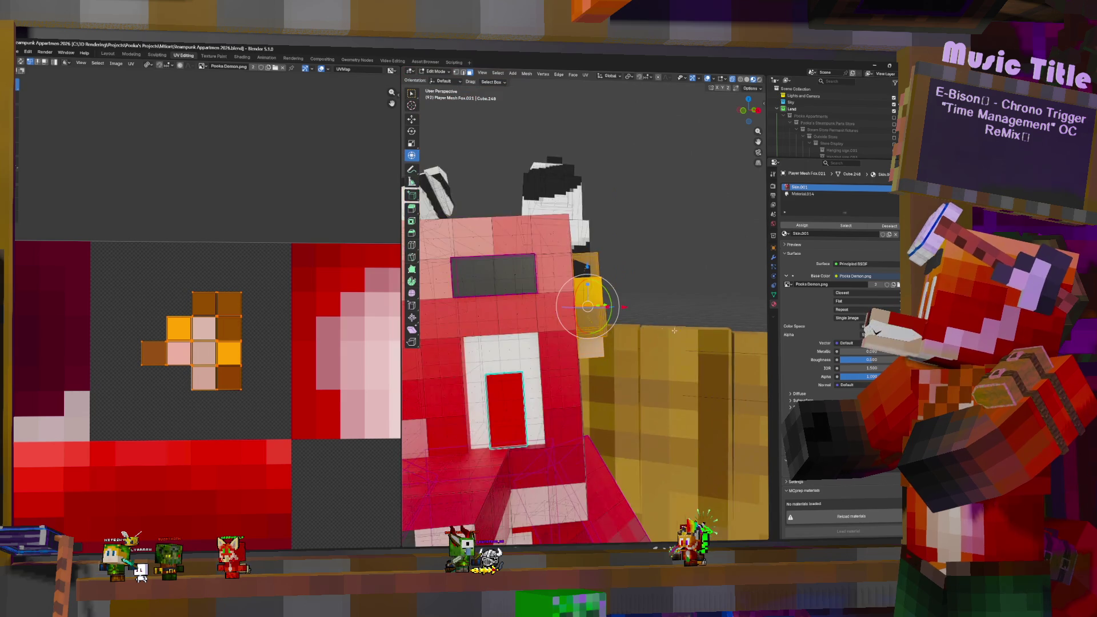
key("Tab")
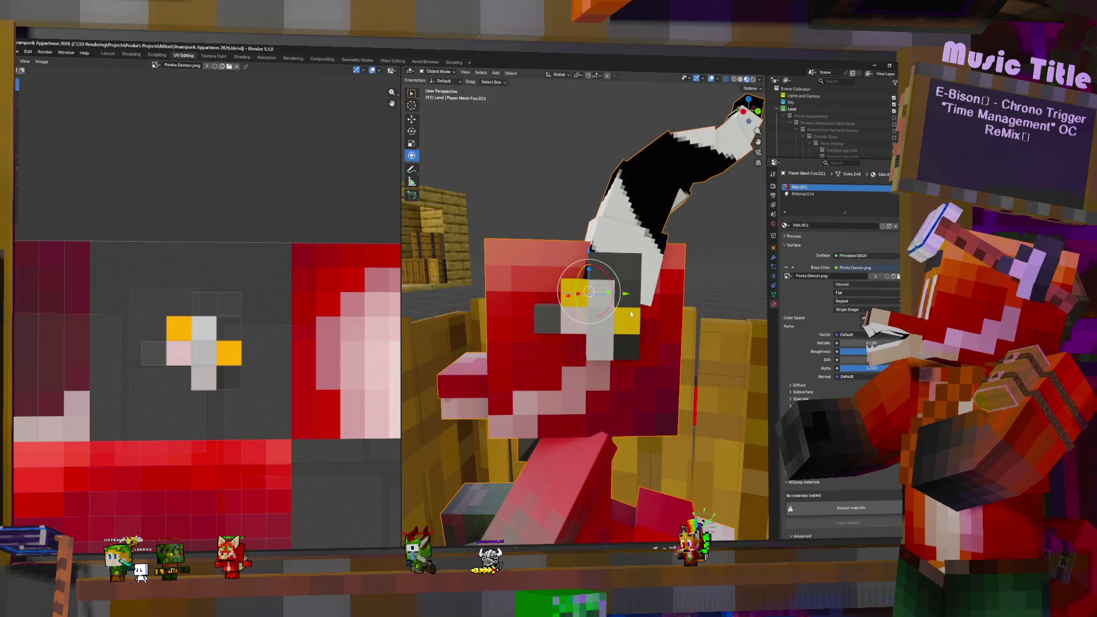
Step: Orbit to look over the Pooka Plush crate from above and the front, and glance at the File menu
middle_click_drag(660, 309, 584, 323)
scroll(584, 323, "down", 4)
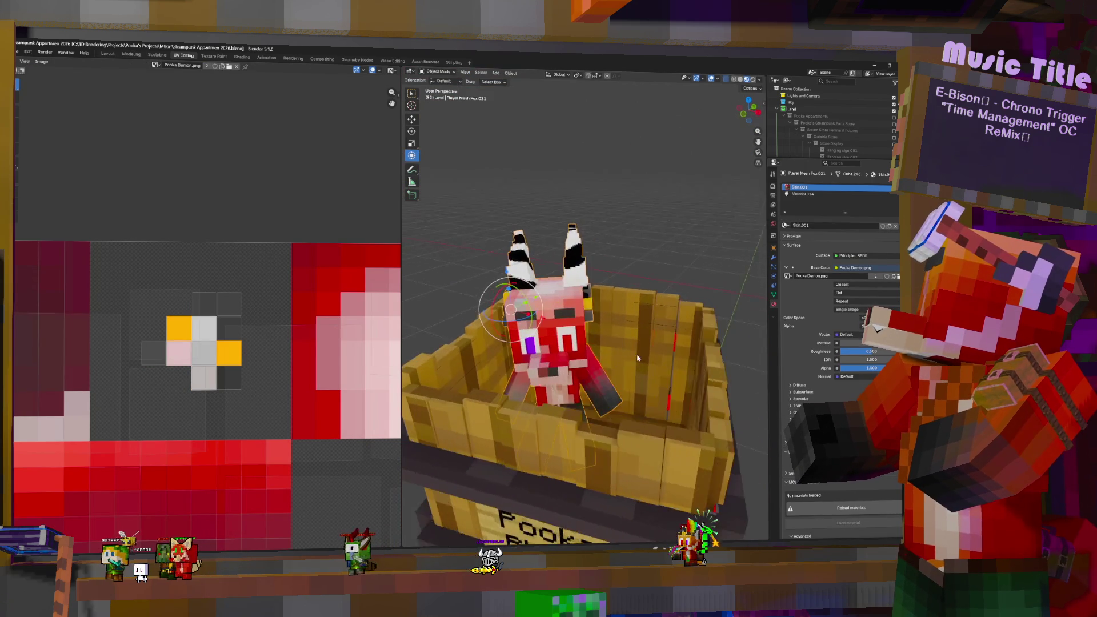
middle_click_drag(638, 359, 571, 347)
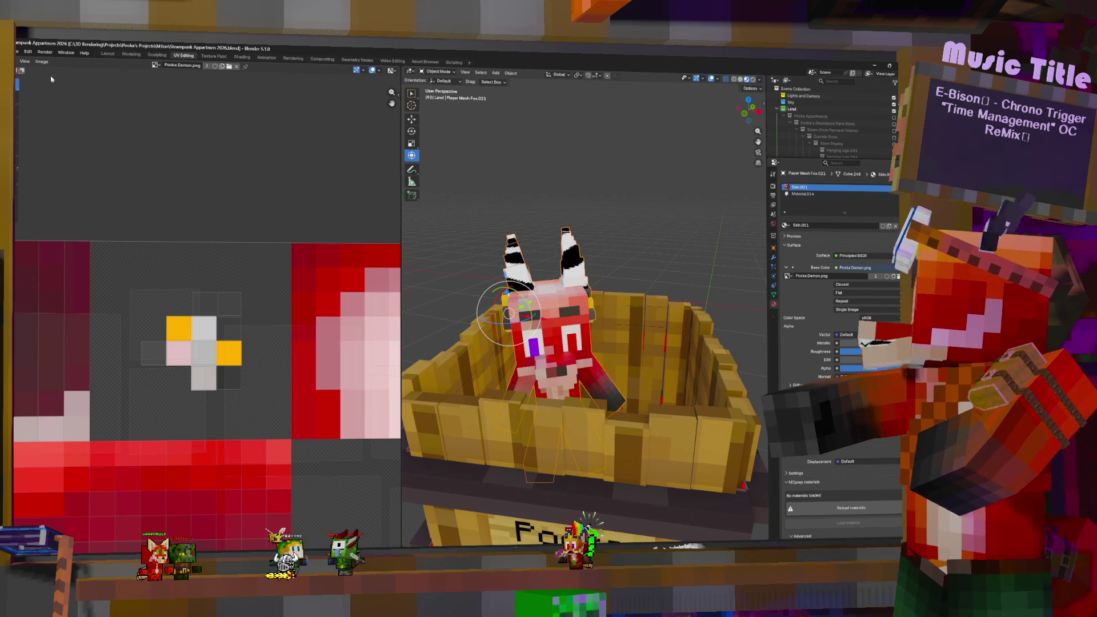
left_click(16, 53)
mouse_move(32, 164)
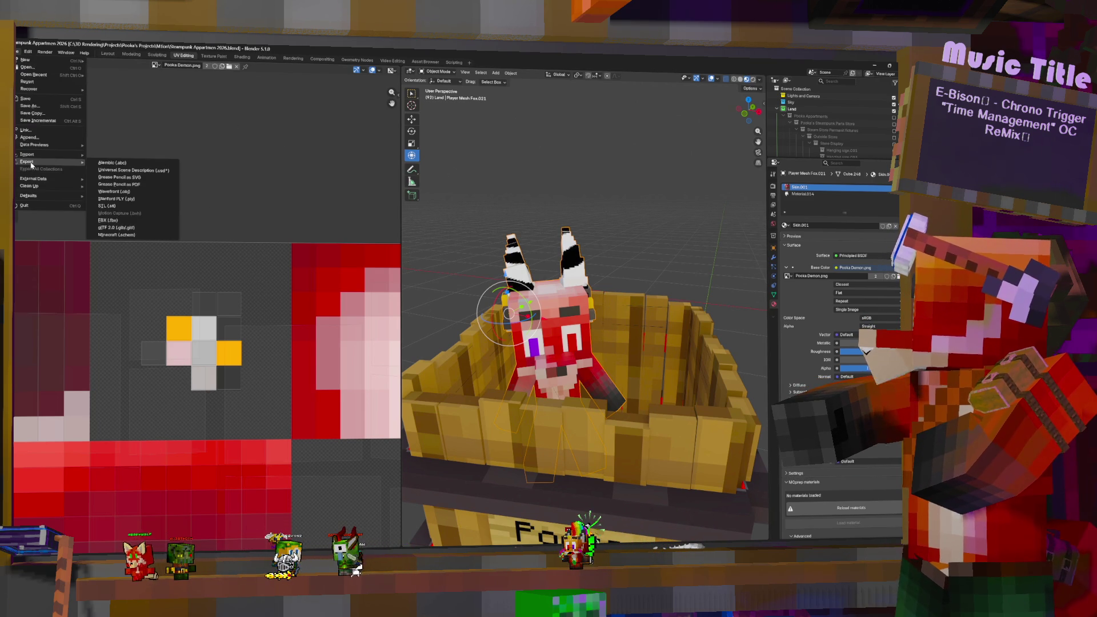
Step: Orbit to a low side view of the crate and bring up the Ctrl+A Apply menu
mouse_move(578, 179)
middle_mouse_down()
mouse_move(620, 302)
mouse_move(563, 281)
middle_mouse_up()
scroll(620, 302, "down", 3)
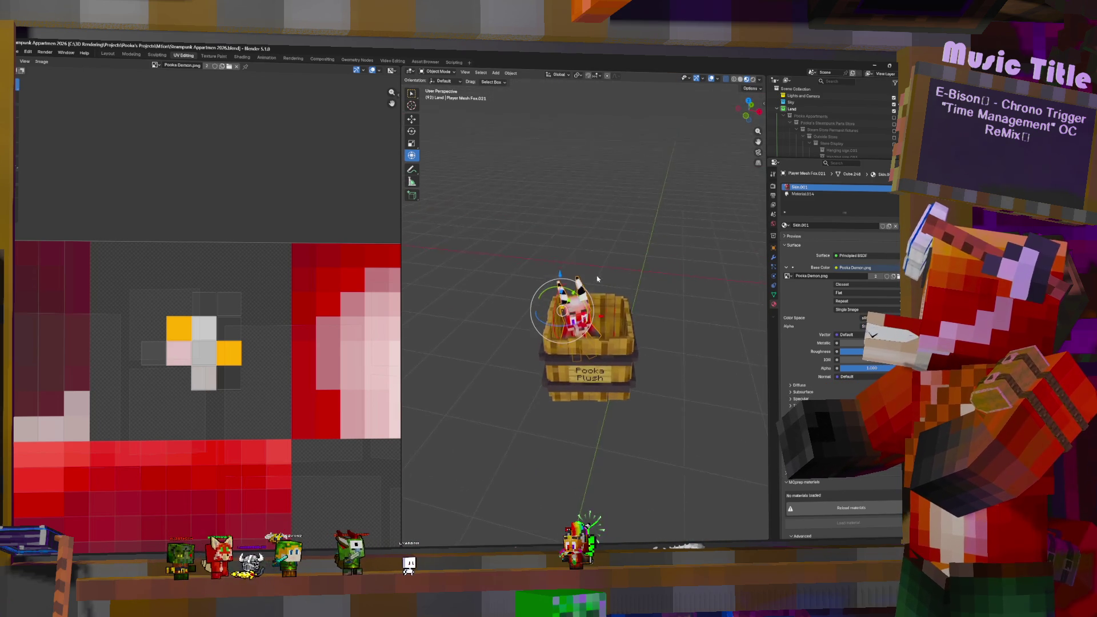
scroll(563, 281, "down", 3)
middle_click_drag(575, 302, 644, 304)
scroll(624, 303, "up", 2)
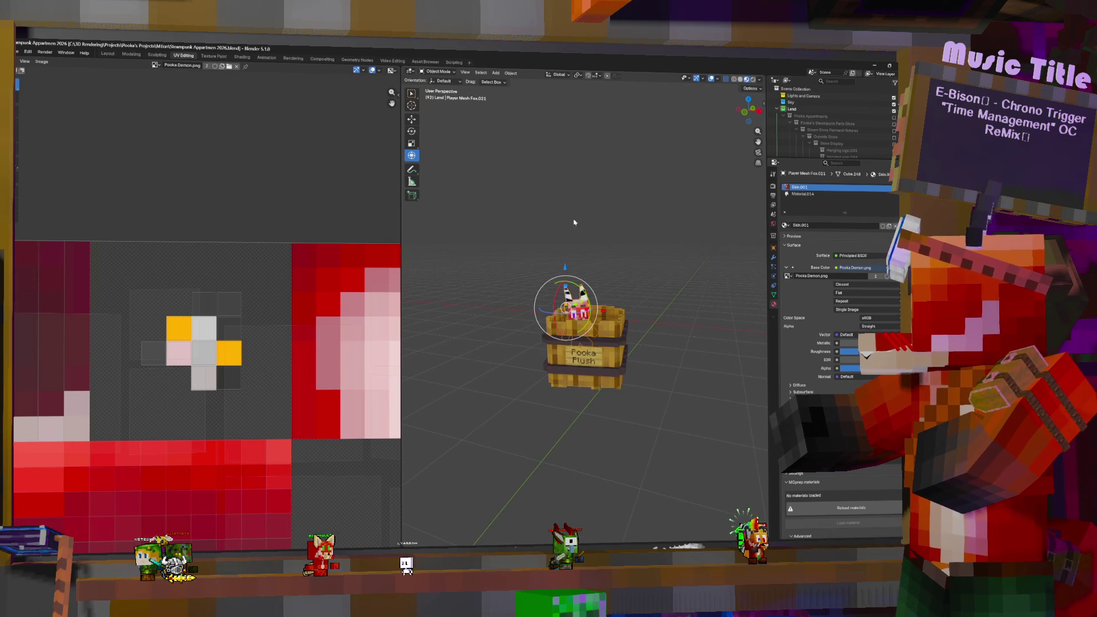
key("ctrl+a")
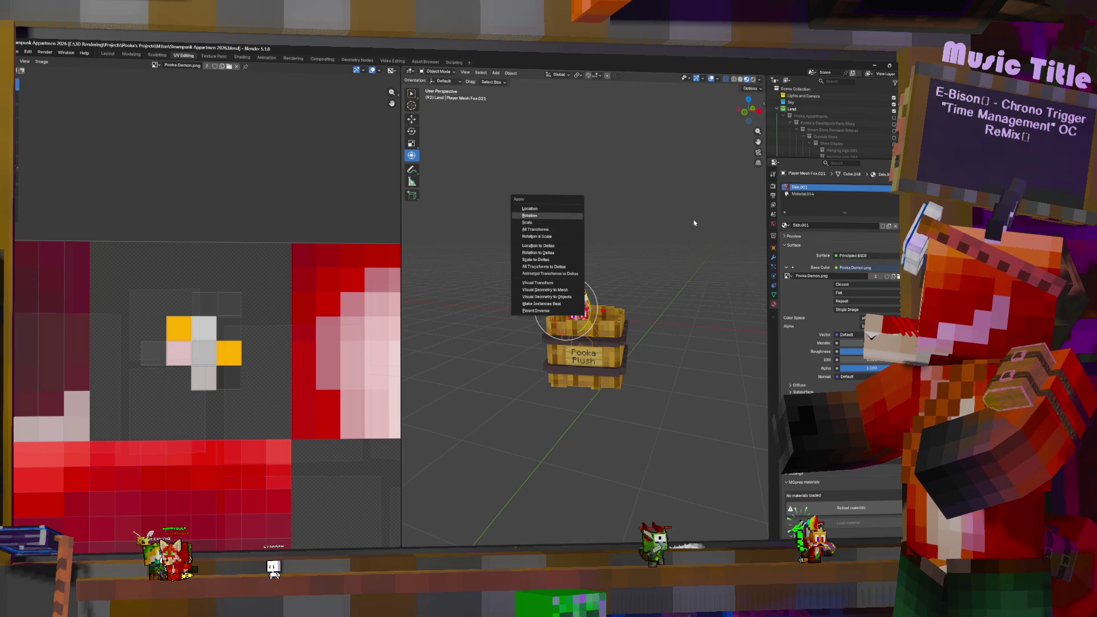
Step: Export the plush as FBX, overwriting Object Pooka Plush.fbx in the Mtion Objects folder
left_click(18, 52)
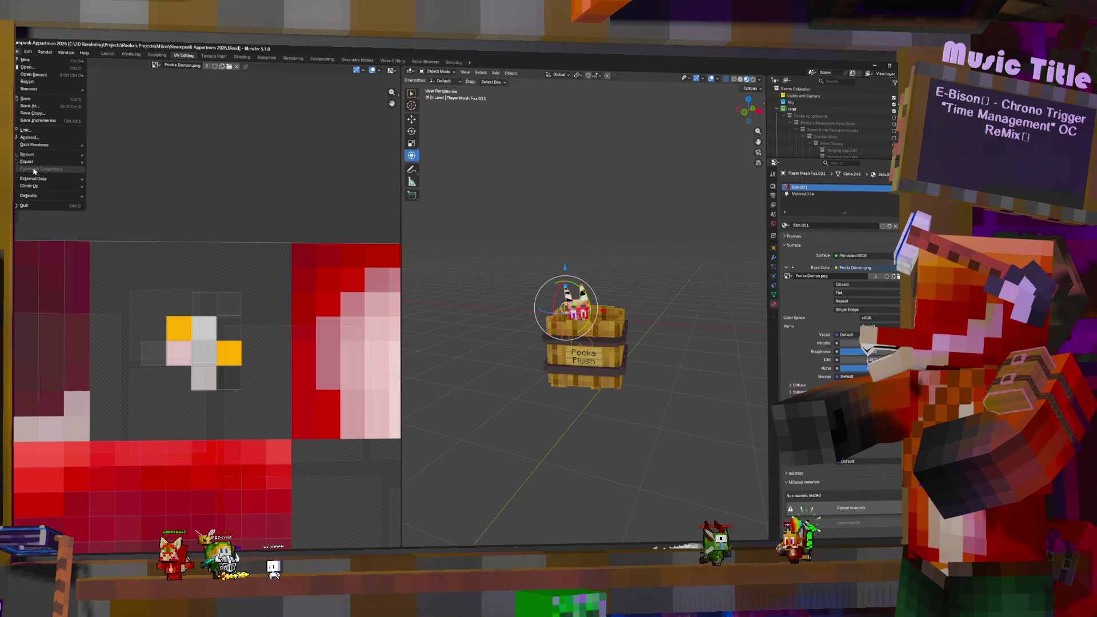
mouse_move(37, 179)
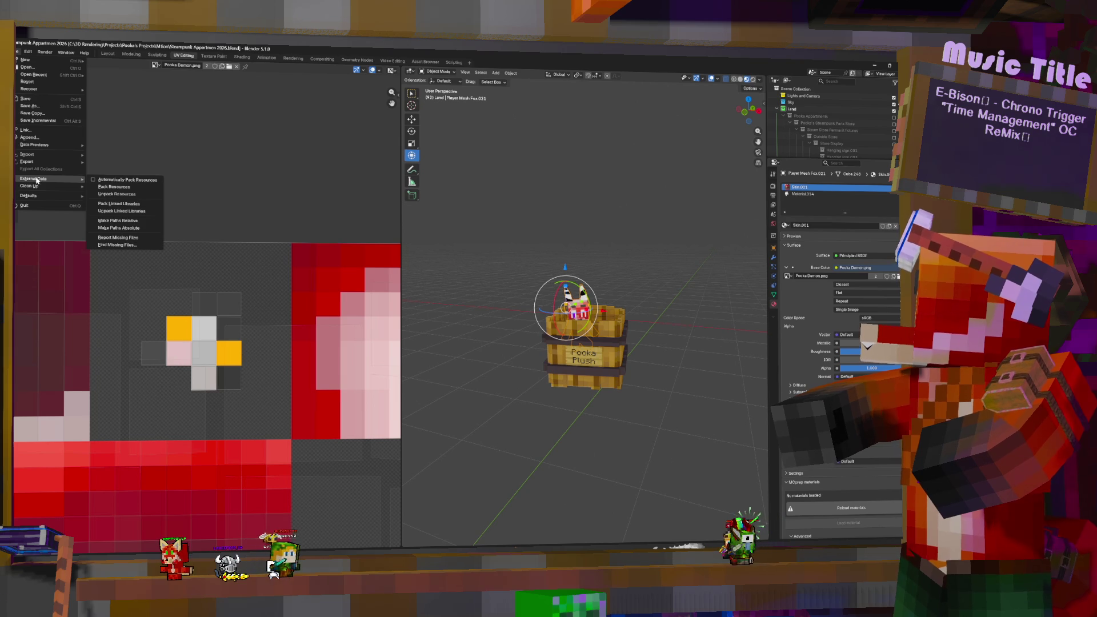
mouse_move(26, 162)
left_click(114, 200)
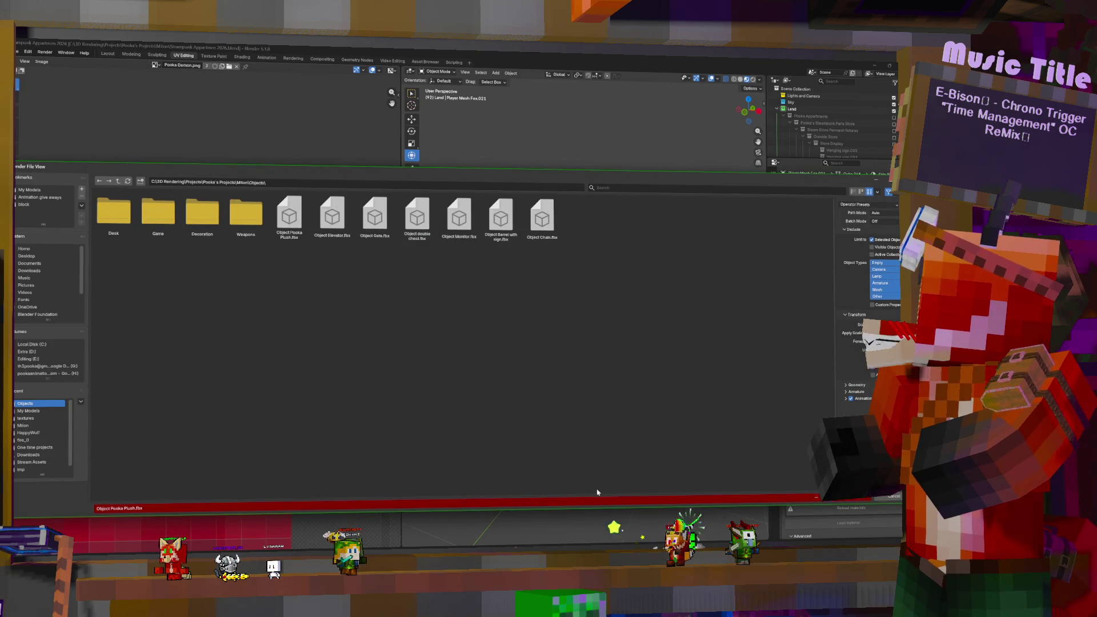
left_click(854, 507)
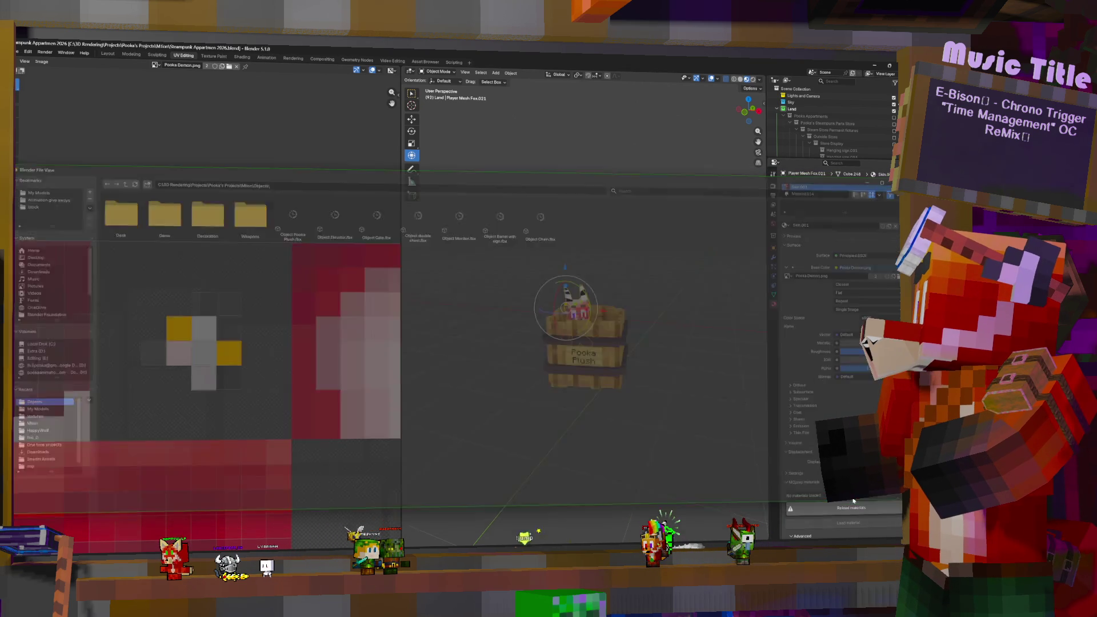
Step: Switch to mtion studio and swing the camera past the lantern and shelves back to the plush
key("alt+Tab")
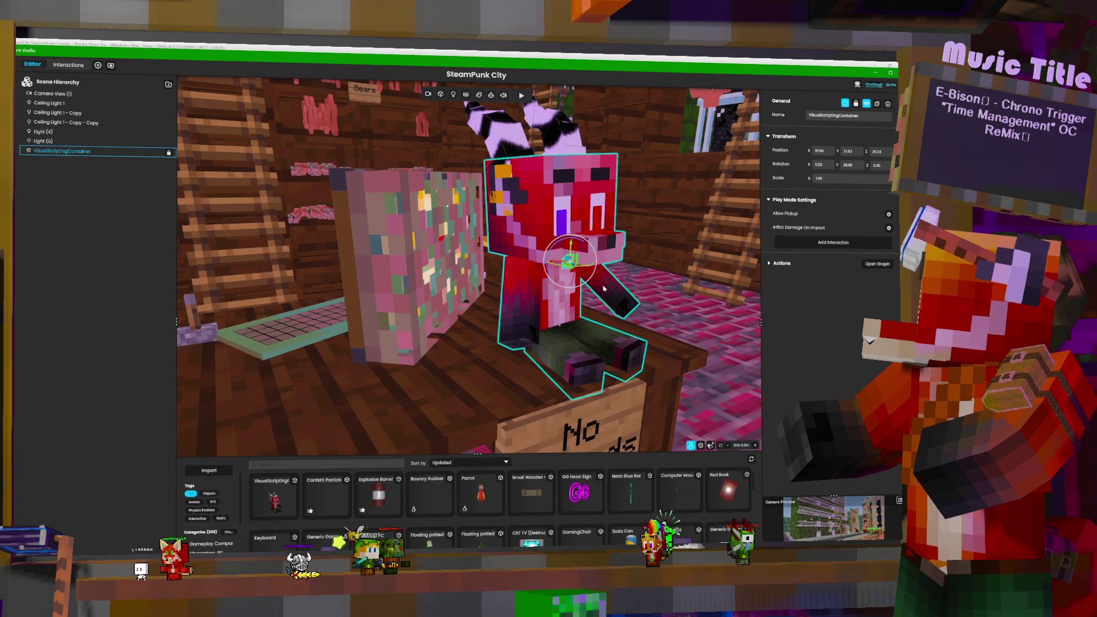
right_click_drag(457, 425, 629, 423)
right_click_drag(468, 268, 320, 274)
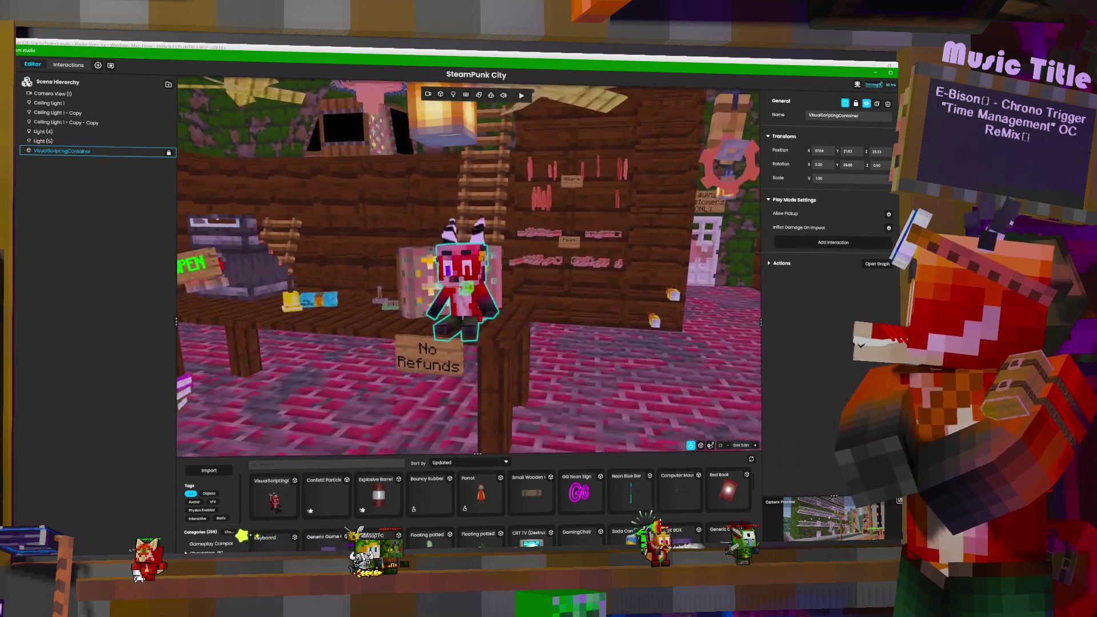
right_click_drag(468, 268, 354, 268)
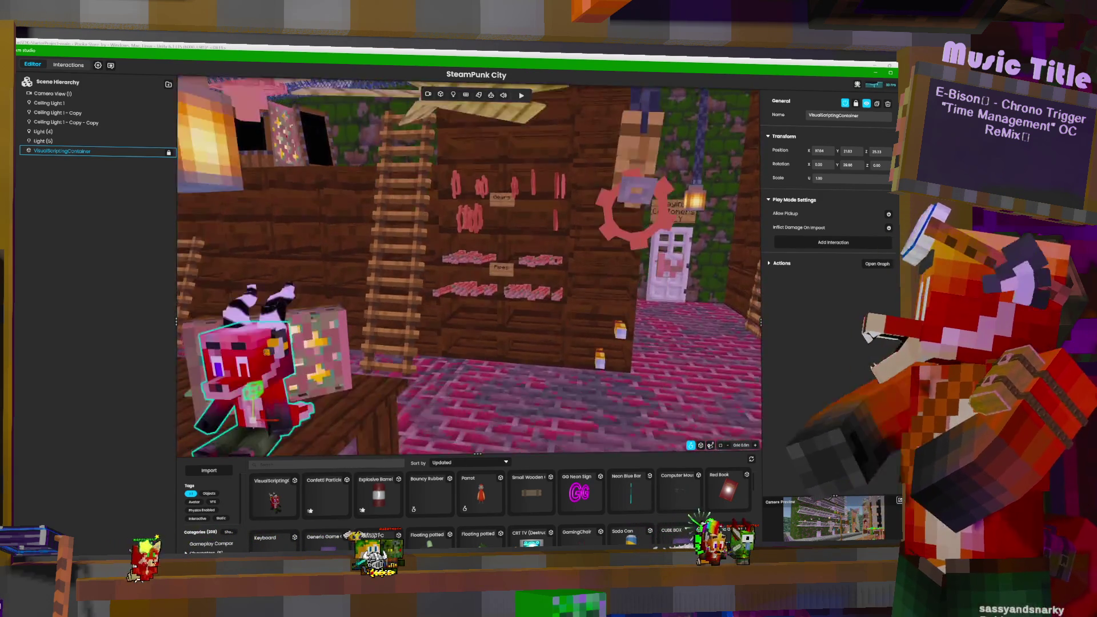
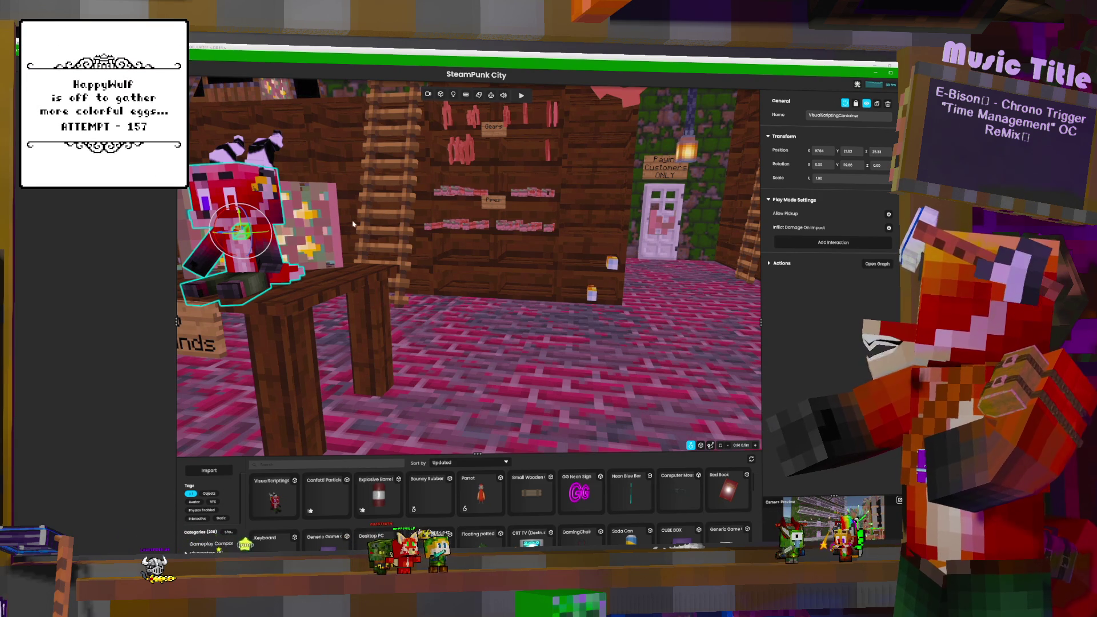
Step: Fly through the SteamPunk City market rooms, then switch to Blender with the Pooka Plush barrel
right_click_drag(366, 234, 366, 233)
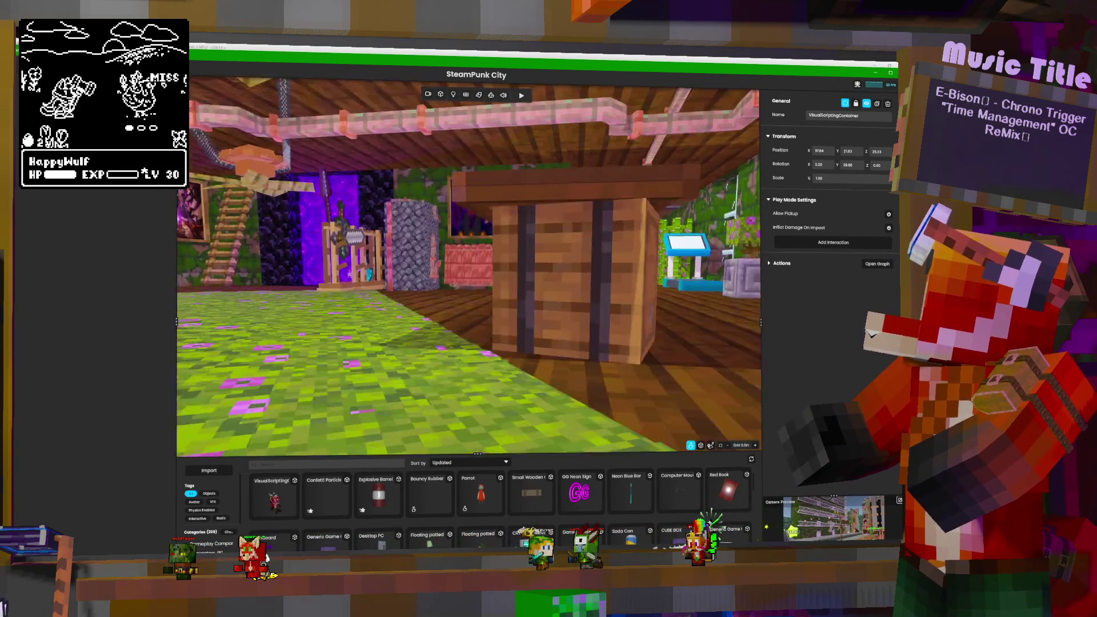
right_click_drag(366, 233, 372, 231)
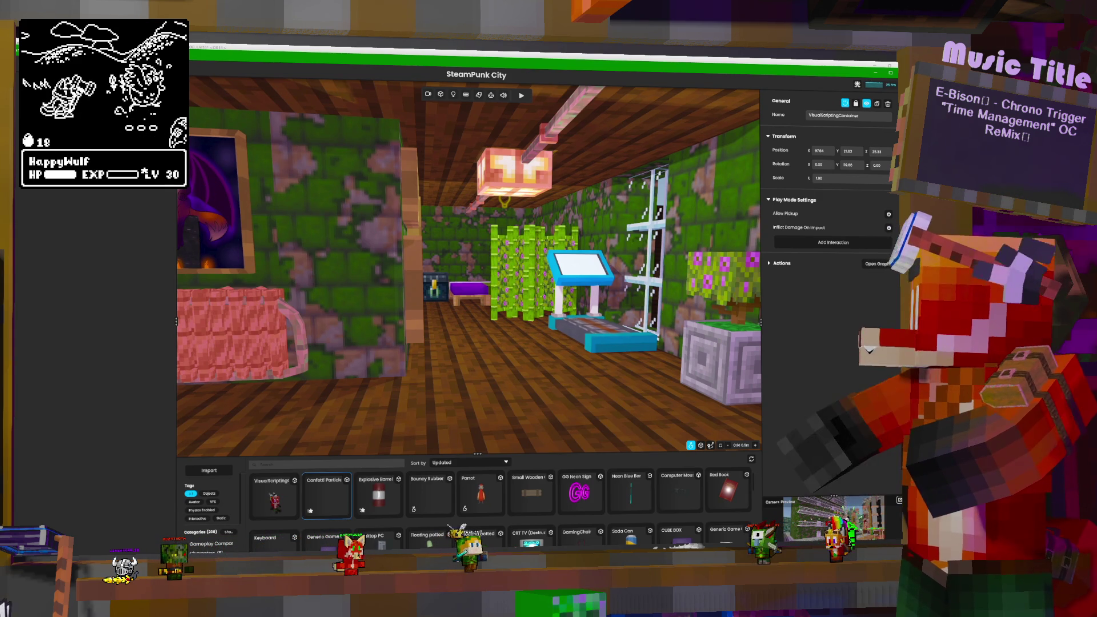
key("alt+Tab")
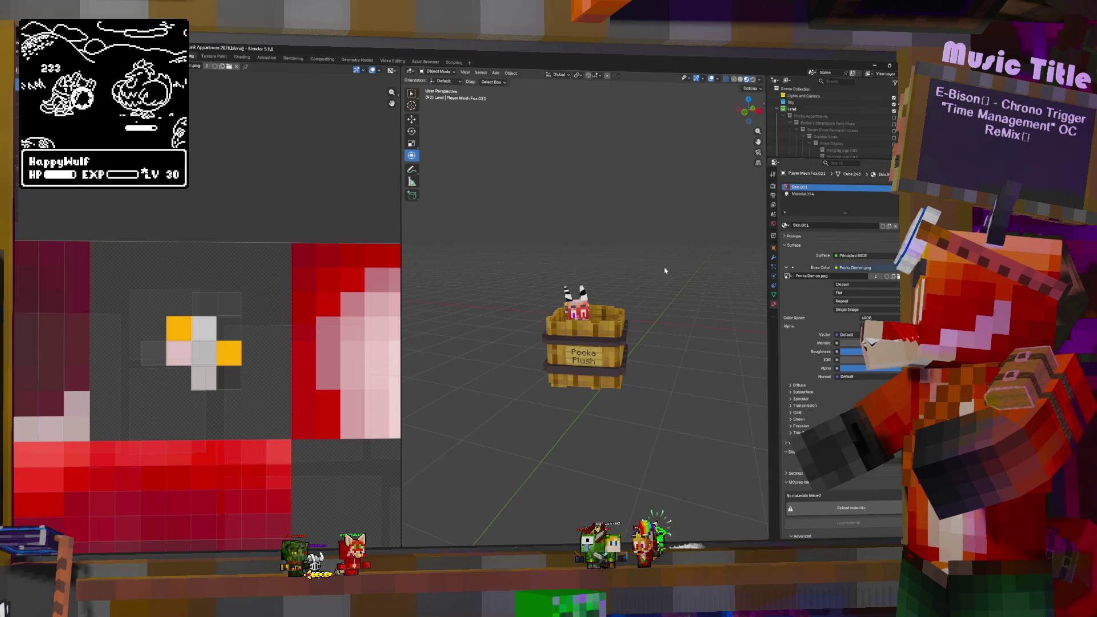
Step: Toggle walk navigation and filter the Outliner to objects matching 'book'
key("shift+grave")
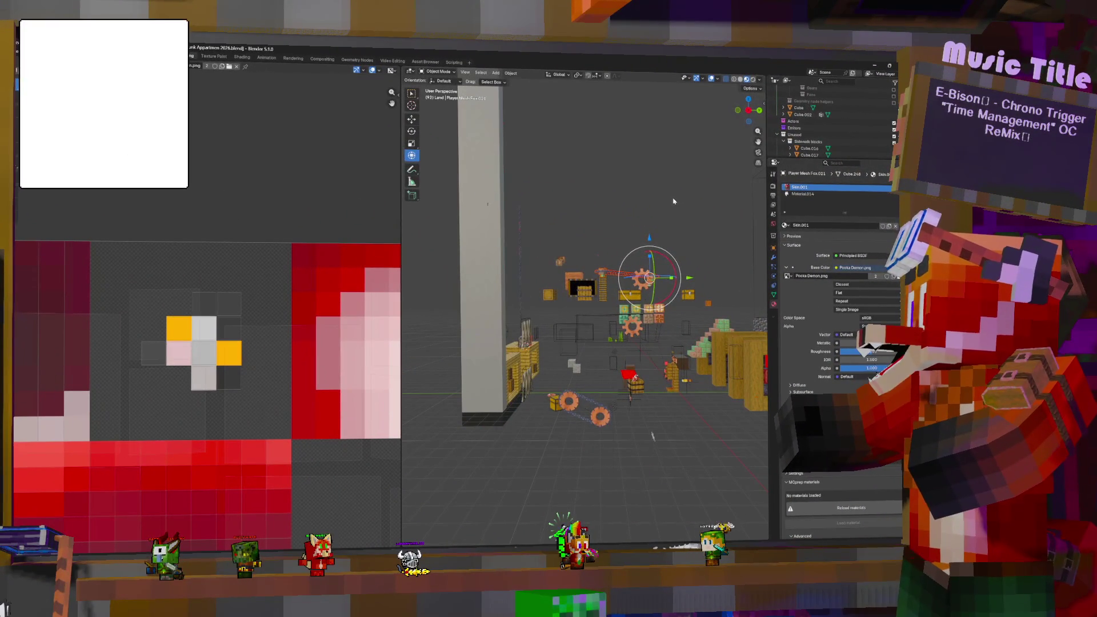
left_click(826, 80)
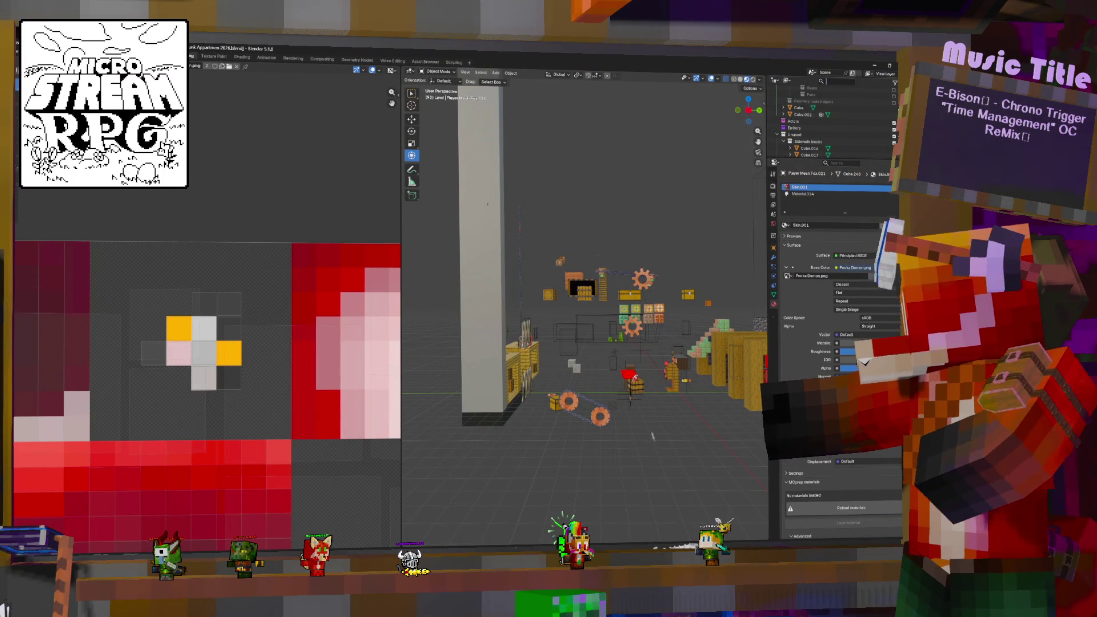
type("book")
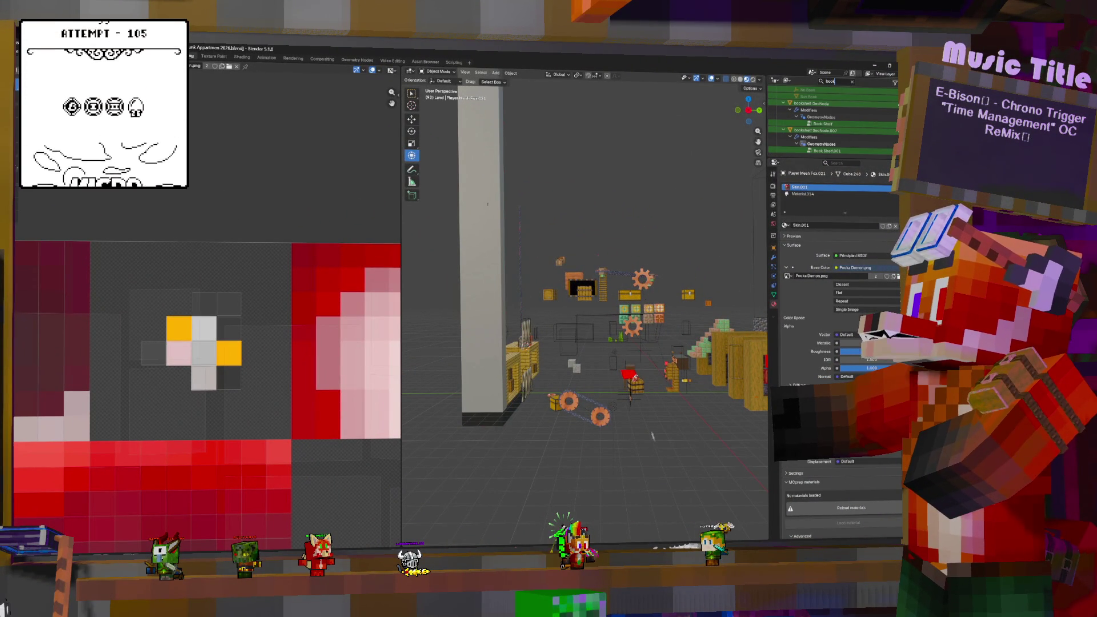
Step: Frame the bookshelf GeoNode and bookshelf GeoNode.007 objects and zoom in on the shelf
left_click(811, 103)
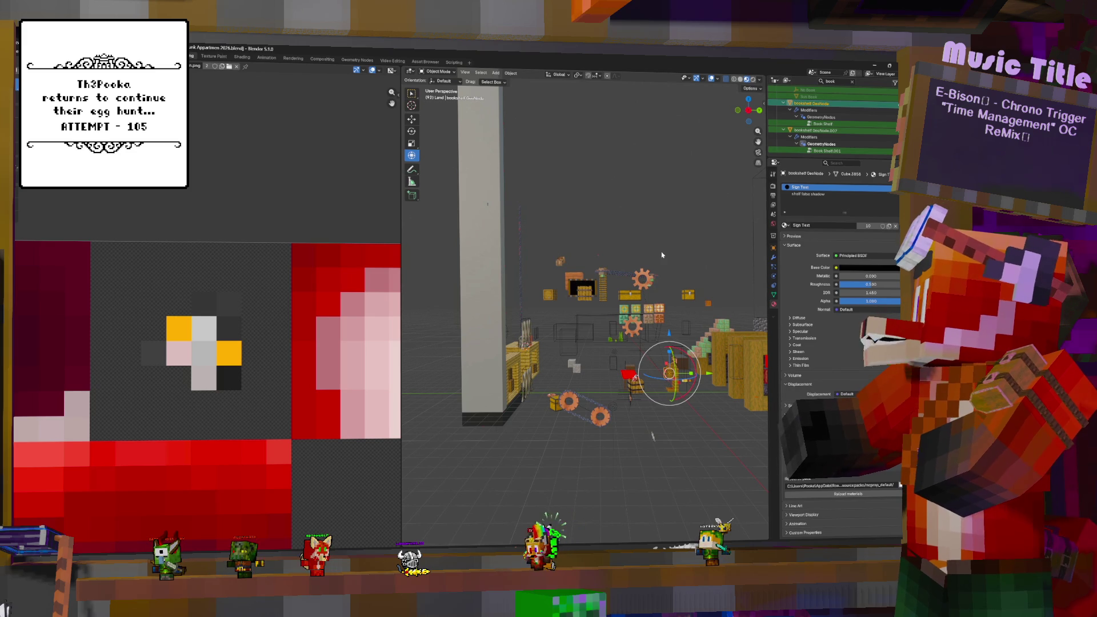
key("KP_Decimal")
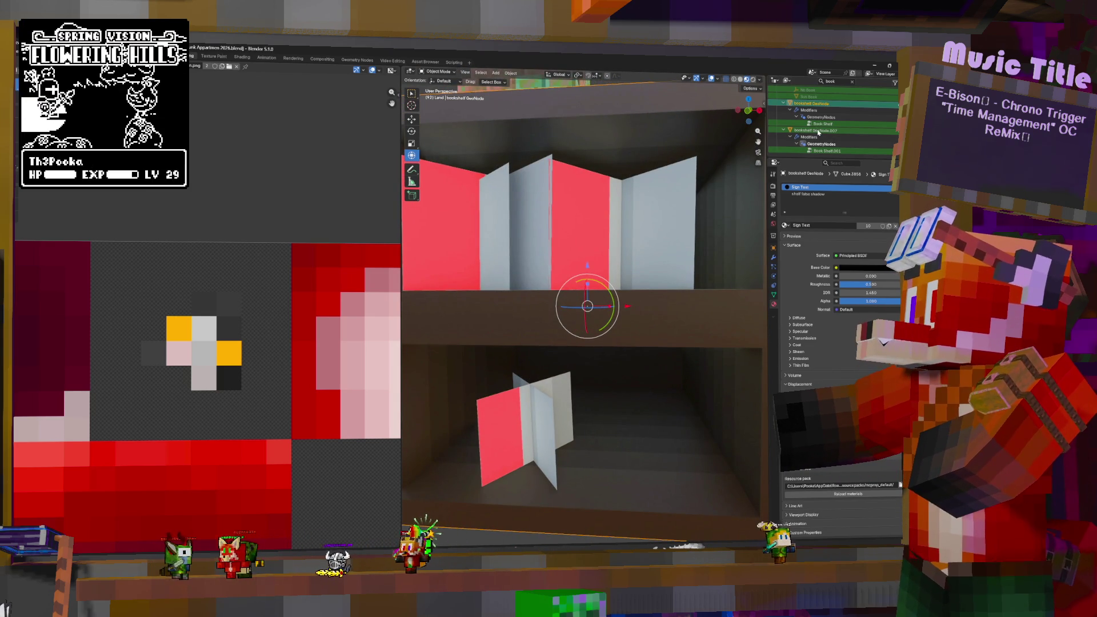
left_click(664, 183)
key("KP_Decimal")
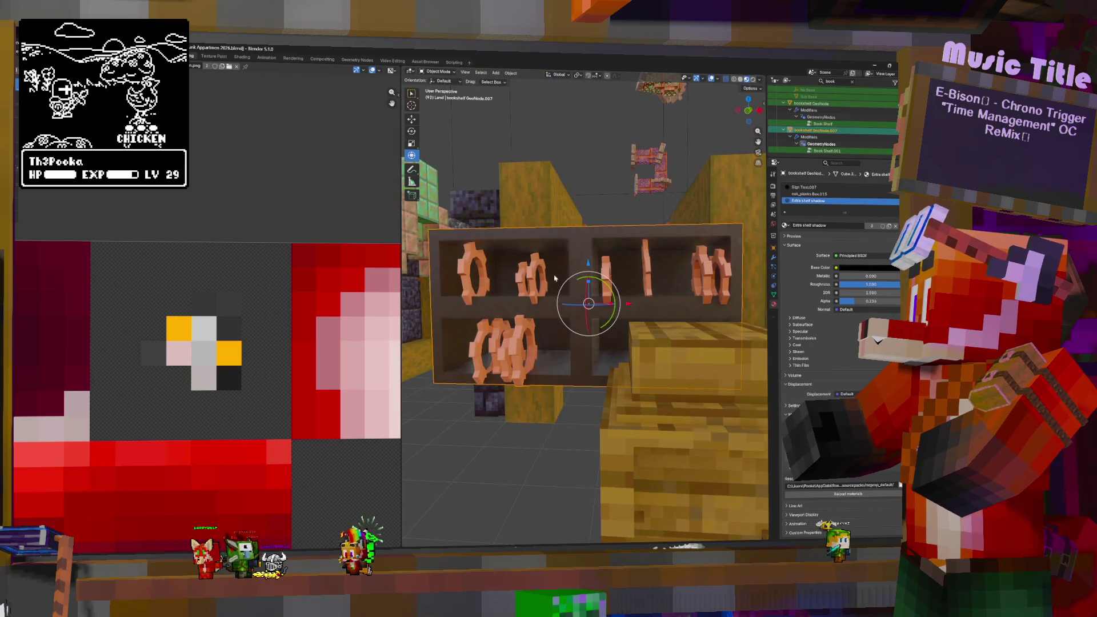
middle_click_drag(567, 281, 568, 303)
scroll(844, 138, "up", 3)
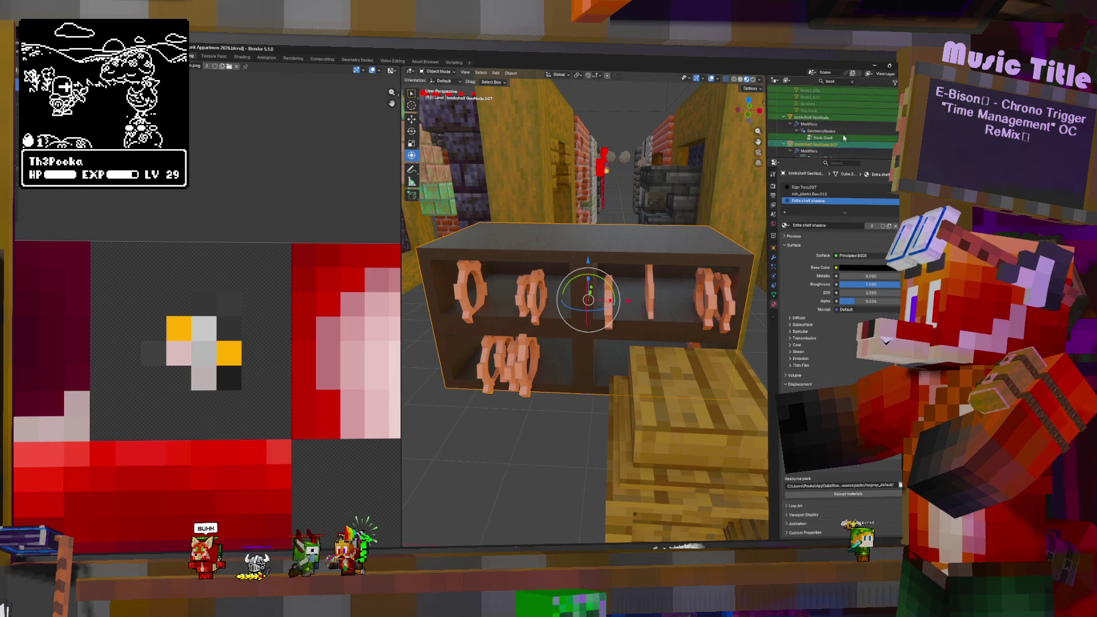
scroll(843, 137, "up", 3)
scroll(841, 134, "up", 3)
scroll(812, 144, "up", 3)
scroll(823, 141, "up", 5)
scroll(830, 139, "up", 3)
scroll(829, 131, "down", 3)
scroll(830, 133, "down", 3)
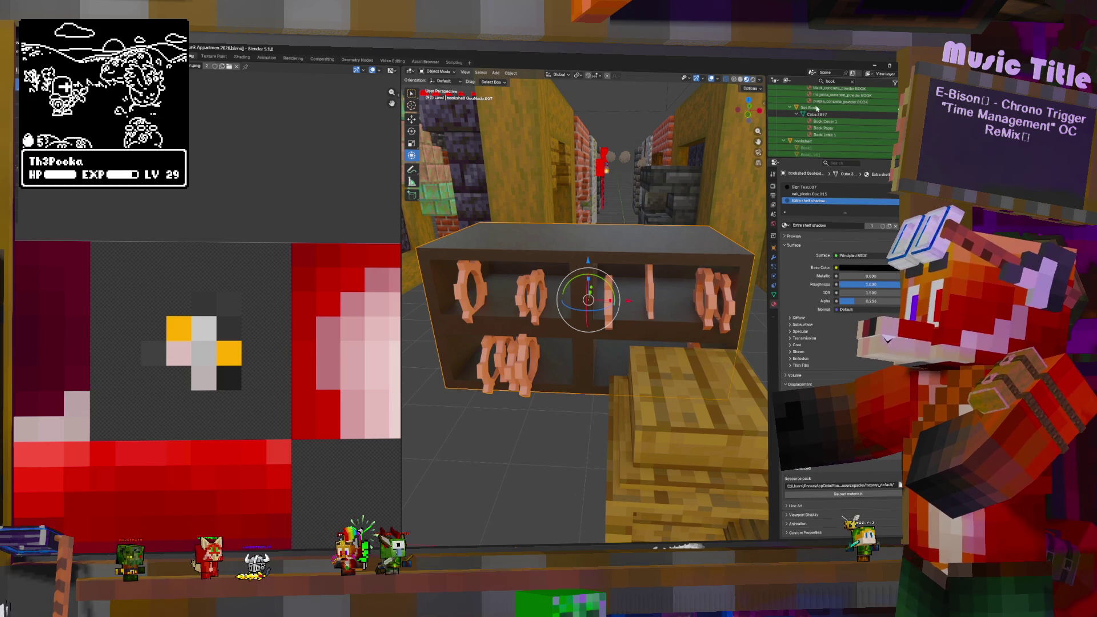
Step: Select and frame the red Sus Book, viewing its shelf head-on
left_click(815, 107)
key("KP_Decimal")
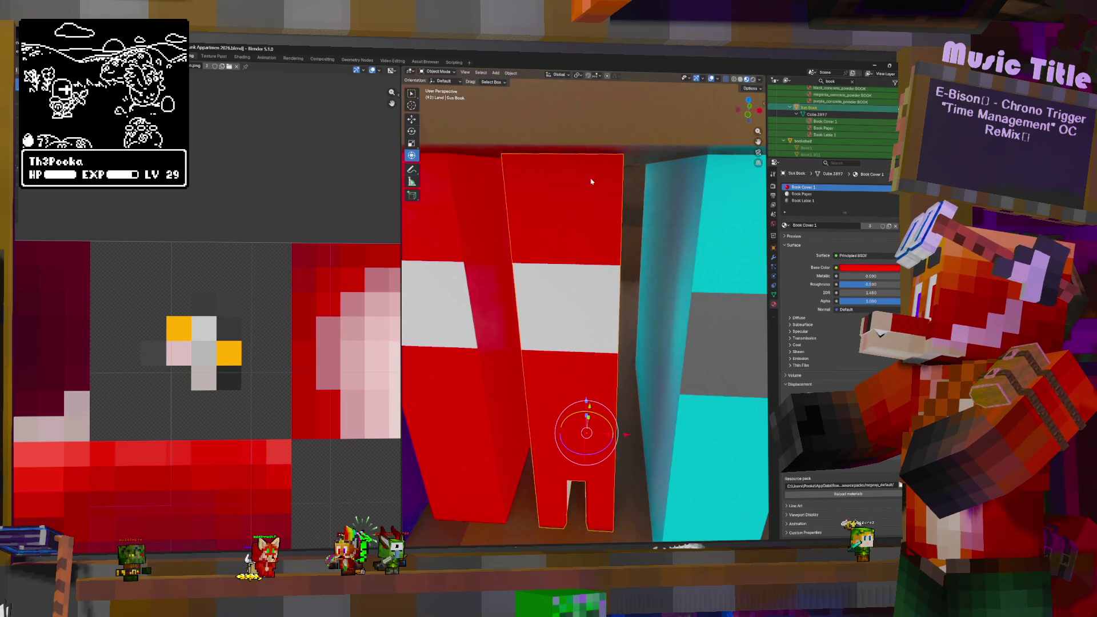
scroll(599, 179, "down", 2)
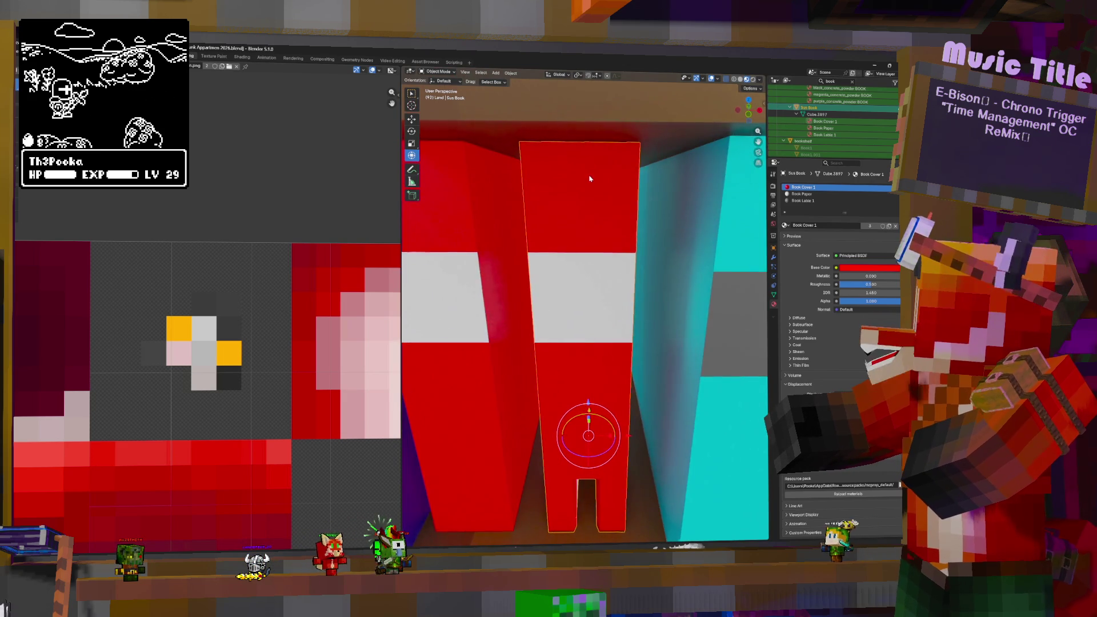
scroll(595, 244, "down", 5)
middle_click_drag(595, 243, 638, 292)
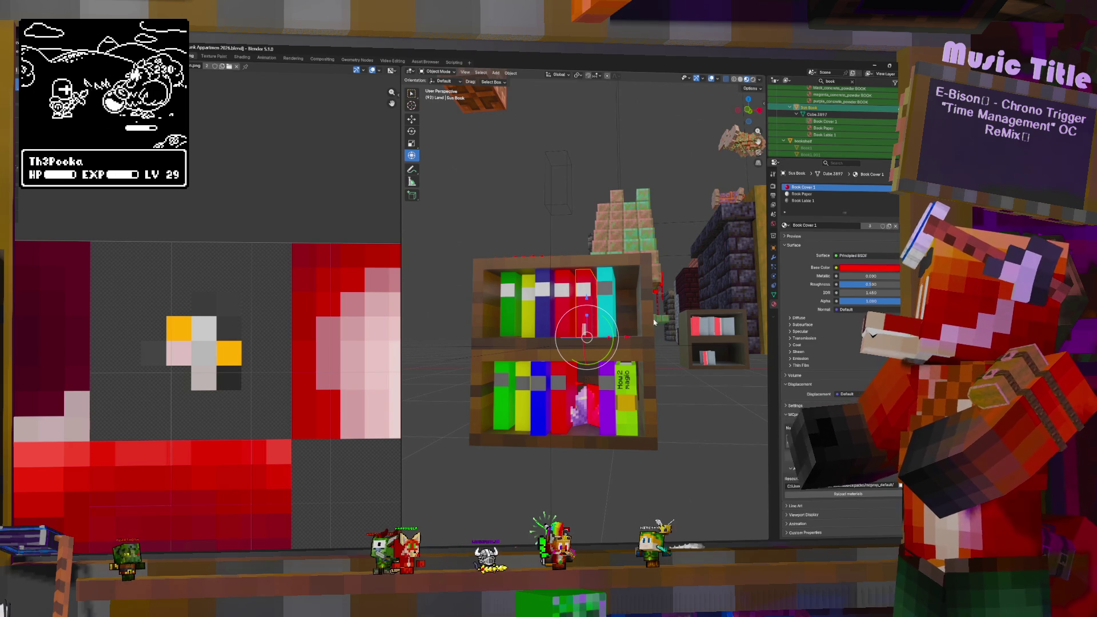
Step: Lift the Sus Book above the shelf and move it into the Land collection
key("g")
left_click(589, 191)
scroll(589, 190, "down", 3)
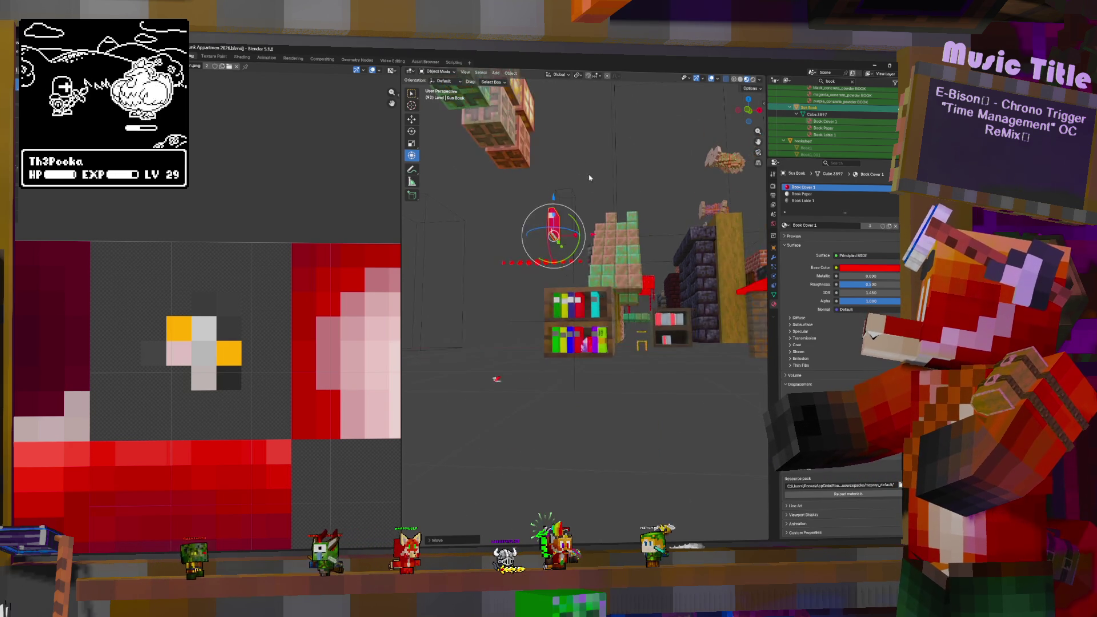
key("m")
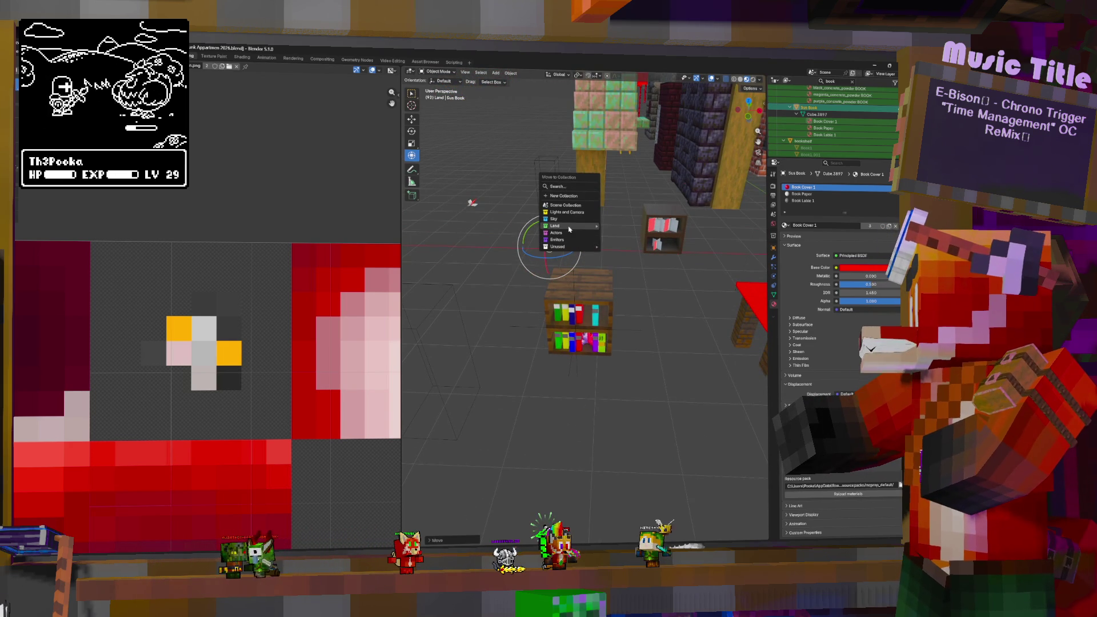
left_click(616, 235)
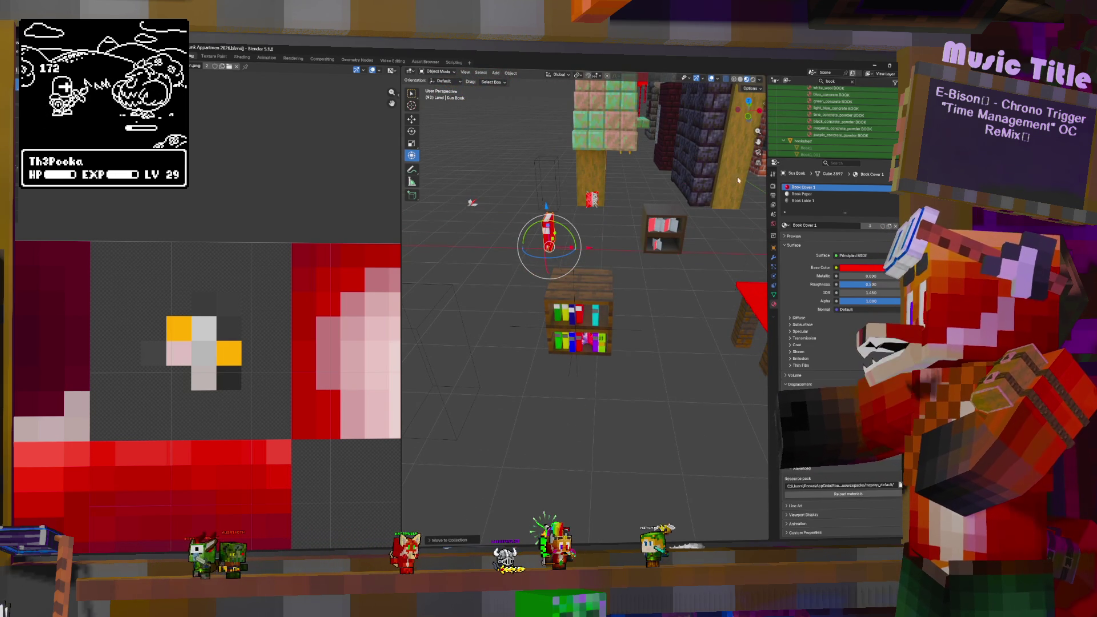
middle_click_drag(638, 263, 595, 353)
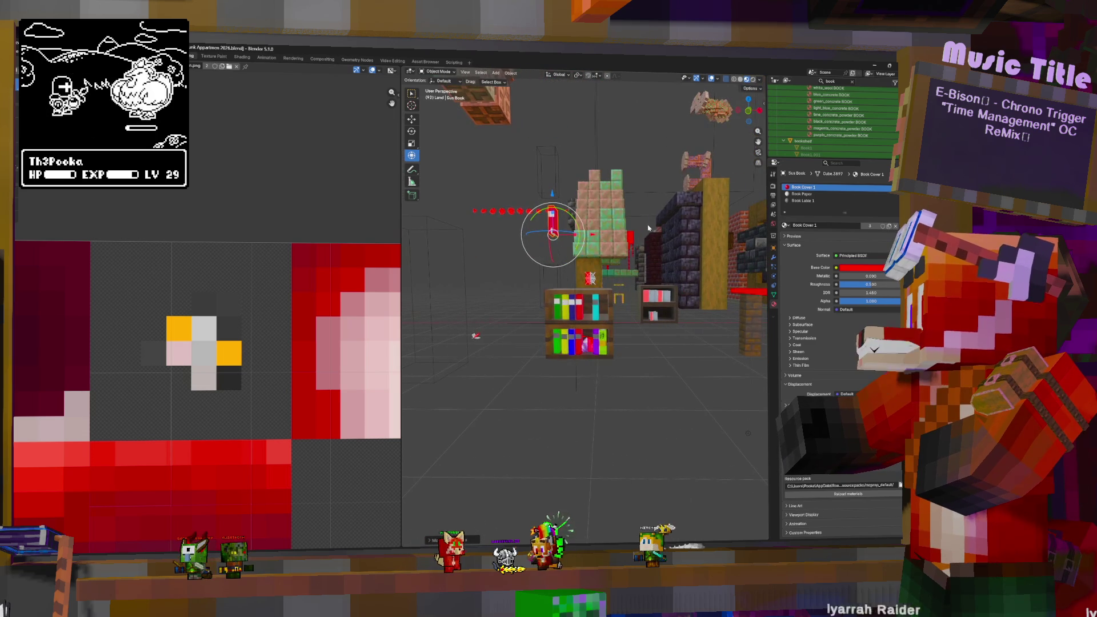
Step: Lift the Random Book GeoNode off the shelf and move it into the Land collection
left_click(606, 336)
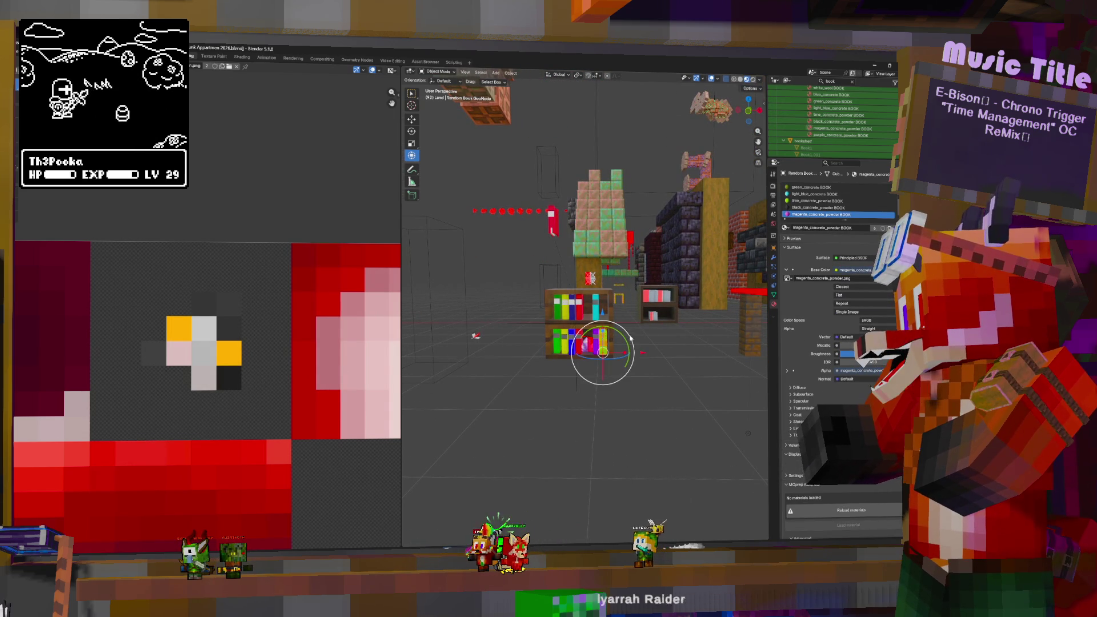
key("g")
left_click(563, 236)
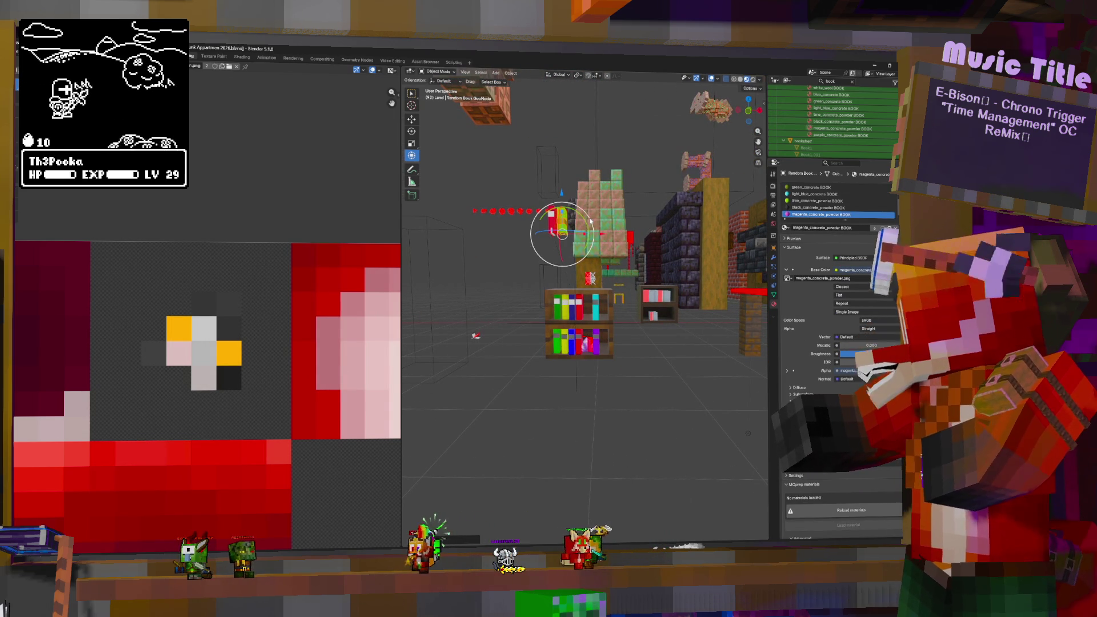
key("m")
mouse_move(577, 216)
left_click(616, 226)
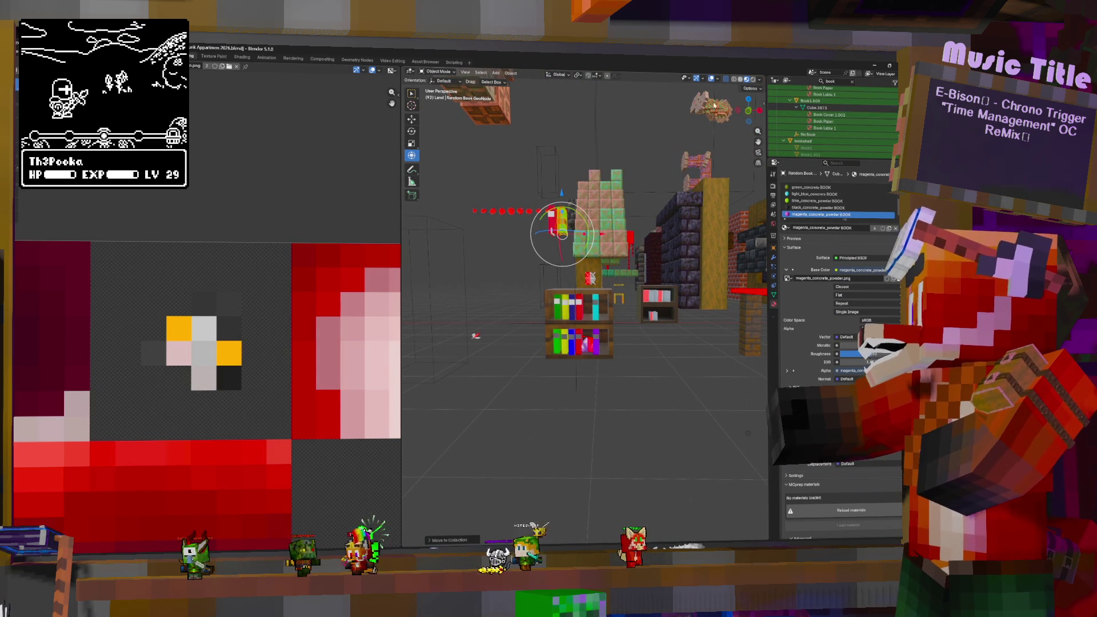
scroll(837, 123, "down", 5)
scroll(838, 123, "up", 5)
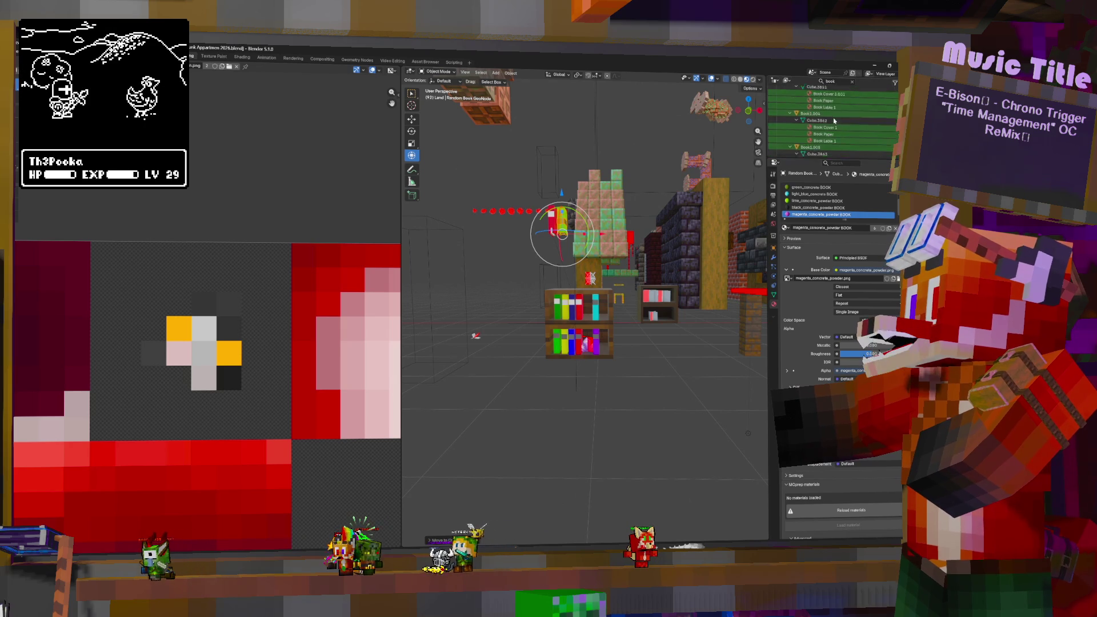
scroll(839, 115, "up", 5)
scroll(841, 103, "up", 5)
Step: Clear the Outliner 'book' filter and exclude the Unused collection from the scene
left_click(852, 82)
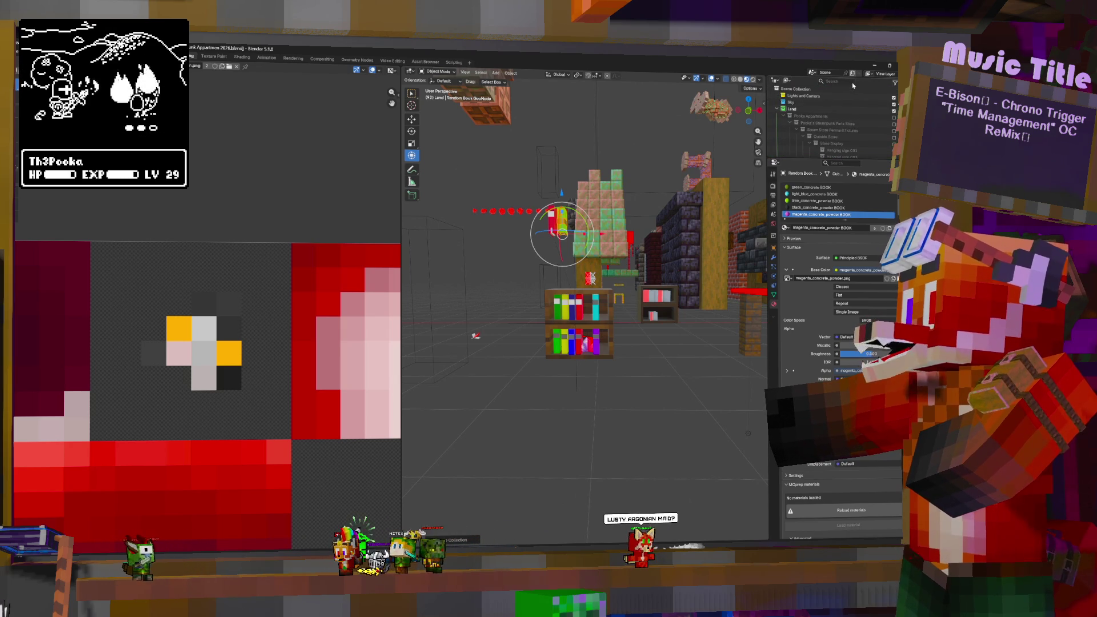
scroll(823, 117, "down", 2)
scroll(826, 119, "down", 2)
scroll(827, 121, "down", 2)
scroll(829, 123, "down", 2)
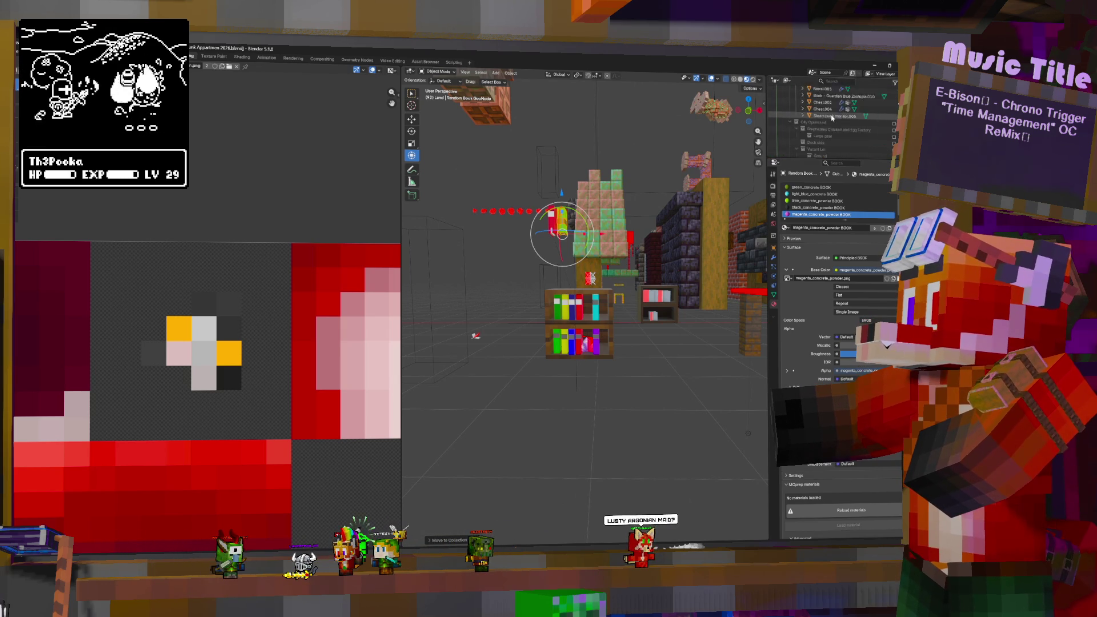
scroll(837, 119, "down", 5)
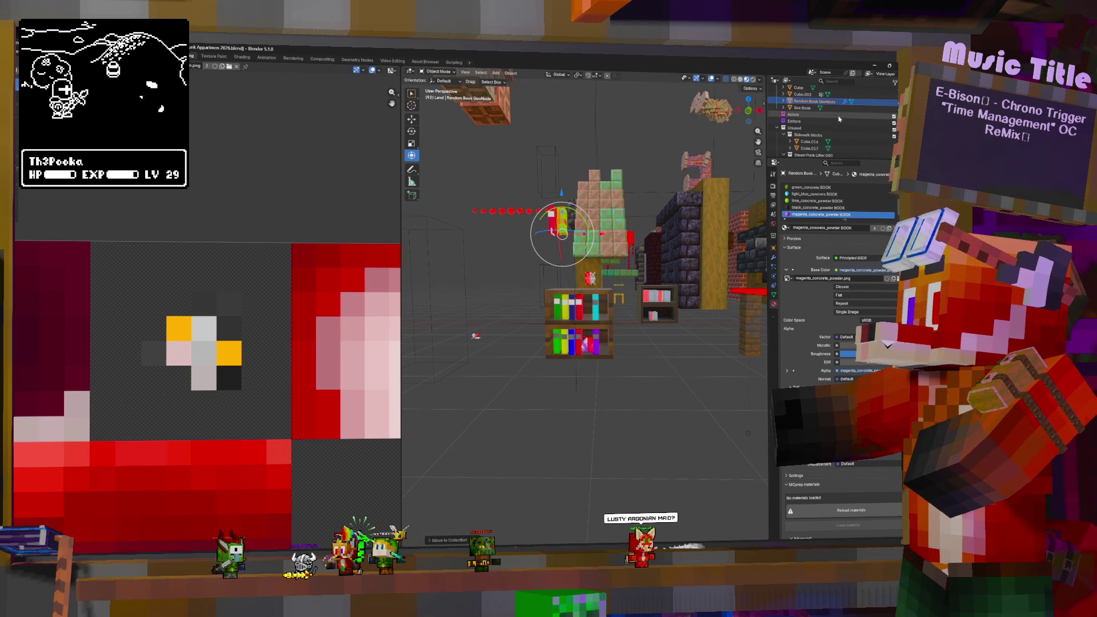
left_click(894, 131)
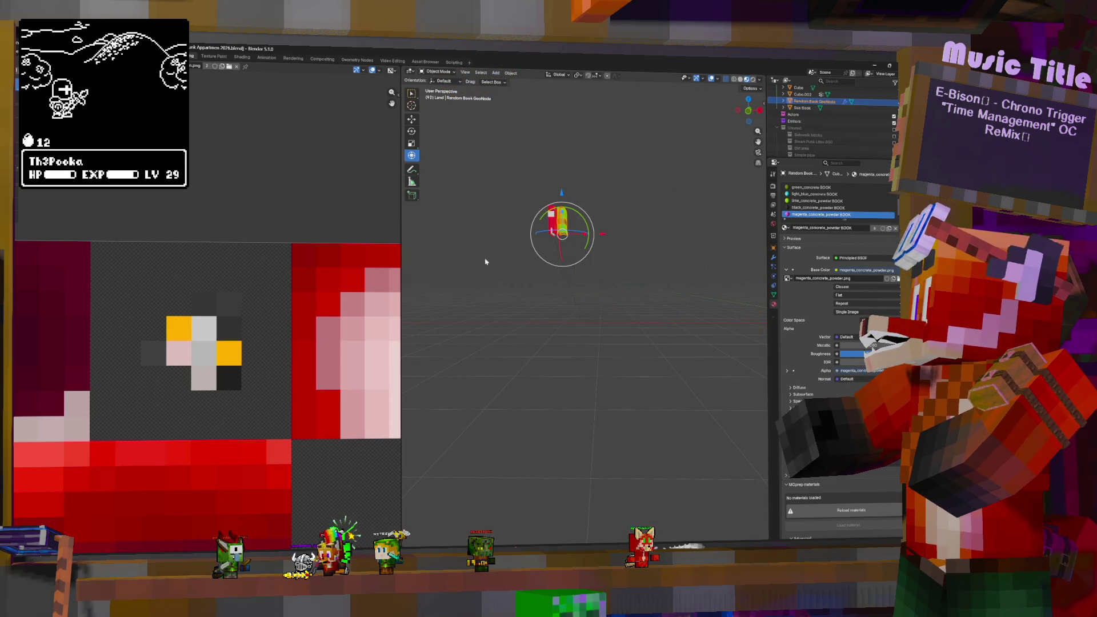
Step: Select the green Random Book GeoNode and show its geometry nodes modifier settings
left_click(532, 230)
key("KP_Decimal")
scroll(627, 287, "down", 6)
scroll(627, 286, "up", 4)
left_click(625, 288)
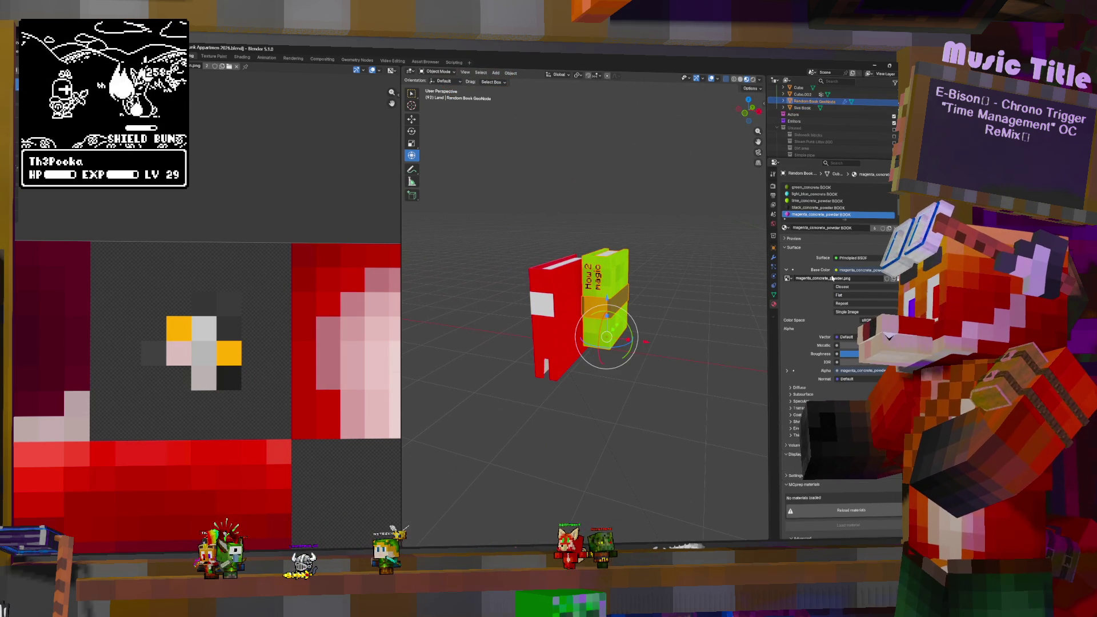
left_click(774, 257)
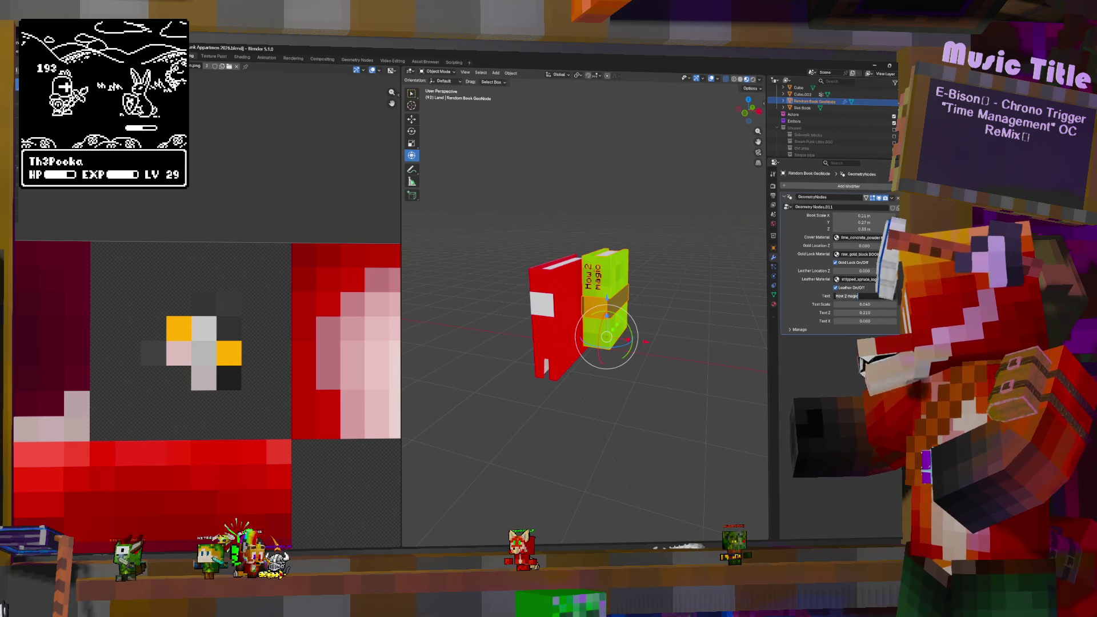
Step: Replace the spine title 'How 2 magic' with 'Happy Omau Podcast VHS'
key("ctrl+a")
type("Hap")
type("py C")
type("m")
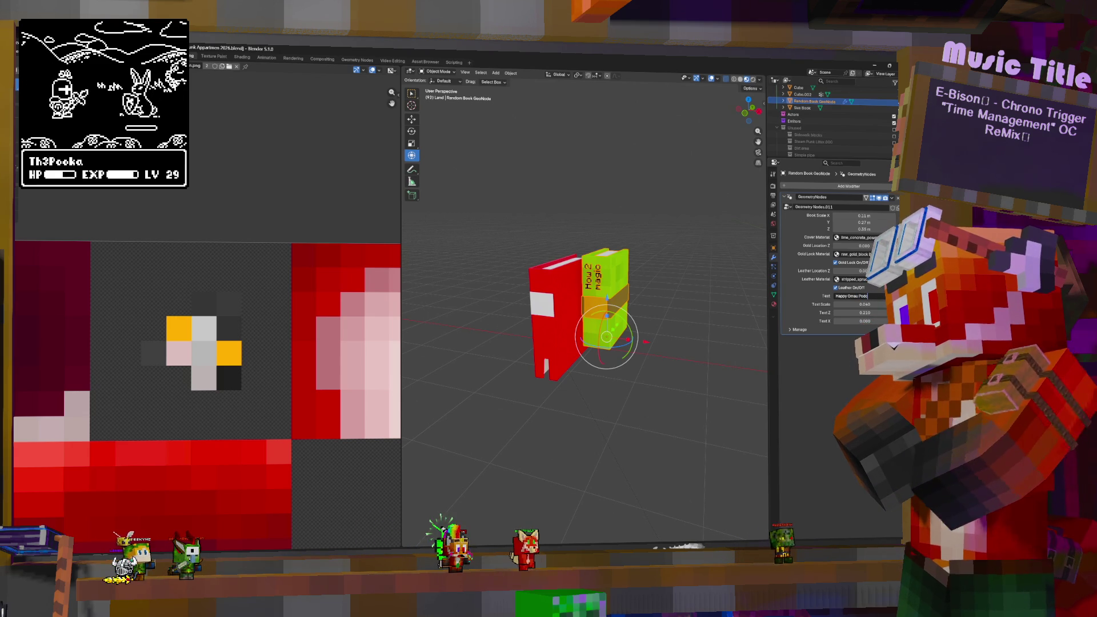
type("E")
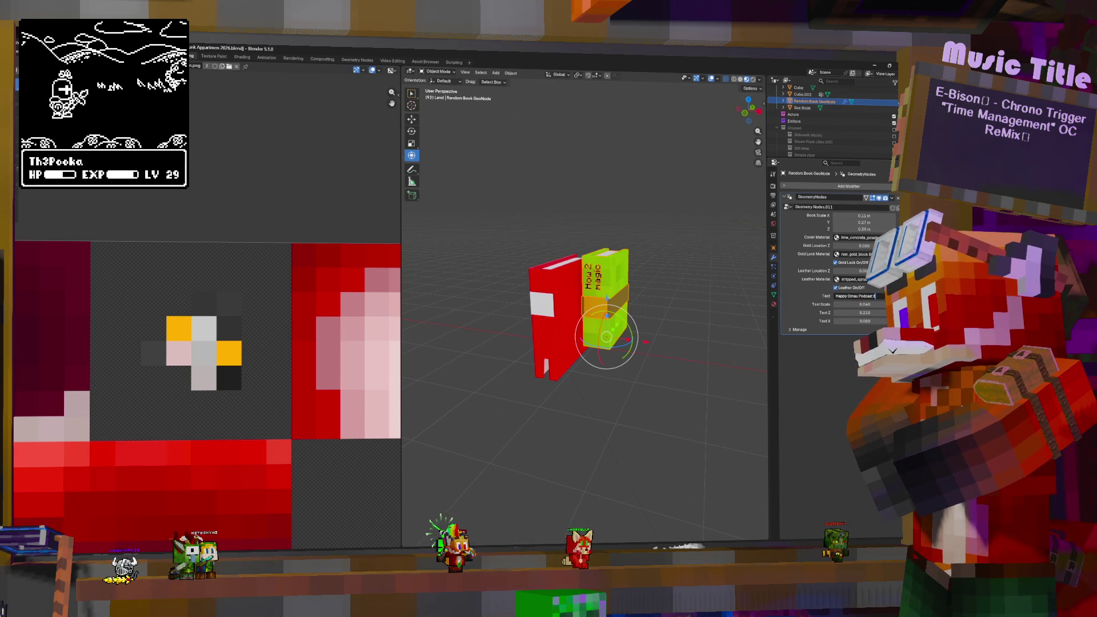
key("BackSpace")
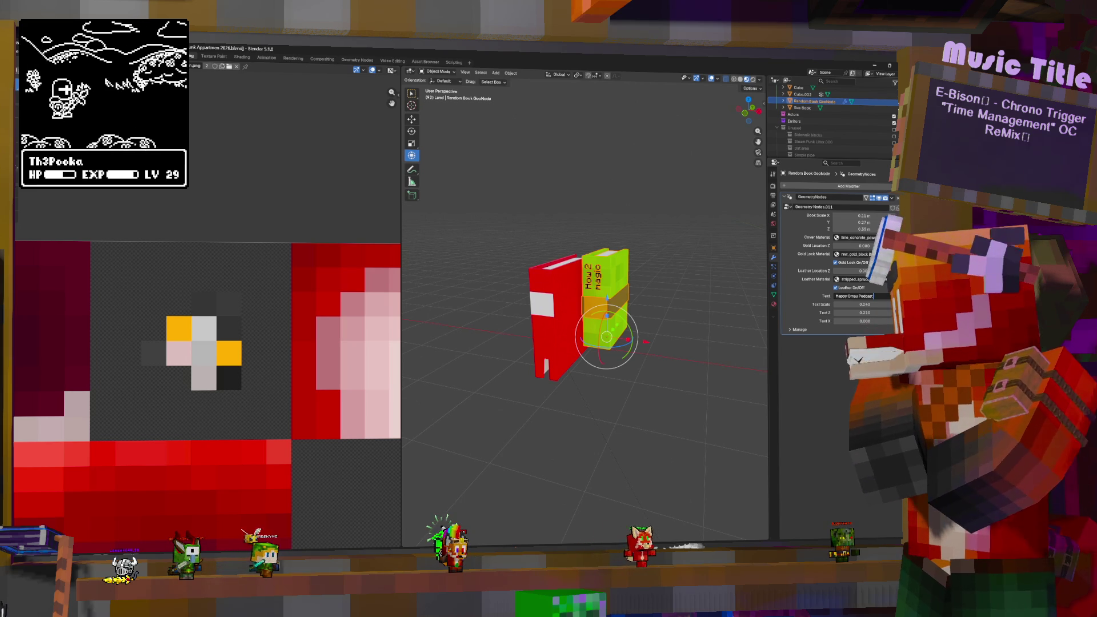
type("VHS")
key("Return")
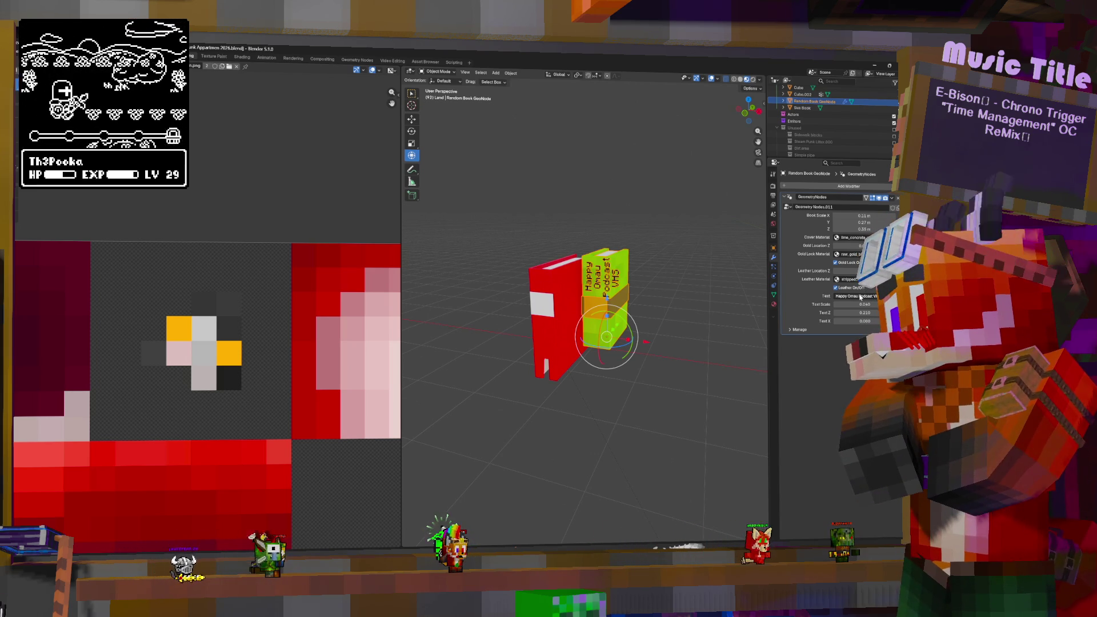
Step: Set the spine Text Scale to 0.080 and Text Z to 0.216
middle_click_drag(731, 285, 698, 283)
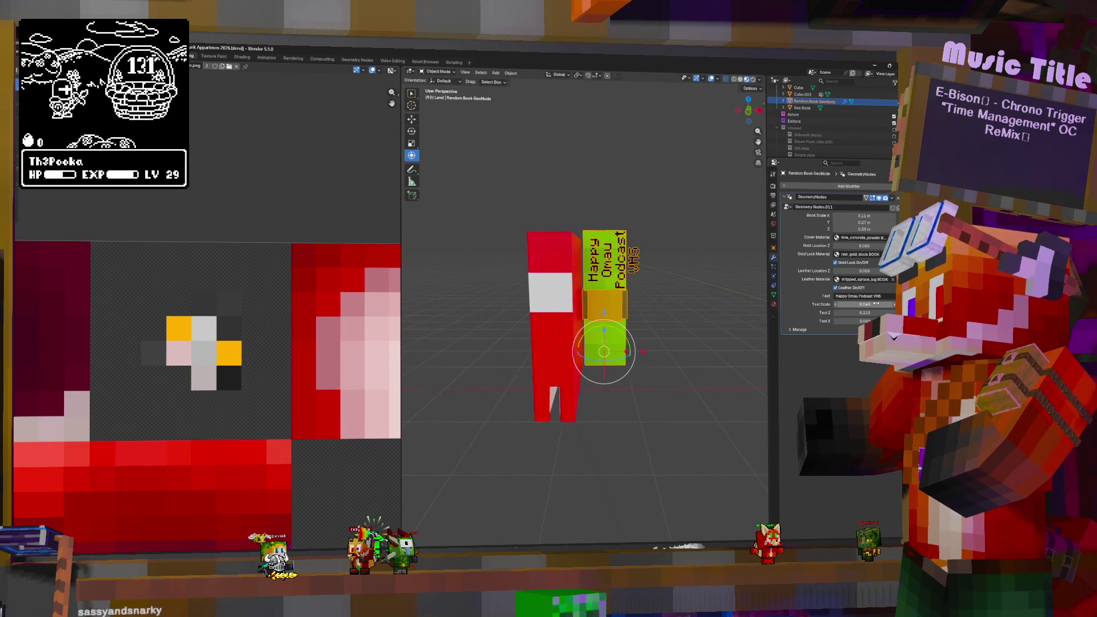
mouse_move(864, 304)
left_mouse_down()
mouse_move(891, 304)
mouse_move(866, 304)
left_mouse_up()
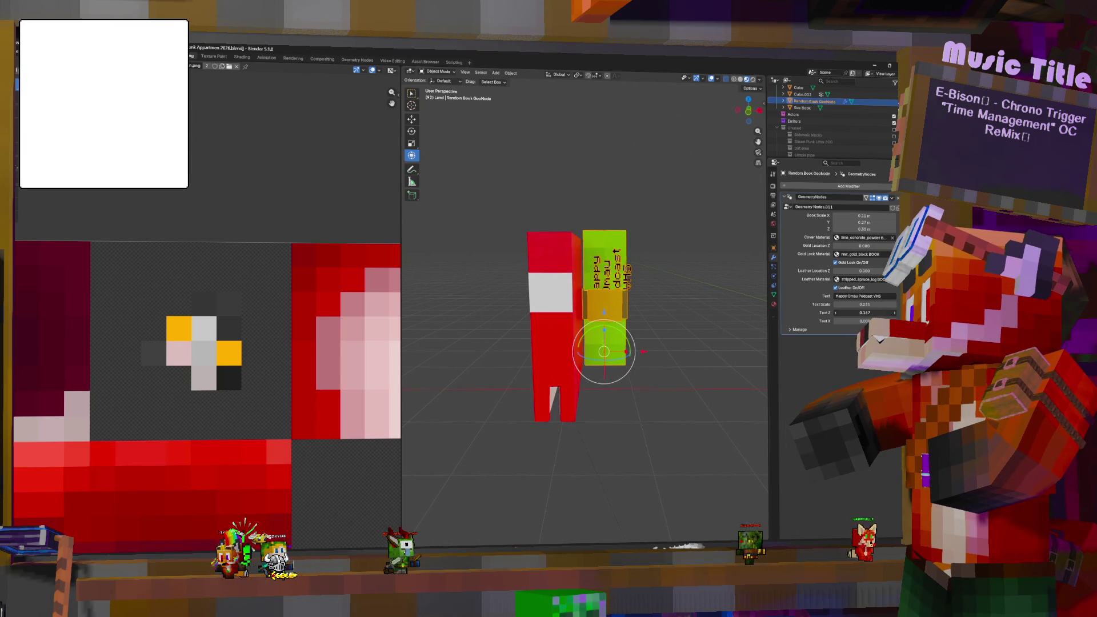
left_click_drag(864, 313, 867, 312)
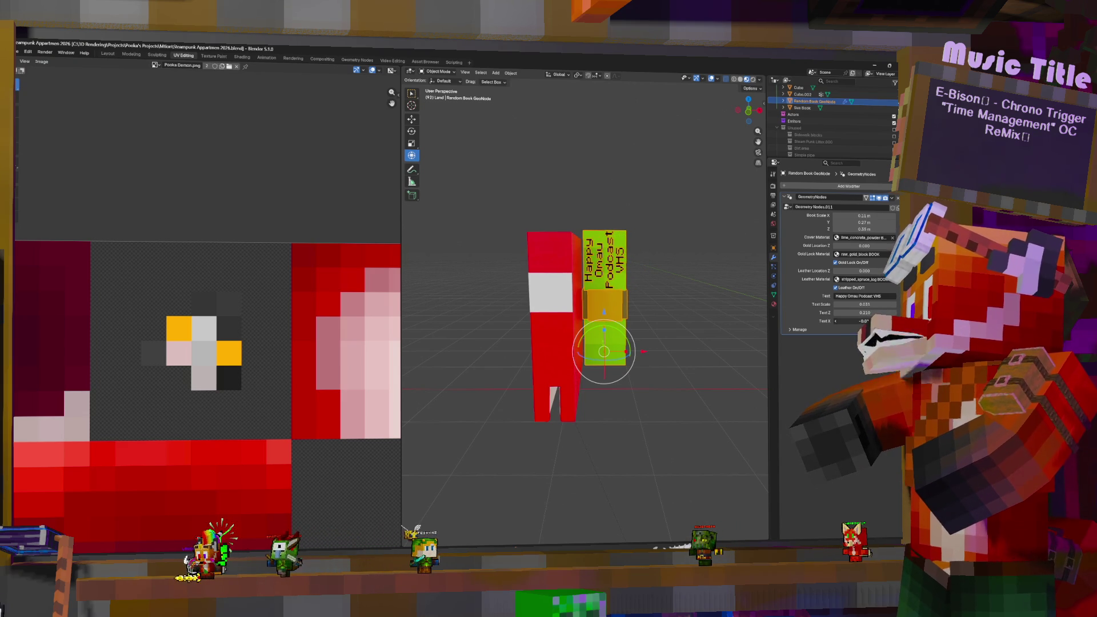
Step: Duplicate the green Happy Omau Podcast VHS book and place the copy to its right
scroll(622, 284, "up", 3)
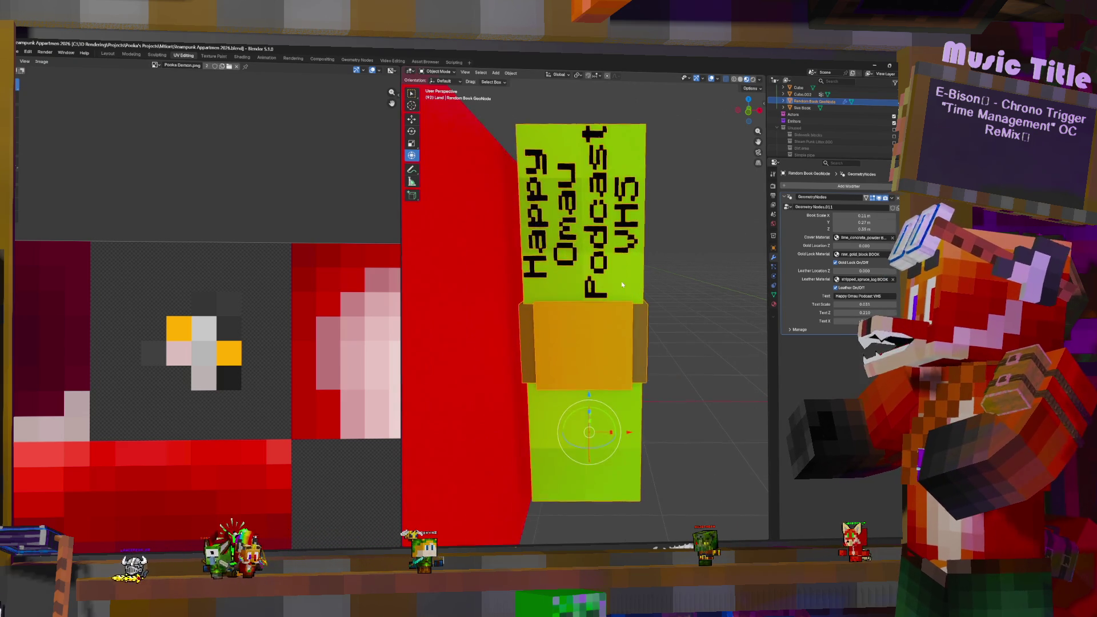
middle_click_drag(622, 284, 643, 275)
scroll(644, 291, "down", 3)
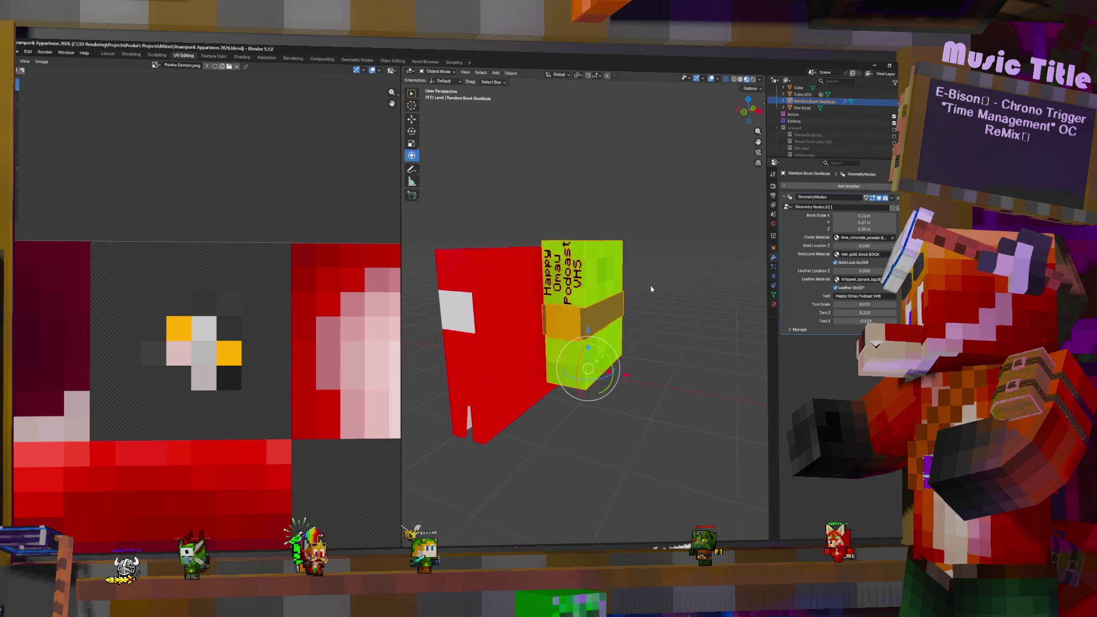
scroll(647, 331, "down", 2)
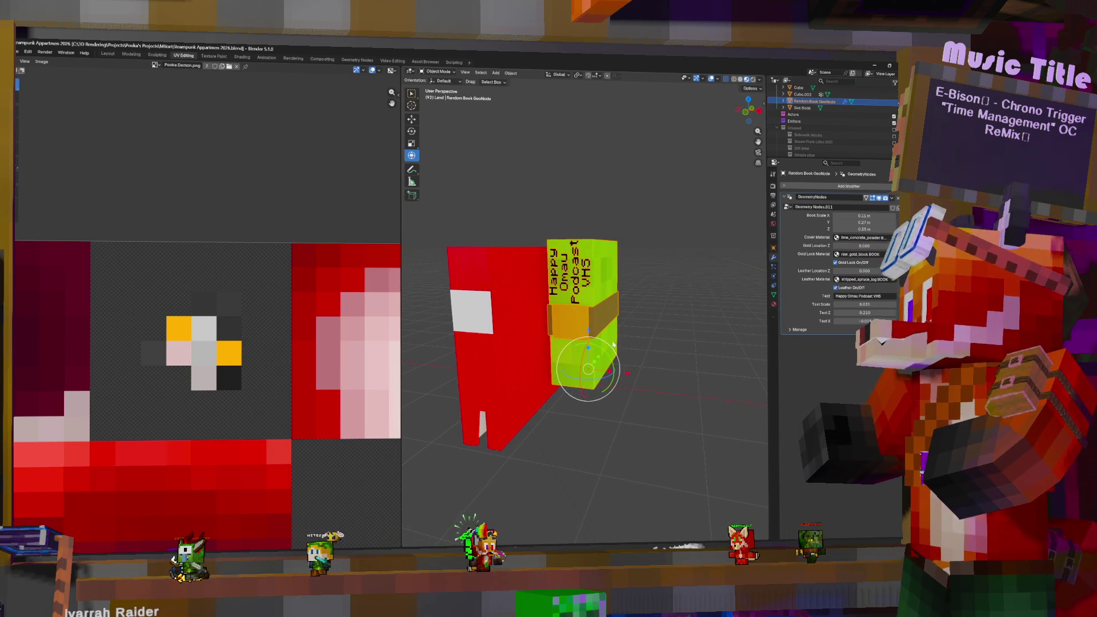
key("shift+d")
left_click(681, 307)
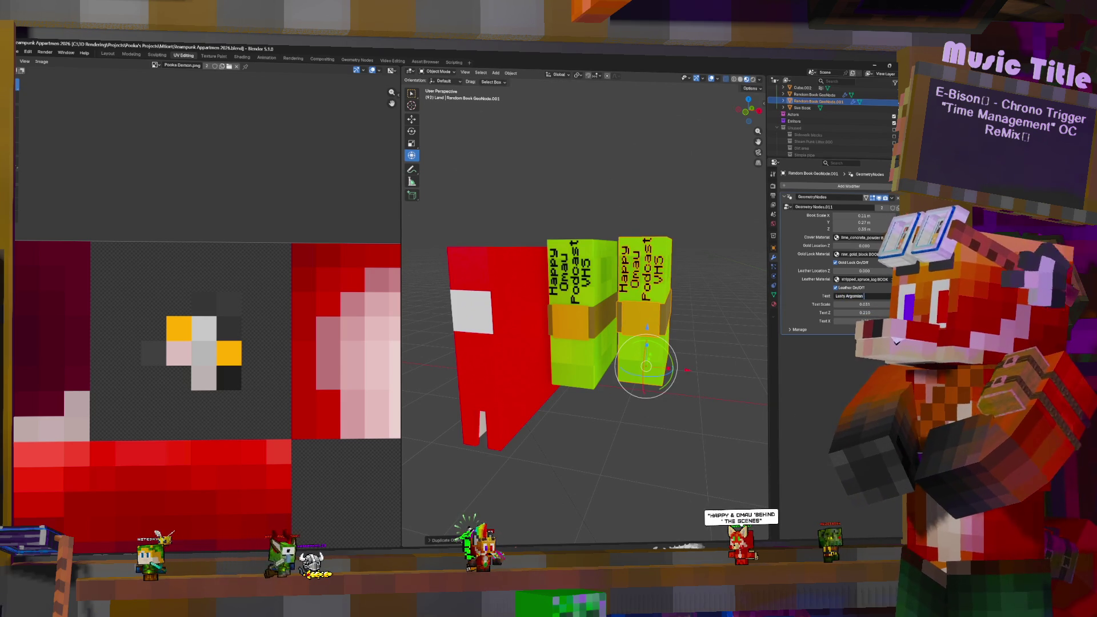
Step: Retitle the copy 'Lusty Argonian Maid' and adjust its spine text X, Z and scale
type("n Maid")
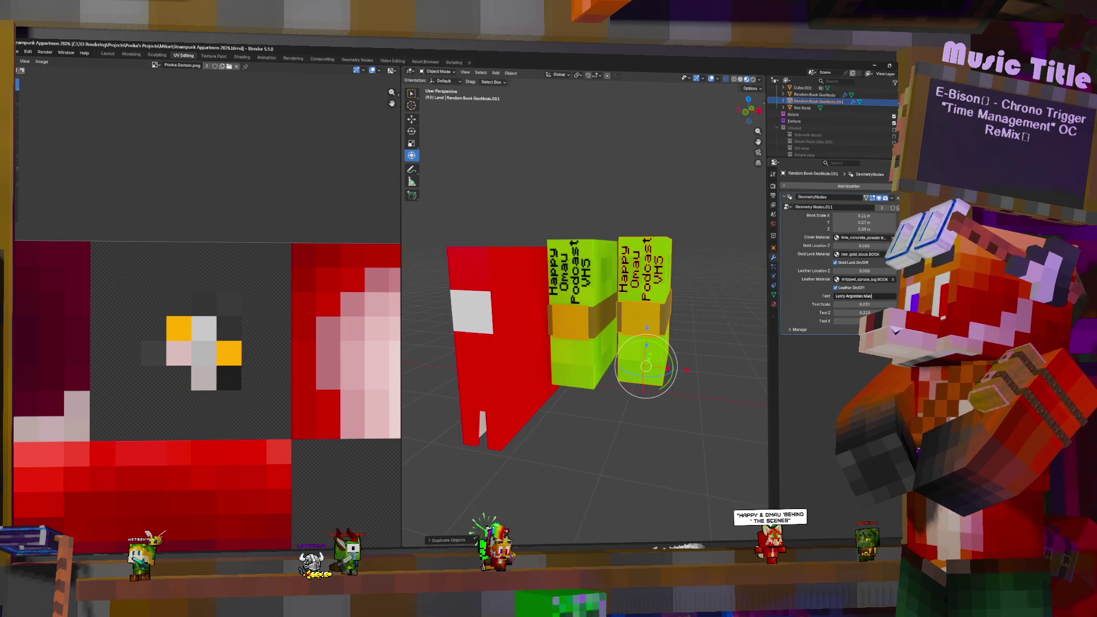
key("Return")
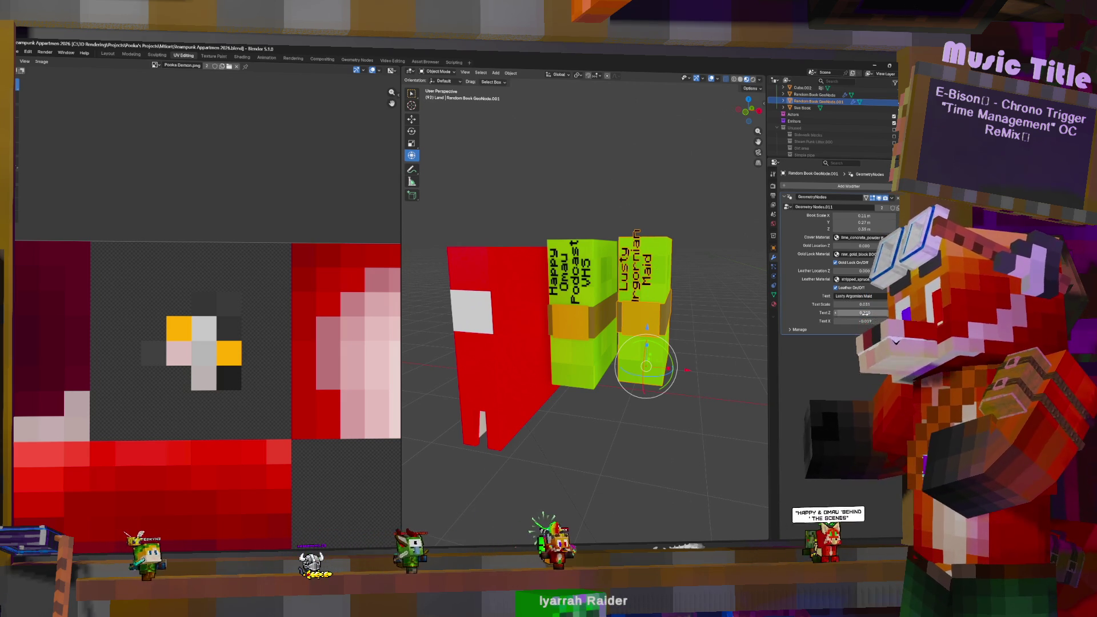
left_click_drag(862, 321, 872, 321)
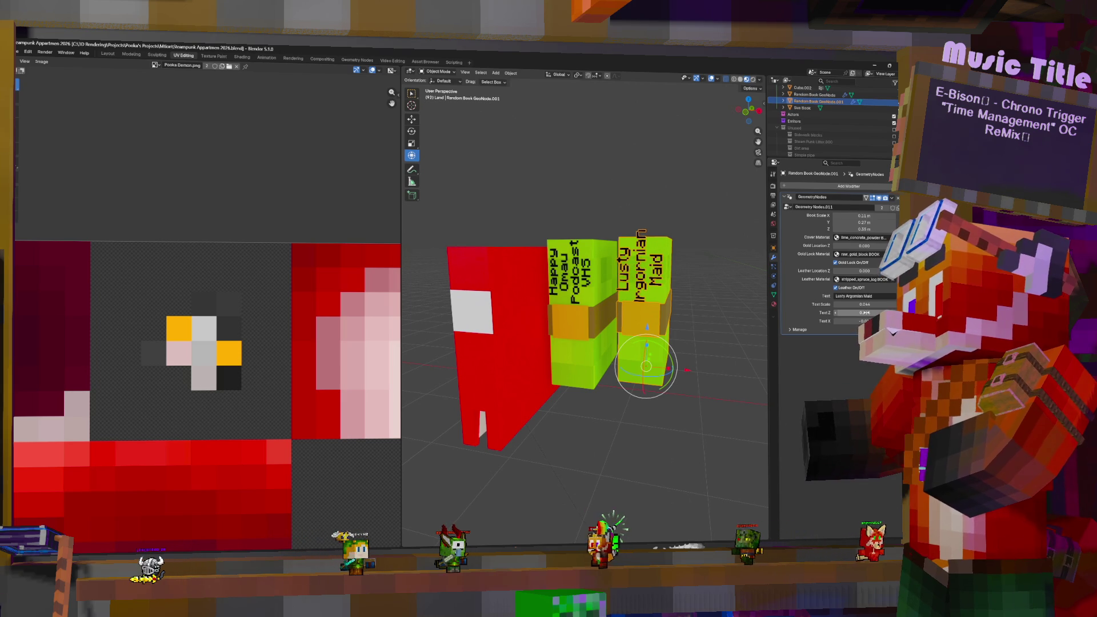
left_click_drag(864, 312, 865, 312)
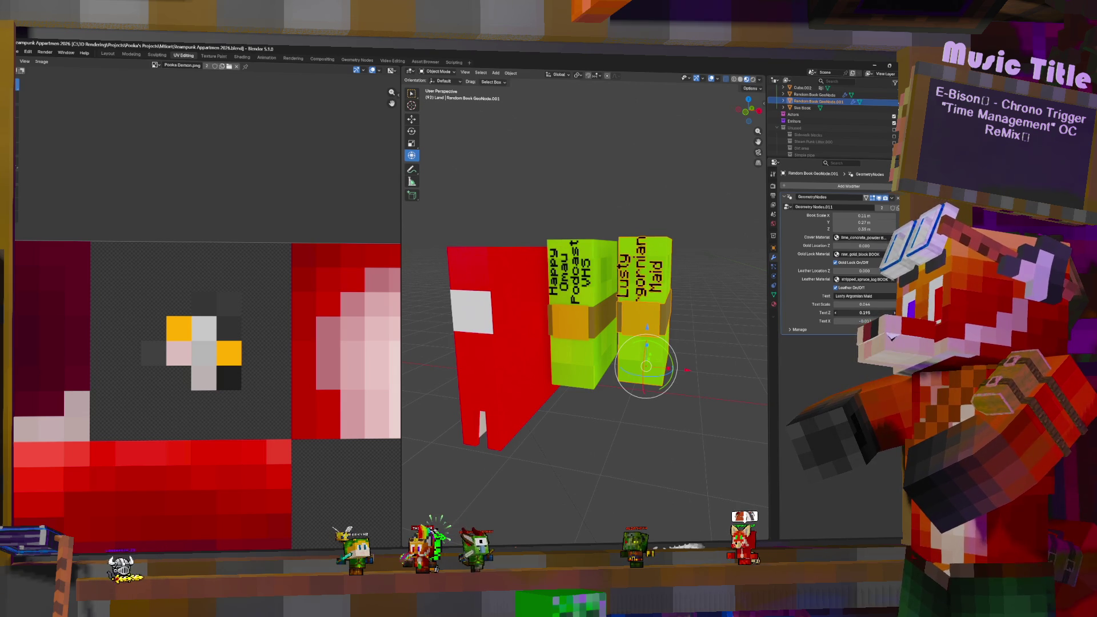
left_click_drag(864, 304, 852, 304)
type("-")
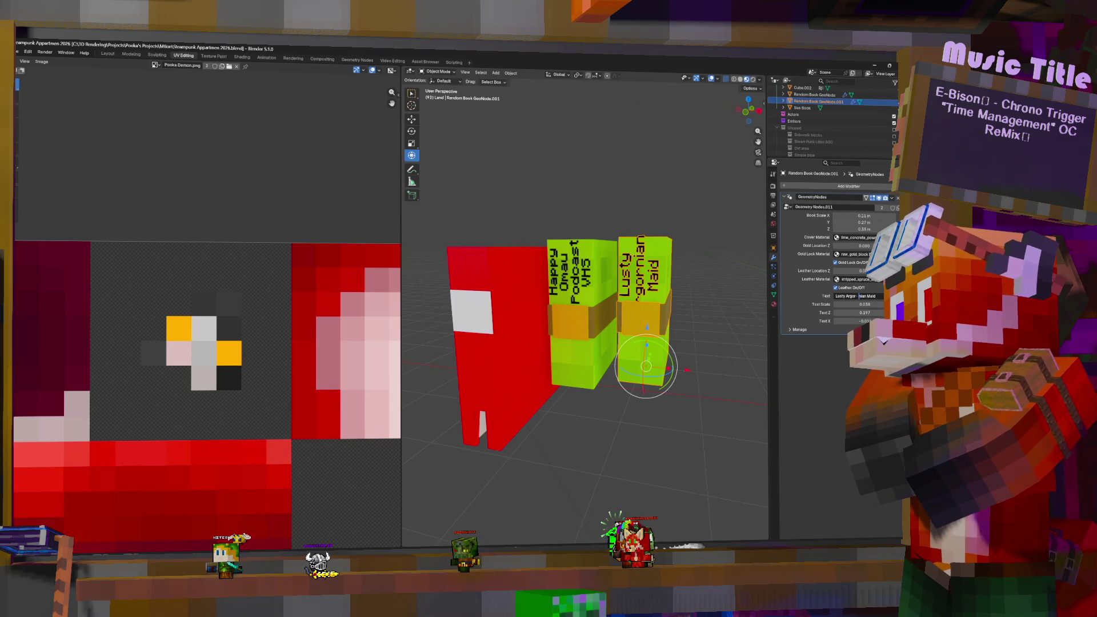
left_click_drag(868, 306, 857, 306)
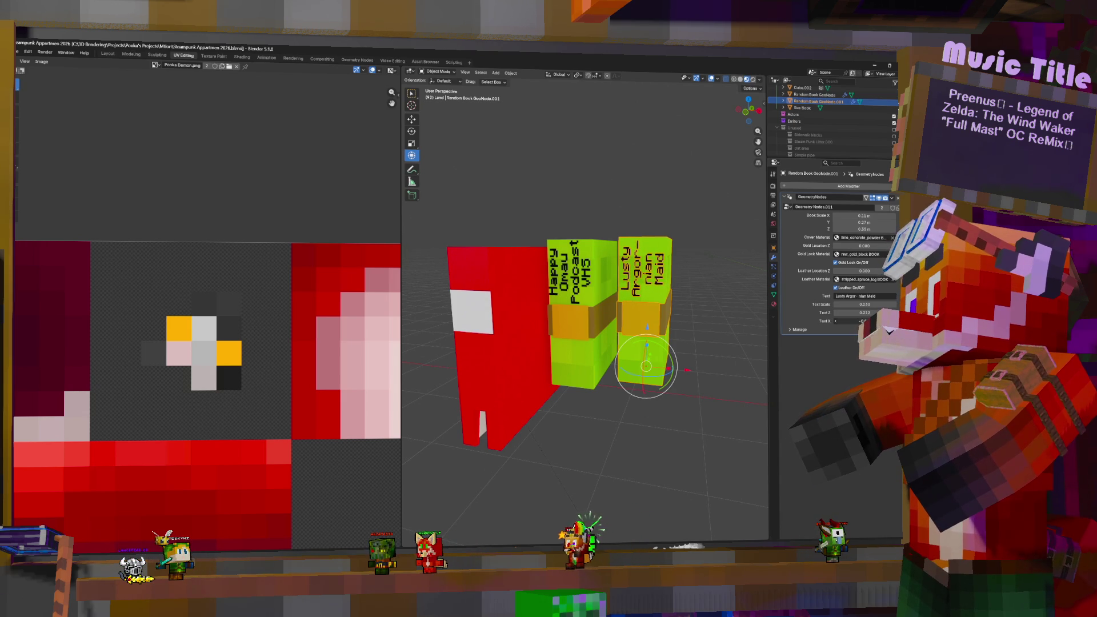
Step: Give the copy a purple_concrete_powder cover material
middle_click_drag(705, 263, 714, 263)
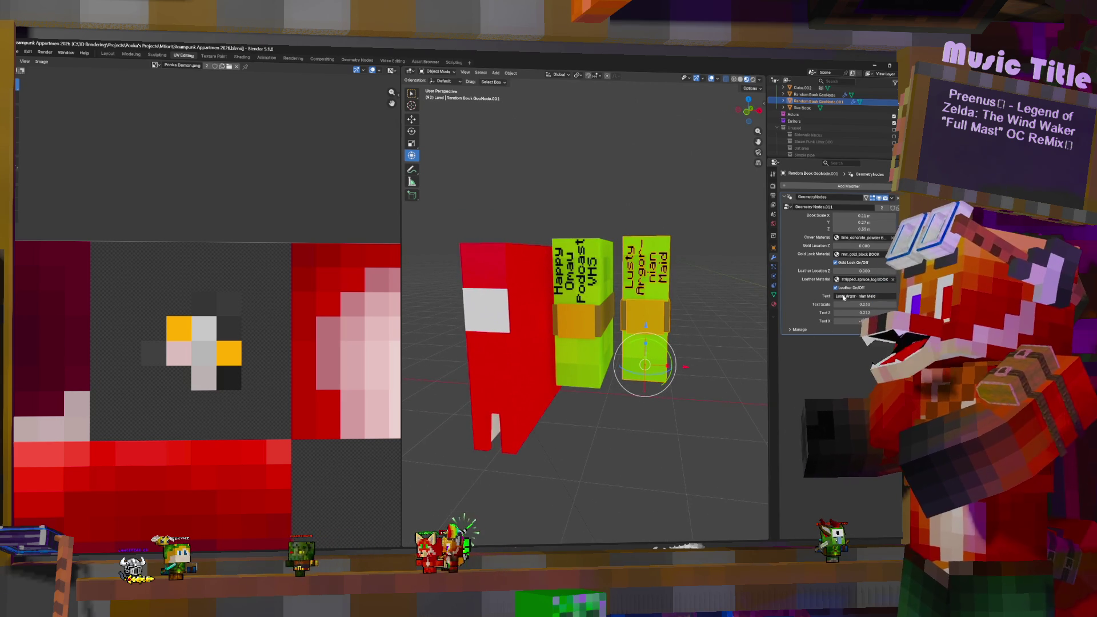
left_click(885, 280)
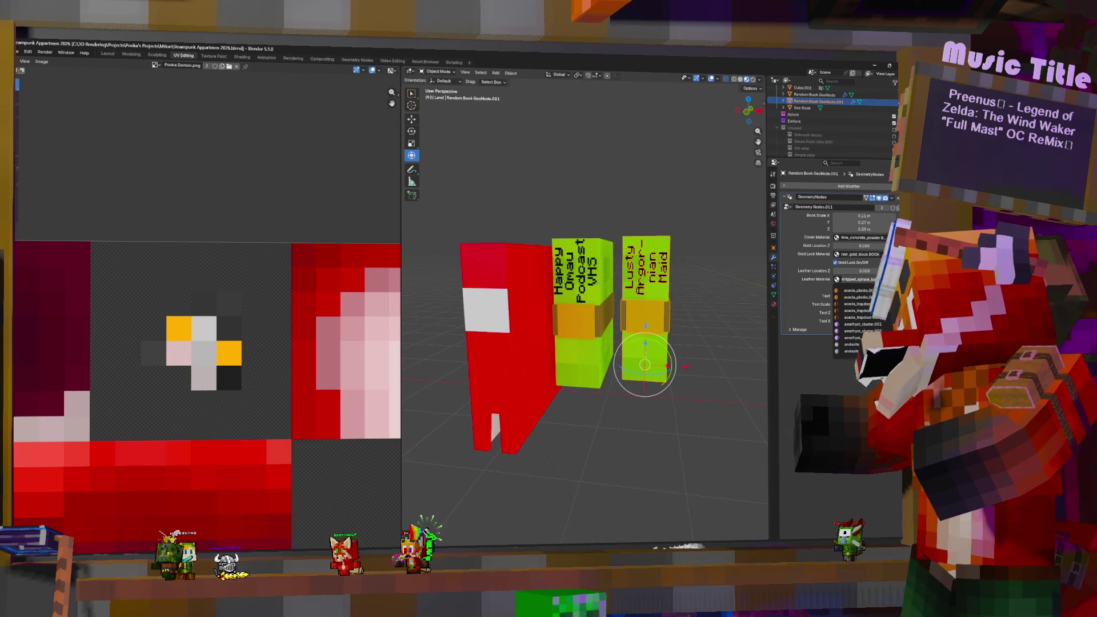
key("Escape")
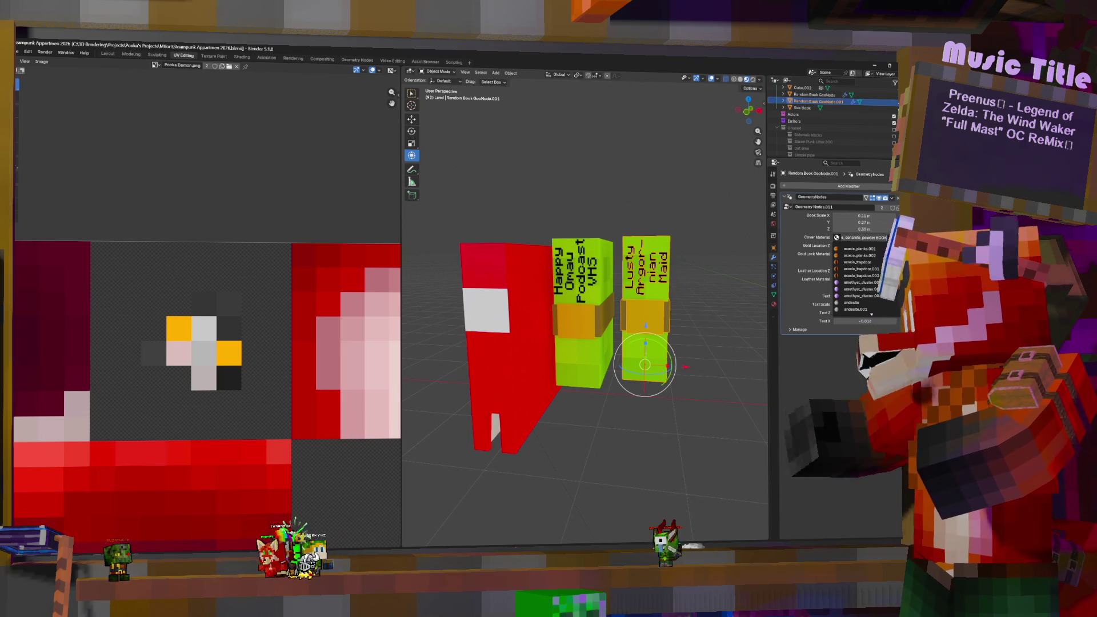
type("pur")
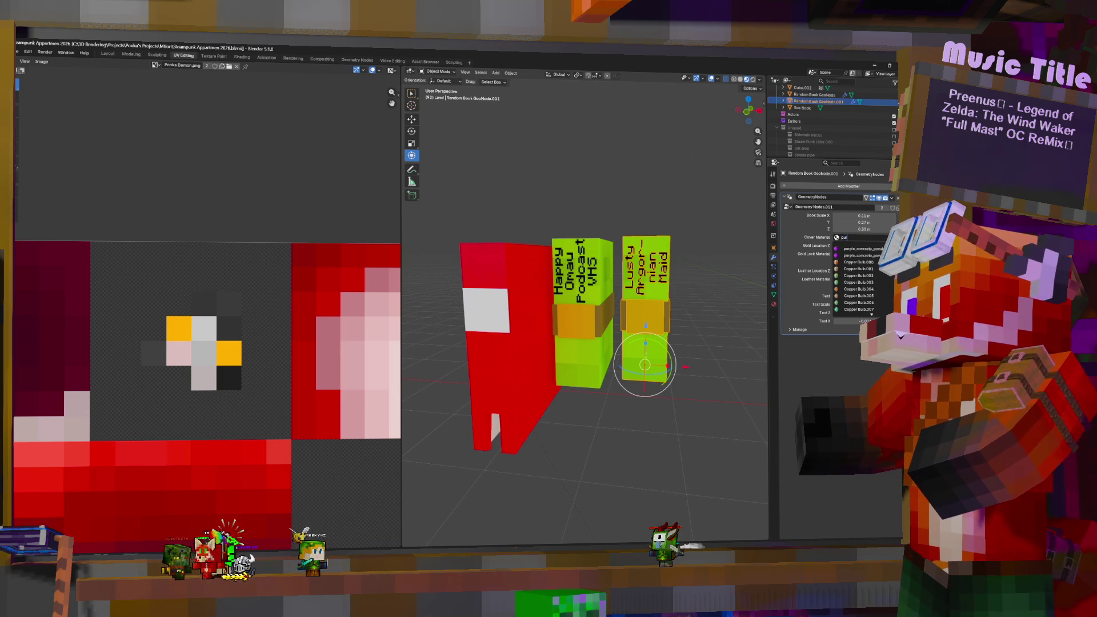
key("Return")
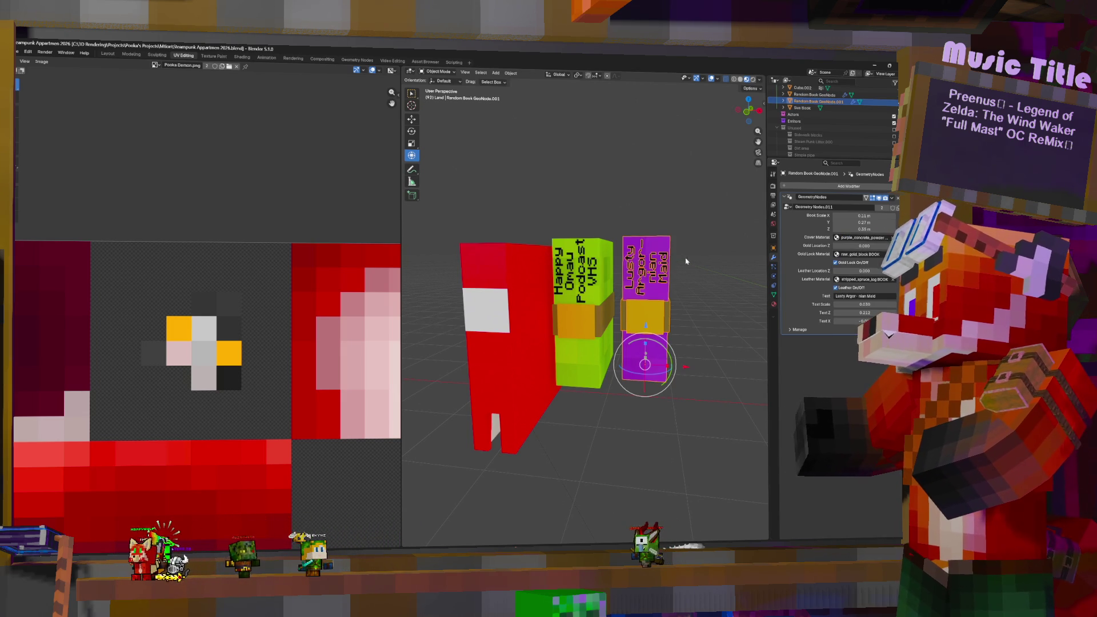
Step: Duplicate the selected books and place the copies further right
mouse_move(652, 227)
middle_mouse_down()
mouse_move(592, 271)
mouse_move(598, 288)
middle_mouse_up()
scroll(591, 270, "down", 3)
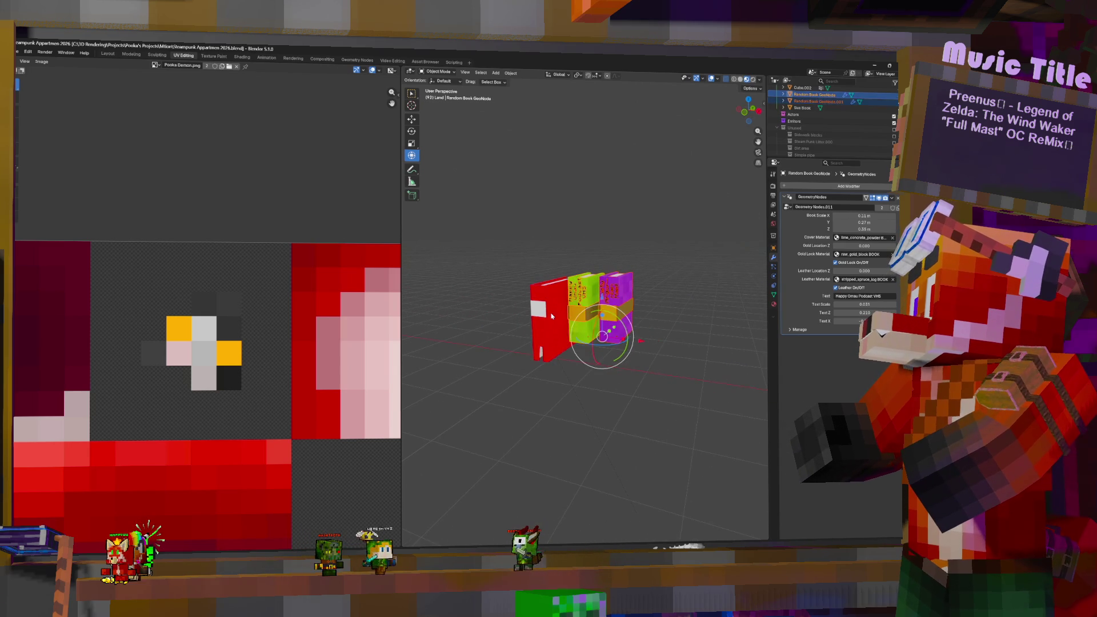
left_click(616, 302, "shift")
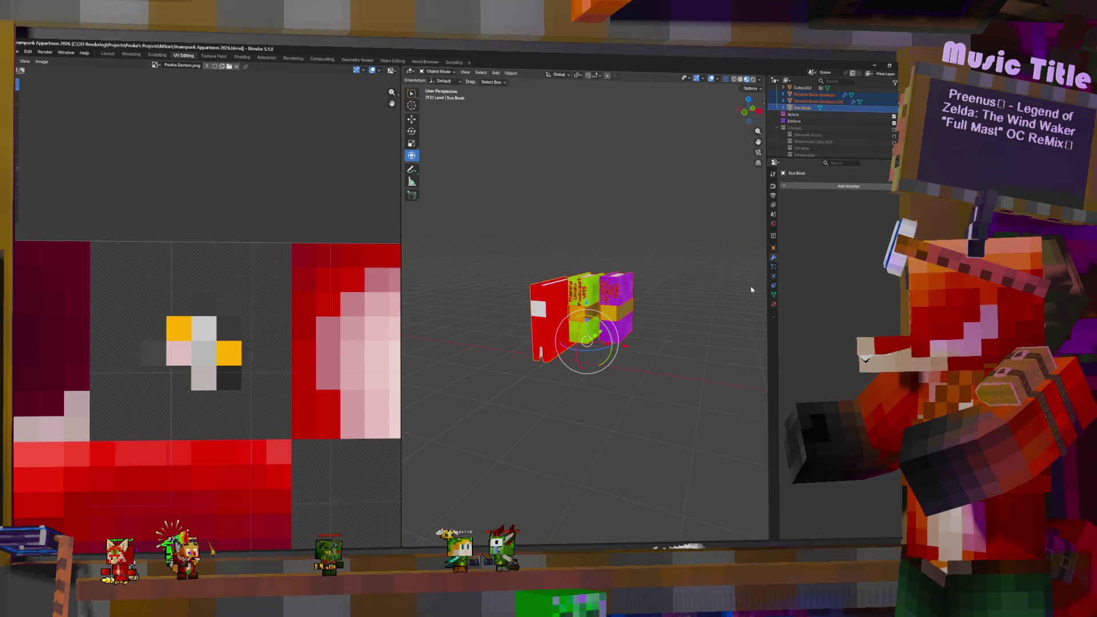
key("shift+d")
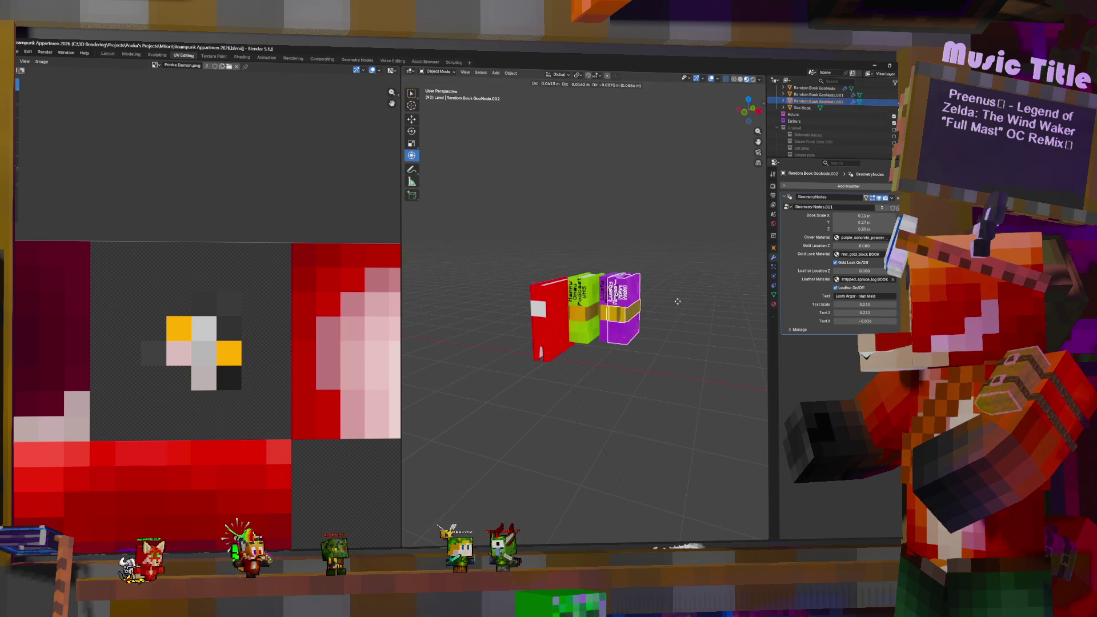
left_click(686, 320)
Step: Try converting the green book and Sus Book to meshes, then undo it
left_click(578, 303)
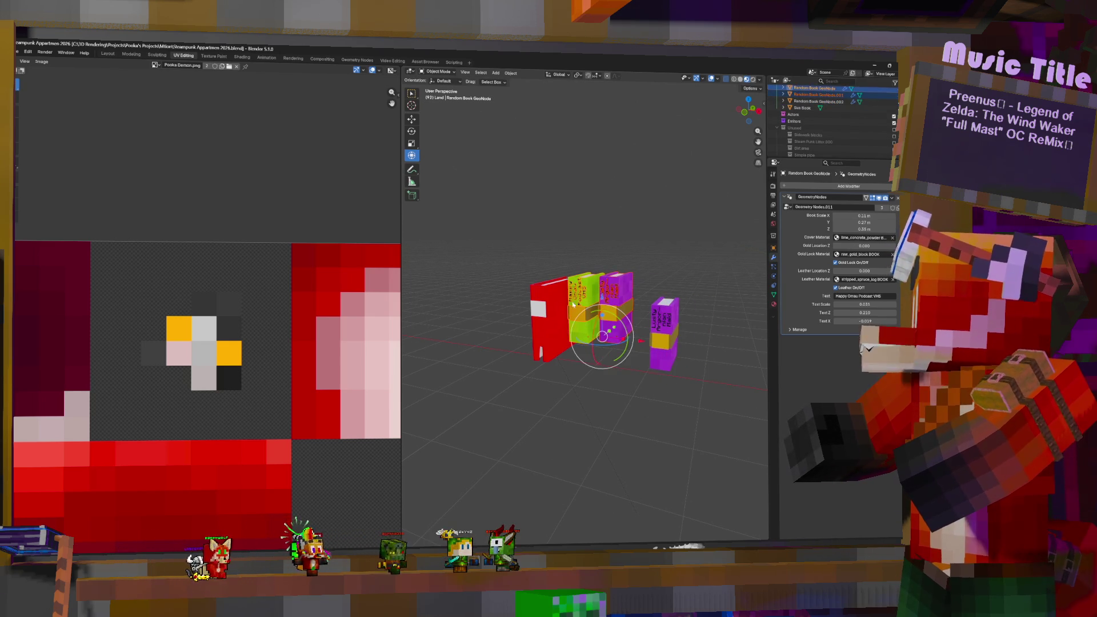
left_click(616, 302, "shift")
key("F3")
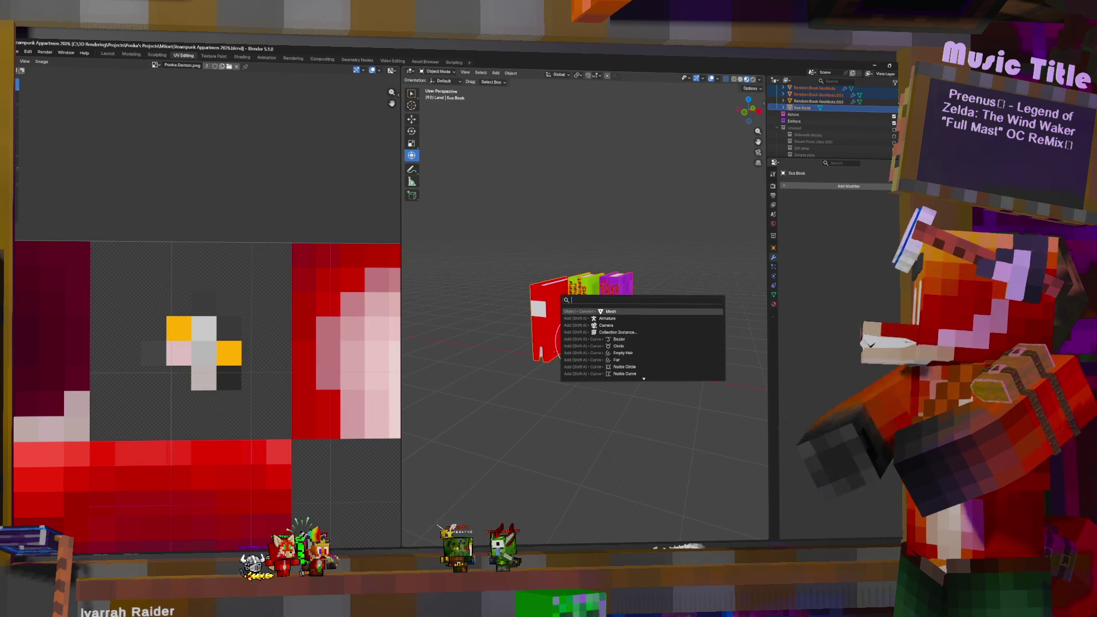
left_click(616, 312)
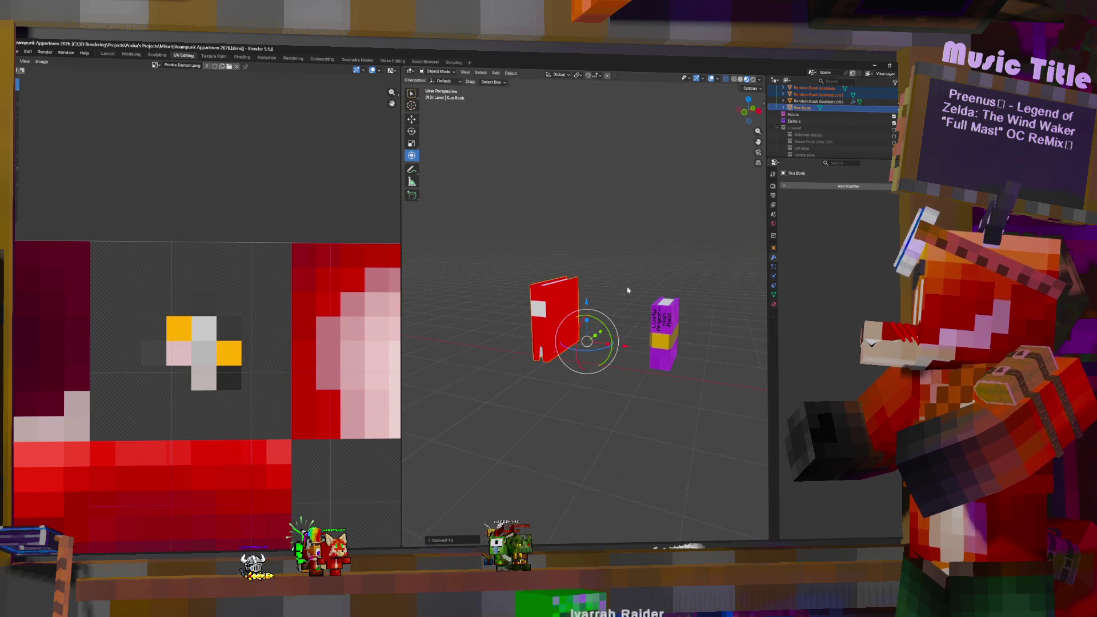
key("ctrl+z")
Step: Select the pink book and open its node tree in the Geometry Nodes workspace
left_click(616, 289)
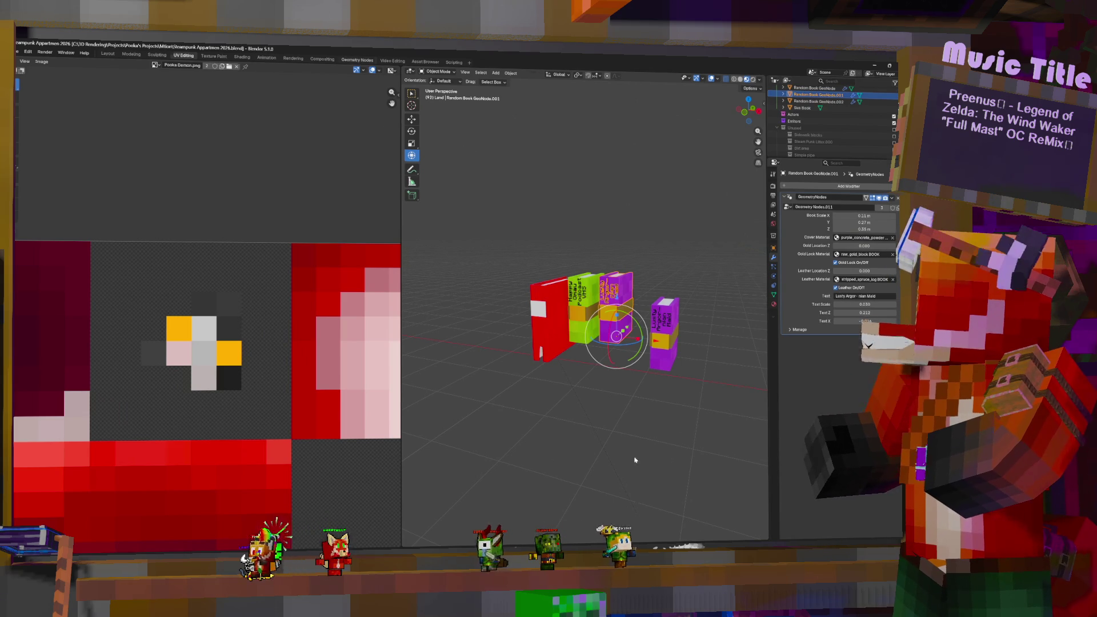
left_click(357, 60)
key("shift+a")
Step: Add a Realize Instances node before the Group Output, then return to Layout
type("rea")
key("Return")
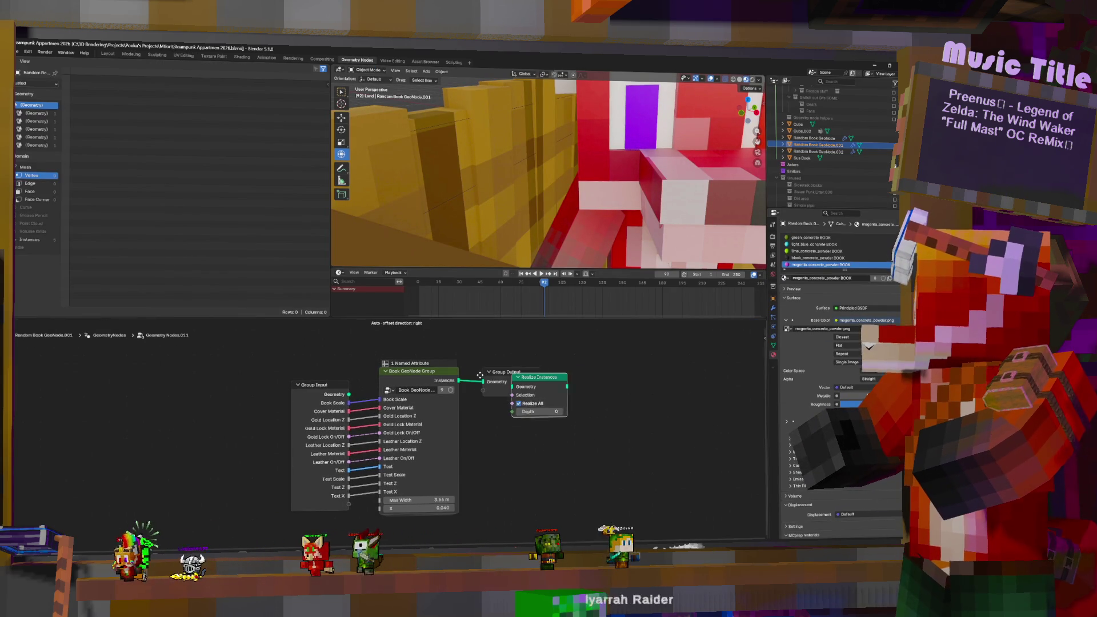
left_click(478, 377)
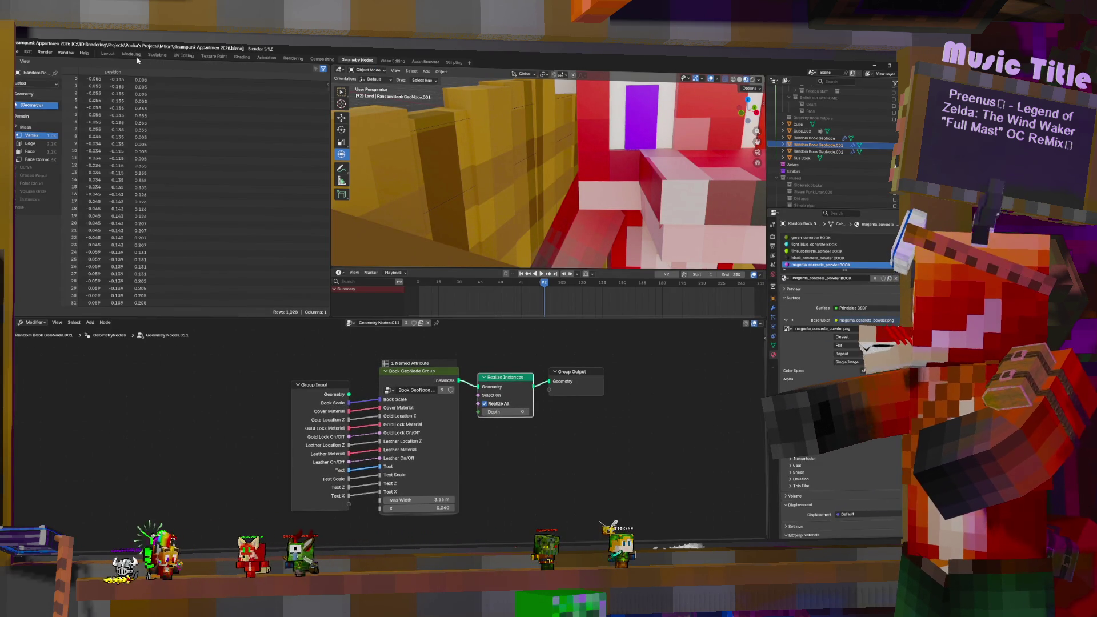
left_click(107, 53)
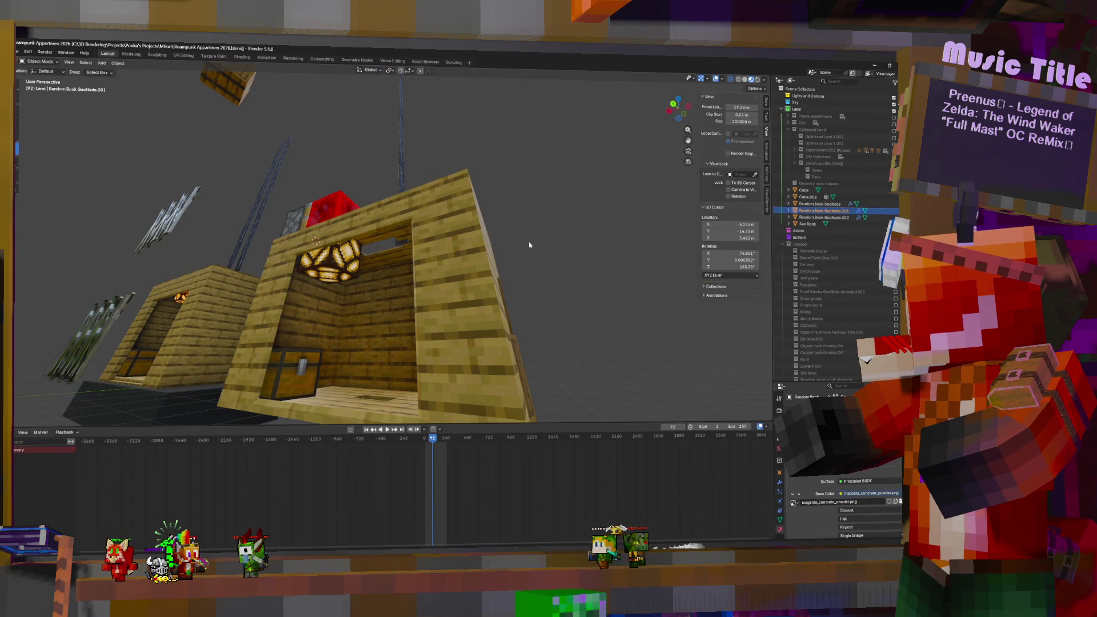
Step: Frame the book stack, select Random Book GeoNode, then make the red Sus Book active
key("KP_Decimal")
mouse_move(479, 277)
middle_mouse_down()
mouse_move(317, 279)
mouse_move(345, 269)
middle_mouse_up()
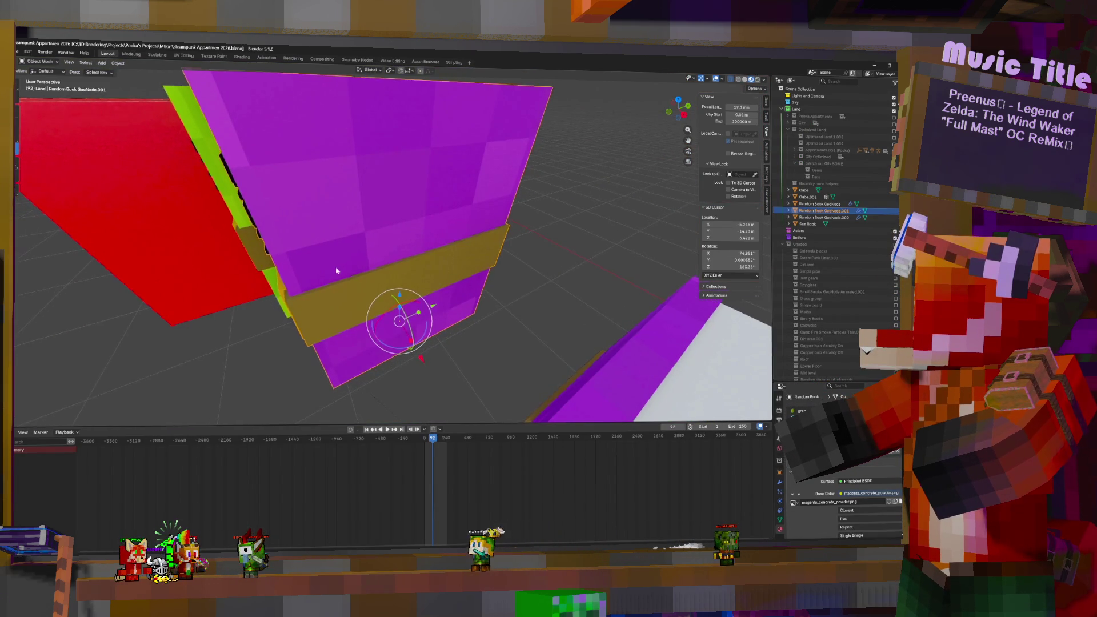
scroll(345, 269, "down", 5)
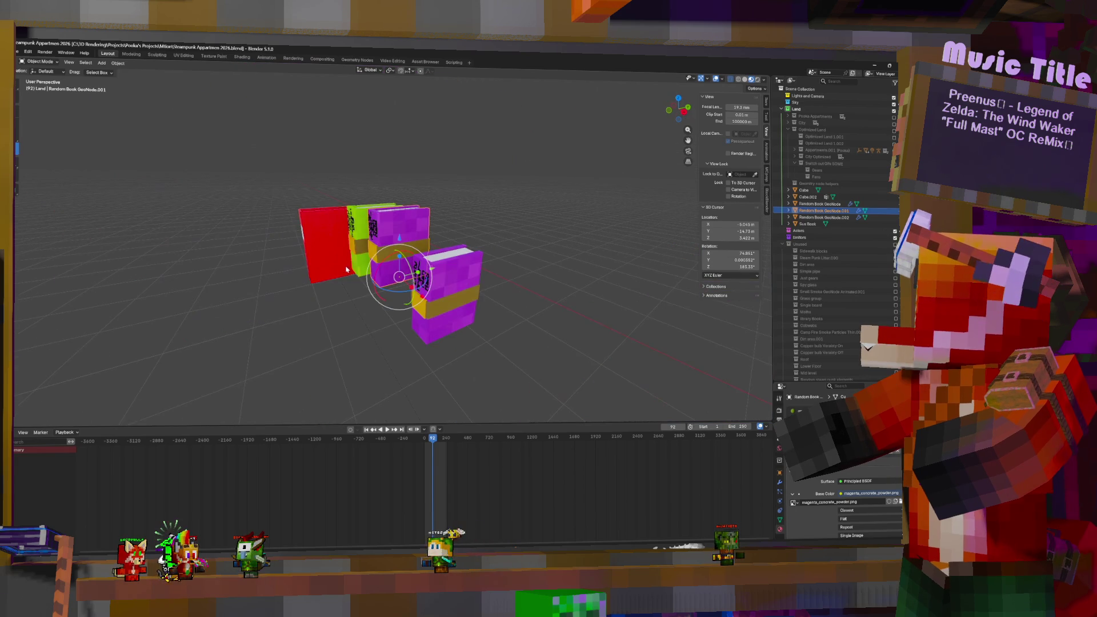
scroll(372, 266, "down", 2)
scroll(389, 265, "down", 2)
middle_click_drag(397, 263, 401, 263)
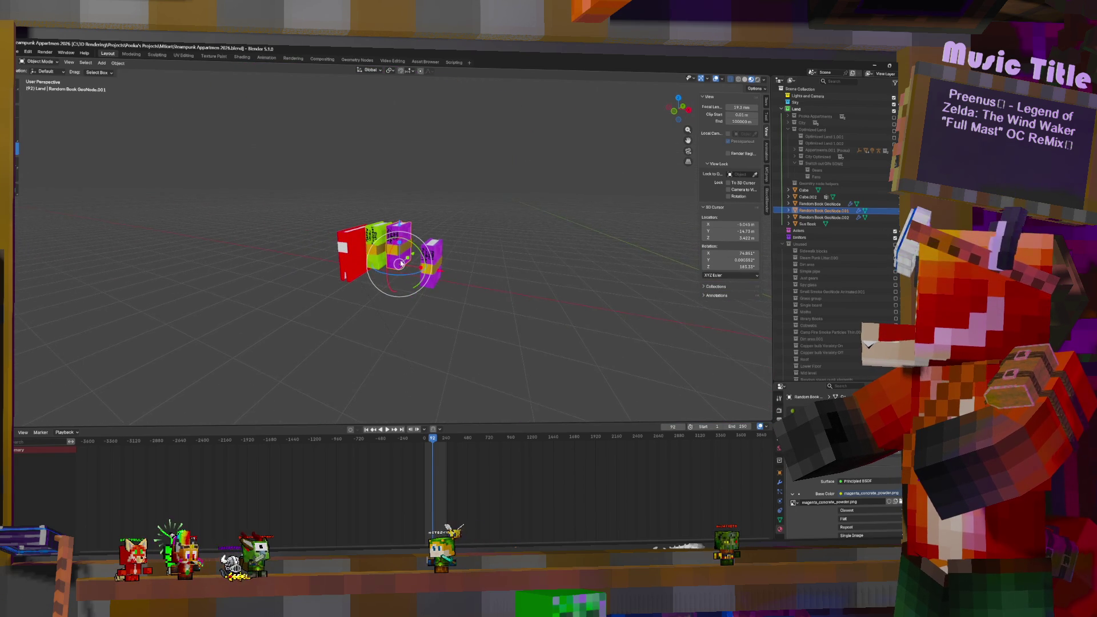
scroll(399, 264, "up", 3)
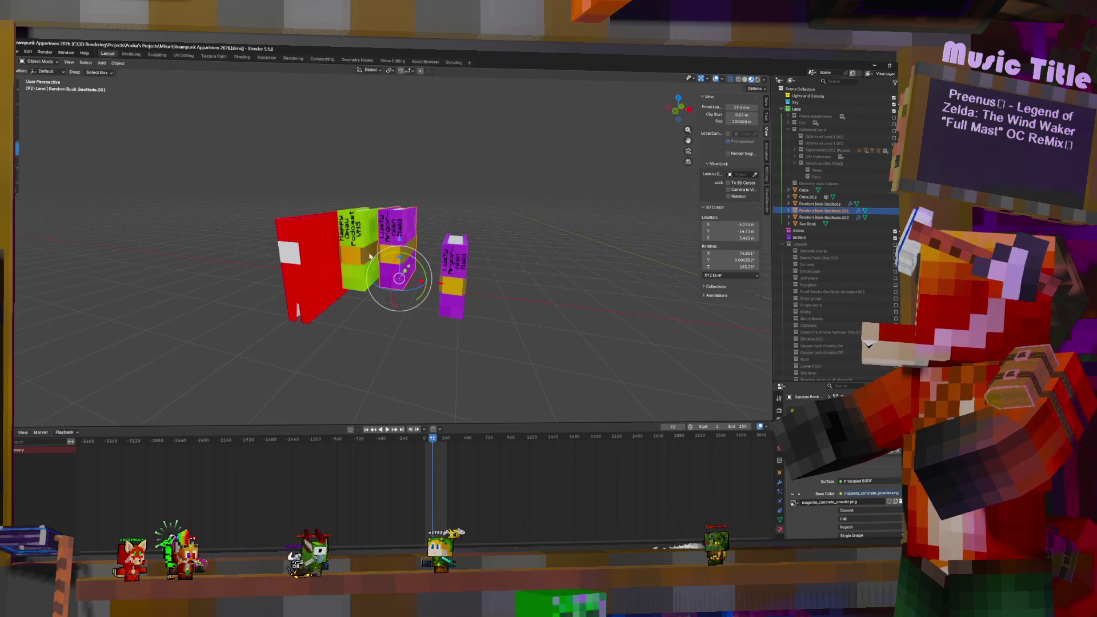
left_click(313, 235)
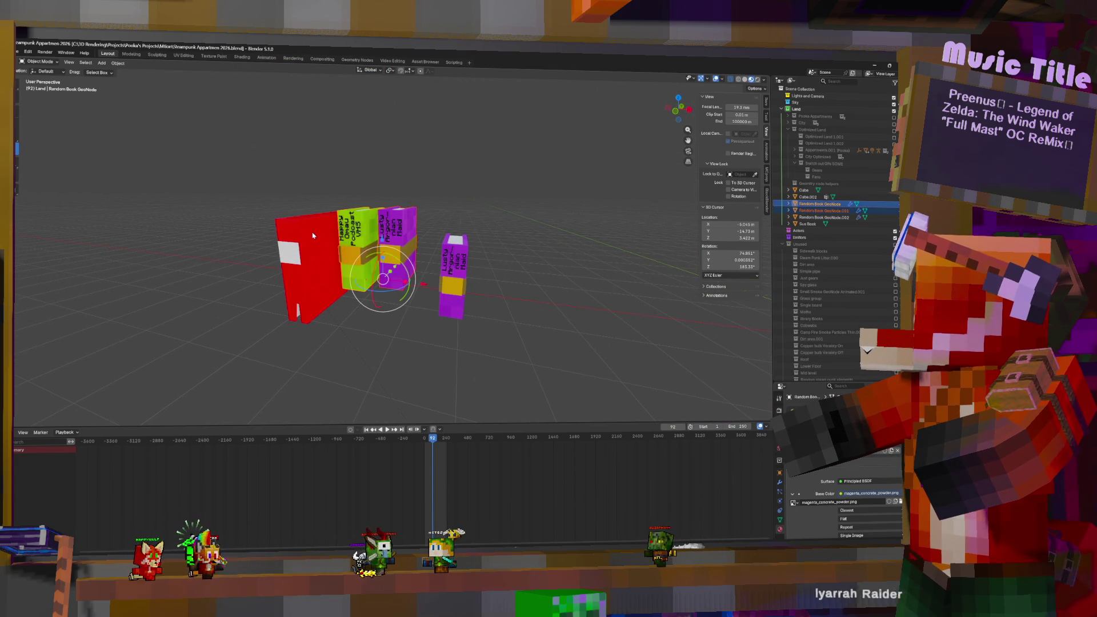
left_click(449, 271)
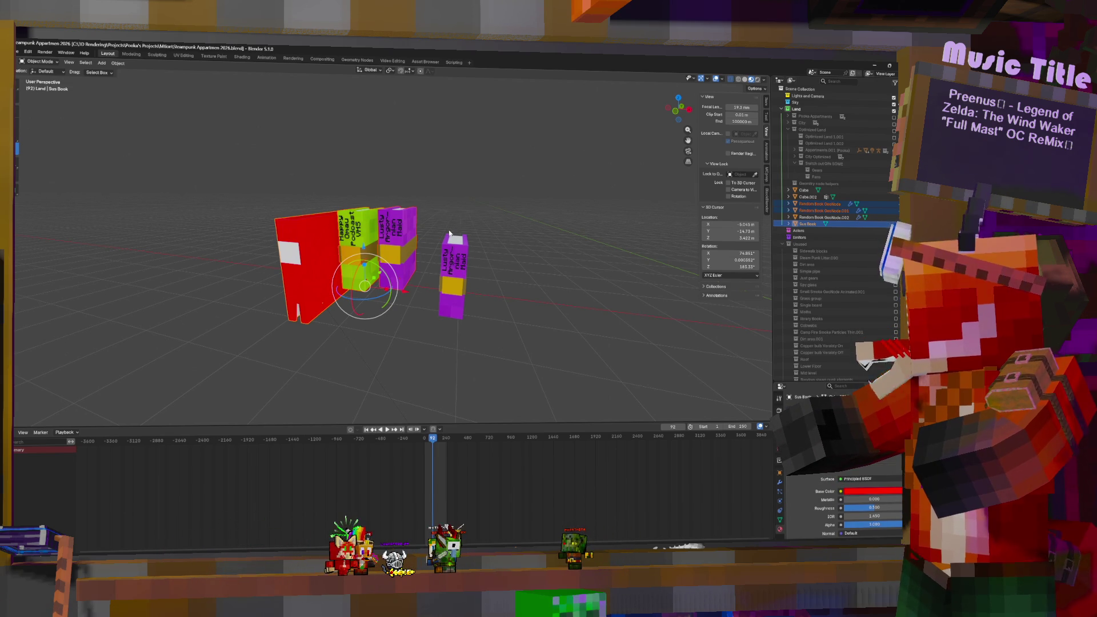
key("F3")
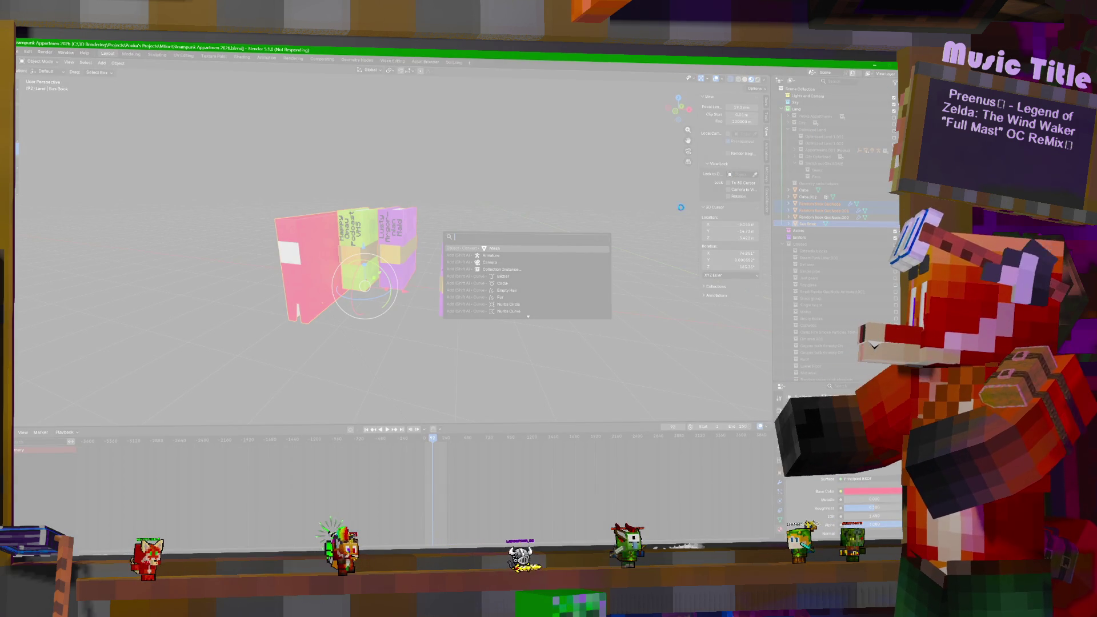
Step: Force-close the unresponsive Blender session from the Windows not-responding dialog
left_click(658, 357)
left_click(679, 437)
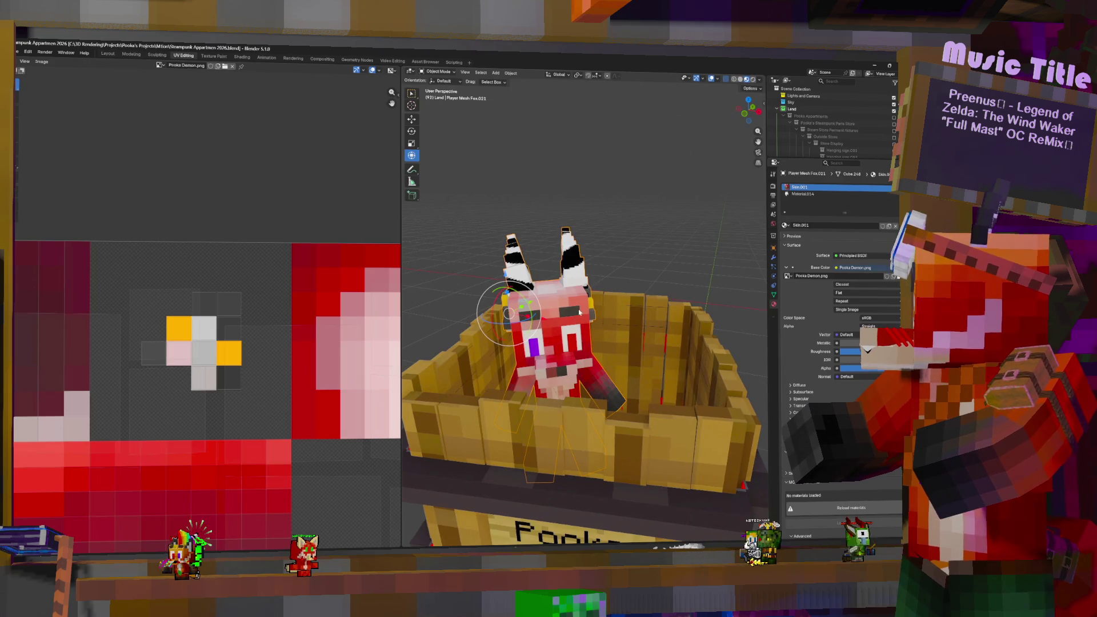
Step: Re-include the Unused collection around the fox crate and select the cyan book
middle_click_drag(579, 311, 597, 309)
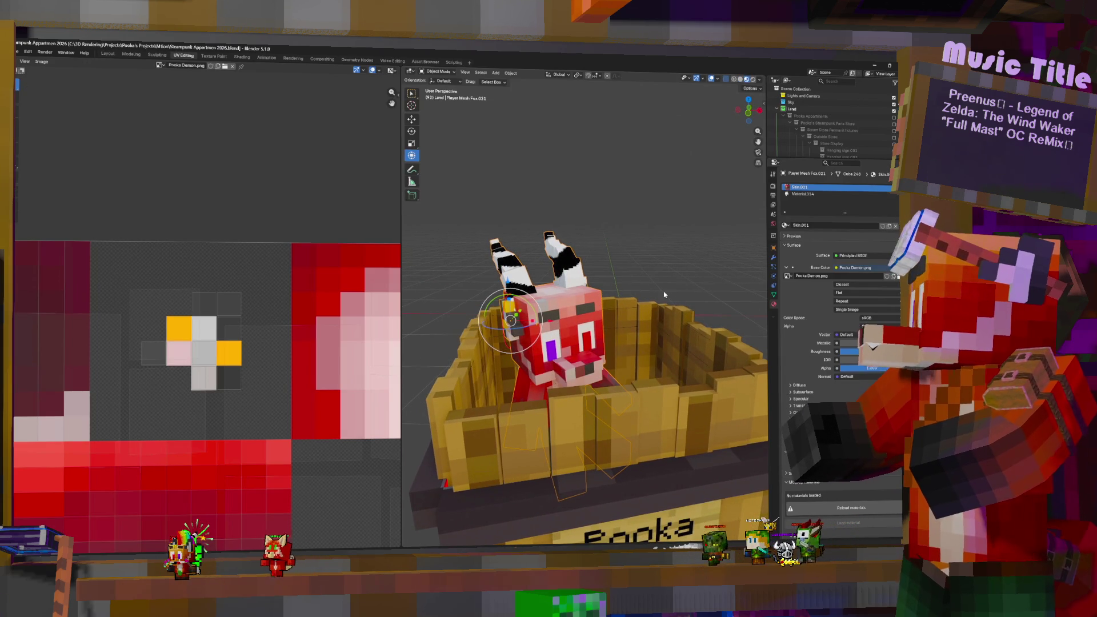
scroll(643, 250, "down", 5)
scroll(642, 251, "down", 3)
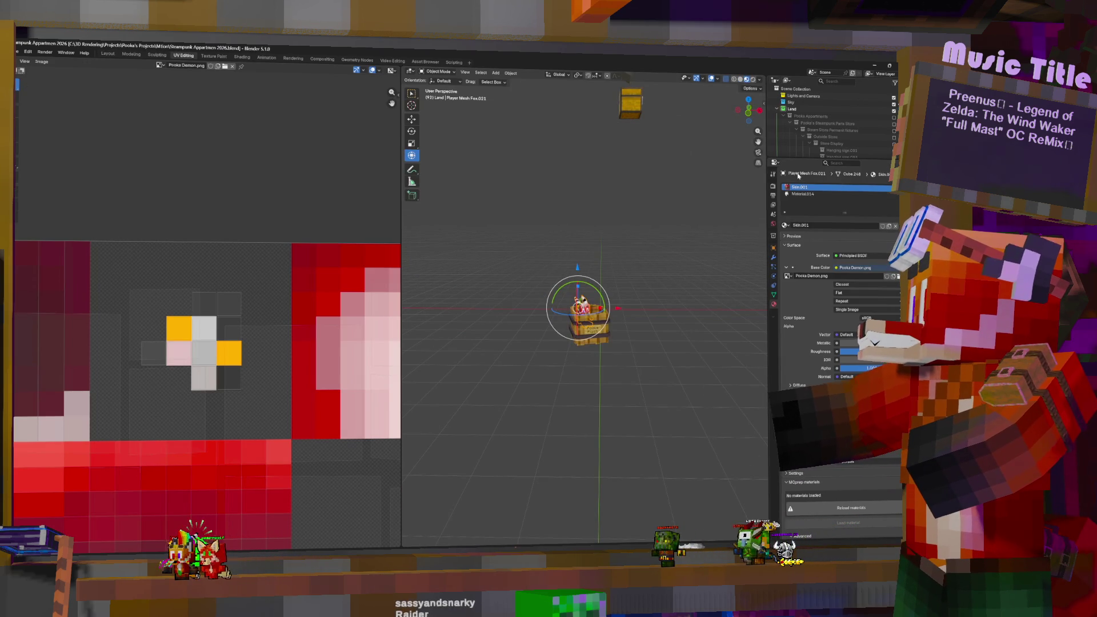
mouse_move(571, 371)
middle_mouse_down()
mouse_move(489, 301)
mouse_move(652, 322)
middle_mouse_up()
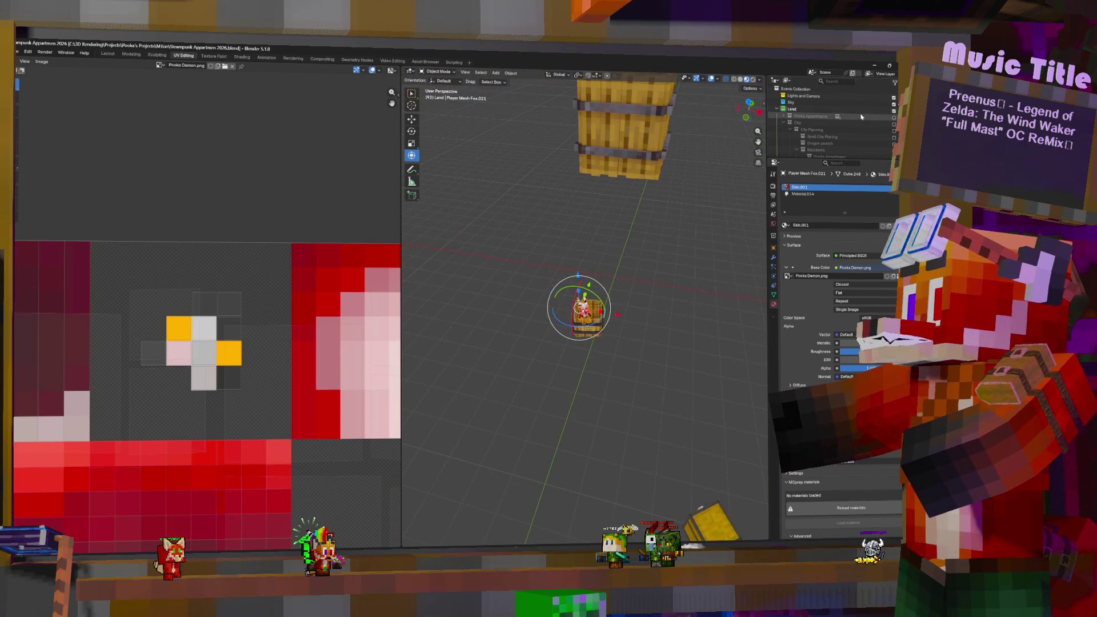
scroll(861, 116, "down", 5)
scroll(868, 125, "down", 5)
scroll(868, 128, "down", 3)
scroll(867, 129, "down", 3)
scroll(865, 129, "down", 3)
scroll(863, 130, "down", 2)
left_click(894, 142)
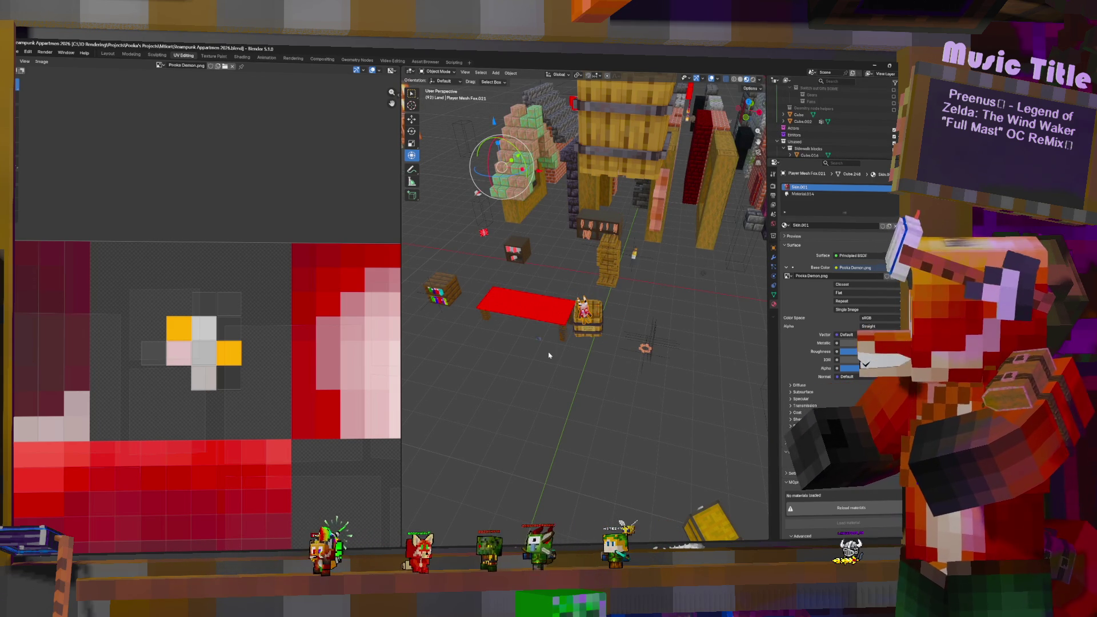
left_click(444, 294)
Step: Select the red Sus Book on the shelf and place a duplicate of it nearby
key("KP_Decimal")
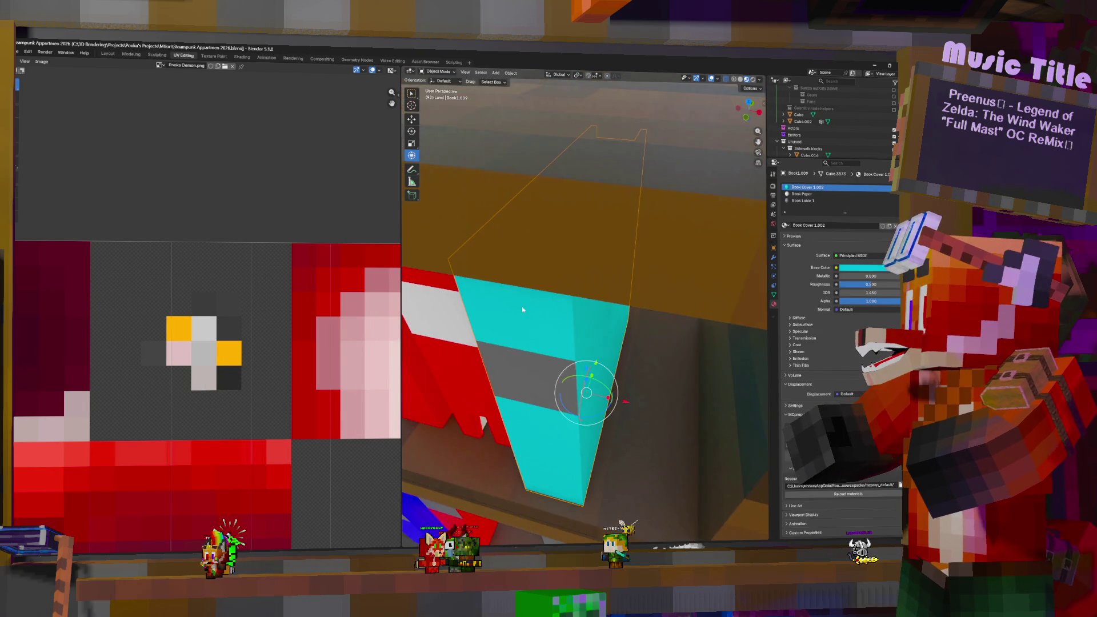
scroll(515, 306, "down", 4)
scroll(533, 350, "down", 4)
left_click(560, 332)
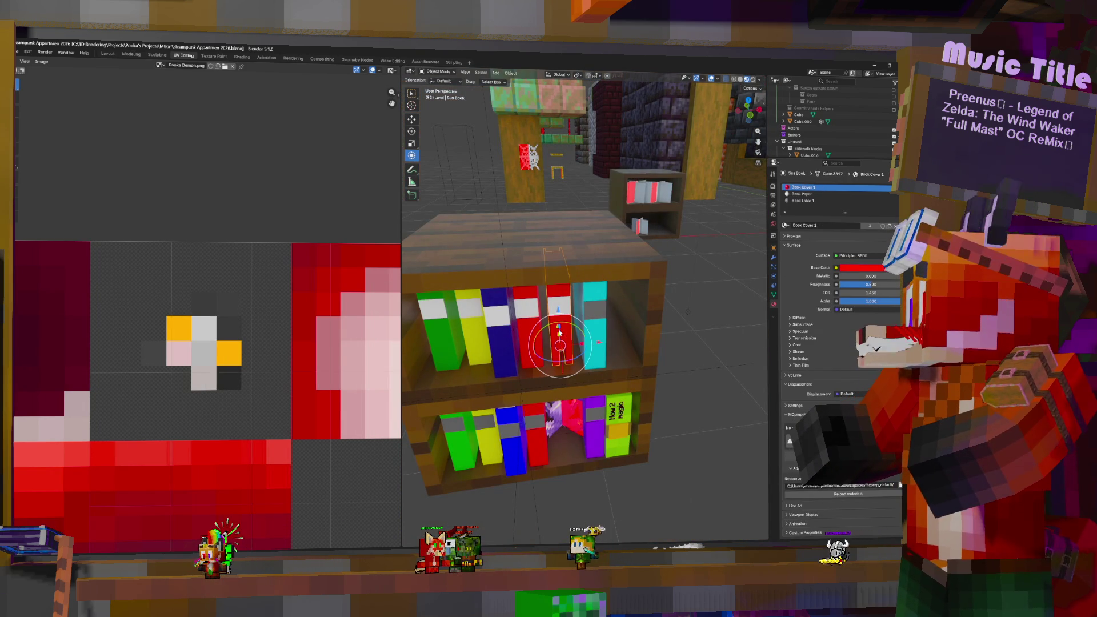
scroll(601, 345, "down", 3)
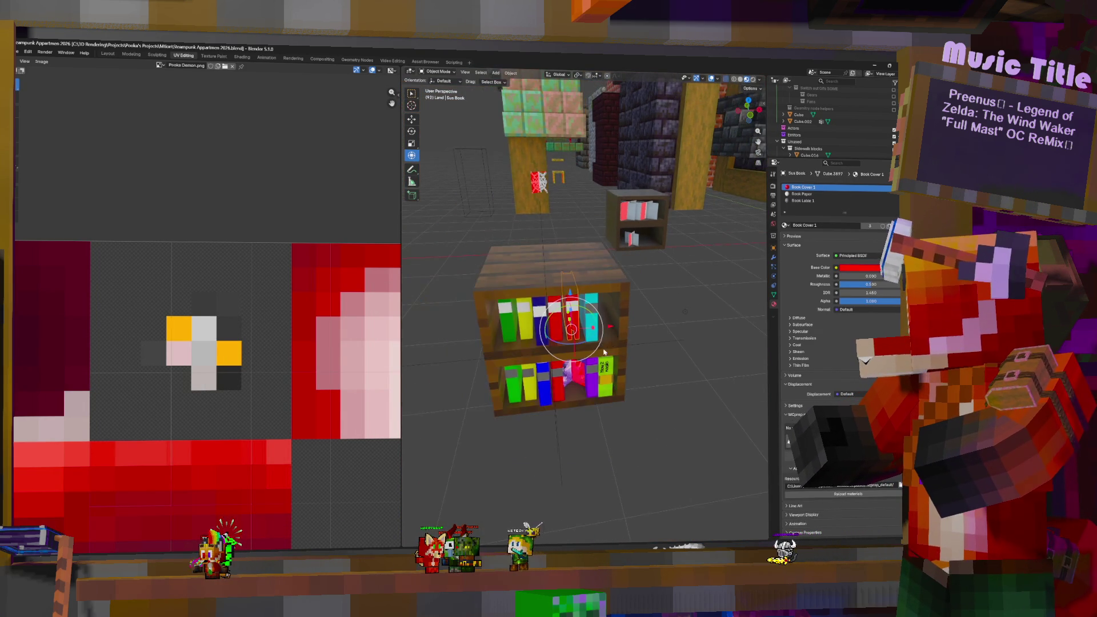
scroll(594, 346, "down", 3)
middle_click_drag(590, 346, 606, 301)
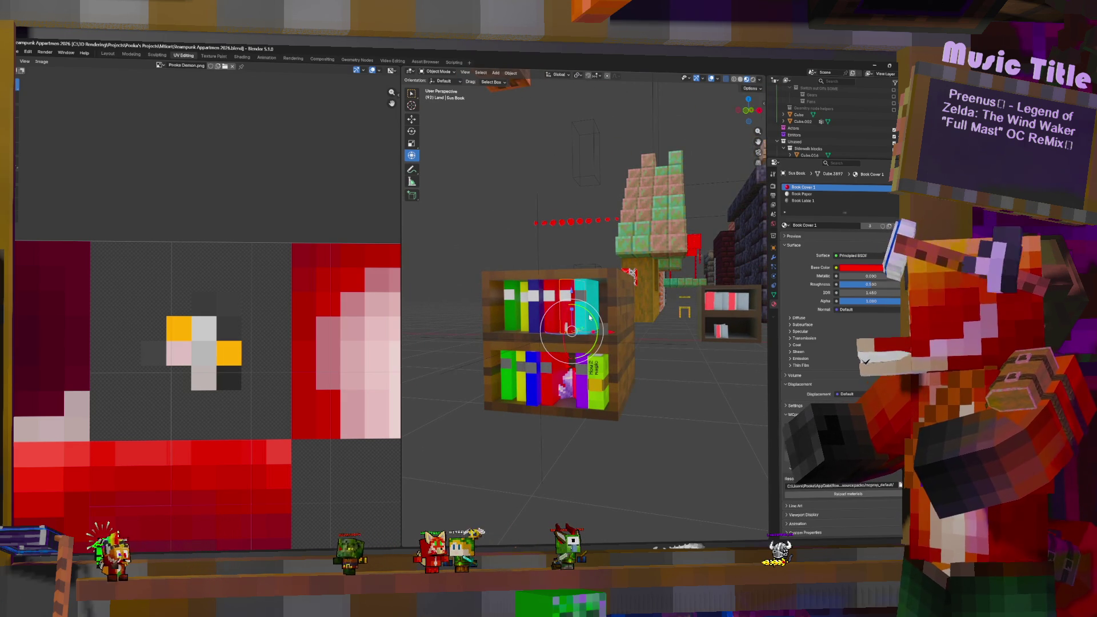
key("shift+d")
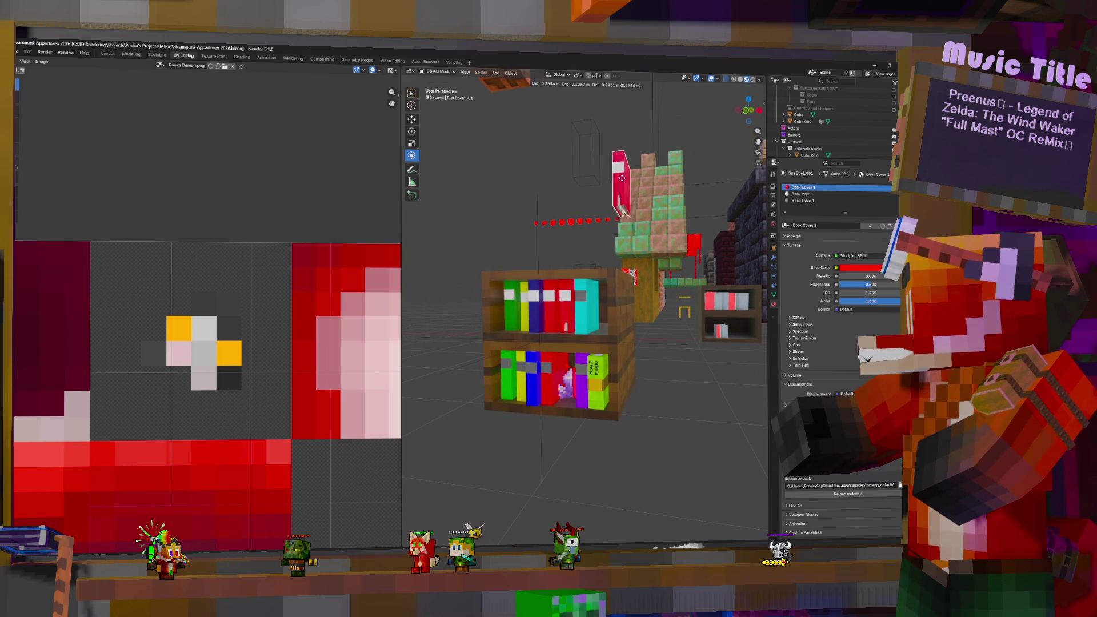
left_click(579, 139)
Step: Move Sus Book.001 into Land > Optimized Land > Appartments.001 (Pooka) > Movable Objects
key("KP_Decimal")
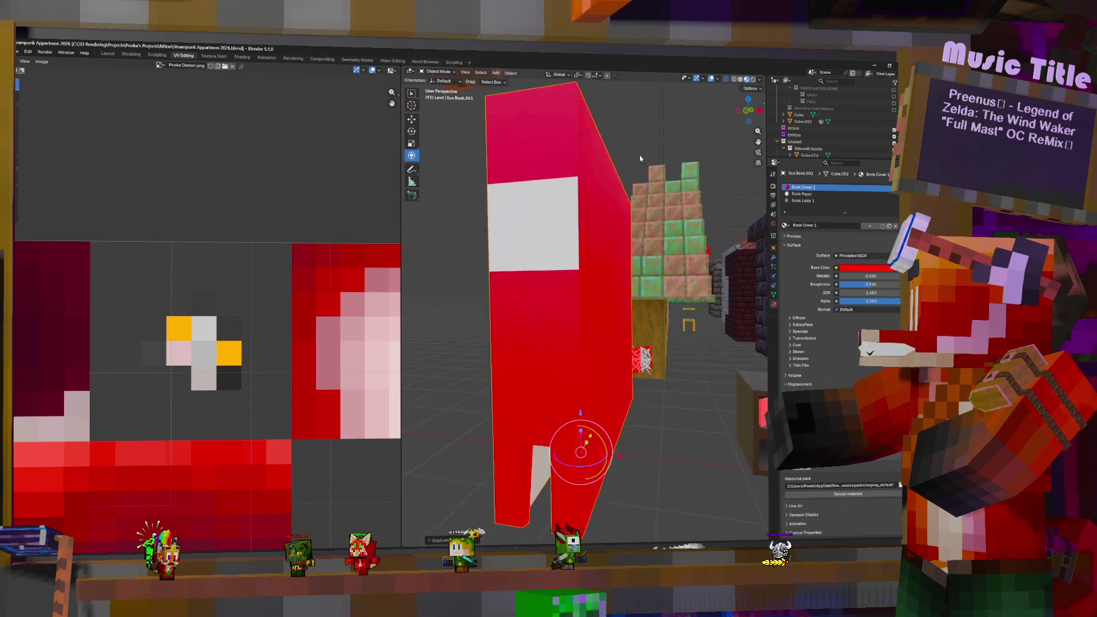
scroll(628, 167, "down", 3)
scroll(585, 299, "down", 2)
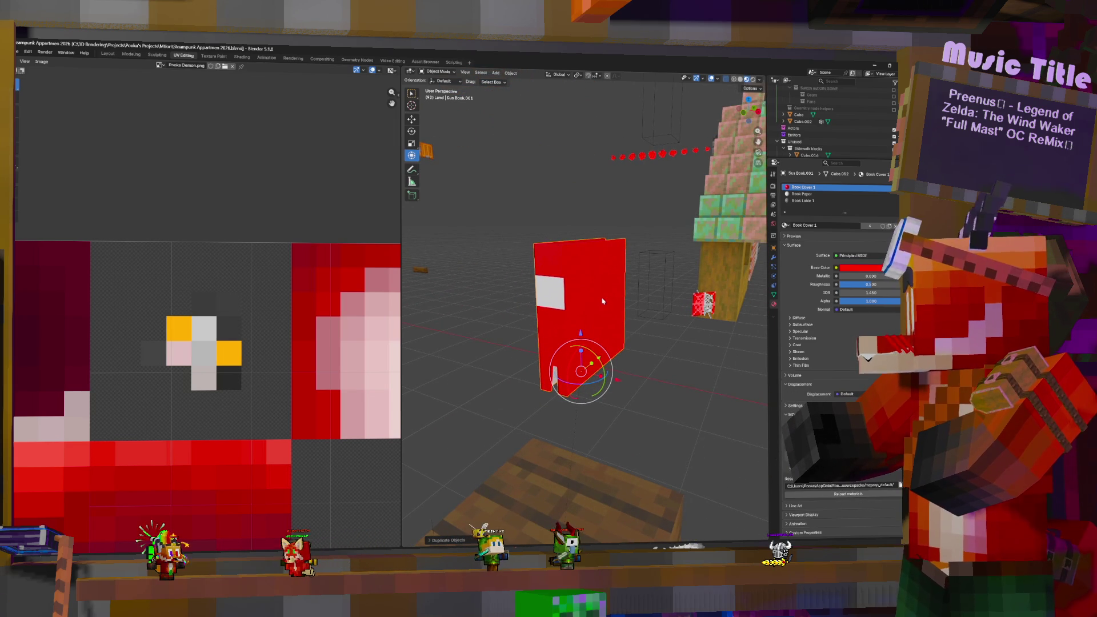
key("m")
mouse_move(599, 337)
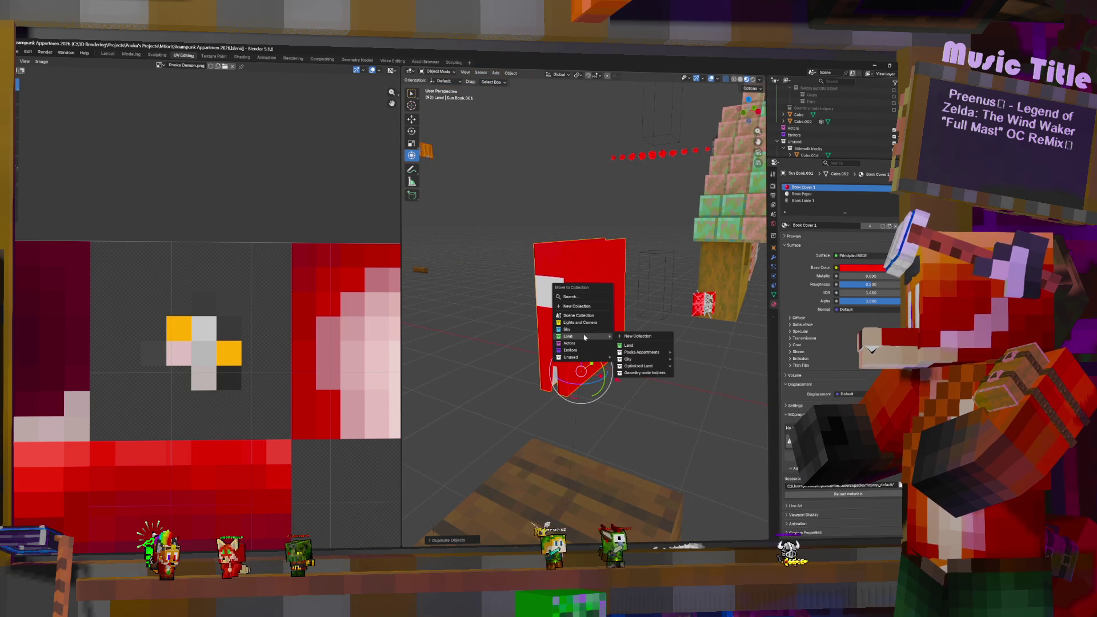
mouse_move(639, 354)
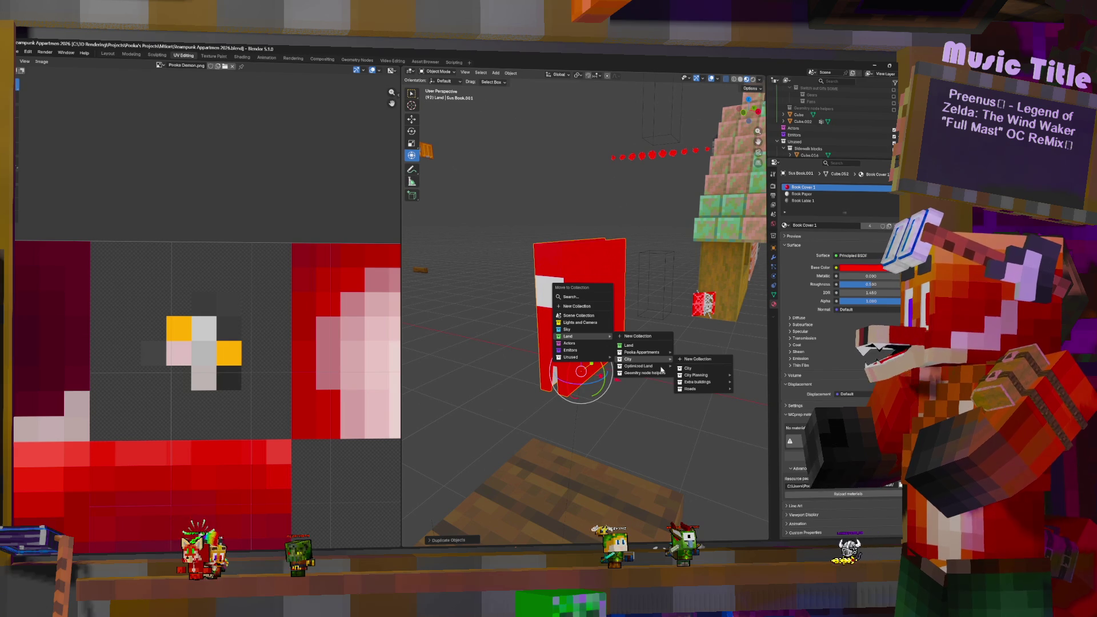
mouse_move(700, 409)
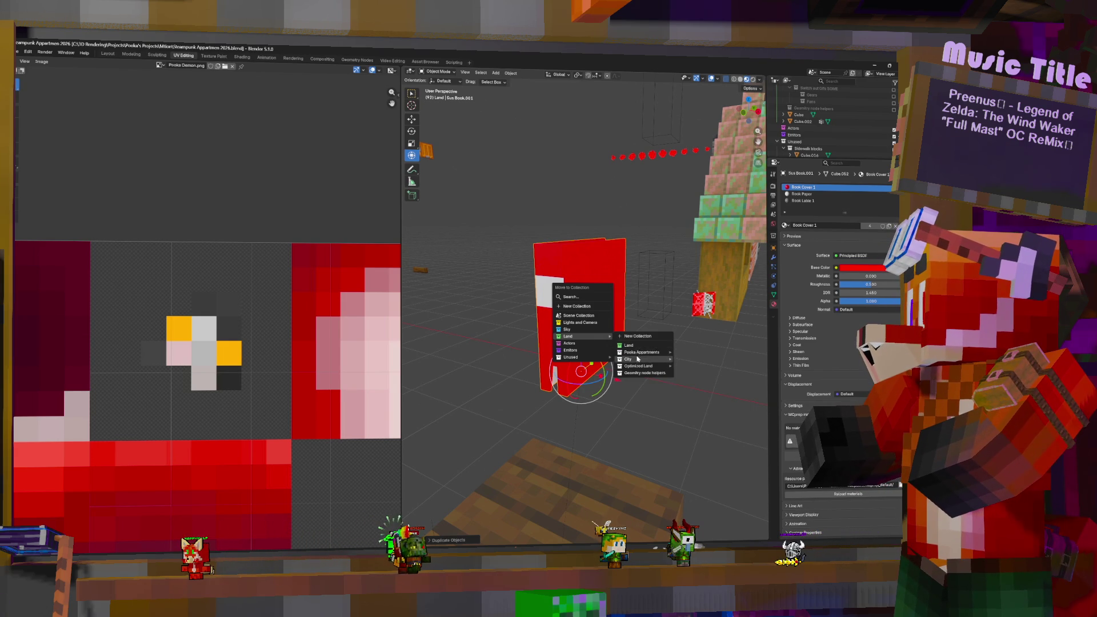
mouse_move(640, 366)
mouse_move(715, 400)
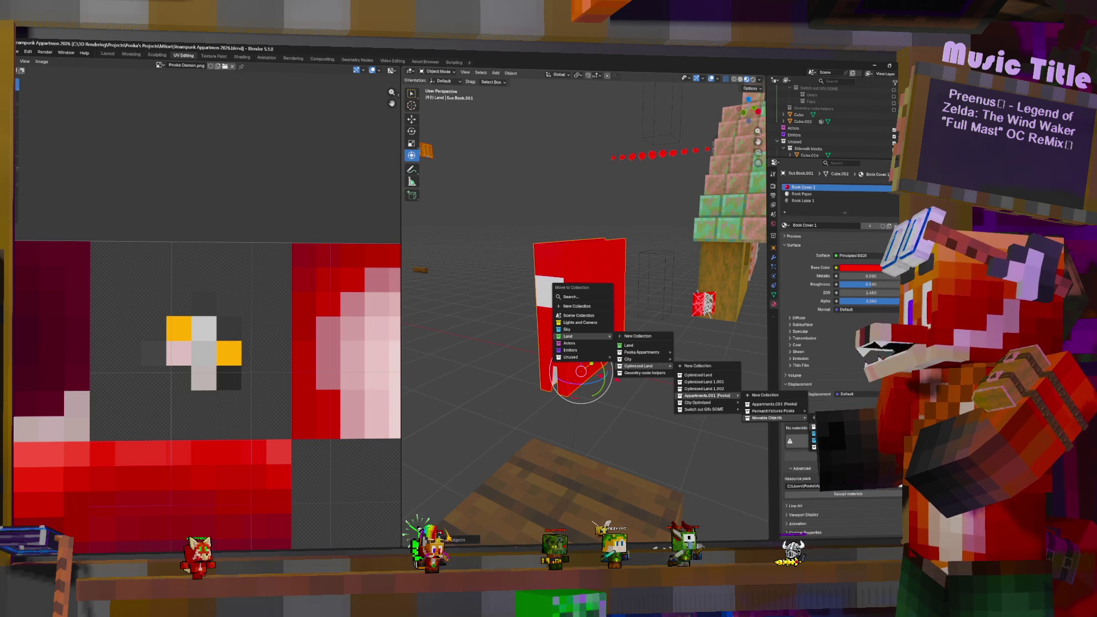
left_click(767, 417)
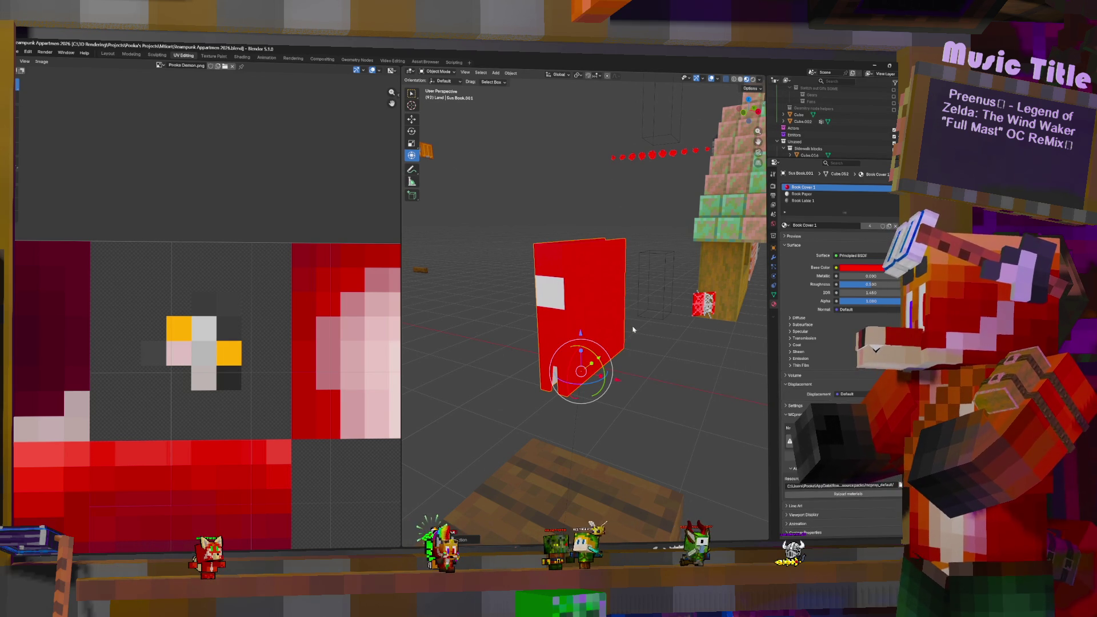
scroll(633, 330, "down", 5)
mouse_move(633, 330)
middle_mouse_down()
mouse_move(619, 372)
mouse_move(669, 345)
mouse_move(560, 360)
mouse_move(454, 348)
mouse_move(726, 351)
mouse_move(640, 309)
mouse_move(438, 298)
middle_mouse_up()
Step: Filter the Outliner by 'sook' and select the Book1.009 object
scroll(669, 345, "up", 5)
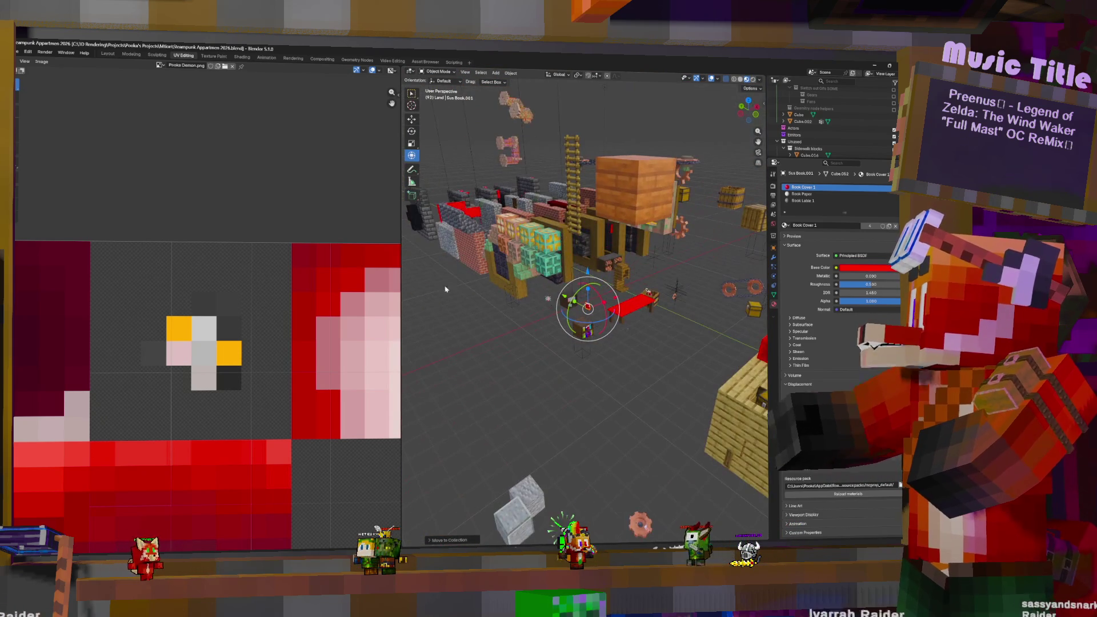
left_click(839, 81)
type("s")
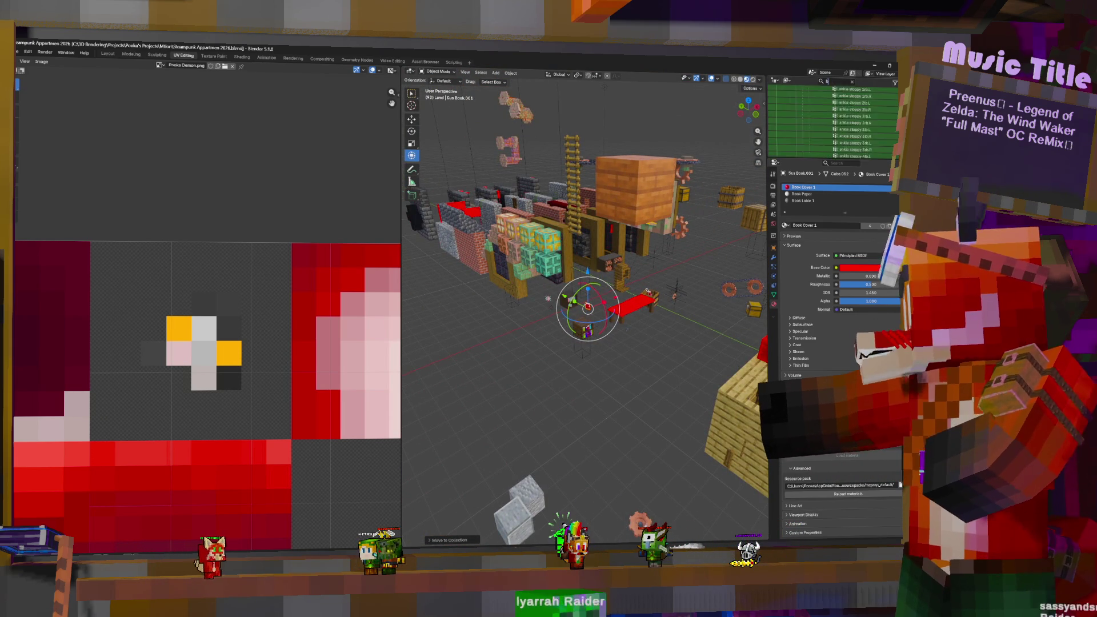
type("ook")
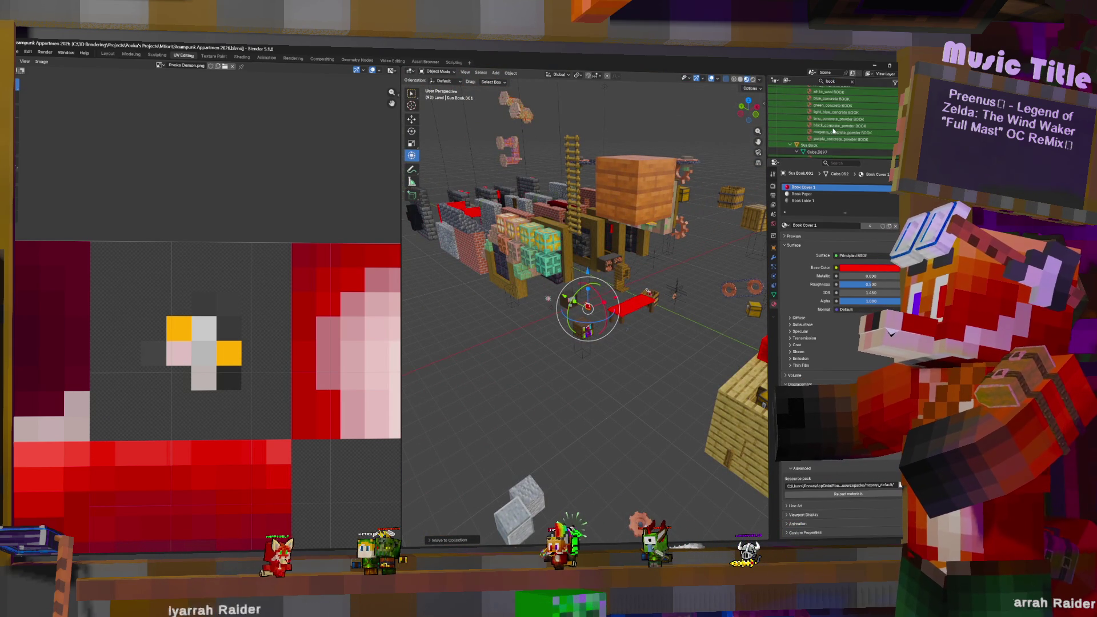
scroll(833, 130, "down", 5)
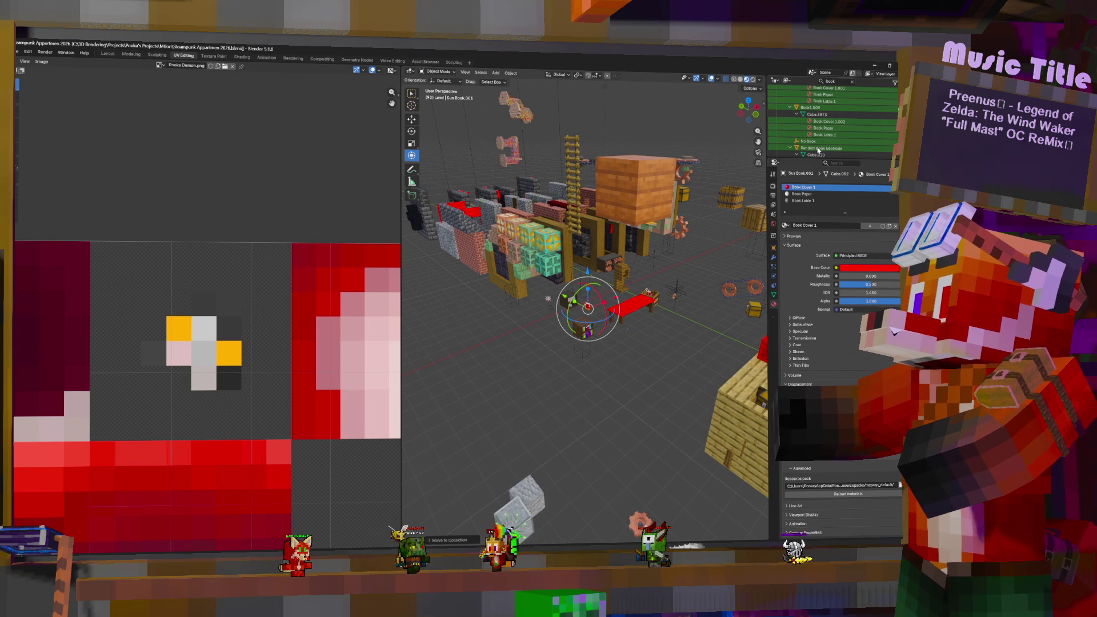
left_click(807, 108)
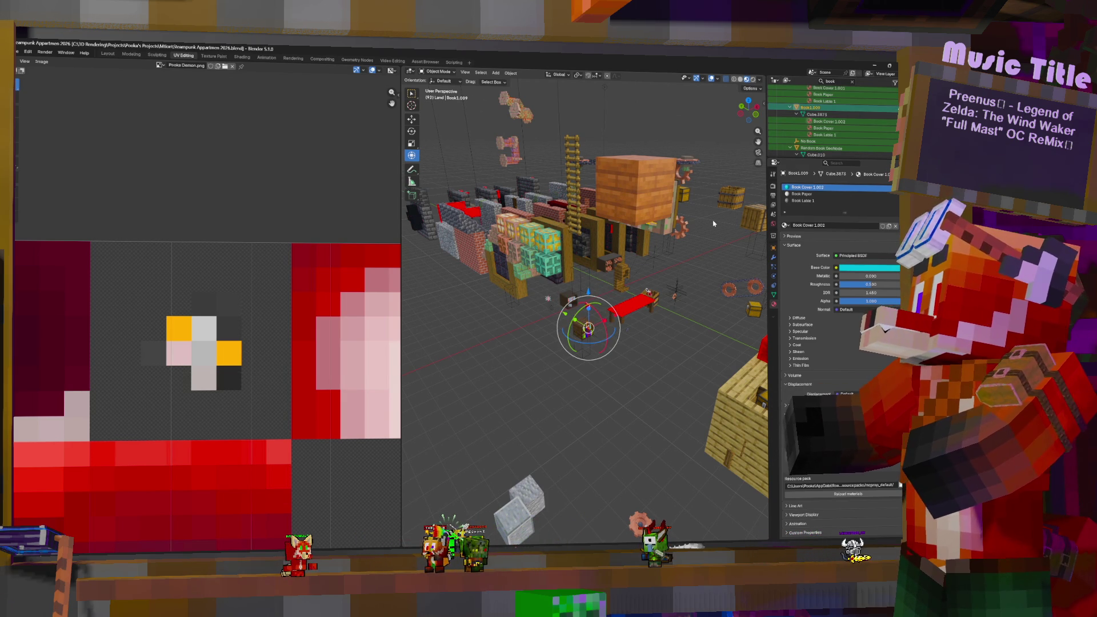
scroll(827, 114, "up", 5)
scroll(826, 114, "up", 3)
scroll(828, 115, "up", 3)
scroll(828, 116, "up", 3)
scroll(830, 118, "up", 3)
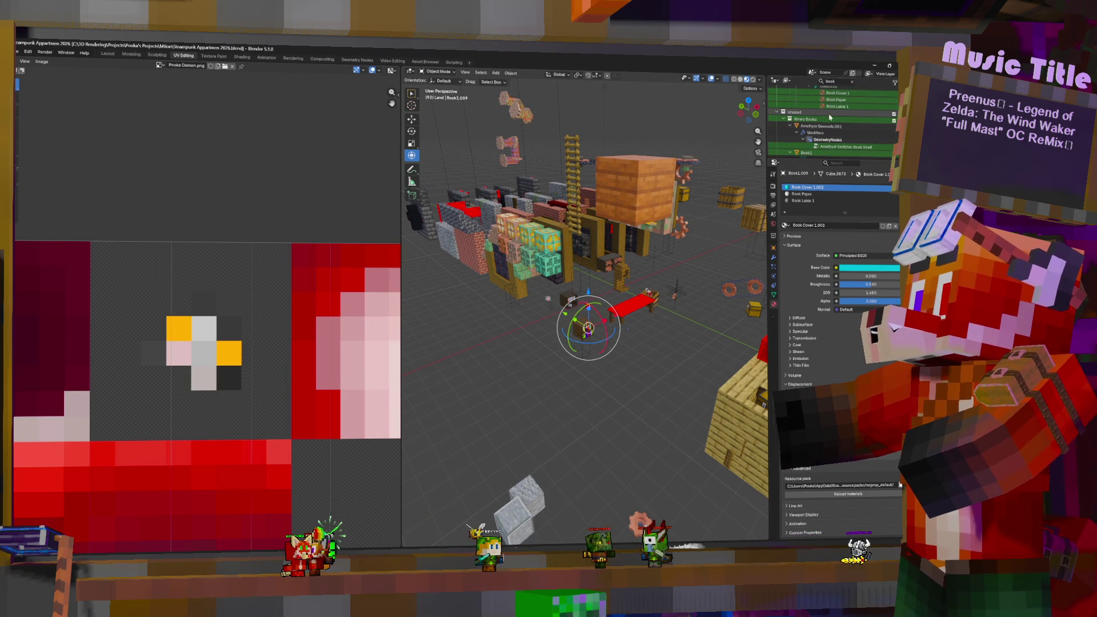
scroll(830, 122, "down", 3)
scroll(831, 124, "down", 3)
scroll(832, 125, "down", 2)
scroll(833, 127, "down", 3)
Step: Collapse the hierarchies and inspect bookshelf GeoNode, GeoNode.007, the bookshelf and the Sus Book
key("KP_Subtract")
key("KP_Subtract")
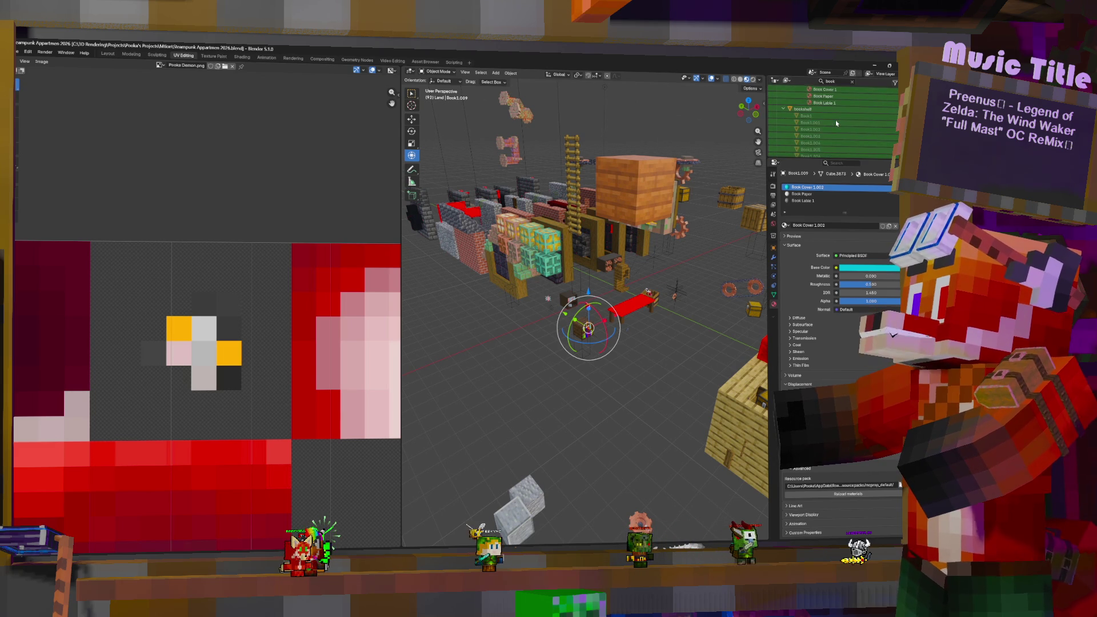
scroll(835, 120, "down", 3)
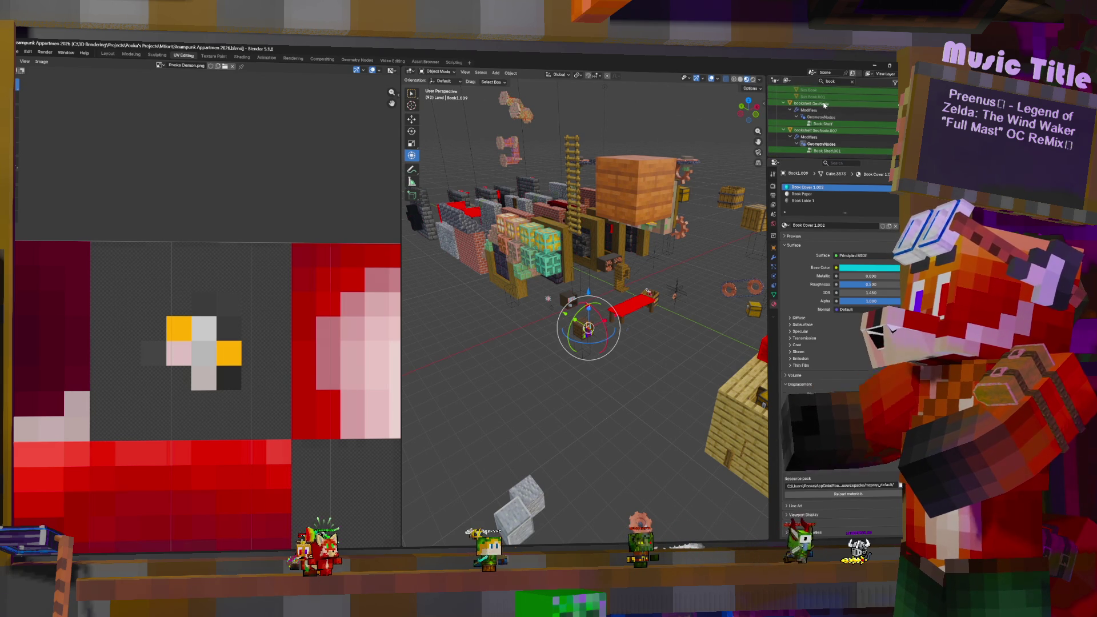
left_click(824, 105)
left_click(819, 130)
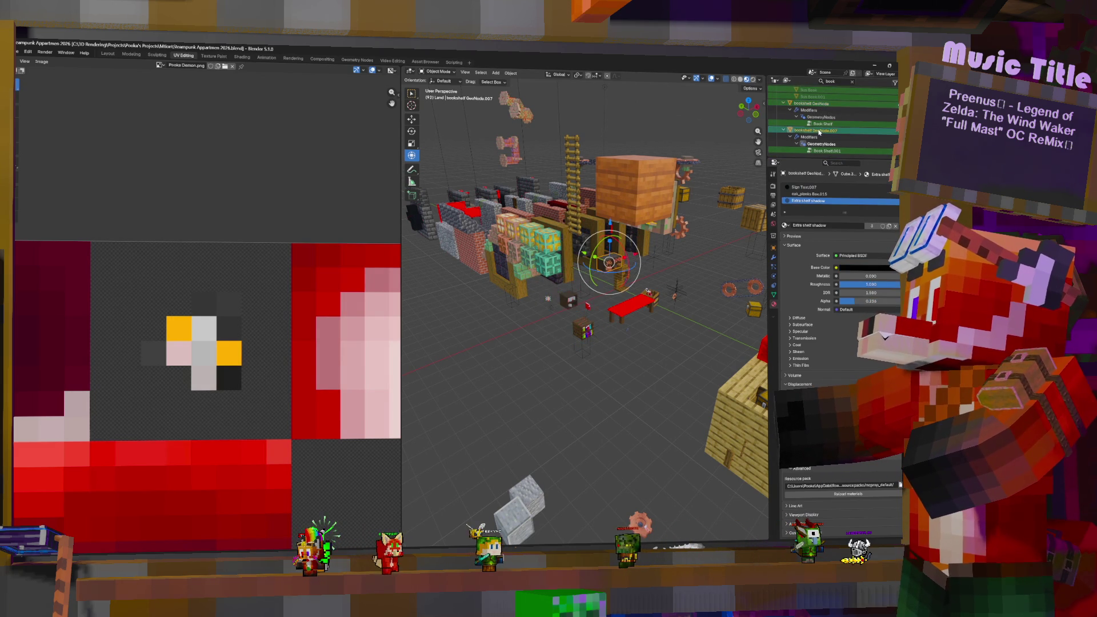
scroll(821, 140, "up", 2)
scroll(820, 140, "up", 2)
scroll(816, 139, "up", 2)
scroll(815, 140, "up", 2)
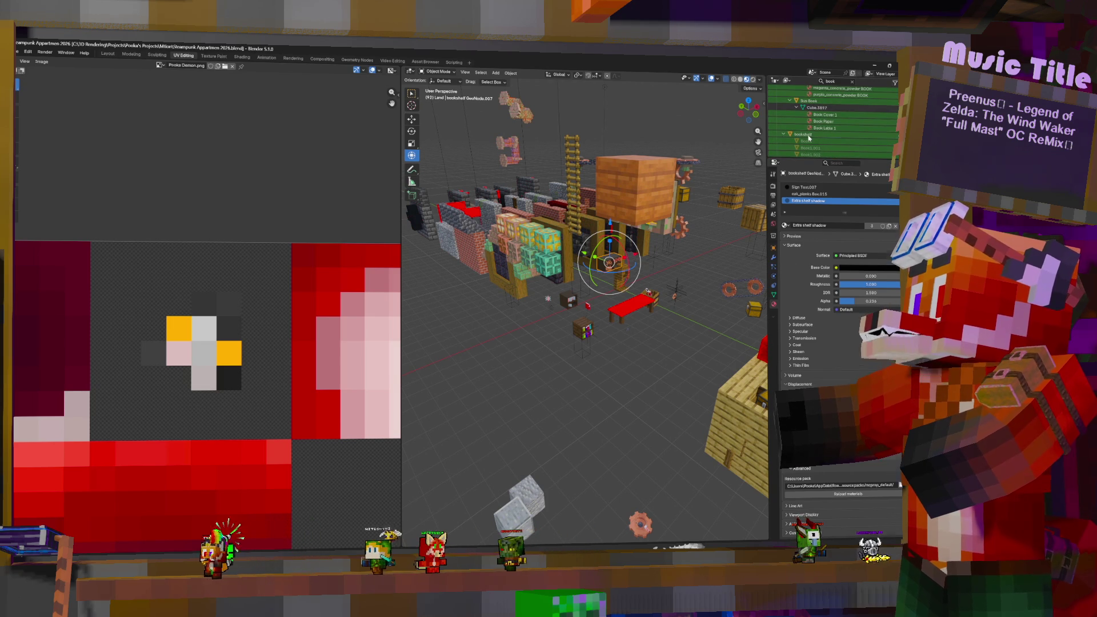
left_click(806, 135)
scroll(805, 148, "up", 2)
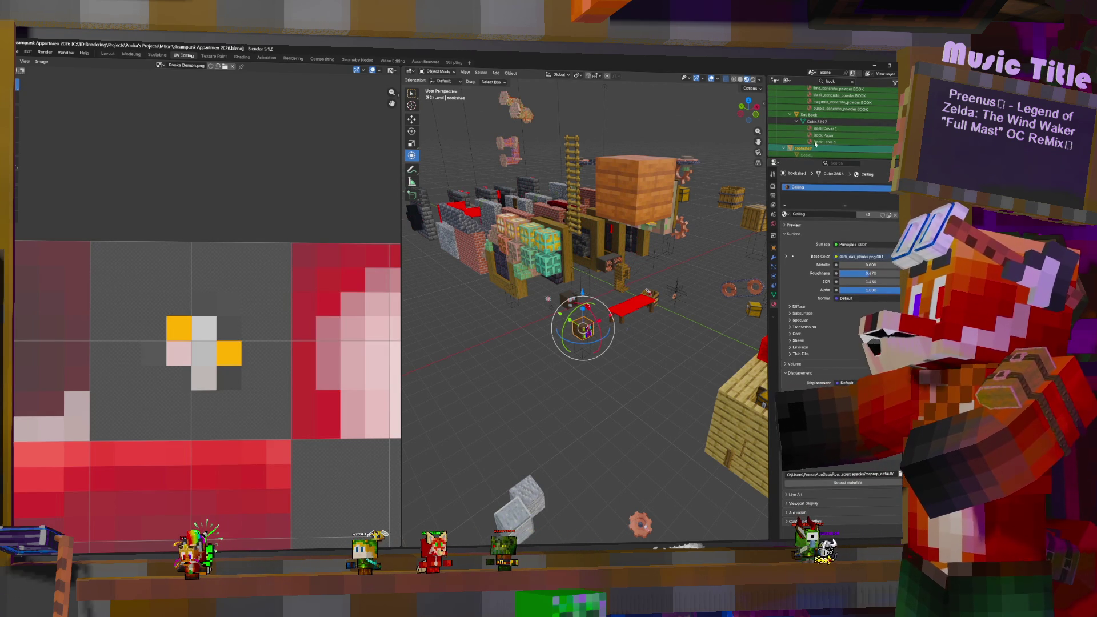
left_click(815, 115)
scroll(823, 119, "up", 2)
scroll(826, 120, "up", 3)
Step: Duplicate the Random Book GeoNode and place the copy beside the small shelf
scroll(829, 123, "up", 2)
left_click(823, 118)
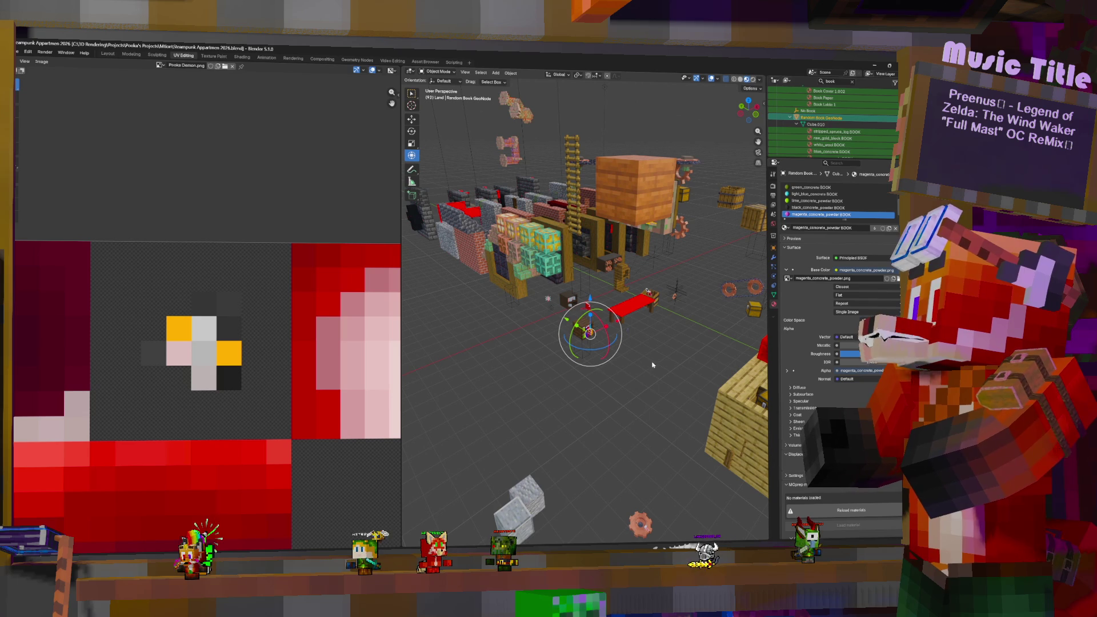
key("KP_Decimal")
scroll(681, 358, "down", 4)
scroll(657, 342, "down", 3)
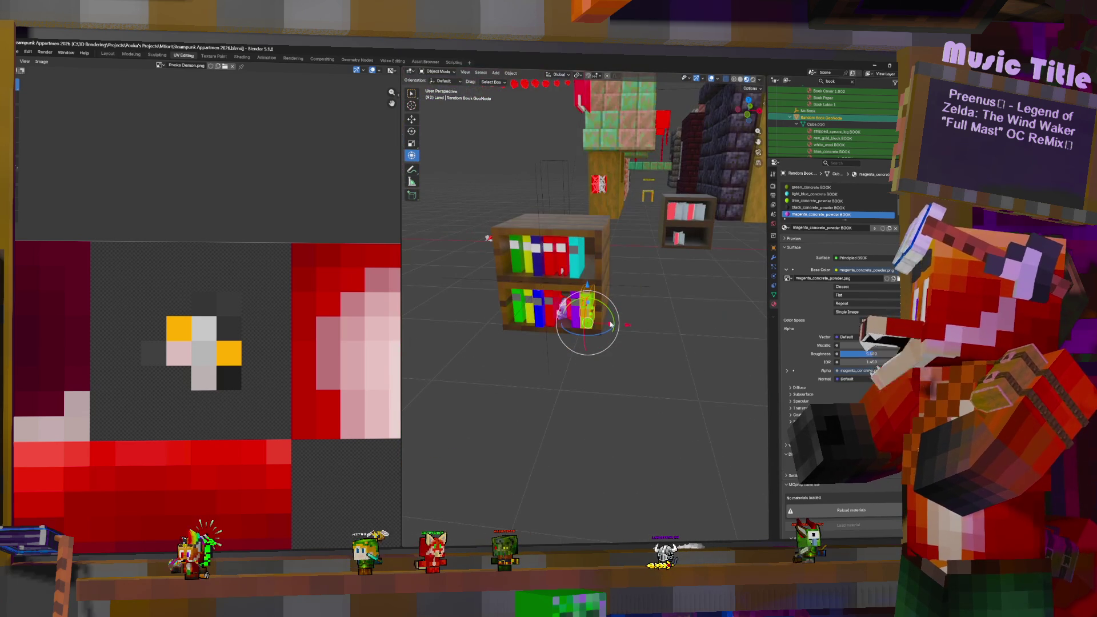
key("shift+d")
left_click(674, 262)
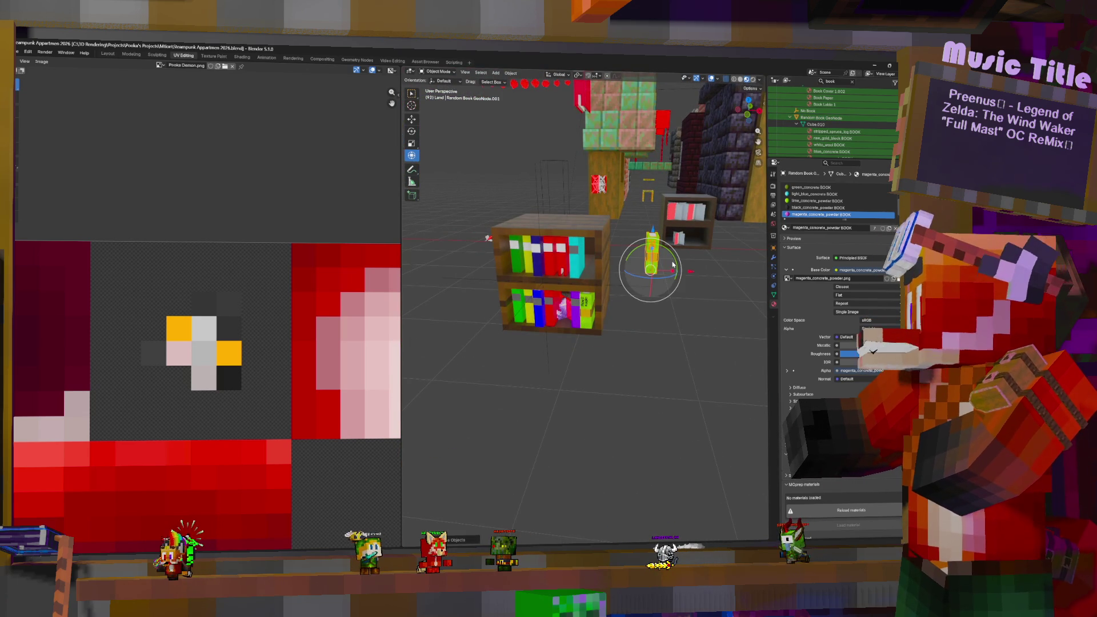
Step: Move the book copy into Land > Apartments > Movable Objects collection
key("m")
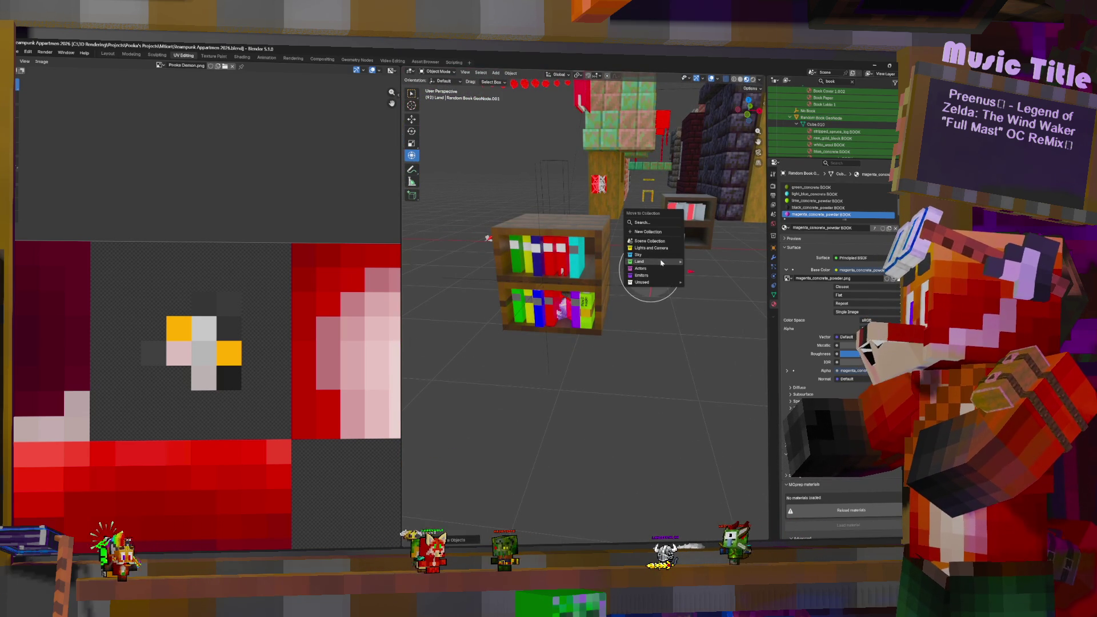
mouse_move(674, 262)
mouse_move(714, 279)
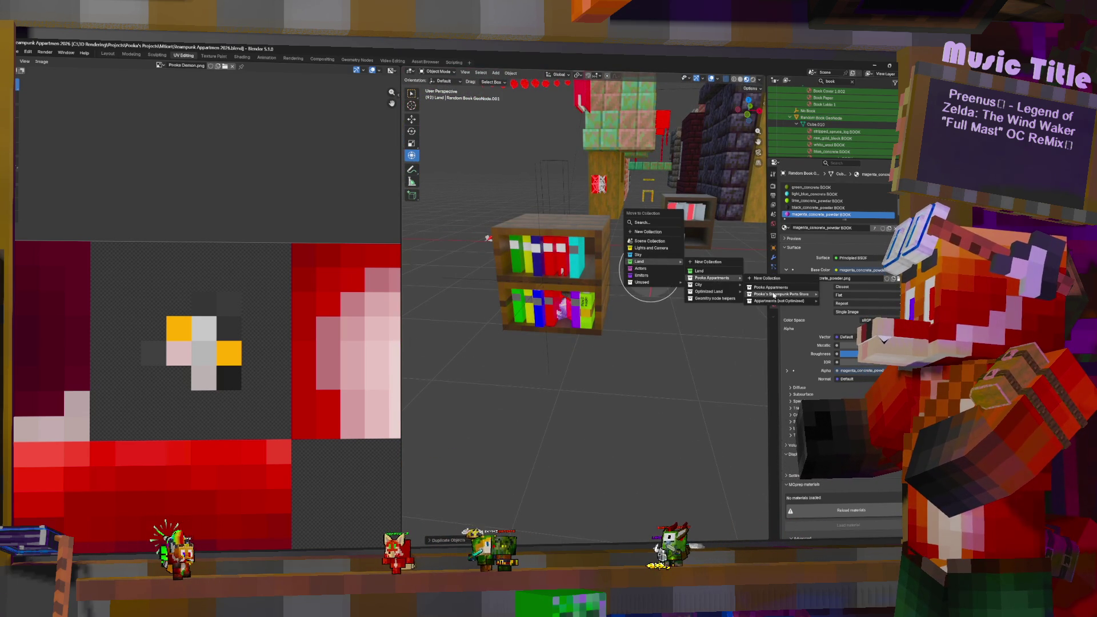
mouse_move(788, 301)
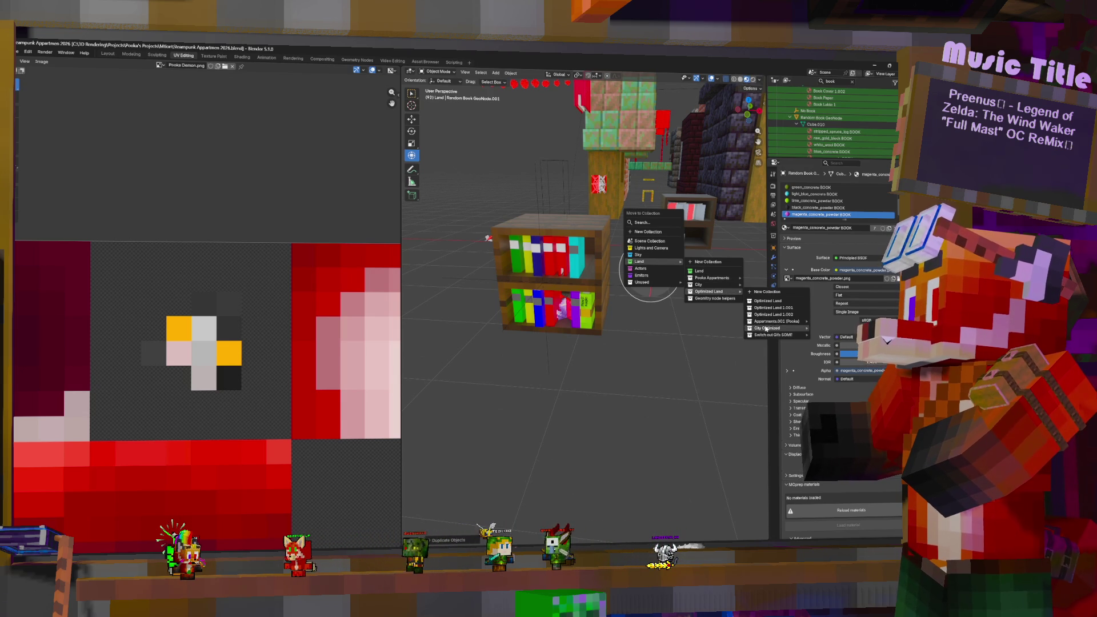
mouse_move(835, 344)
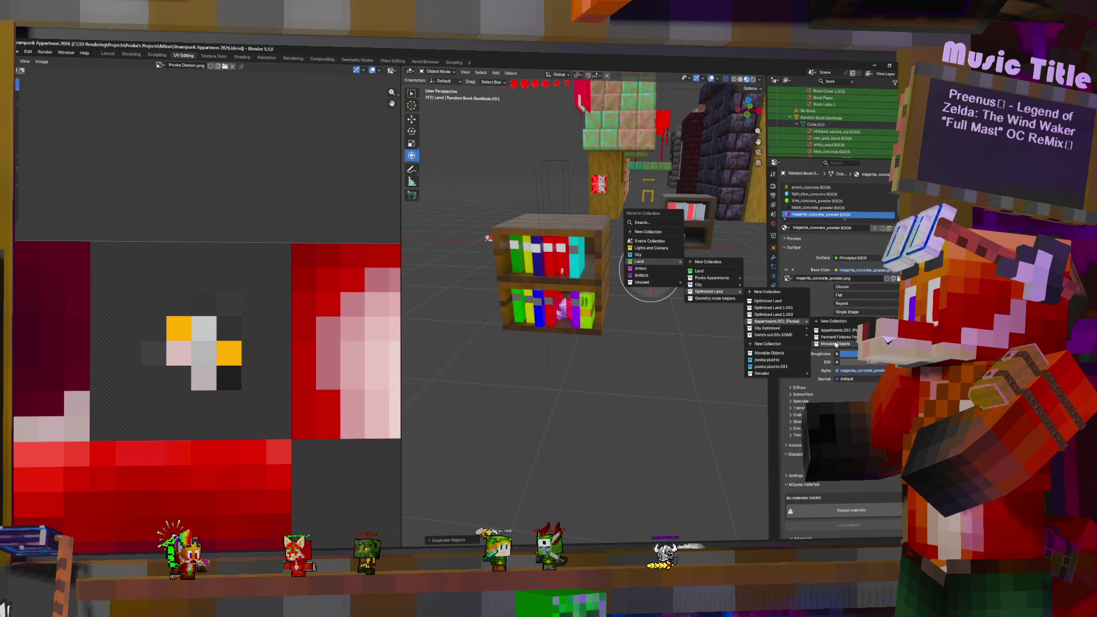
left_click(784, 354)
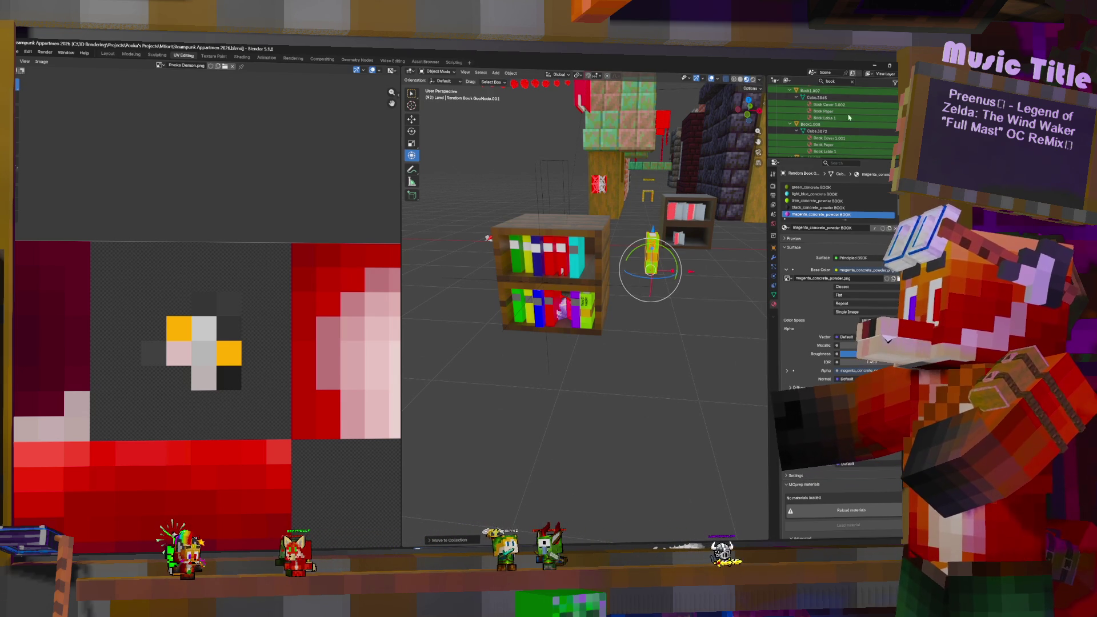
Step: Clear the Outliner book search filter and exclude the Unused collection
scroll(853, 92, "up", 1)
left_click(853, 83)
scroll(830, 132, "up", 5)
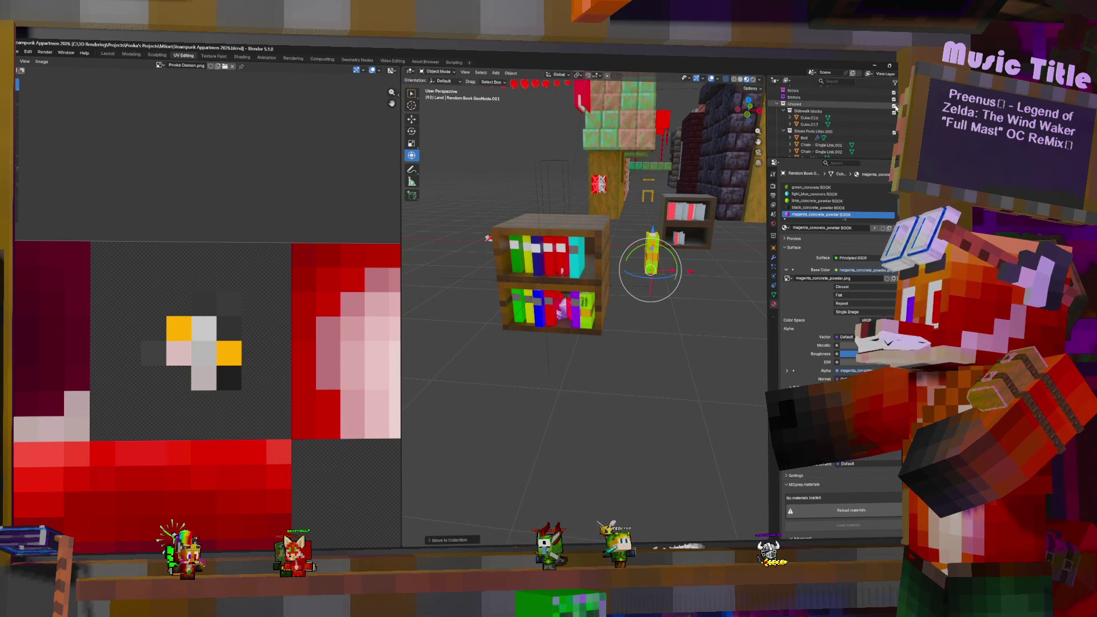
left_click(894, 107)
Step: Raise the random book copy upward and view its node tree in Geometry Nodes
scroll(689, 245, "down", 4)
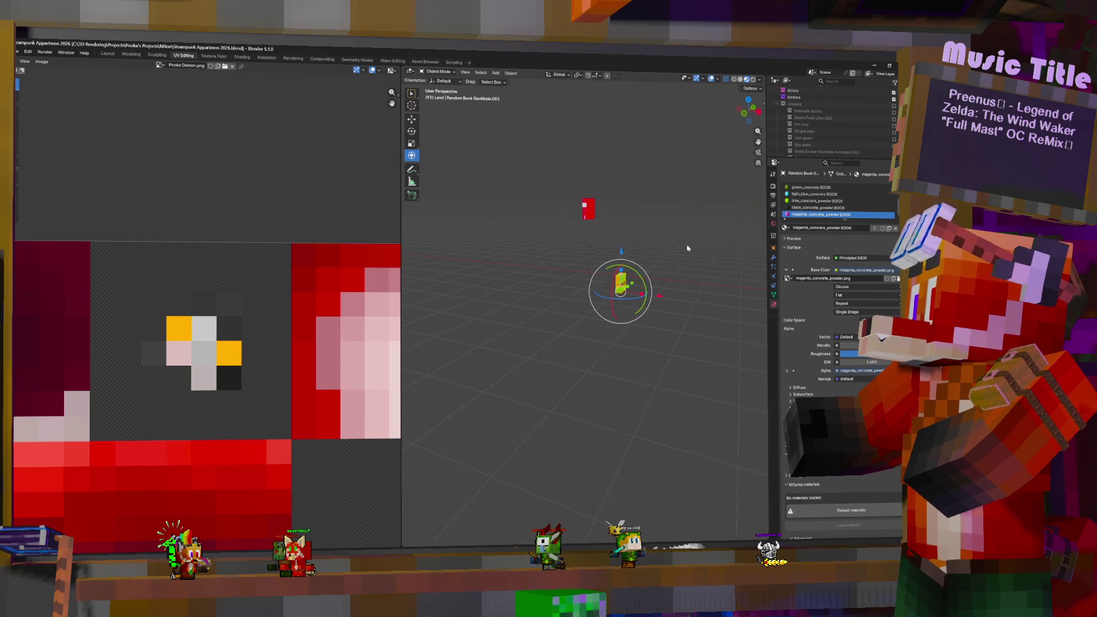
key("g")
left_click(682, 165)
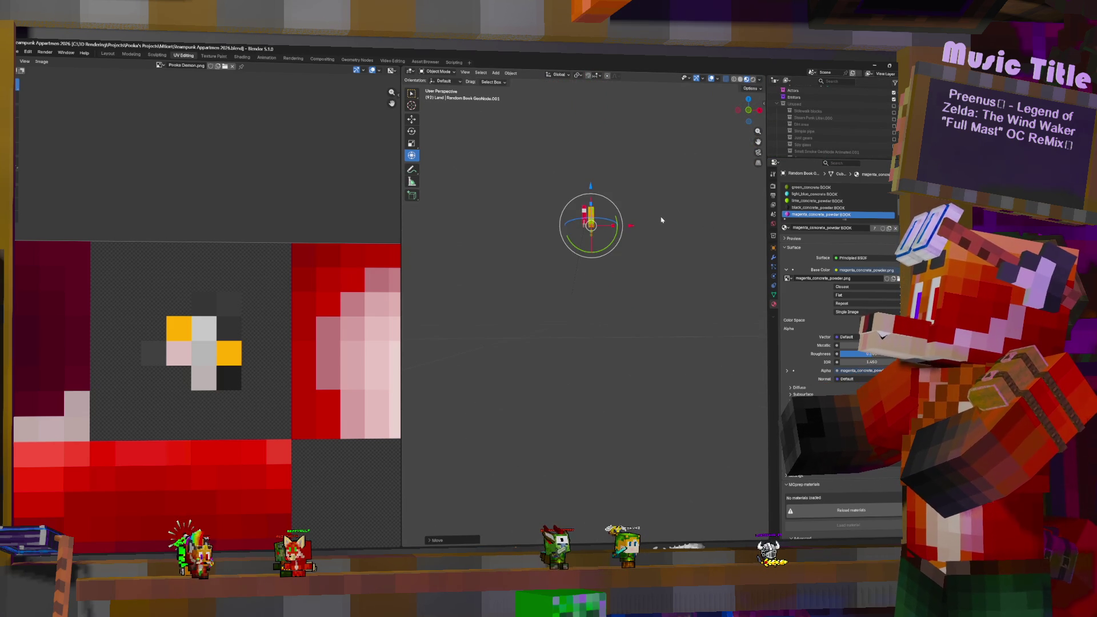
scroll(623, 235, "up", 15)
scroll(622, 236, "down", 3)
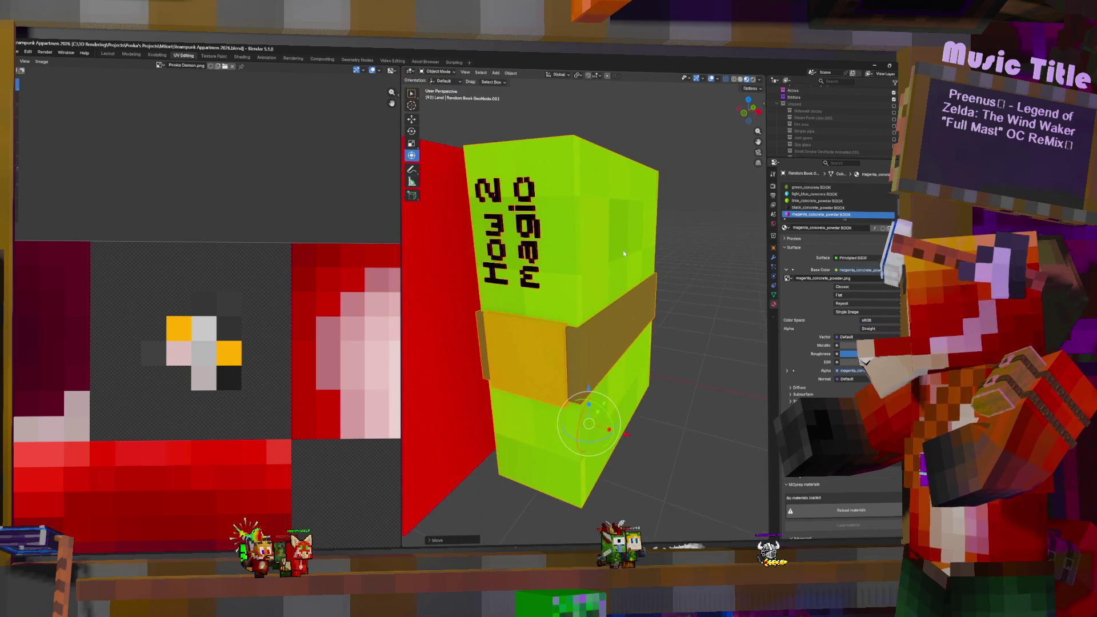
scroll(625, 274, "down", 6)
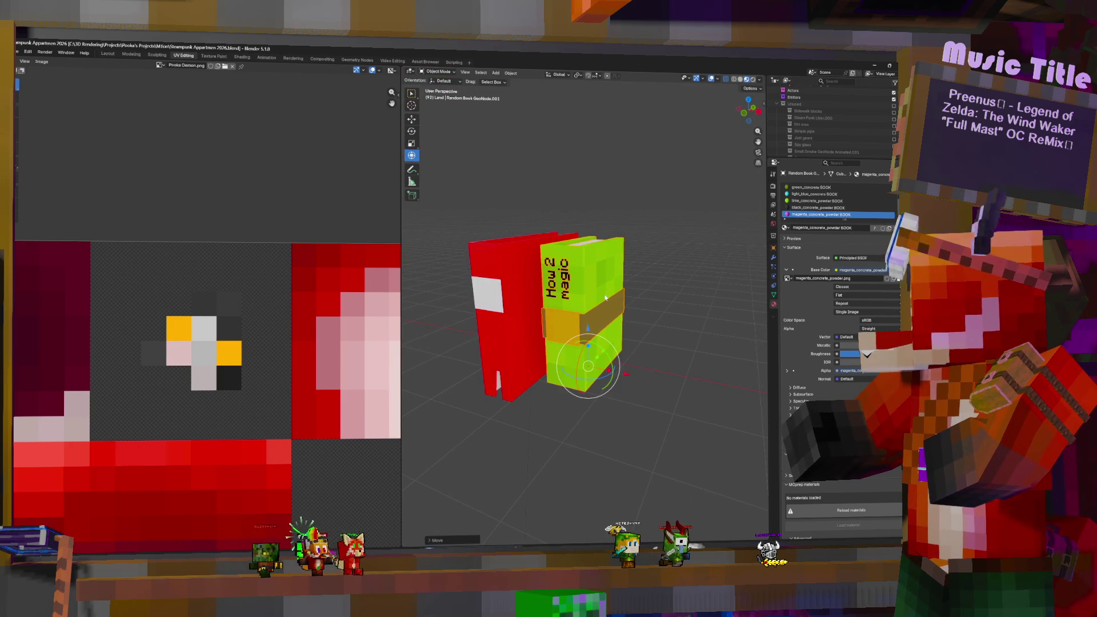
left_click(356, 60)
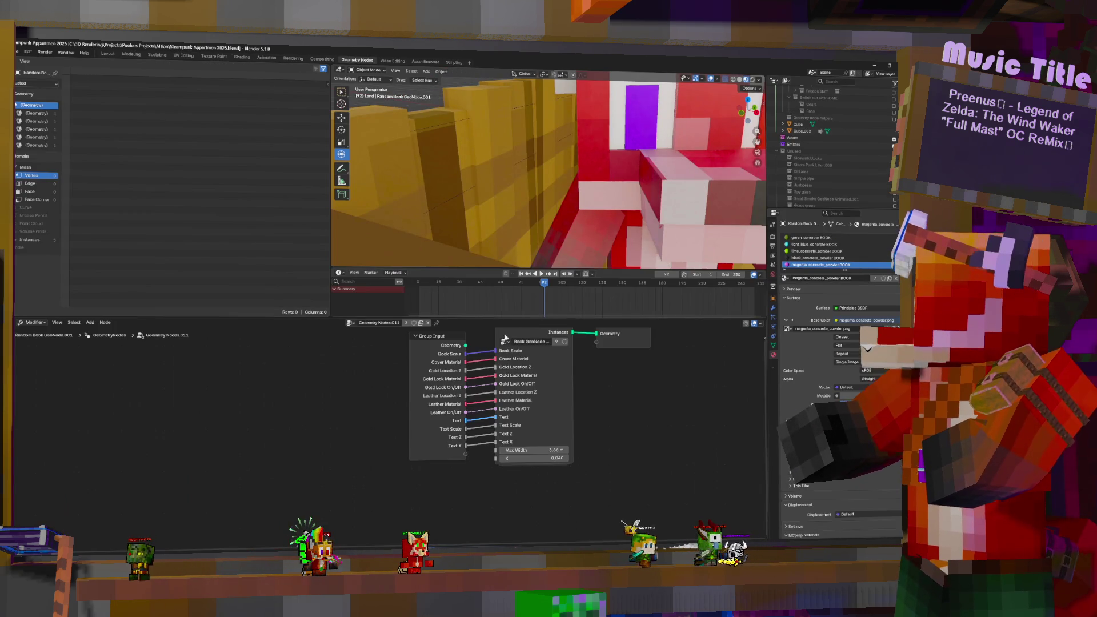
Step: Add a Realize Instances node between the Book GeoNode group and Group Output, then view Shading
middle_click_drag(476, 501, 348, 593)
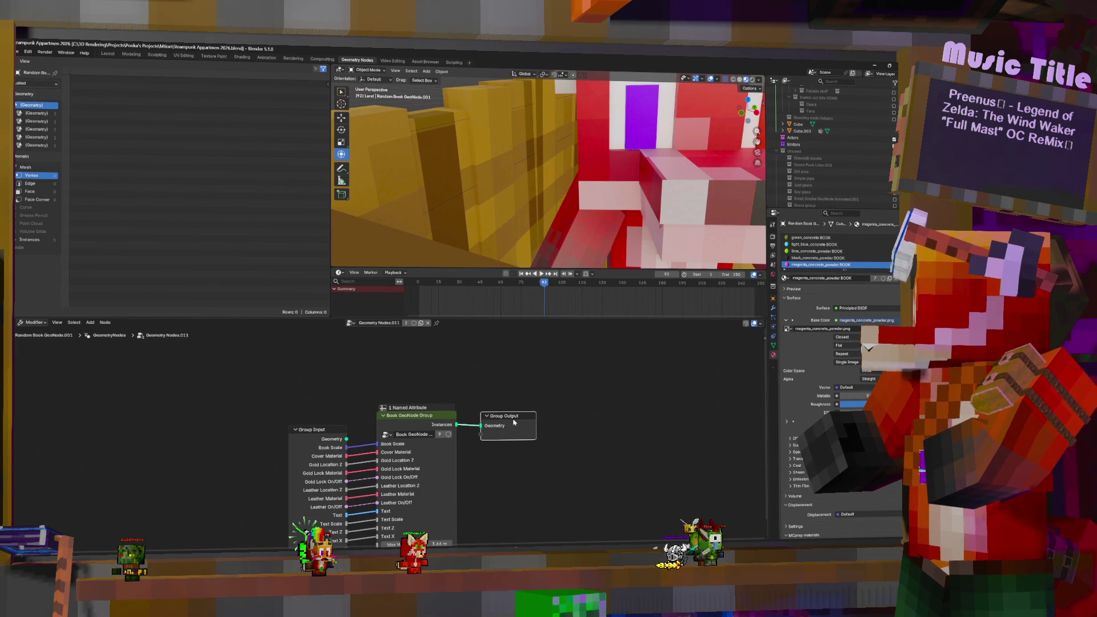
left_click_drag(515, 423, 654, 424)
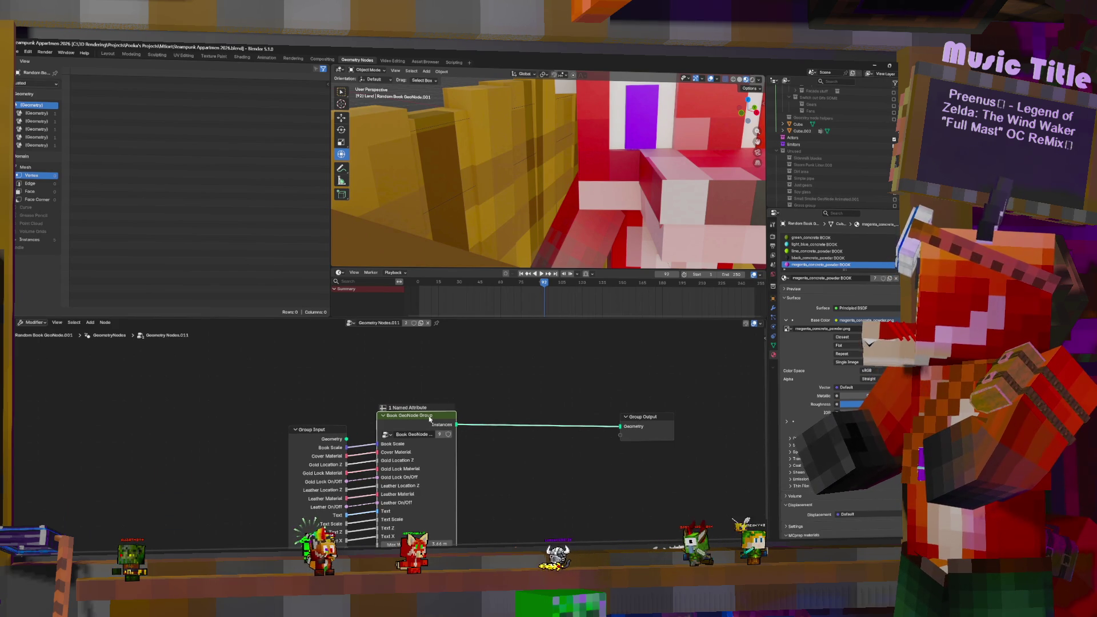
left_click_drag(456, 424, 538, 425)
type("rea")
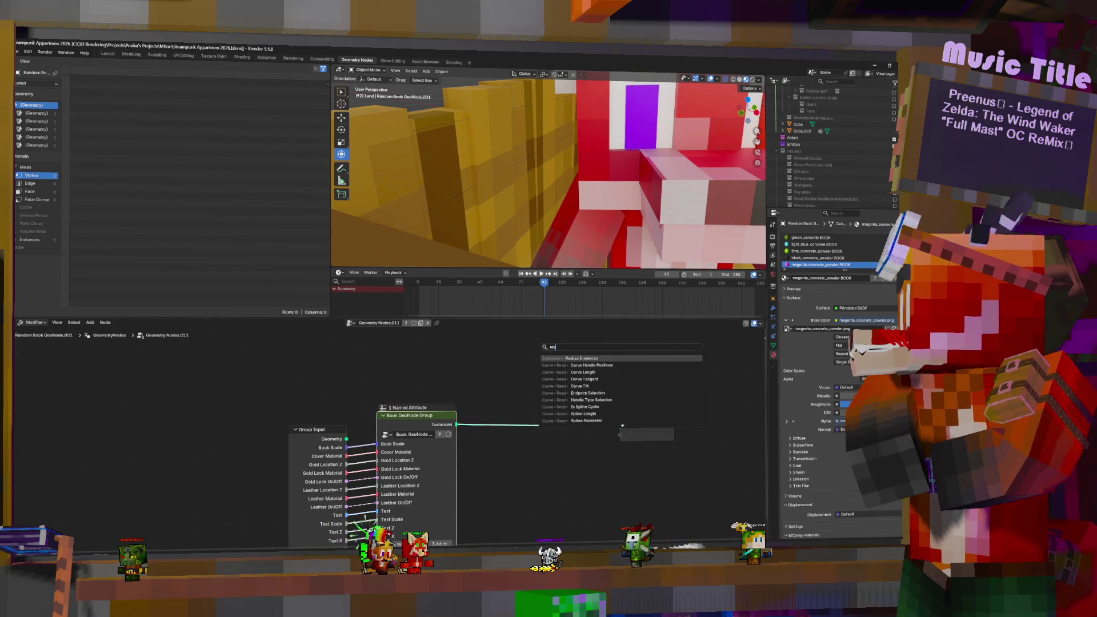
type("li")
key("Return")
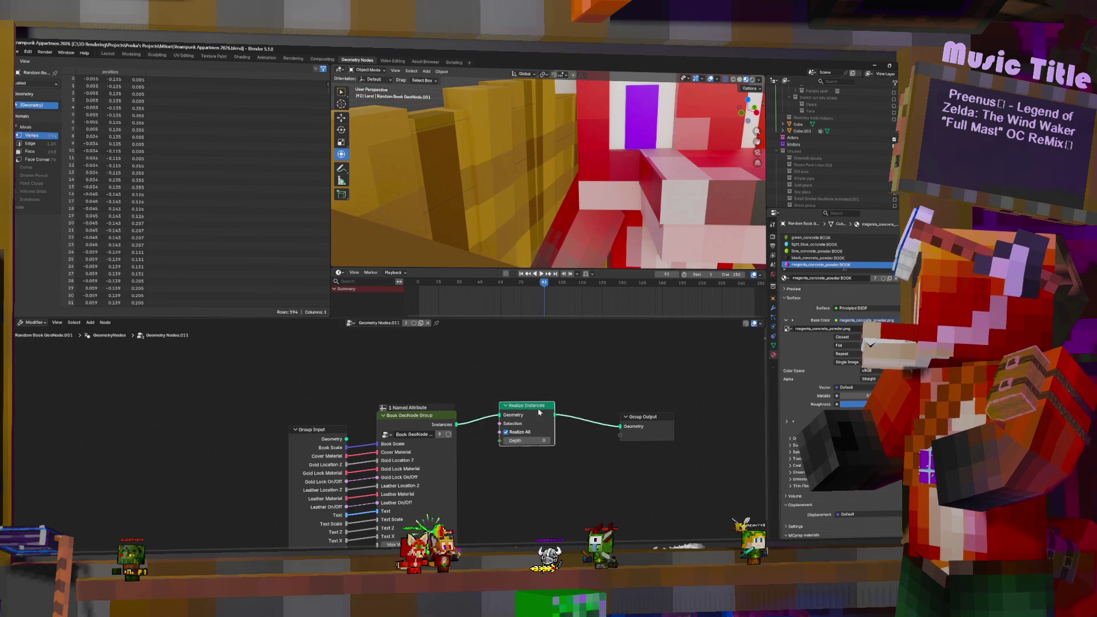
left_click(241, 57)
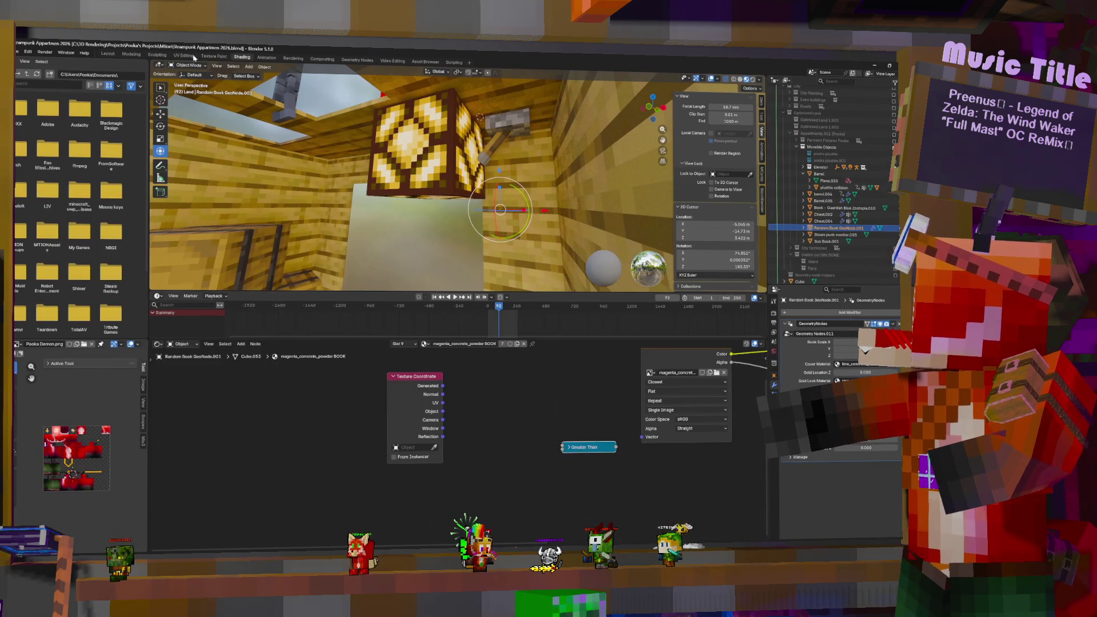
Step: Back in Layout, duplicate the green book beside the others and show its geometry-nodes modifier settings
left_click(101, 55)
mouse_move(434, 240)
middle_mouse_down()
mouse_move(472, 258)
mouse_move(403, 267)
middle_mouse_up()
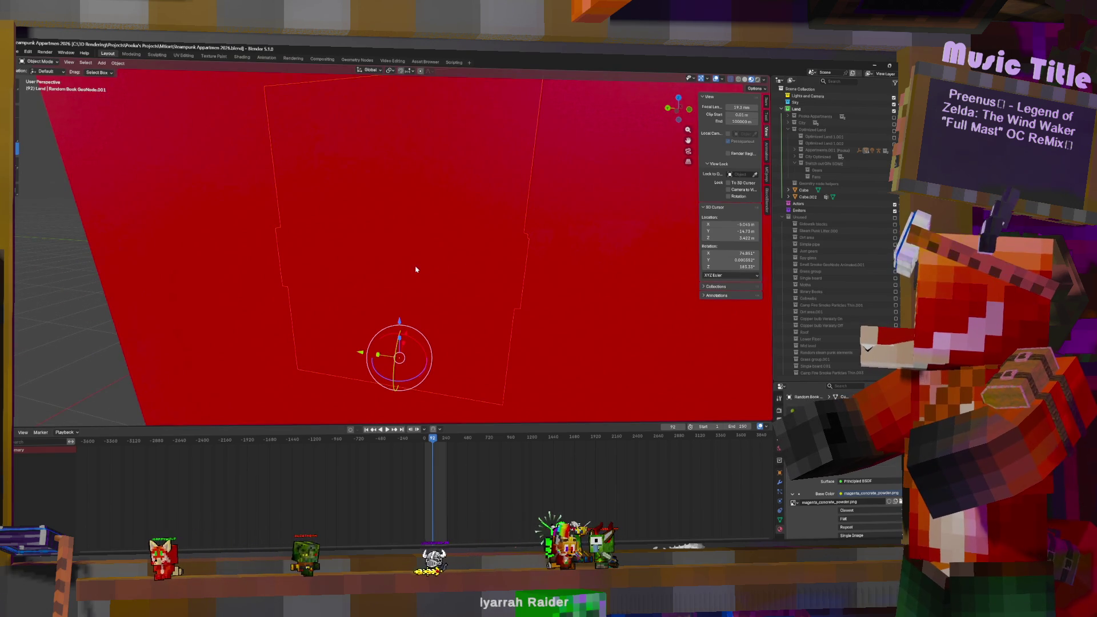
scroll(403, 267, "down", 3)
scroll(407, 254, "down", 6)
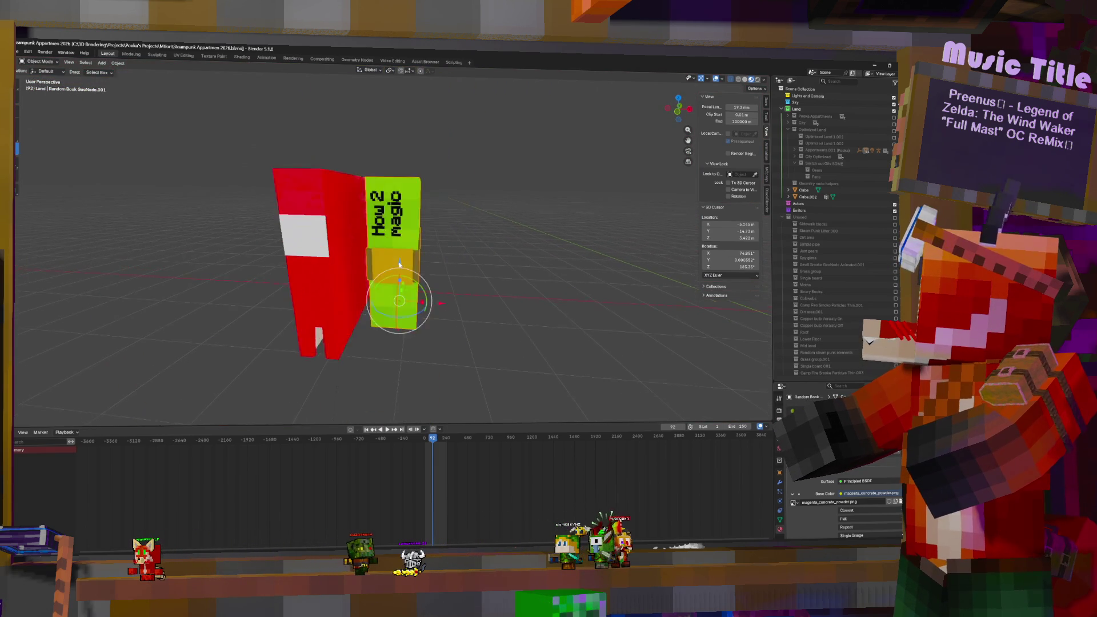
key("shift+d")
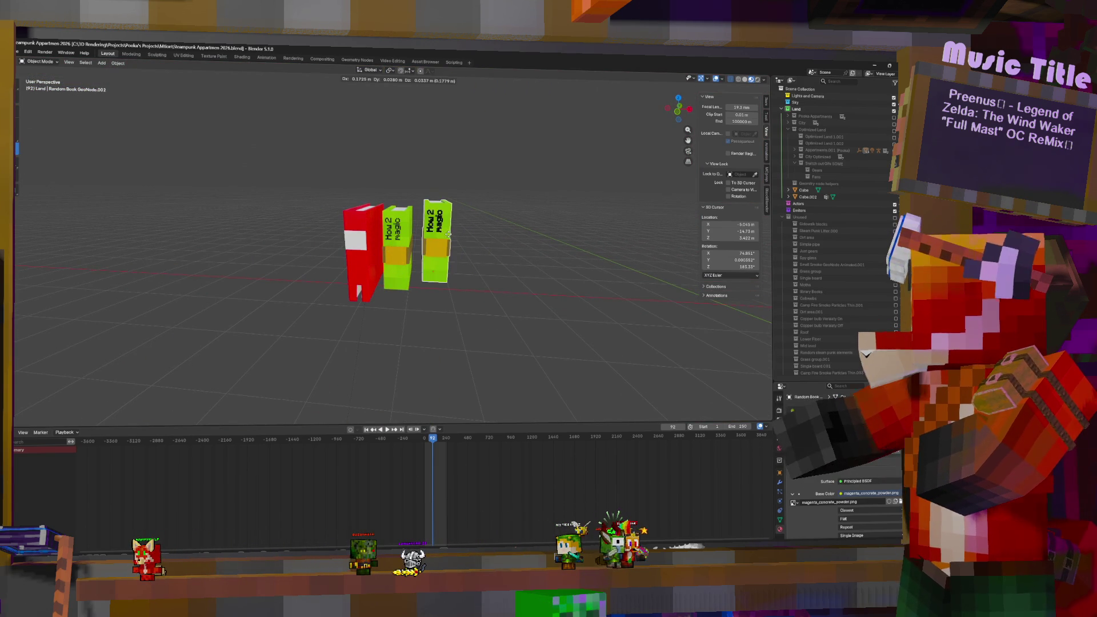
key("Escape")
key("ctrl+z")
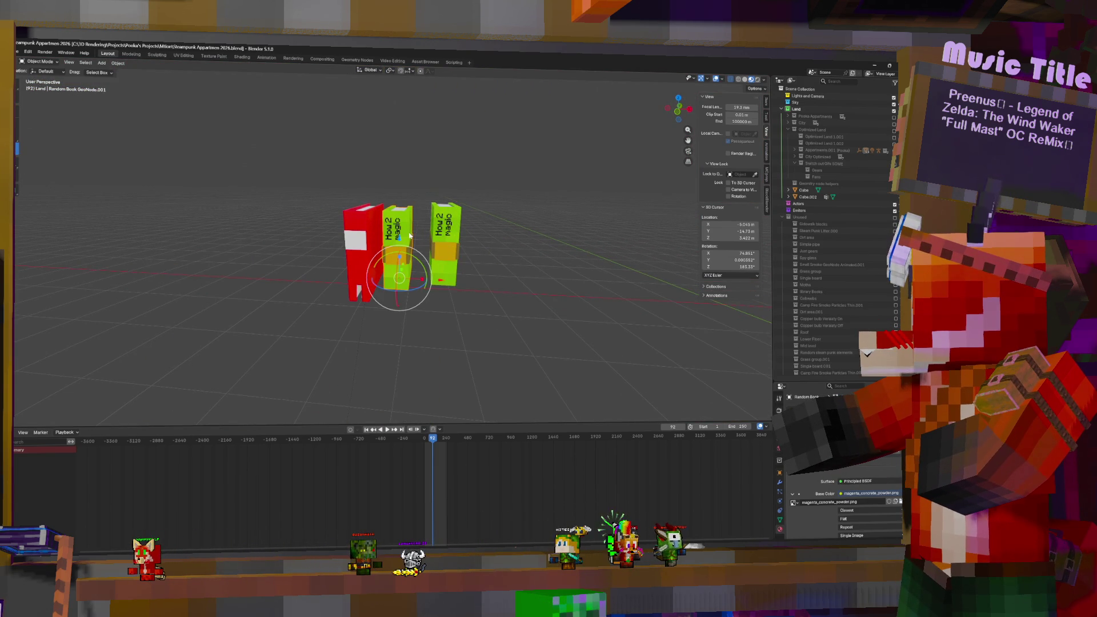
left_click(779, 481)
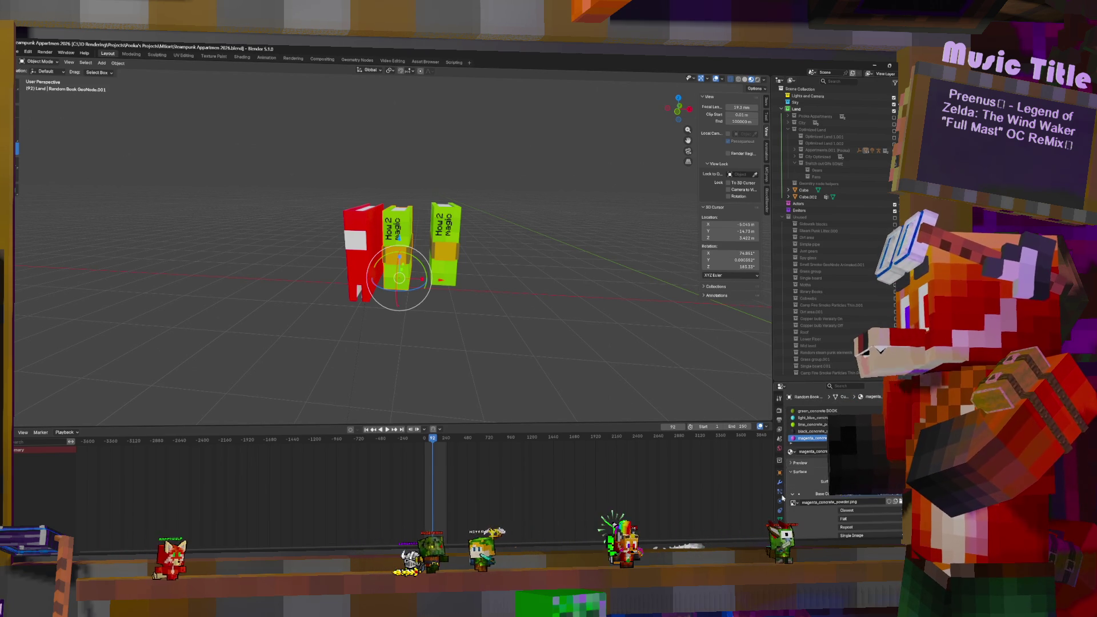
scroll(823, 503, "down", 2)
left_click(865, 500)
type("Happ")
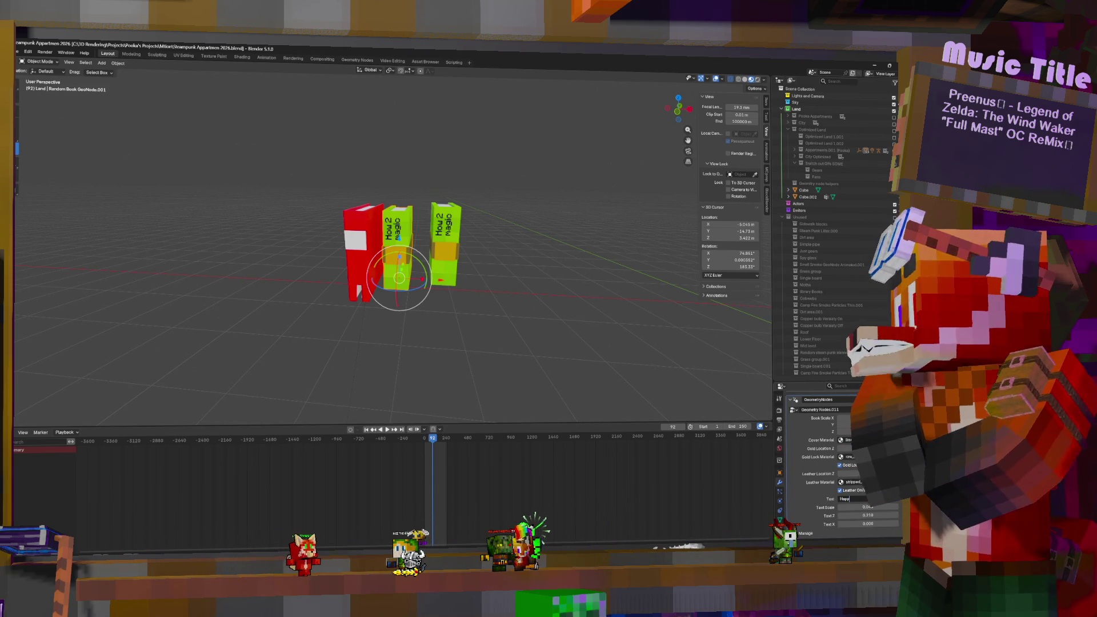
type("y Om")
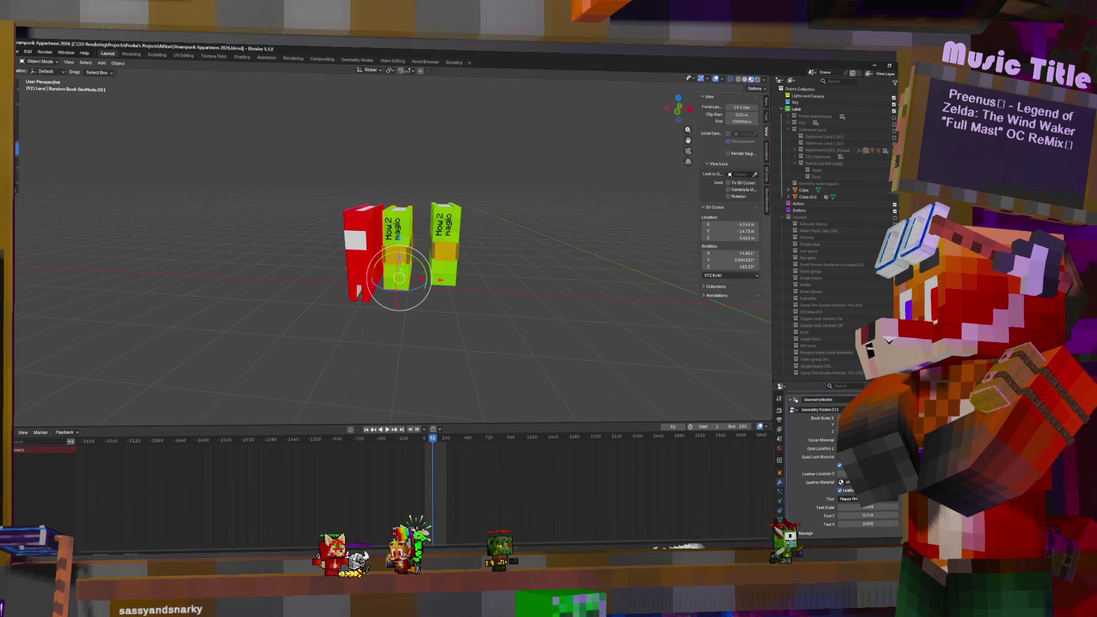
type("au")
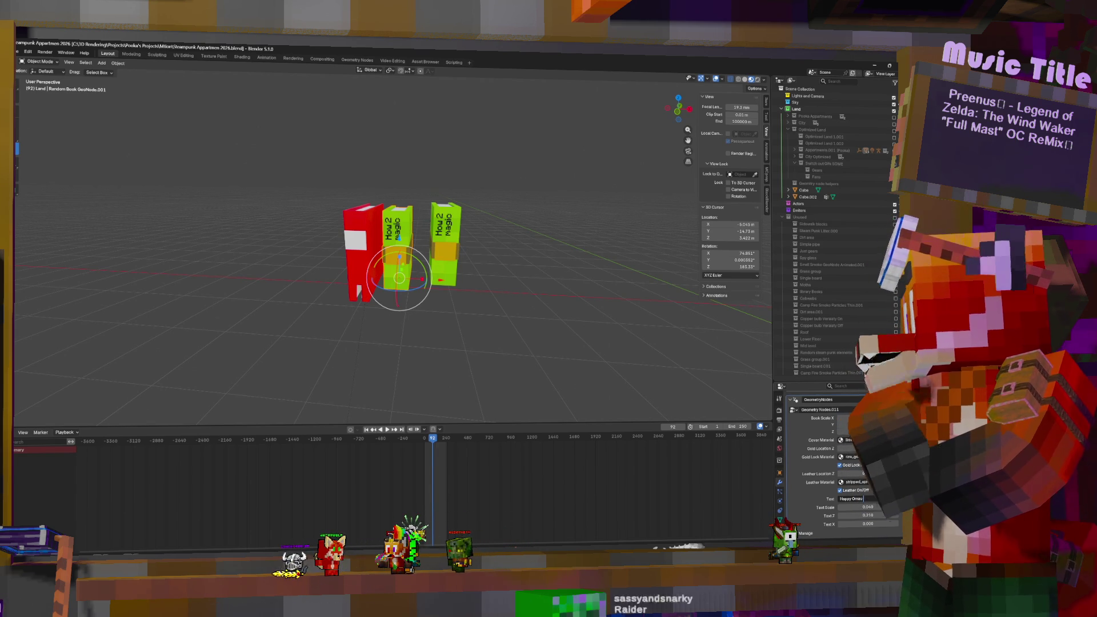
type(" Podcast")
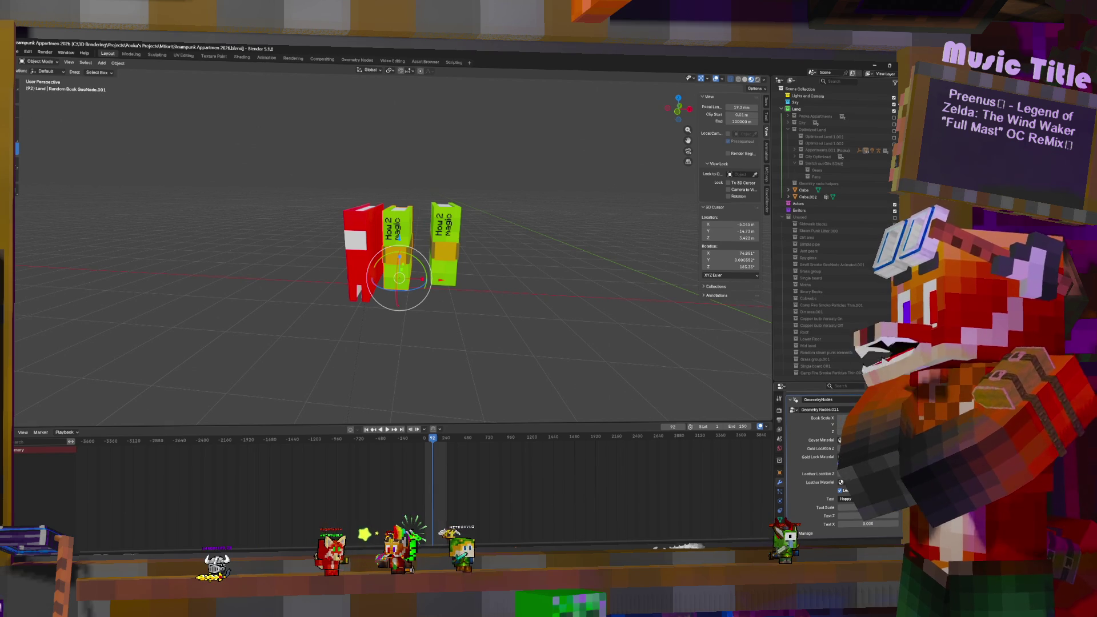
type(" VHS")
key("Return")
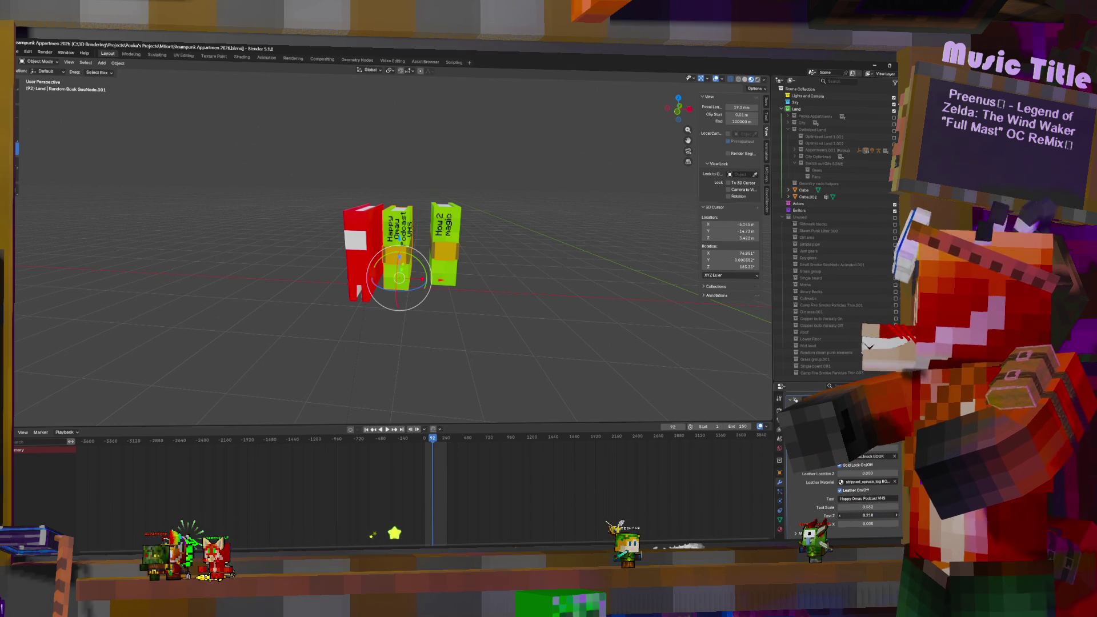
left_click_drag(868, 515, 873, 515)
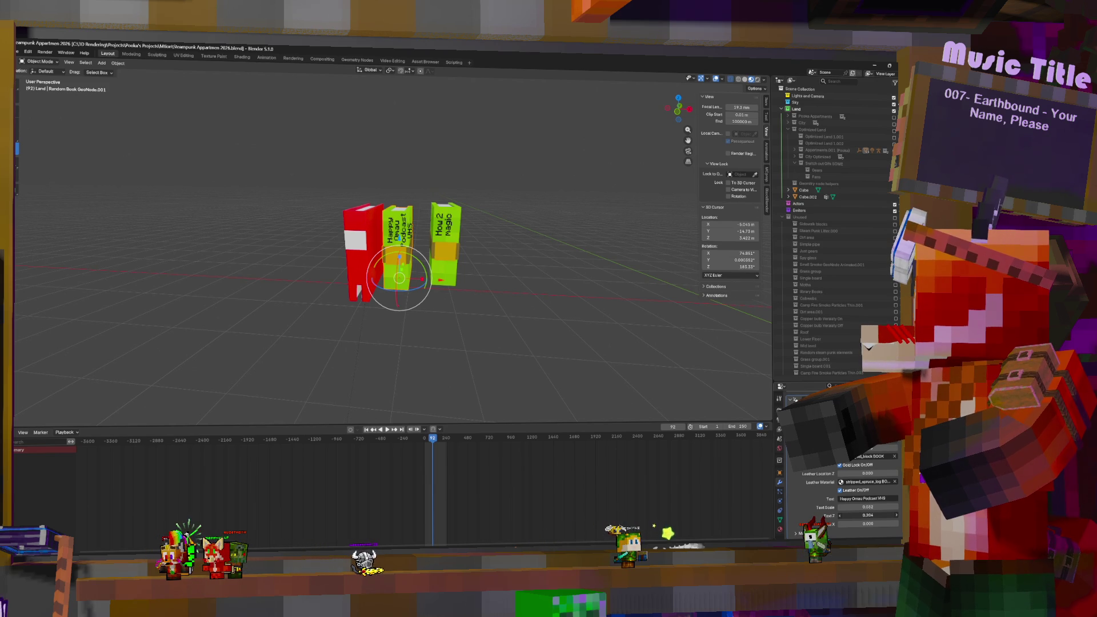
left_click_drag(868, 515, 869, 515)
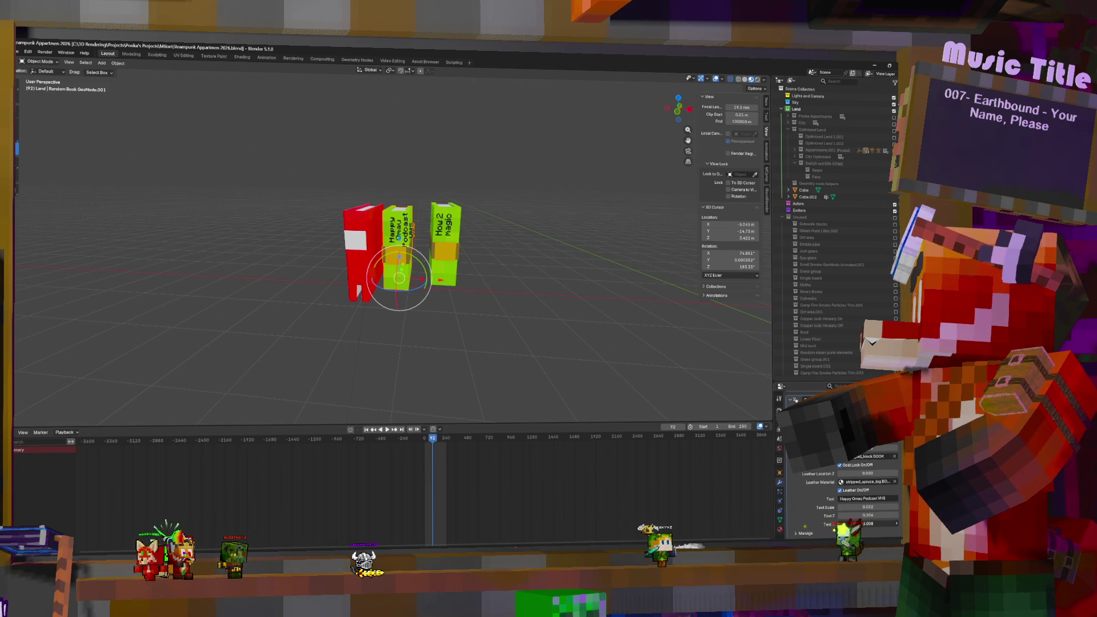
left_click_drag(868, 523, 860, 523)
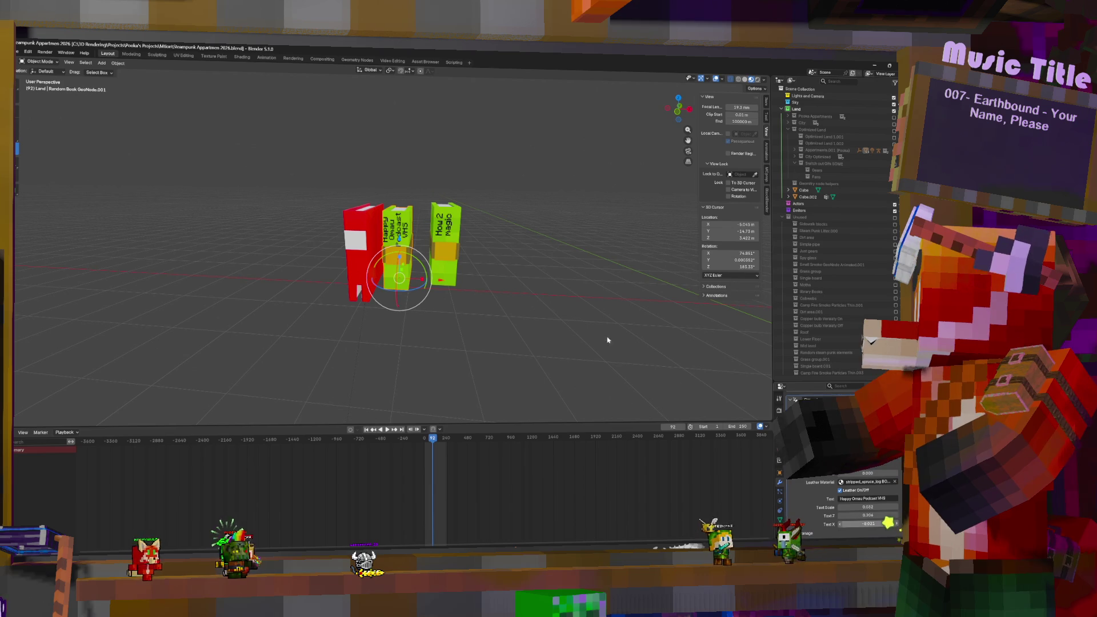
middle_click_drag(434, 263, 548, 264)
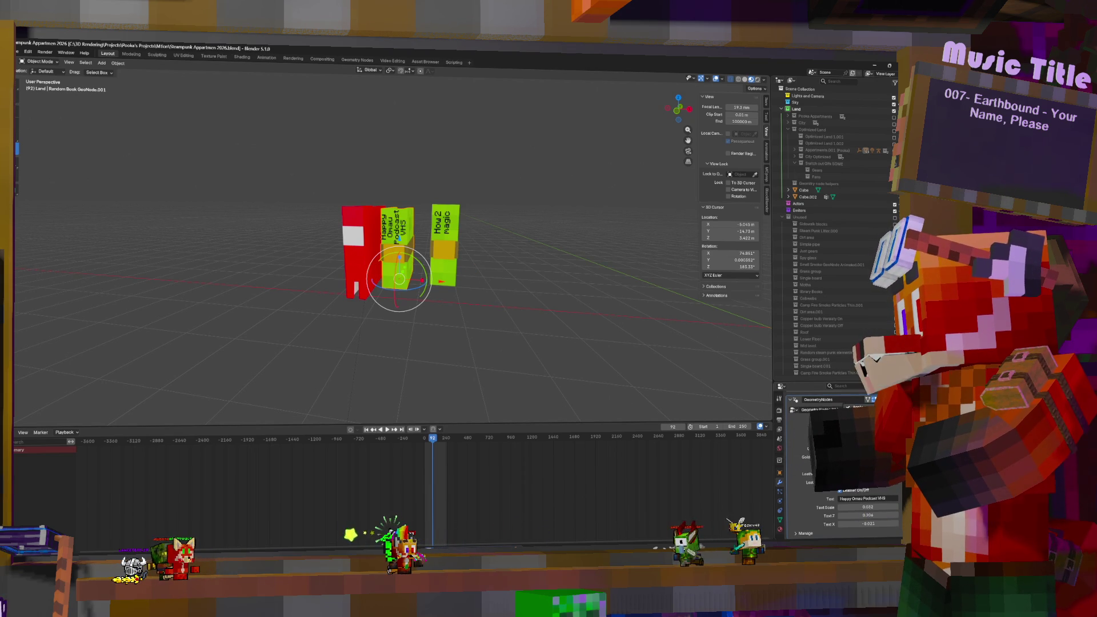
scroll(834, 446, "up", 3)
middle_click_drag(454, 275, 319, 234)
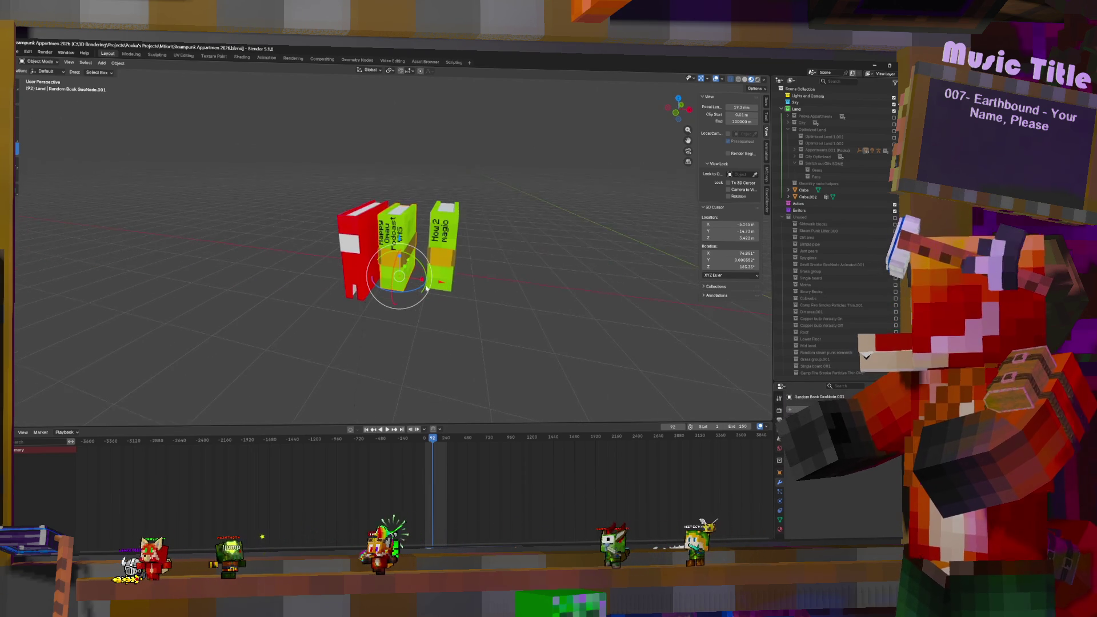
Step: Select the green Random Book GeoNode.001 books and show their Material Properties
left_click(320, 234)
left_click(359, 229)
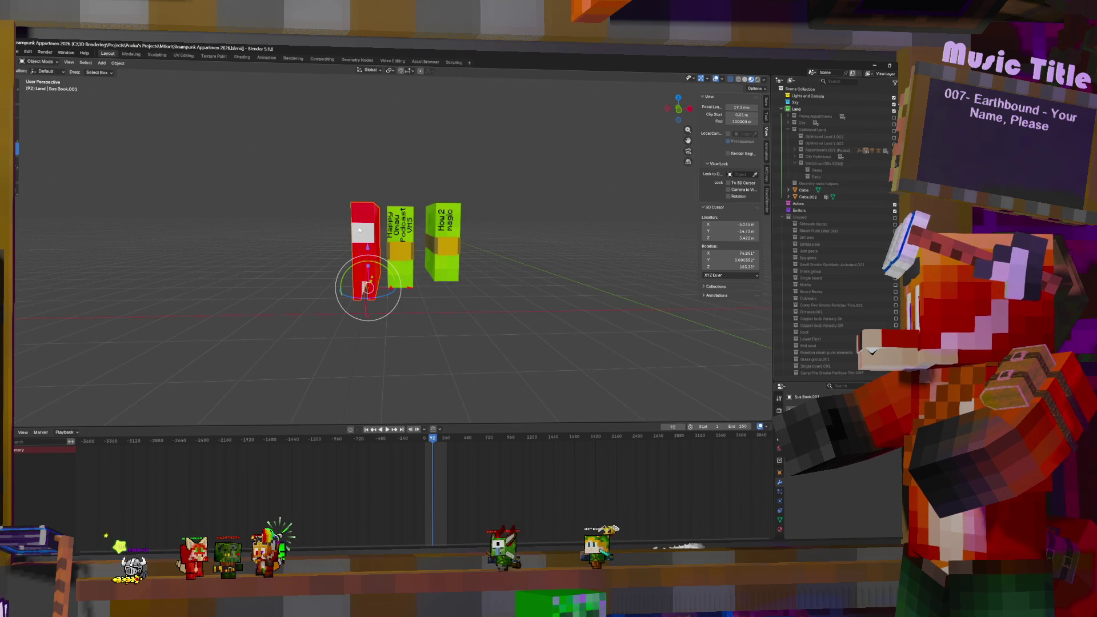
middle_click_drag(440, 227, 425, 231)
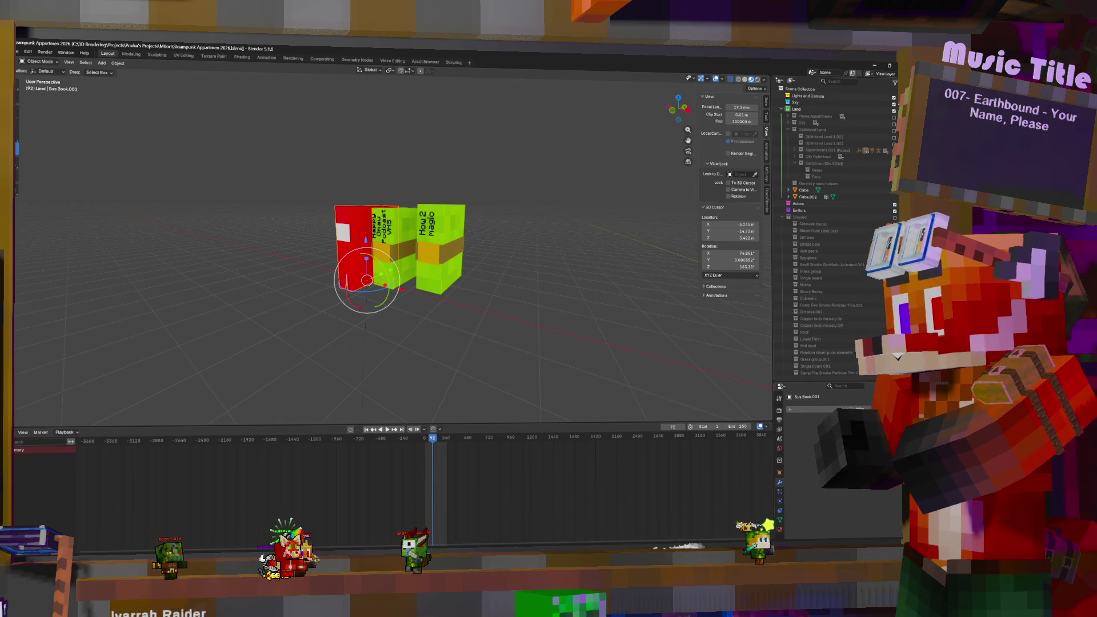
left_click(419, 231)
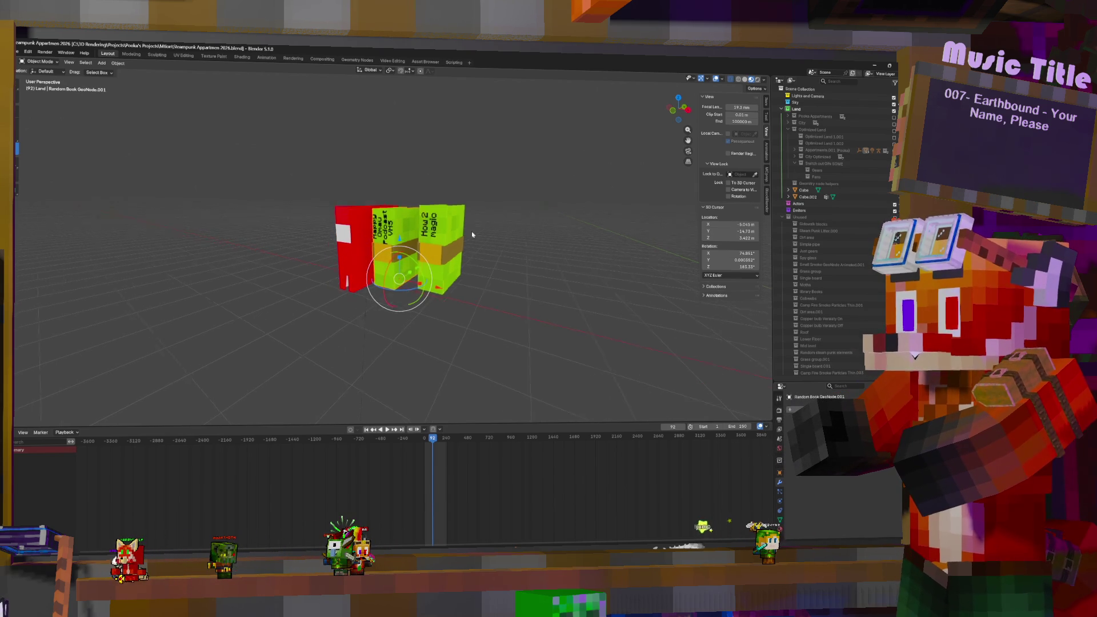
scroll(473, 249, "up", 3)
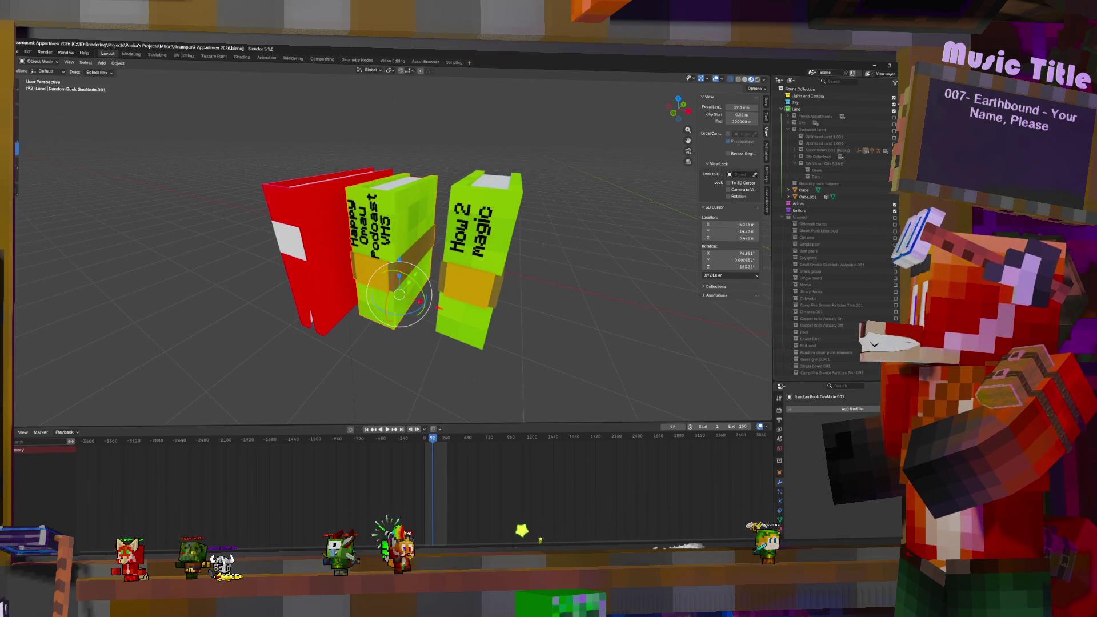
left_click(781, 527)
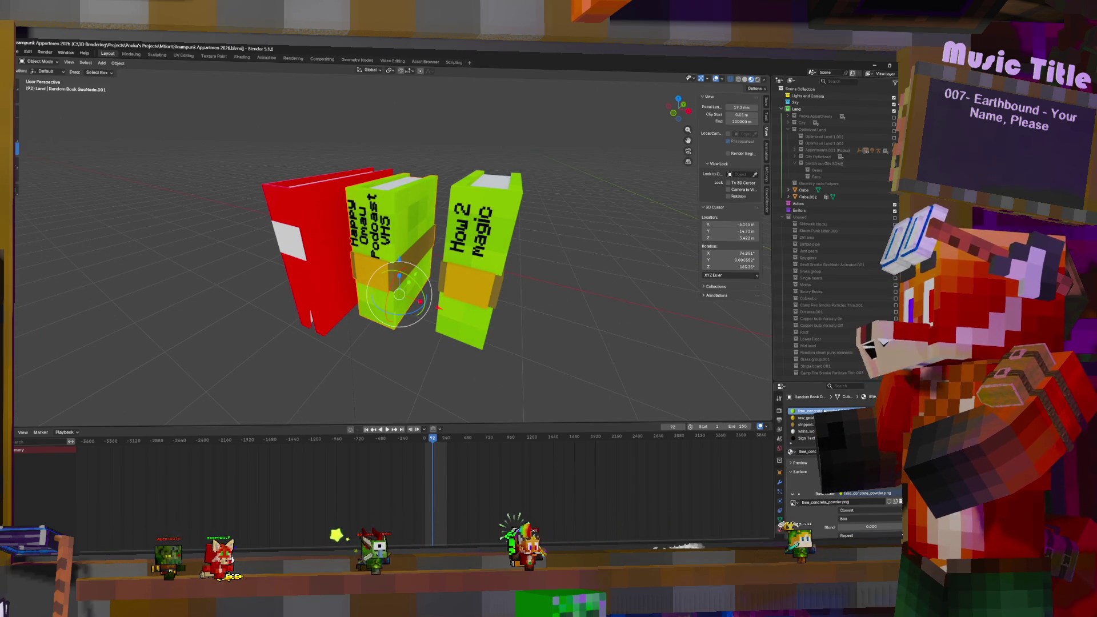
Step: In the Shading workspace, frame the green books and their lime concrete BOOK shader nodes
left_click(358, 60)
left_click(241, 57)
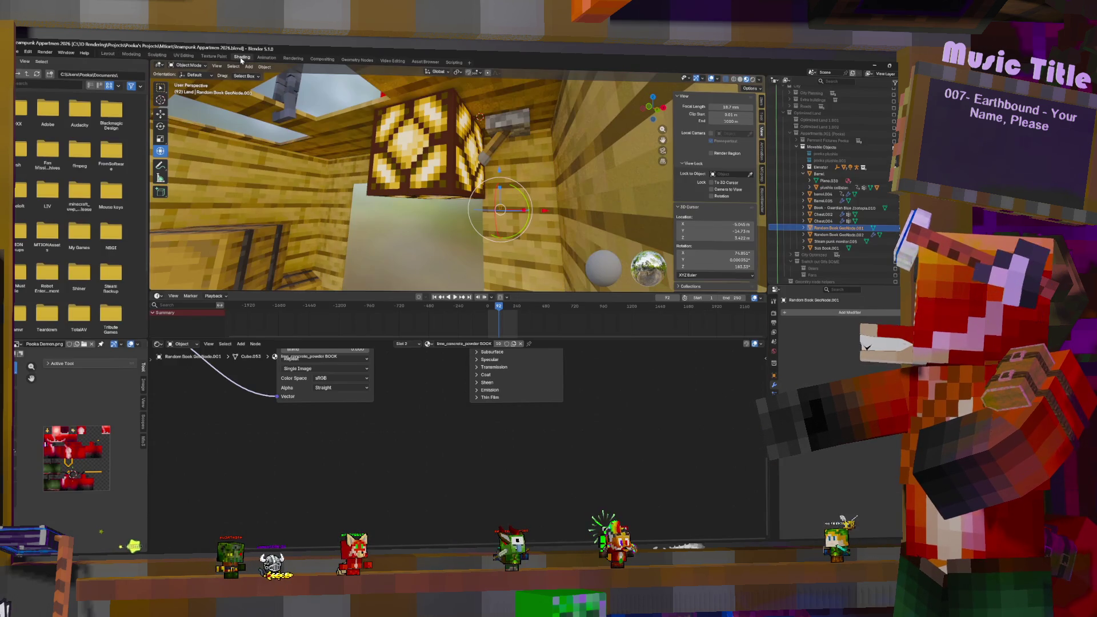
middle_click_drag(429, 383, 465, 418)
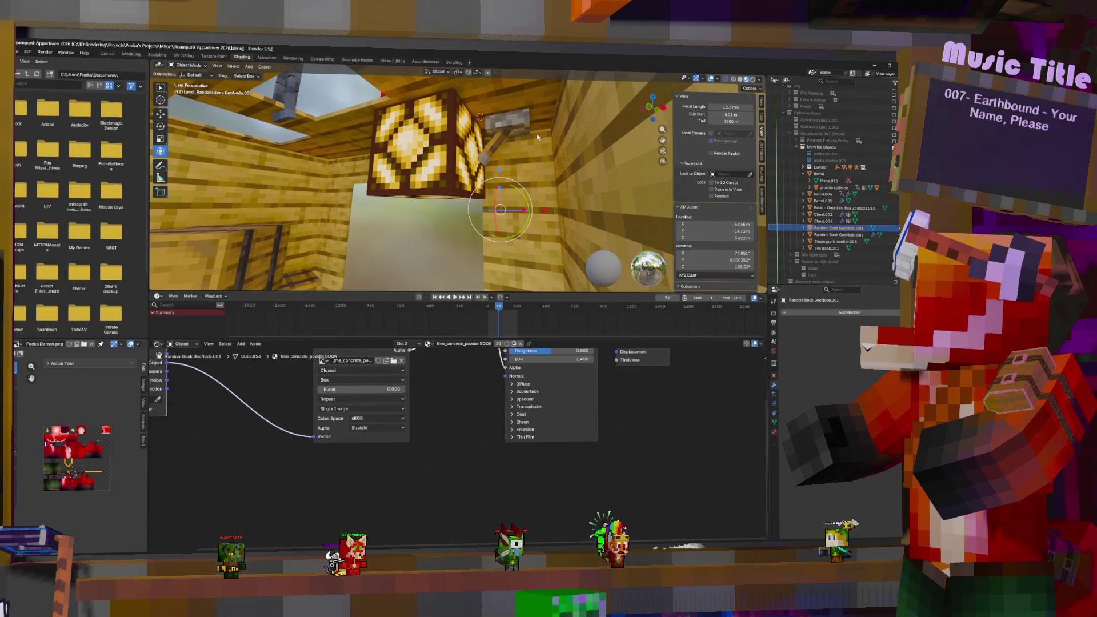
middle_click_drag(541, 148, 403, 181)
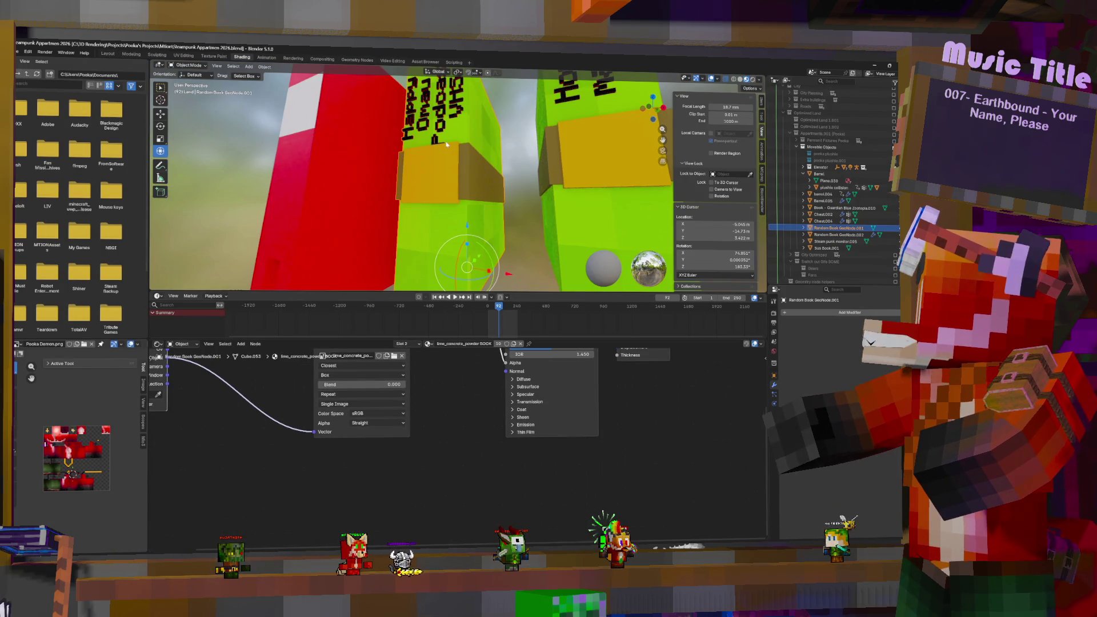
key("KP_2")
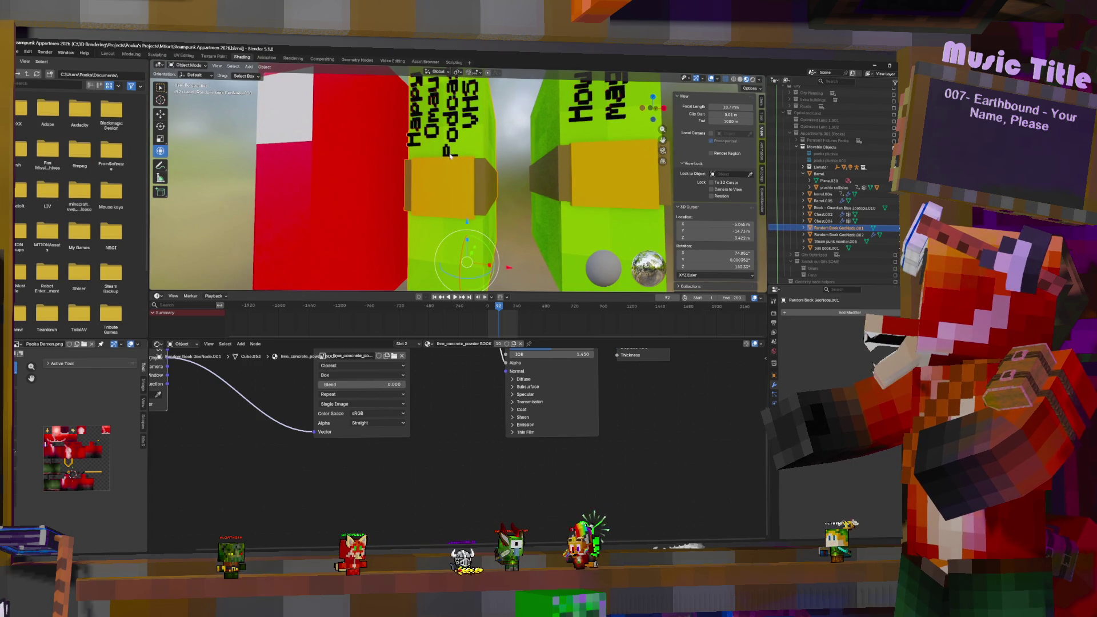
middle_click_drag(451, 154, 442, 163)
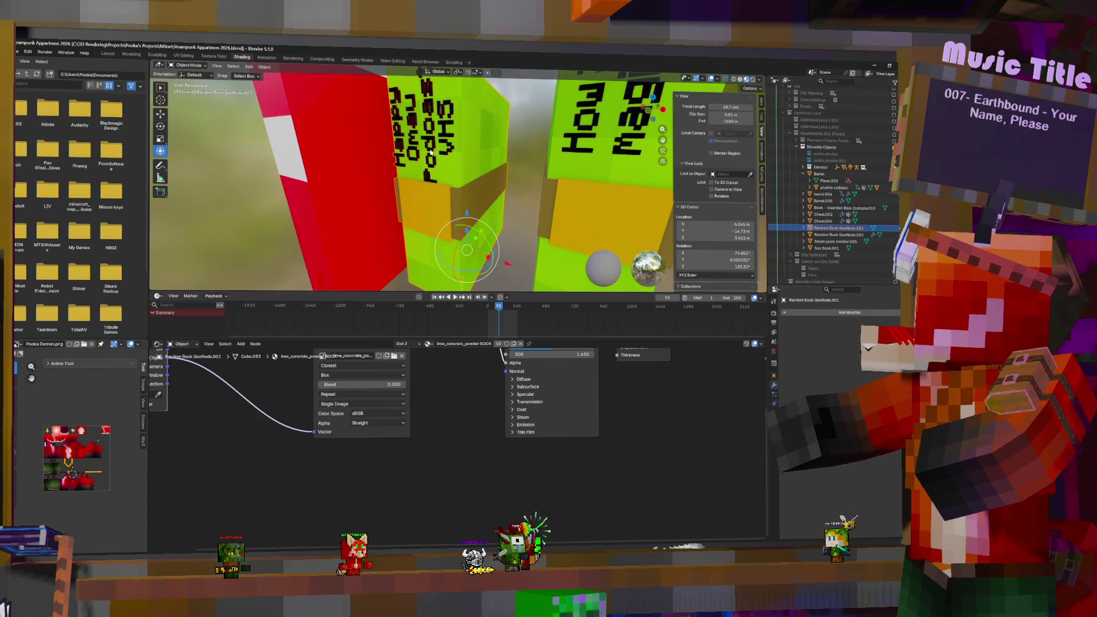
middle_click_drag(435, 426, 448, 499)
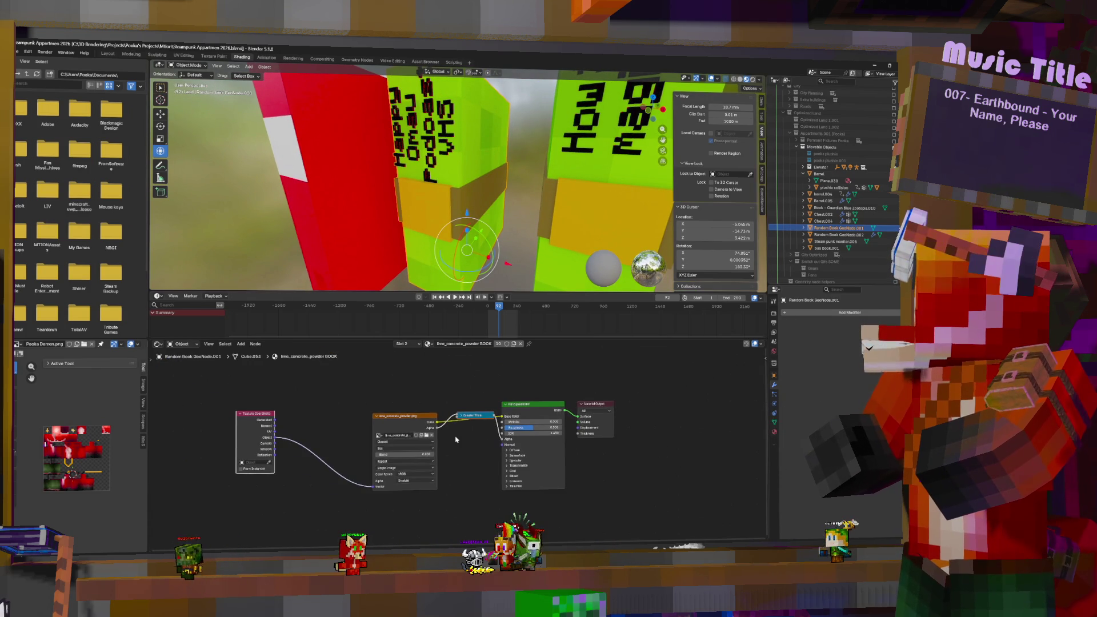
left_click_drag(467, 402, 456, 433)
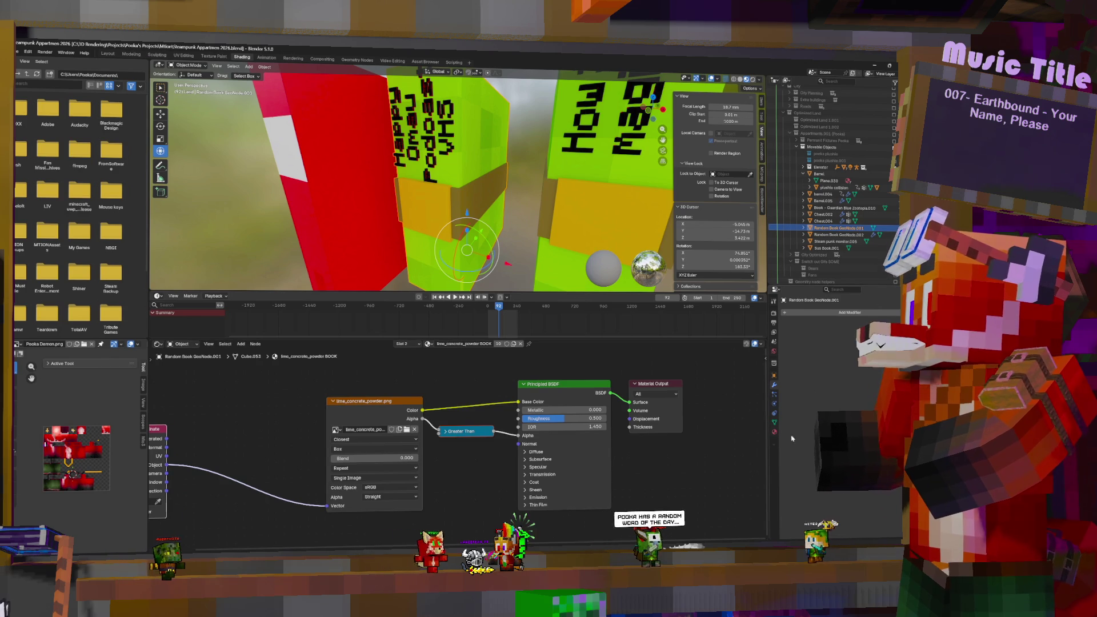
left_click(774, 431)
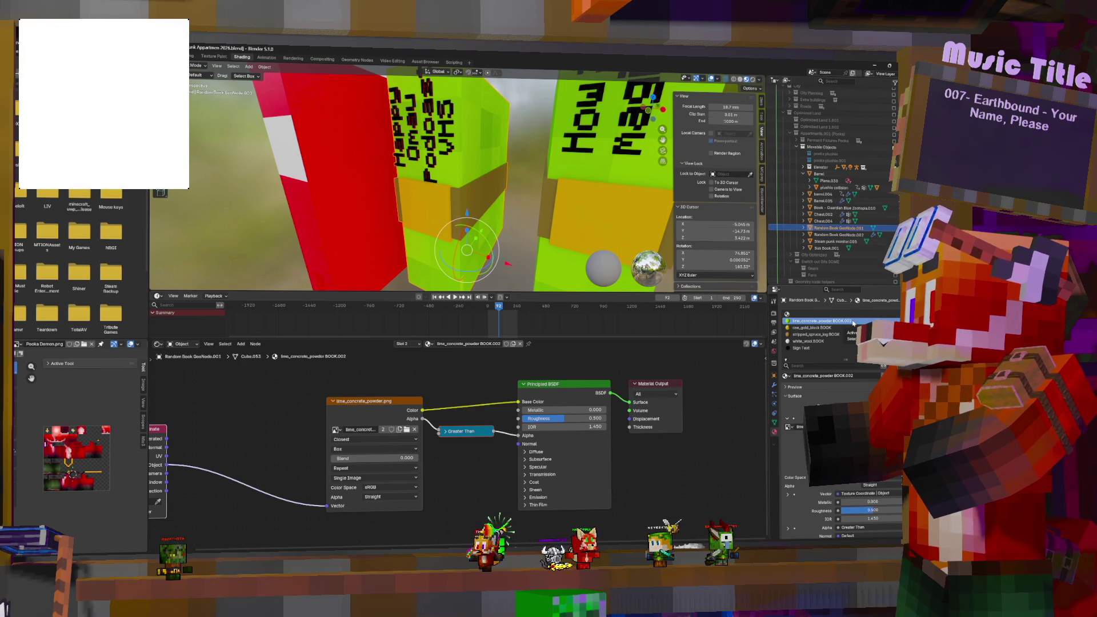
Step: Cut the texture's Color/Alpha links and set the Base Color to a yellowish green
right_click_drag(505, 449, 529, 394, "ctrl")
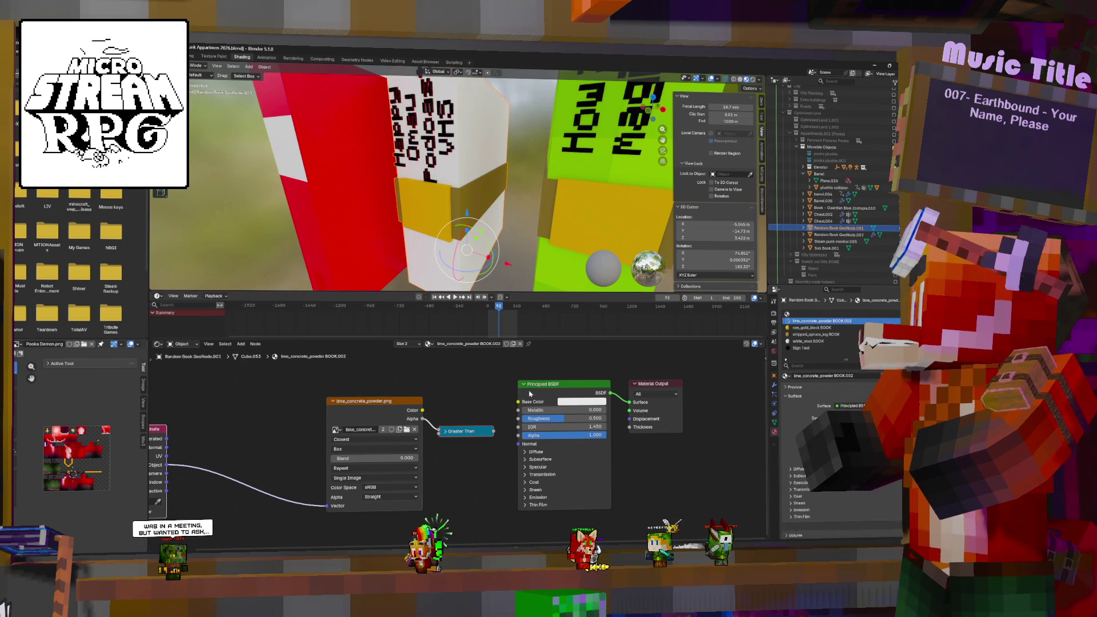
left_click(582, 401)
left_click(561, 294)
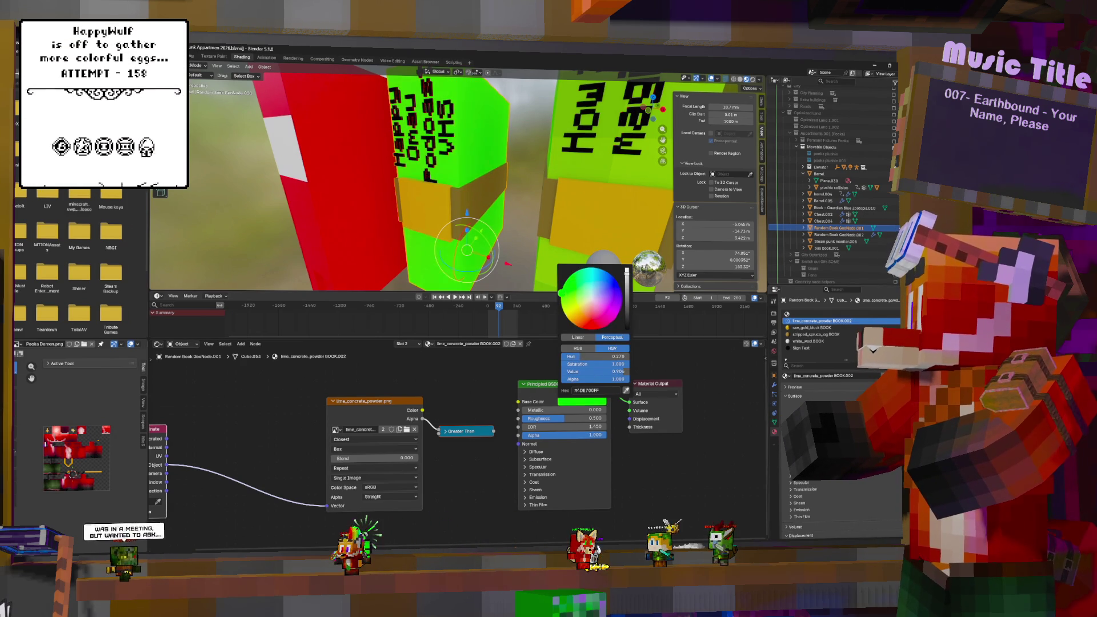
left_click(560, 298)
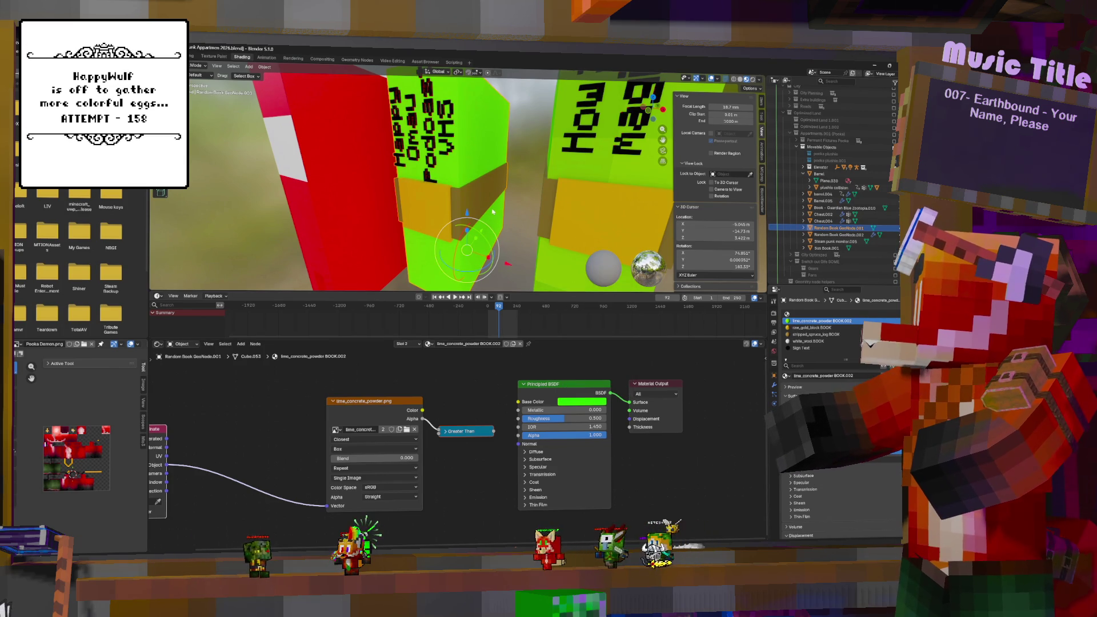
Step: Make raw_gold_block BOOK a single-user copy, then browse the stripped_spruce_log BOOK and Sign Text materials
left_click(811, 327)
key("Home")
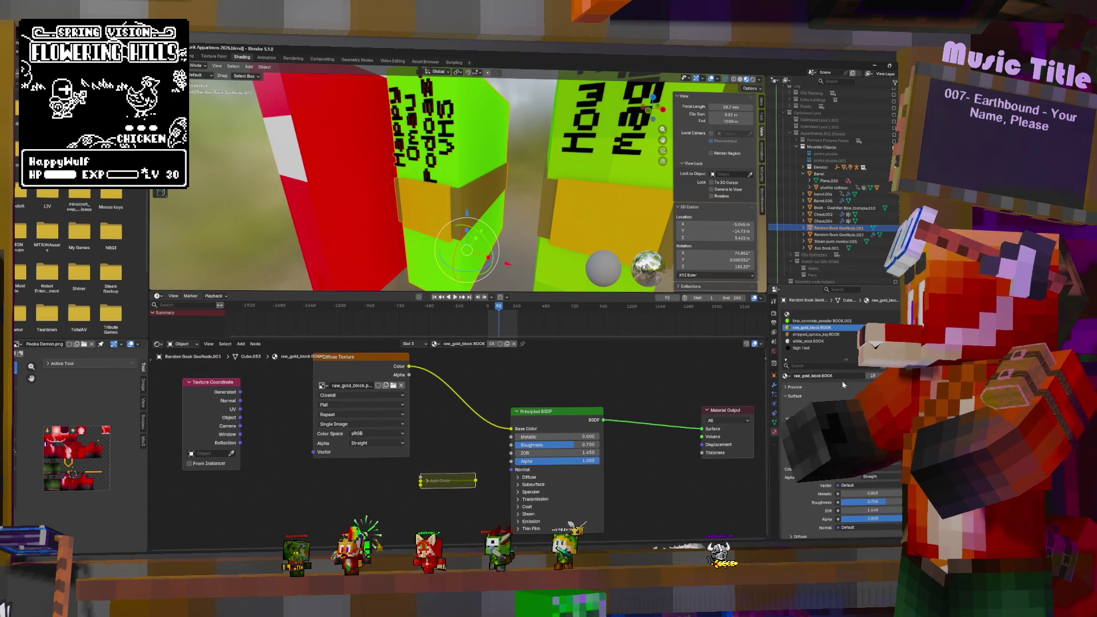
left_click(491, 343)
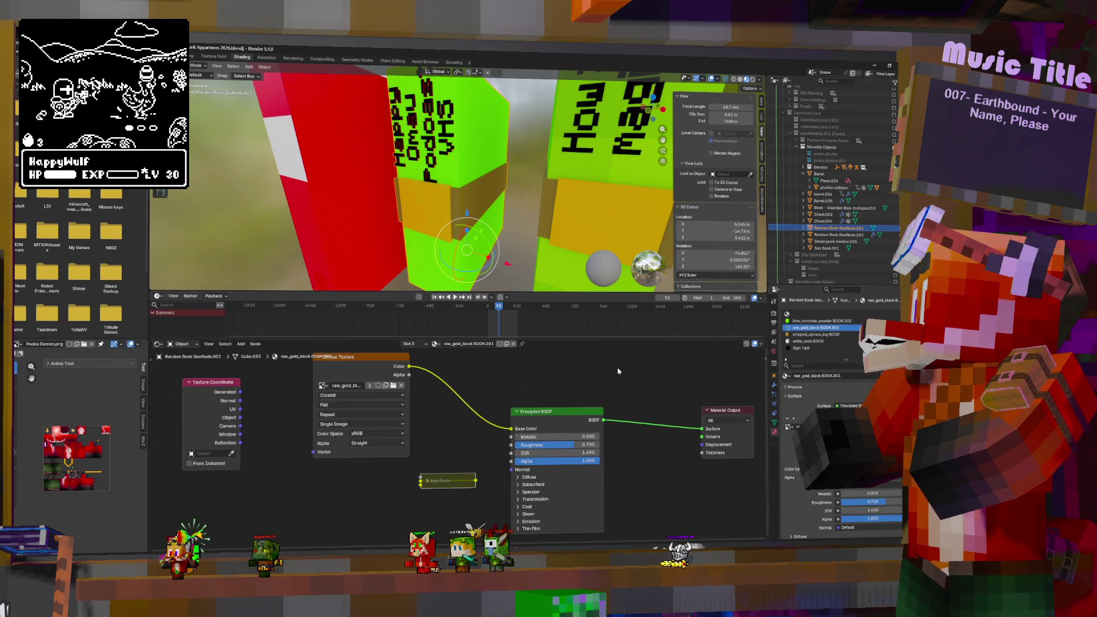
left_click(398, 407)
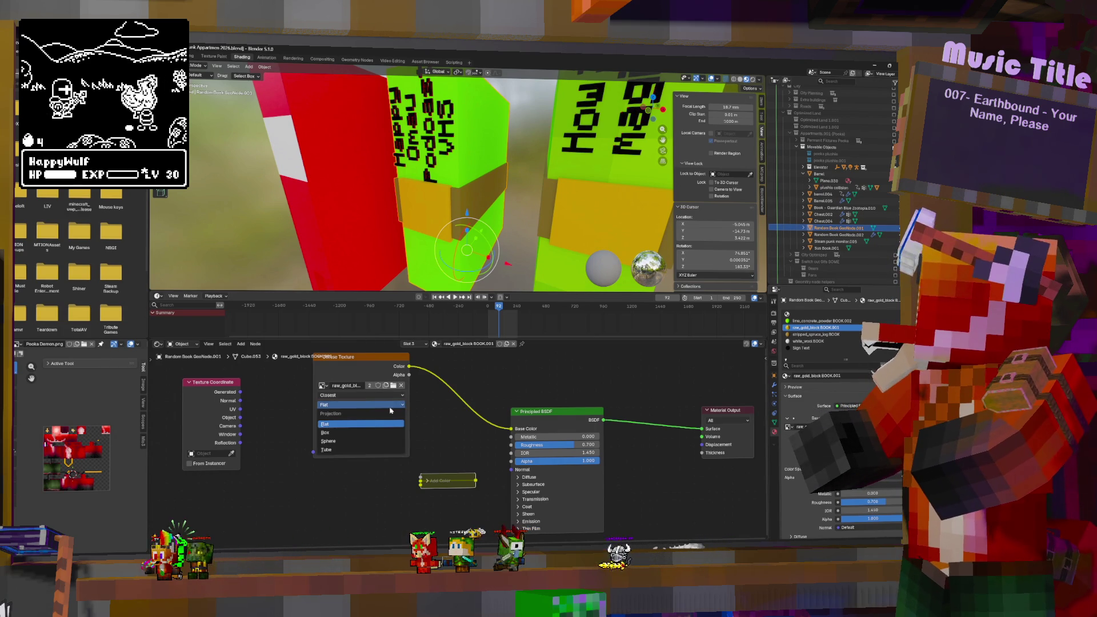
left_click(802, 336)
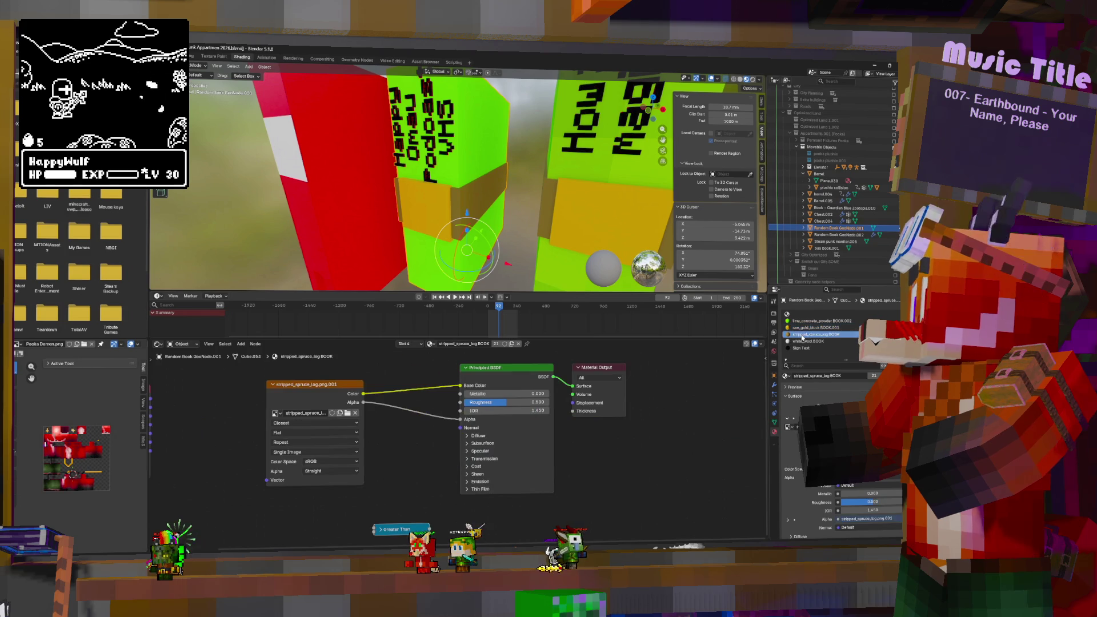
left_click(802, 347)
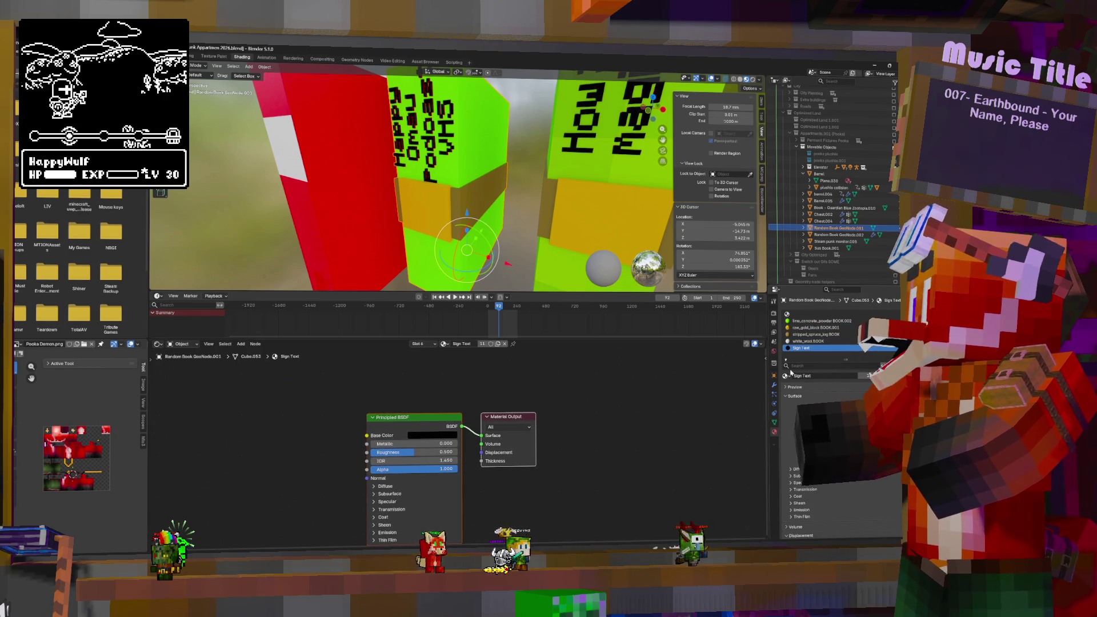
Step: Remap the selected mesh's UVs with Cylinder Projection in Edit Mode
key("Tab")
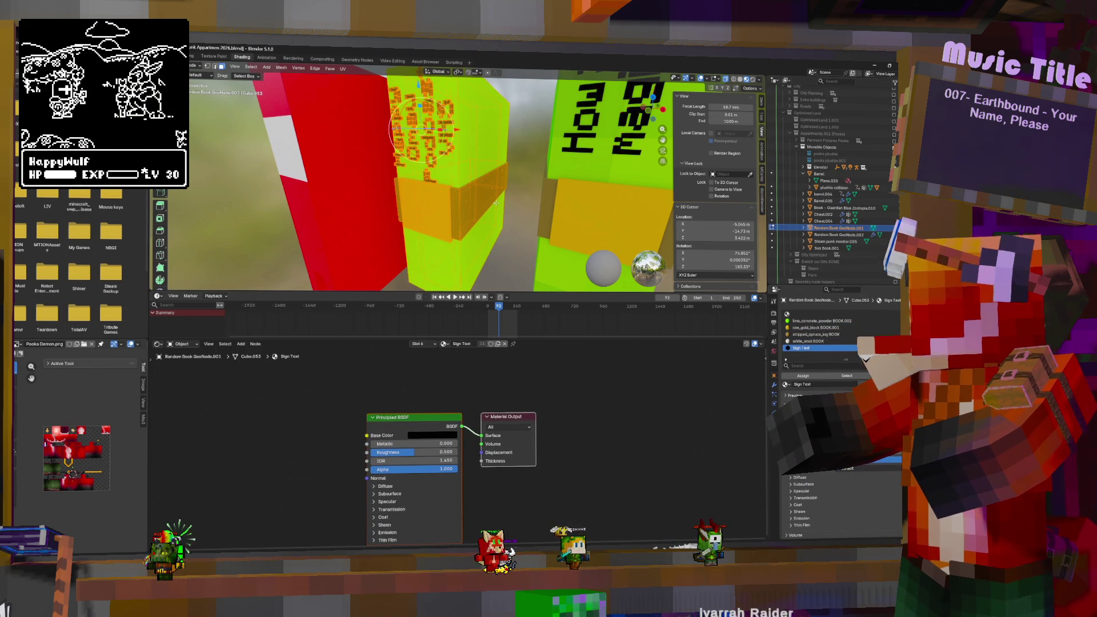
key("u")
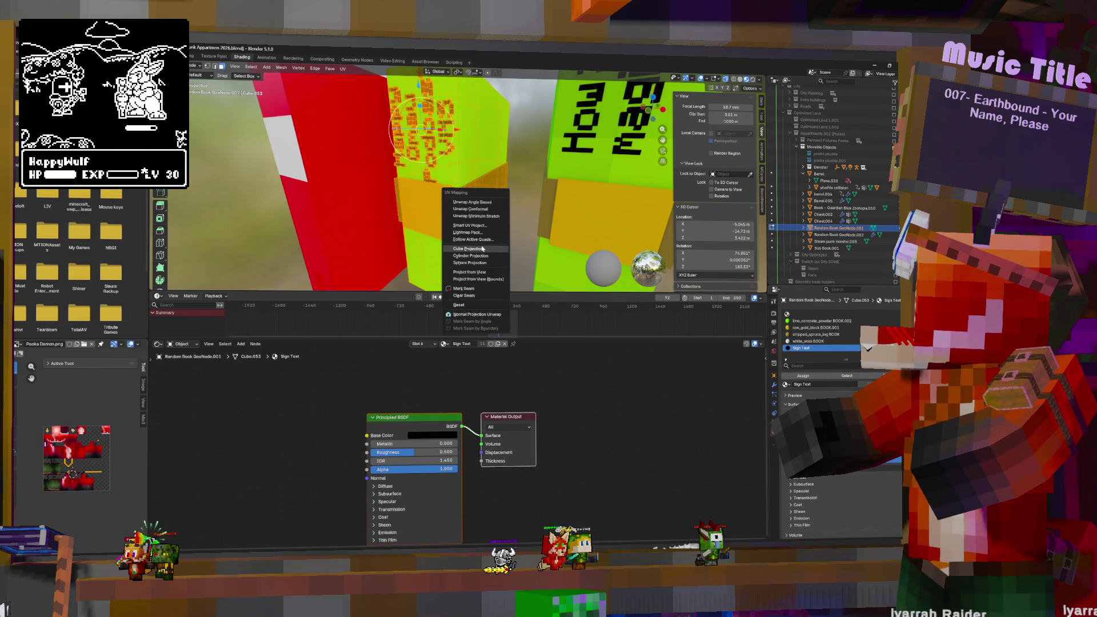
left_click(481, 257)
key("Tab")
scroll(416, 225, "down", 5)
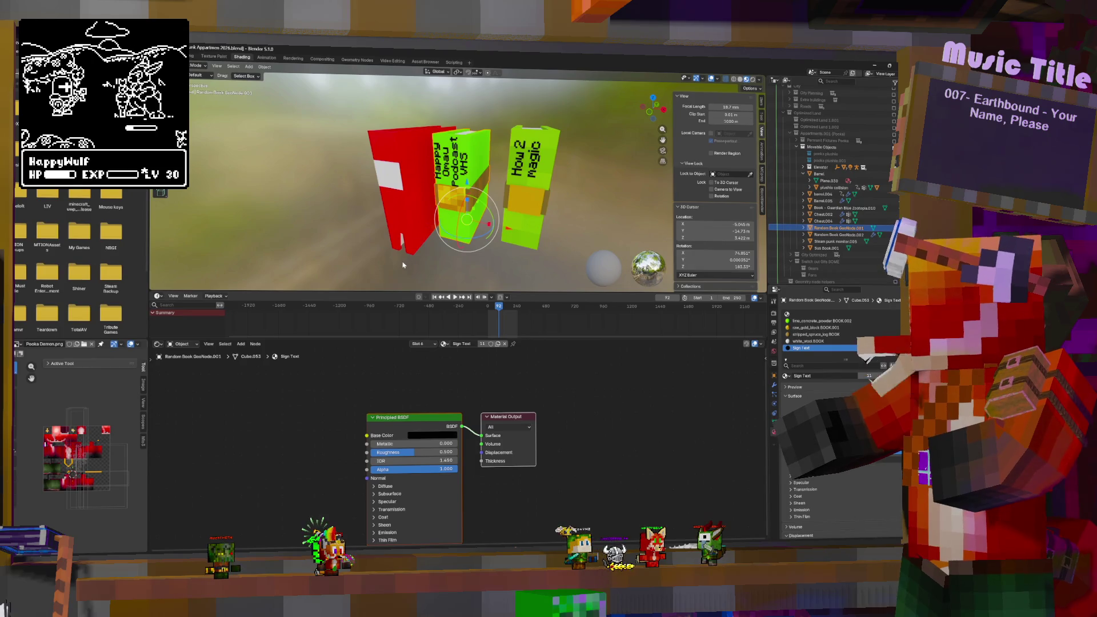
Step: Search the F3 command menu for 'export'
key("F3")
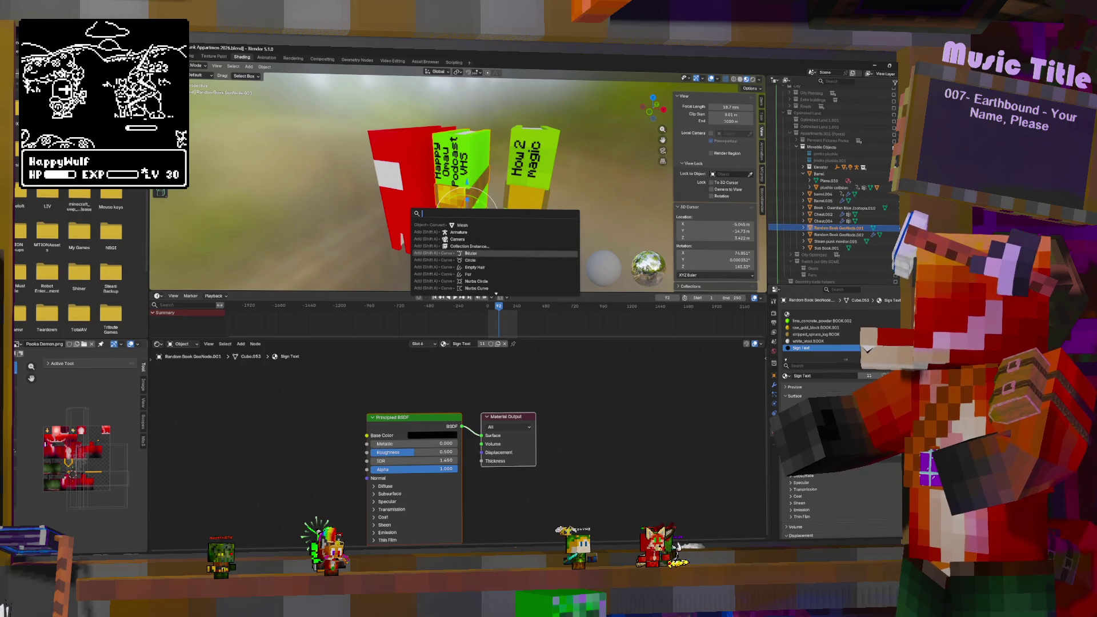
key("Escape")
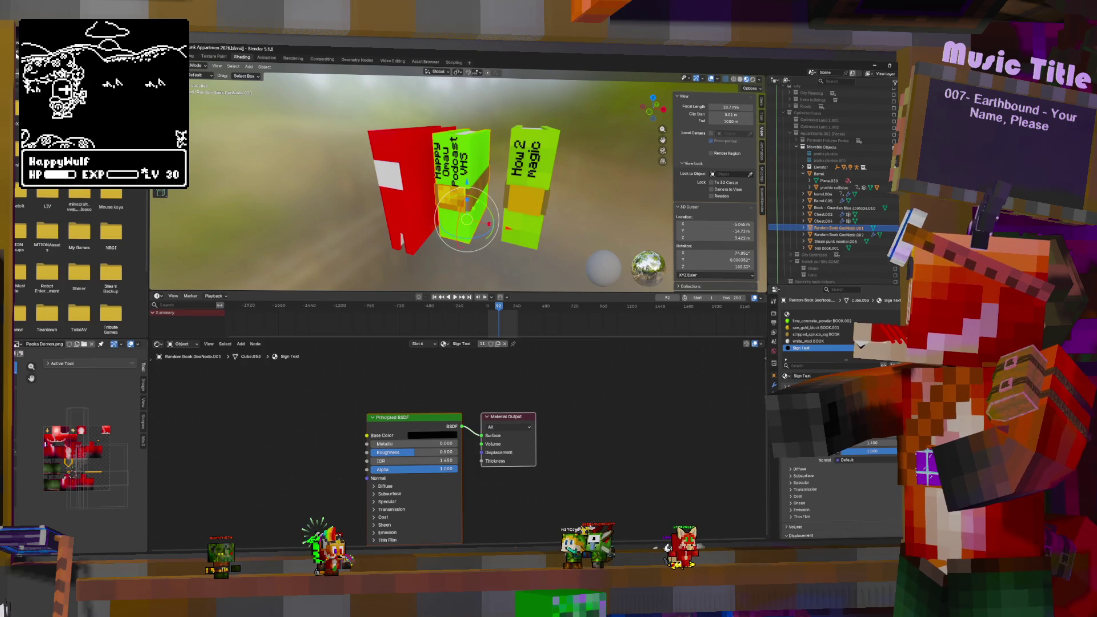
left_click(23, 55)
key("Escape")
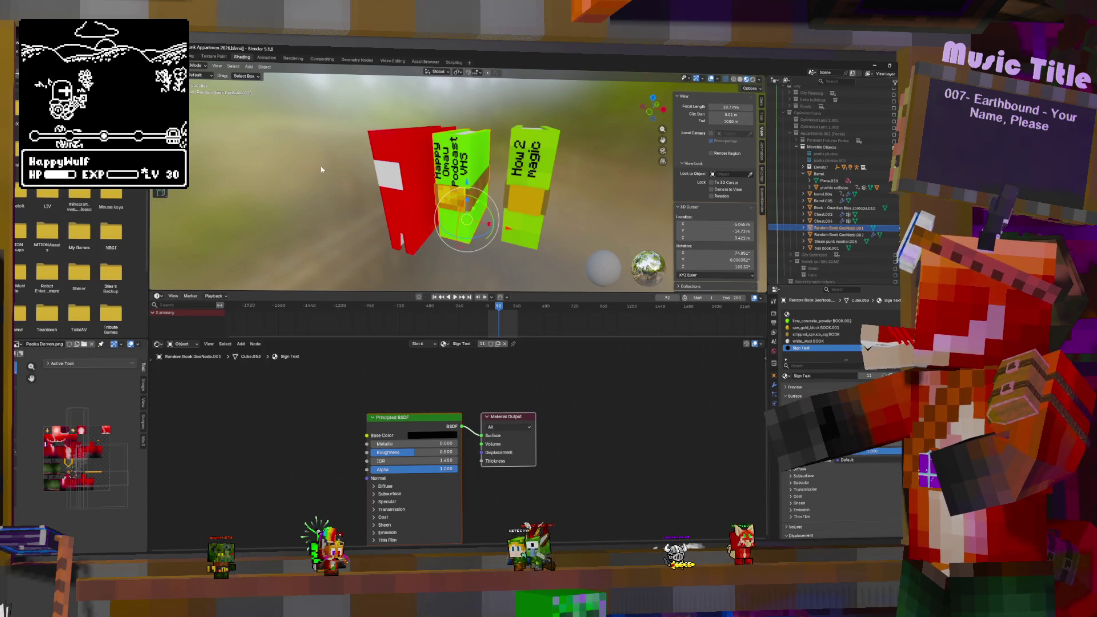
key("F3")
type("exp")
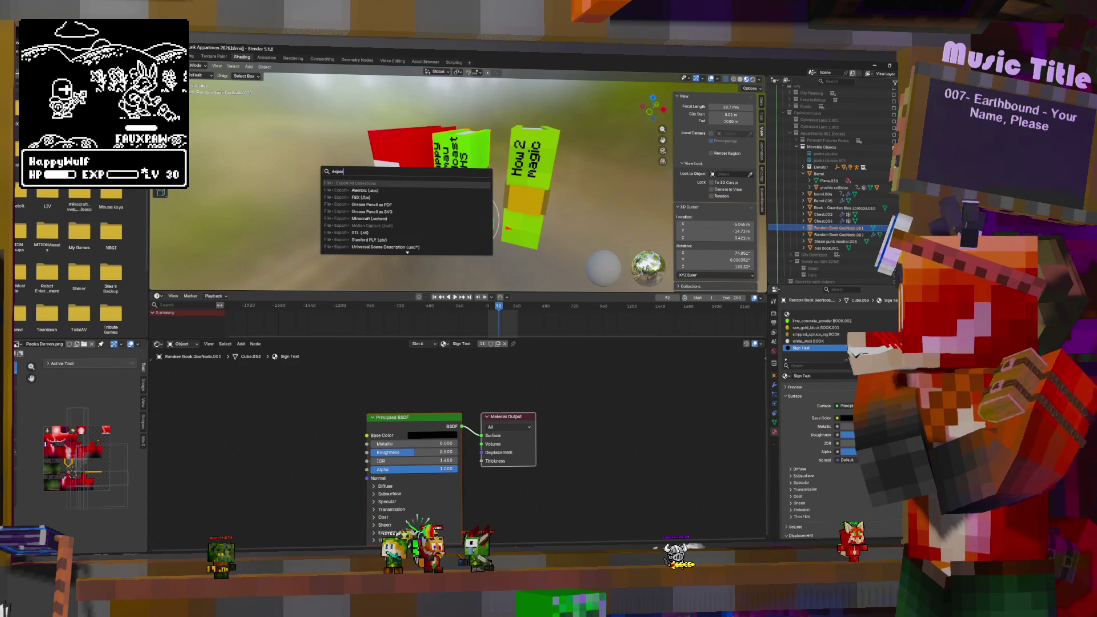
type("ort")
Step: Export an FBX named 'Happy and Omau VHS' into the Objects folder
key("Return")
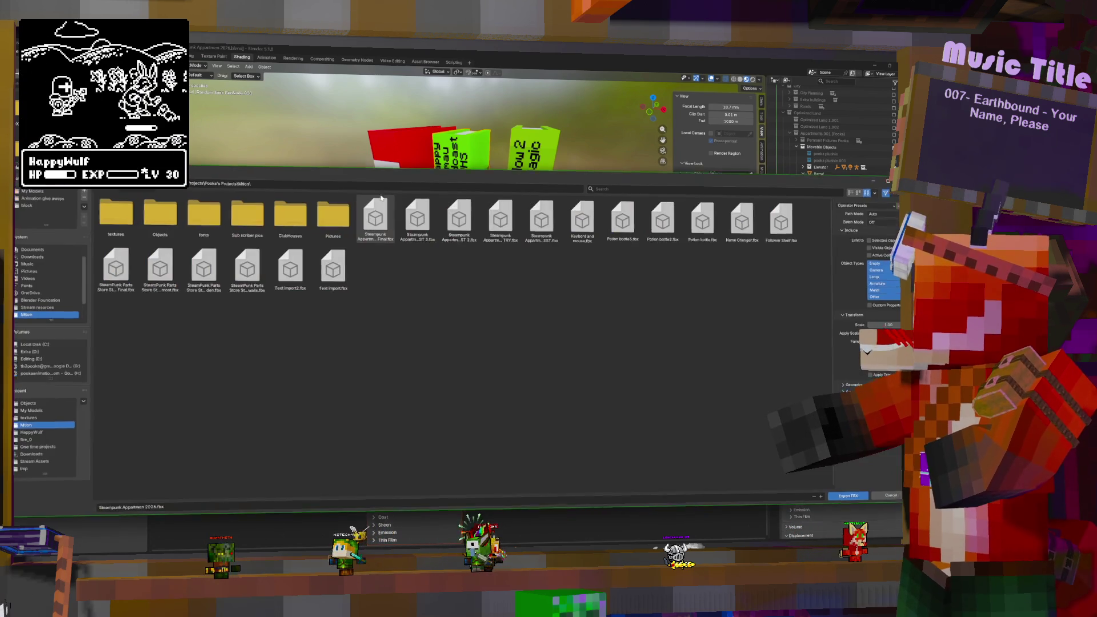
left_click(178, 507)
double_click(157, 214)
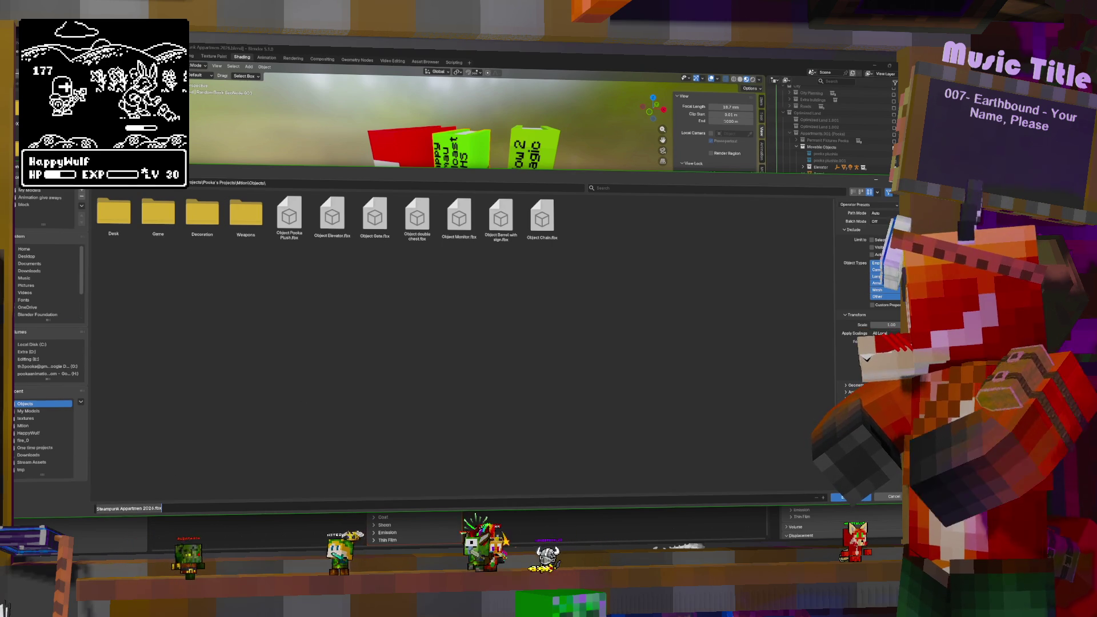
type("Happy")
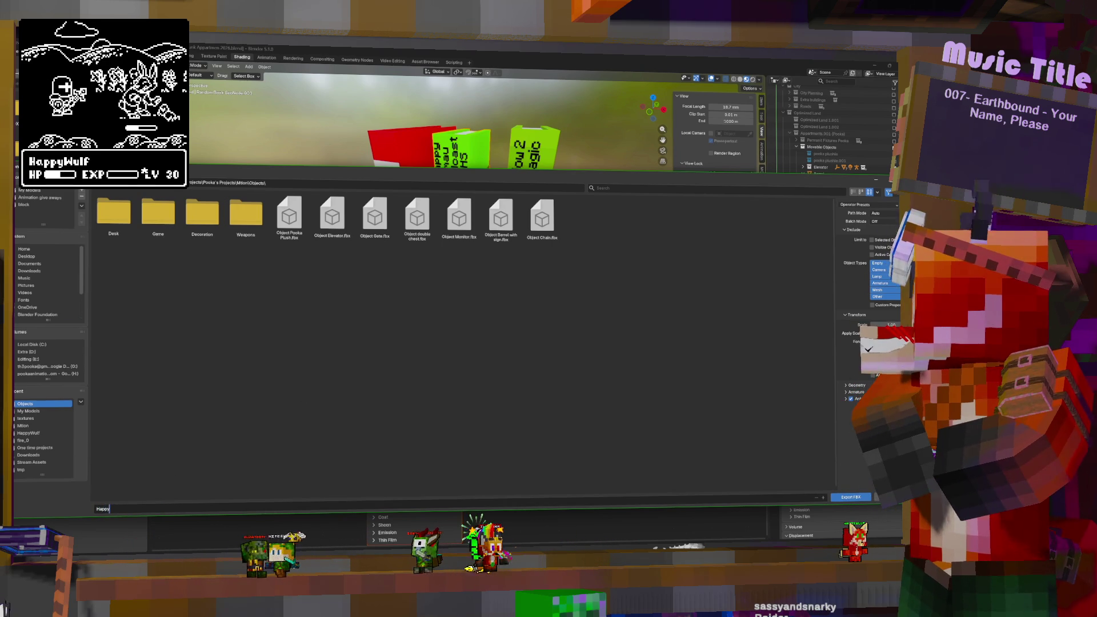
type(" and C")
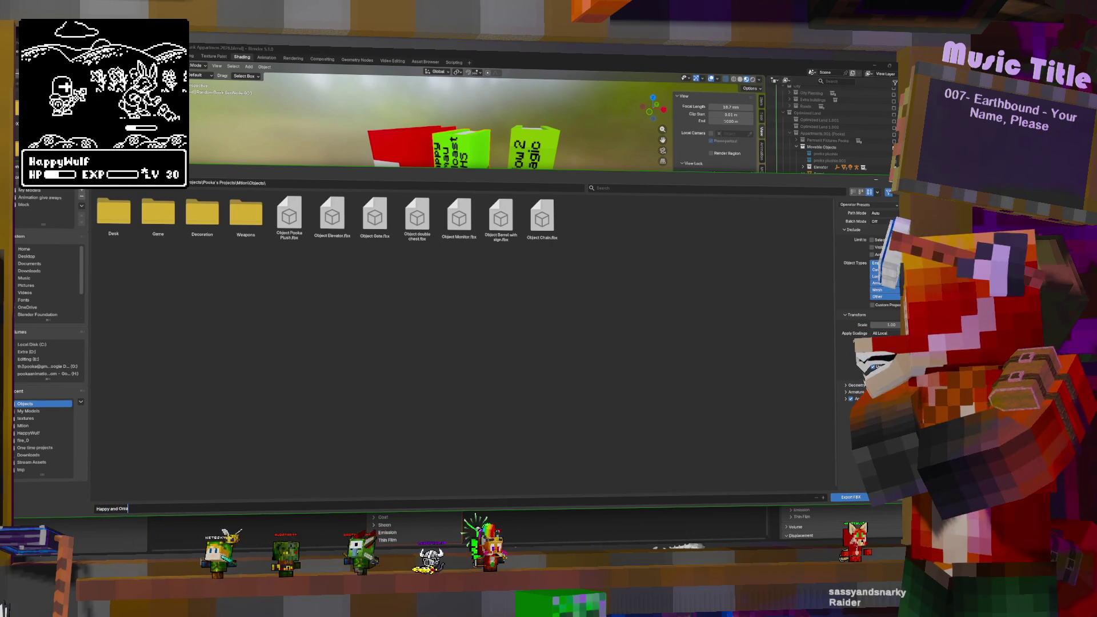
type("mau VH")
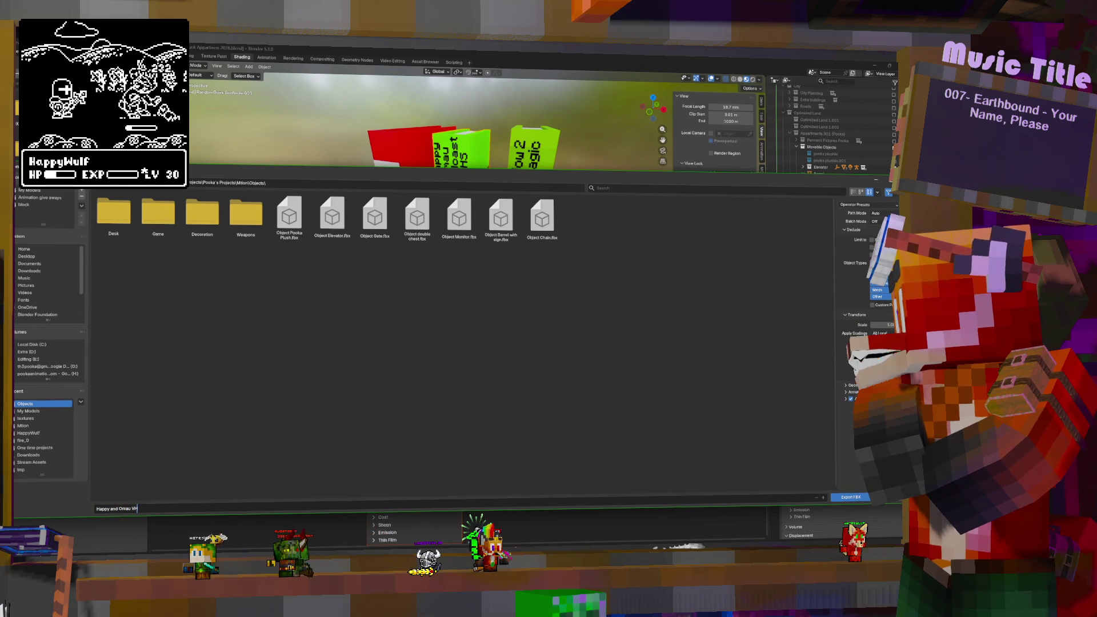
type("S.fbx")
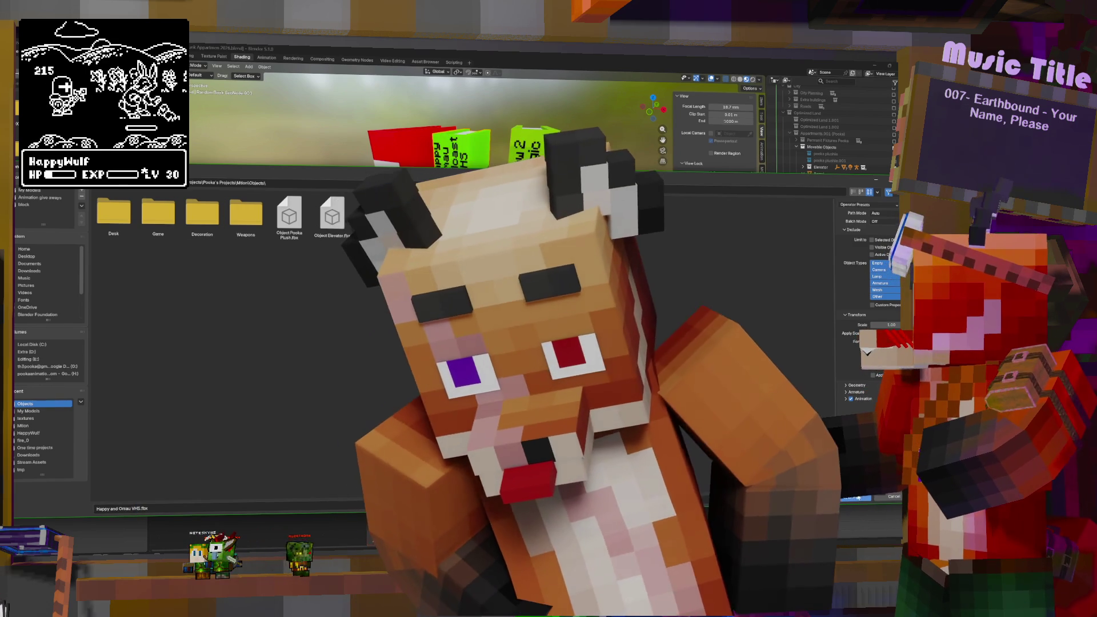
key("Return")
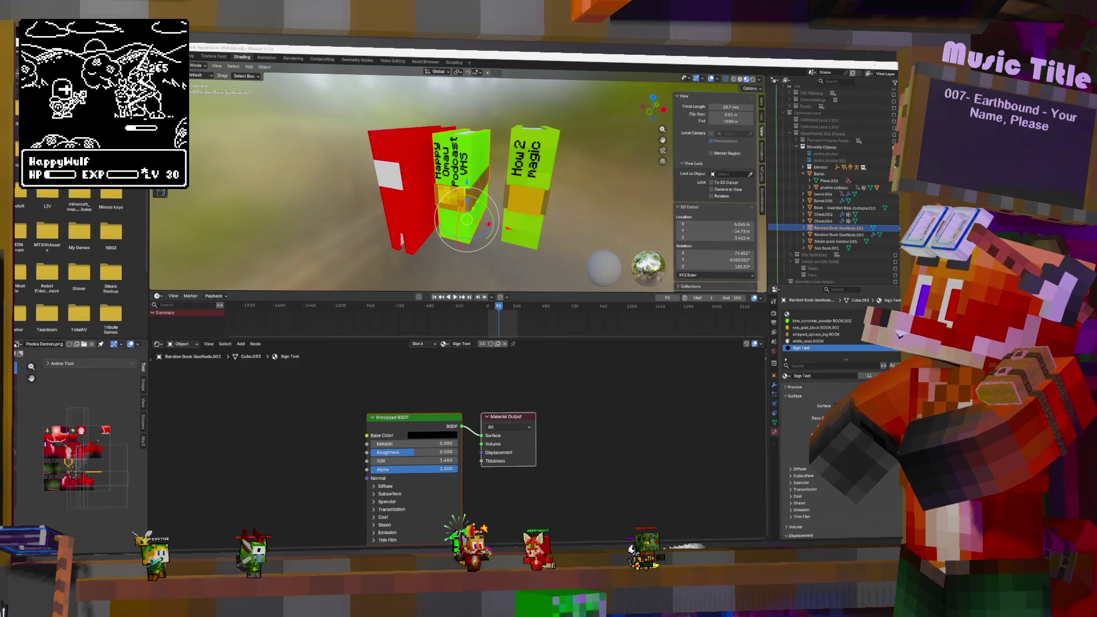
key("Return")
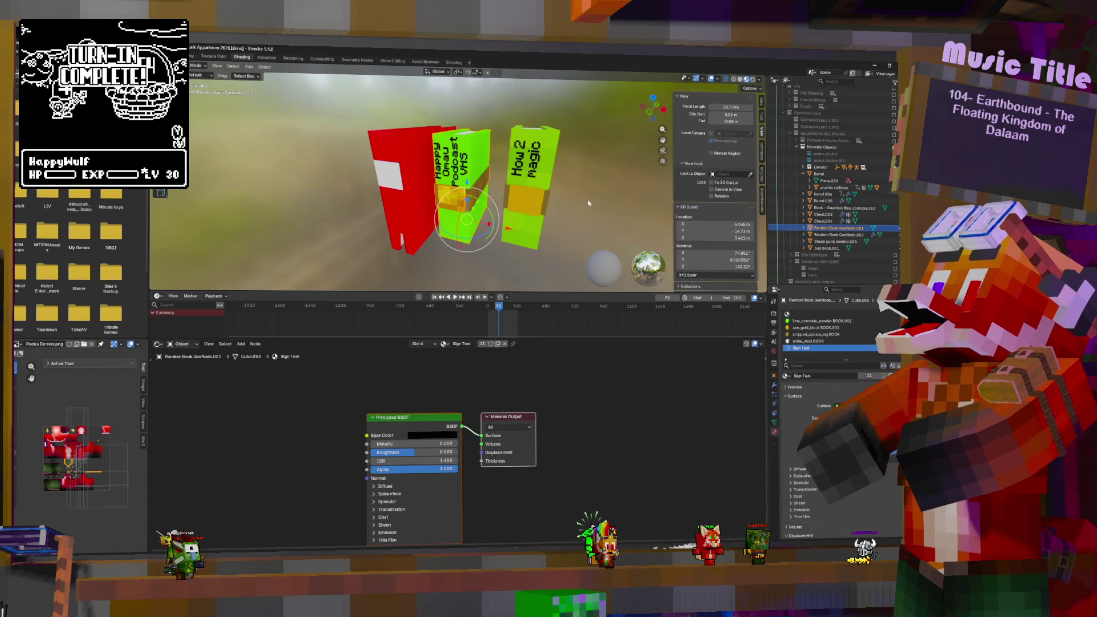
key("Tab")
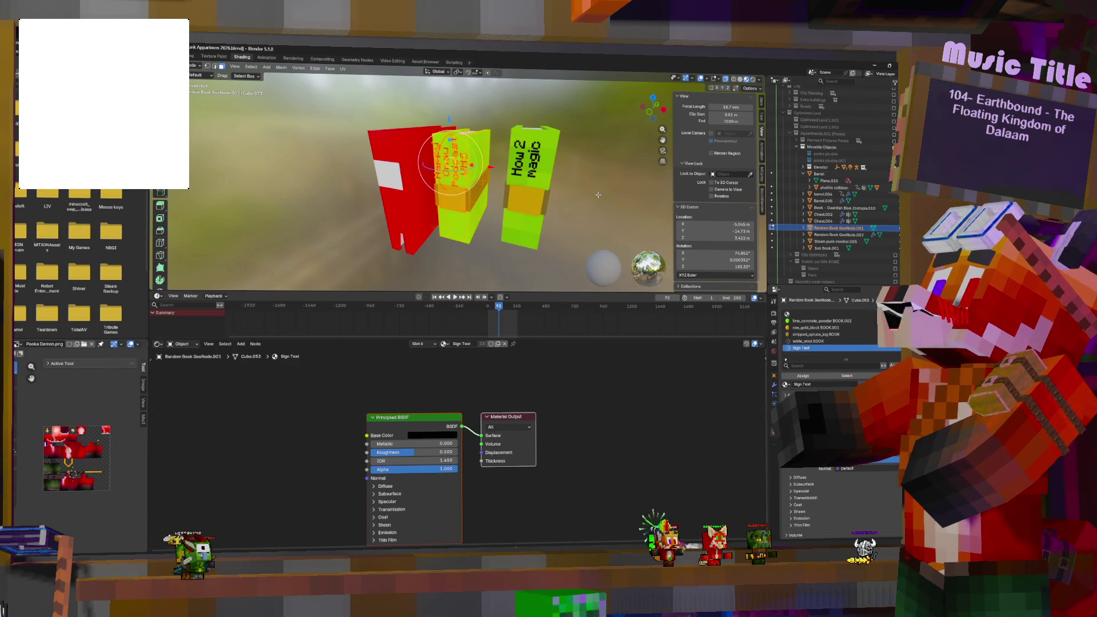
key("Tab")
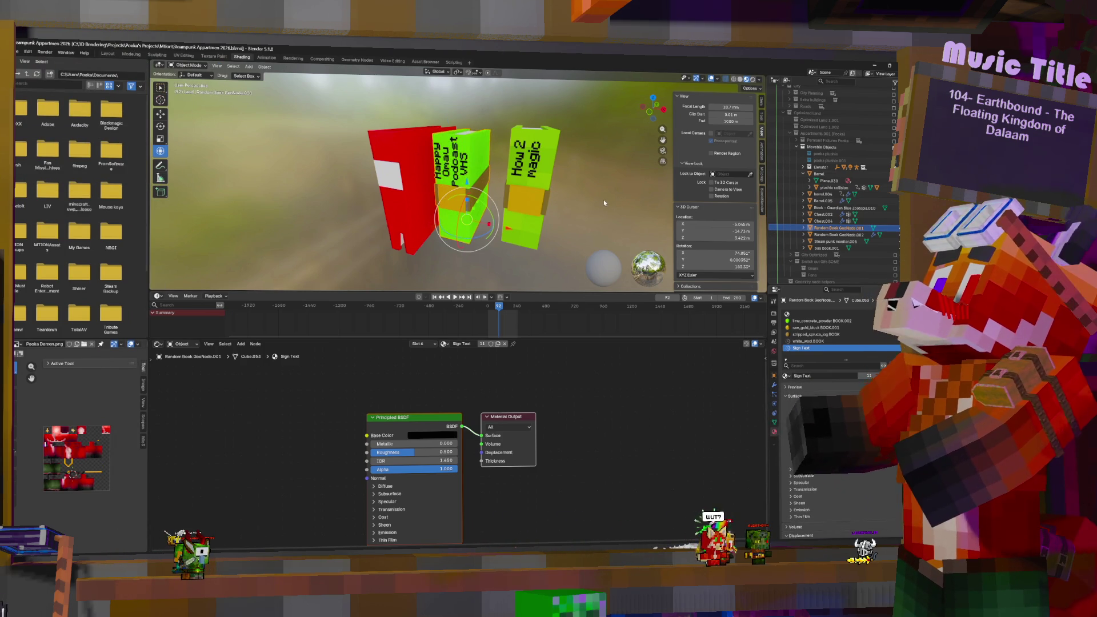
Step: Check the book's white_wool and lime_concrete_powder materials, then undo back to the Sus Book selection
left_click(808, 341)
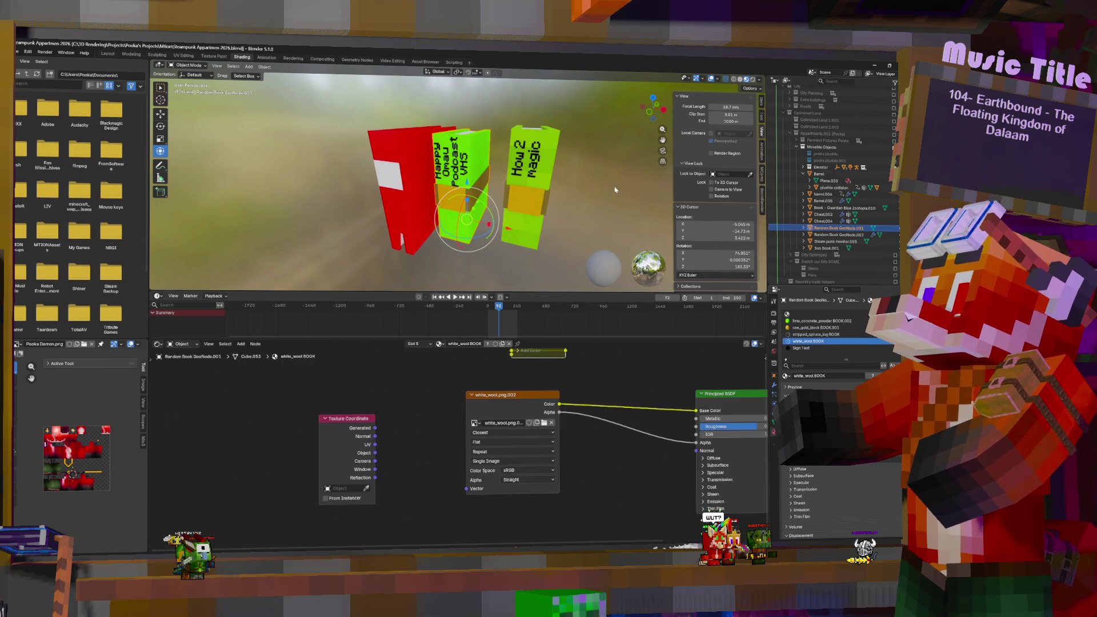
left_click(823, 321)
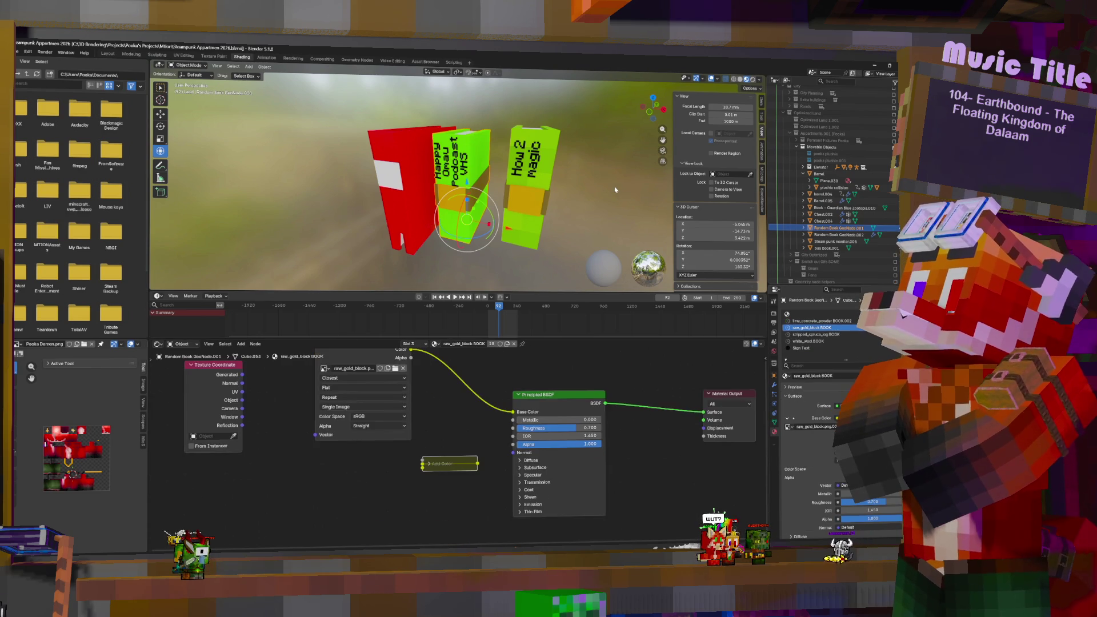
key("ctrl+z")
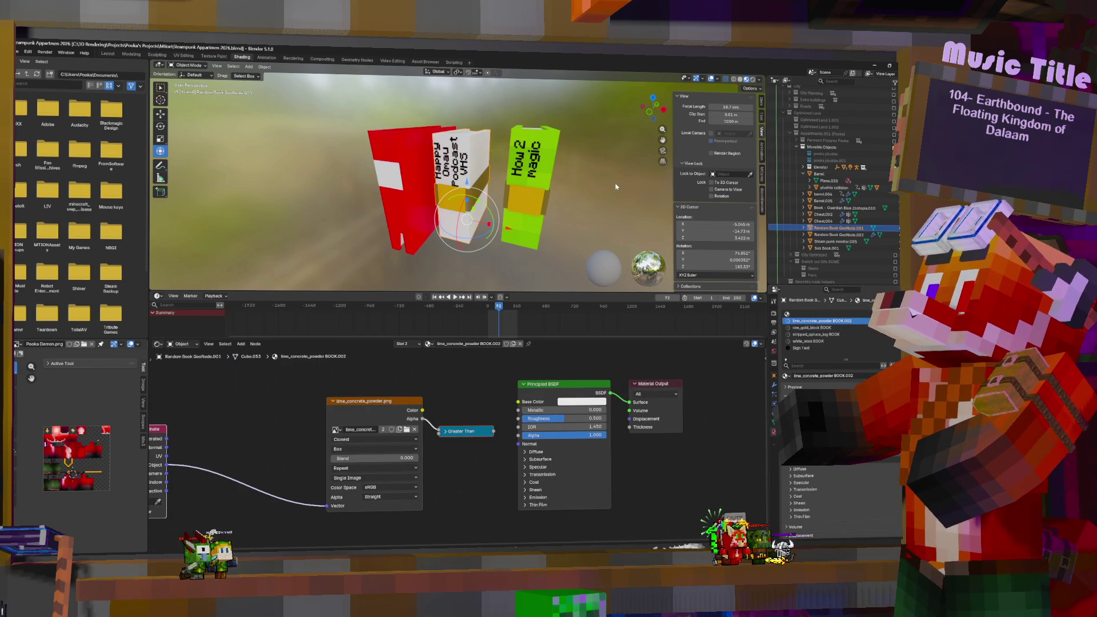
key("ctrl+z")
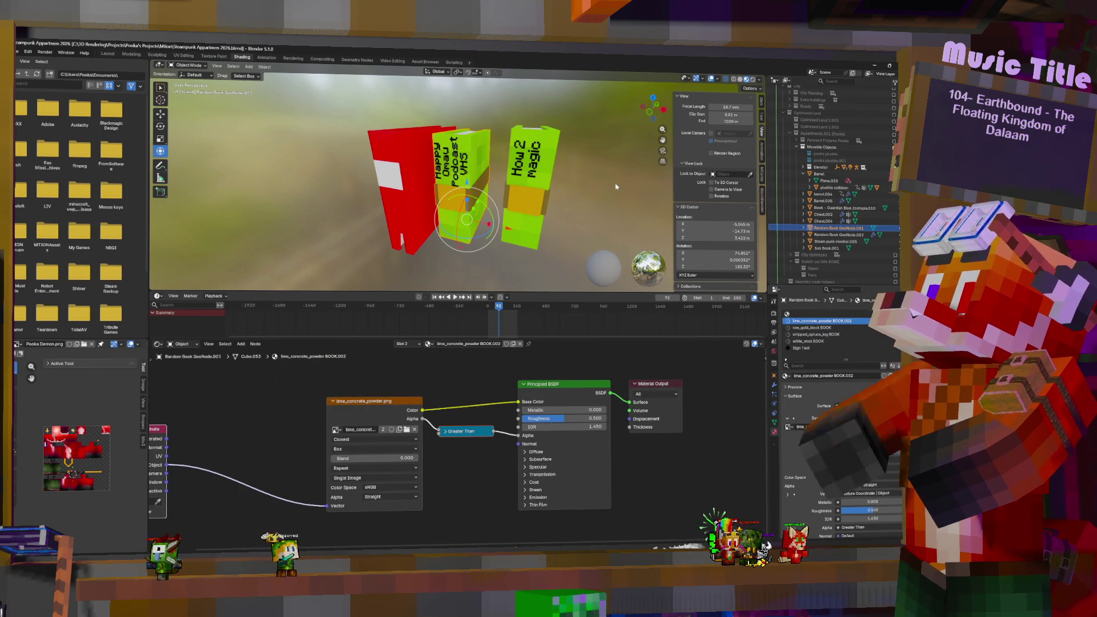
key("ctrl+z")
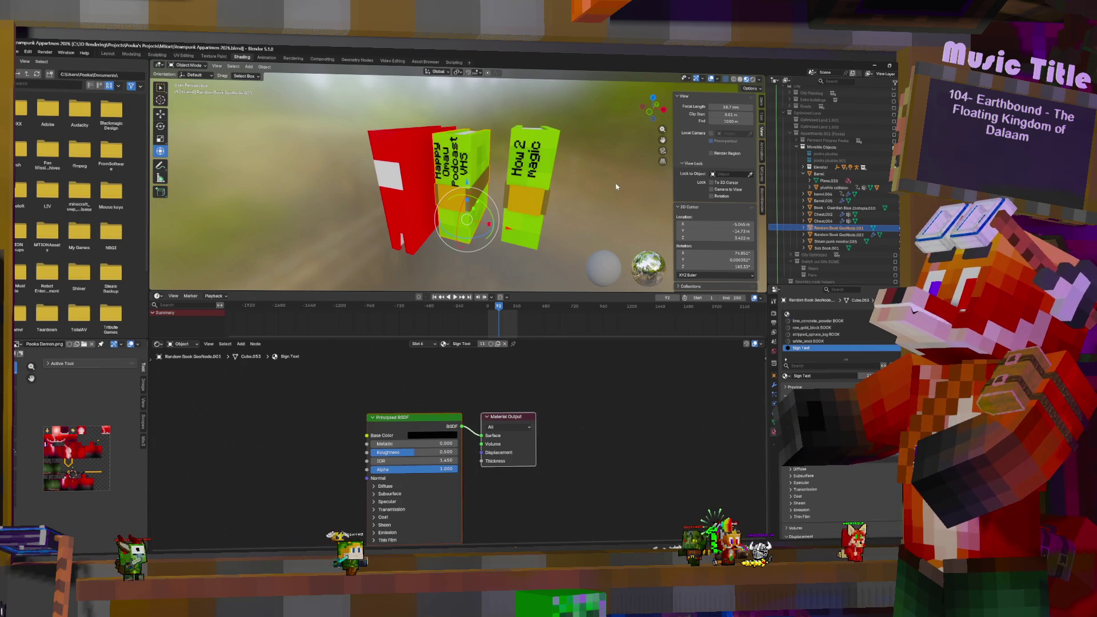
key("ctrl+z")
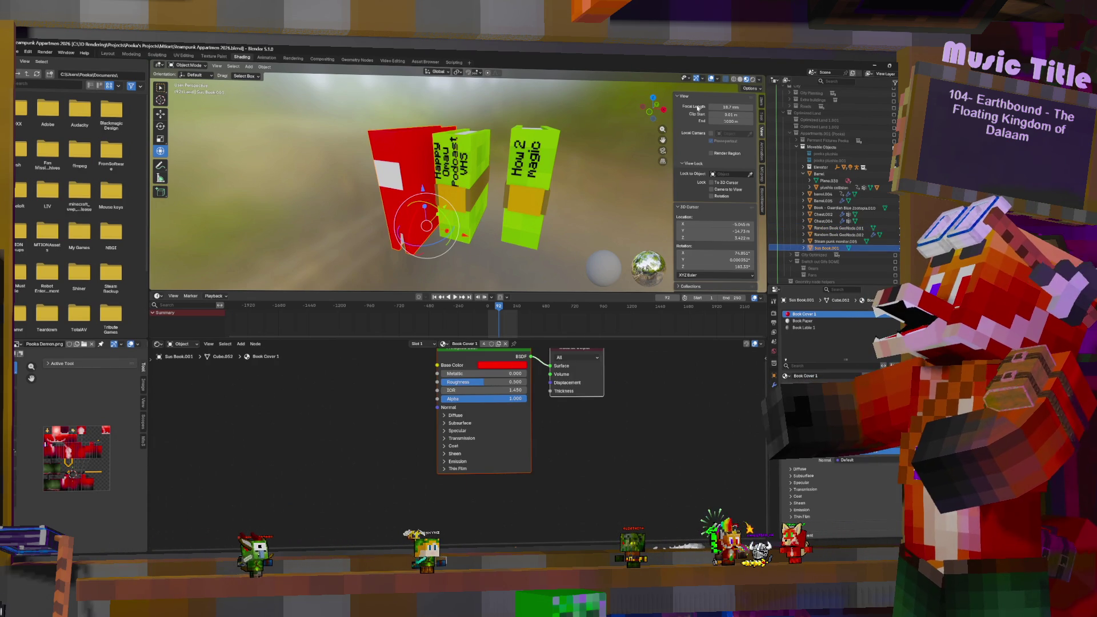
Step: Reselect the green book and apply its GeometryNodes modifier
left_click(474, 153)
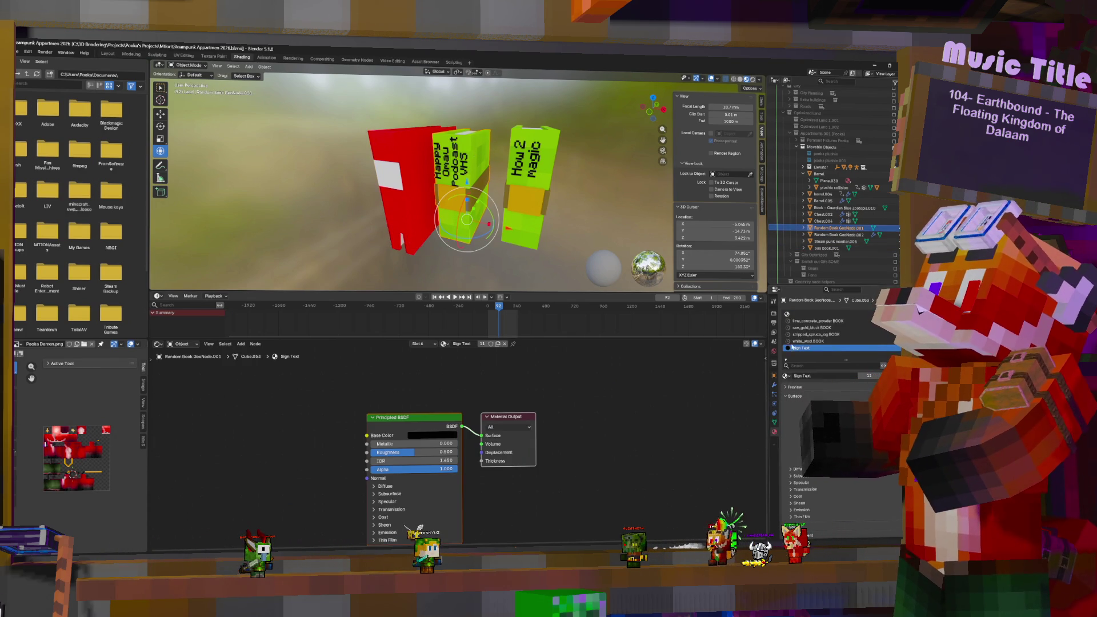
left_click(775, 385)
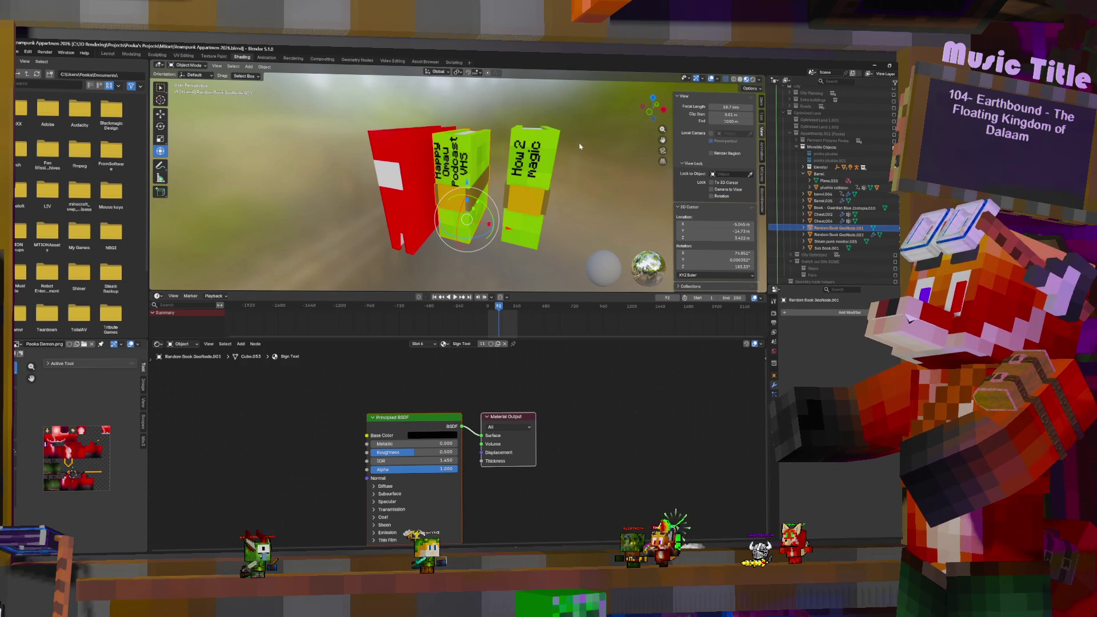
middle_click_drag(658, 440, 624, 331)
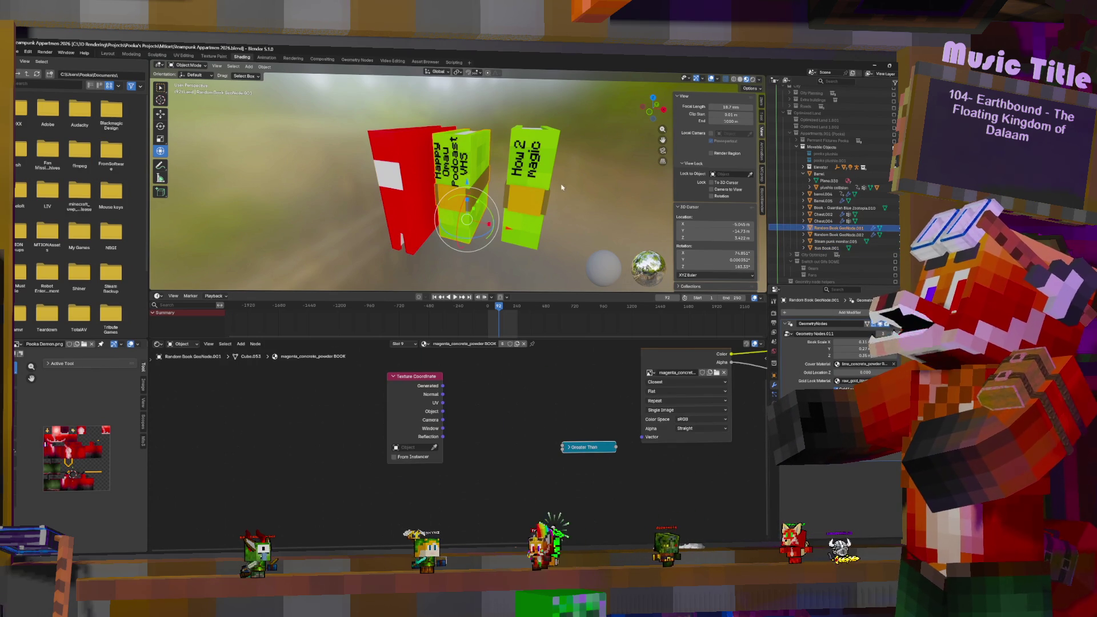
middle_click_drag(520, 176, 514, 189)
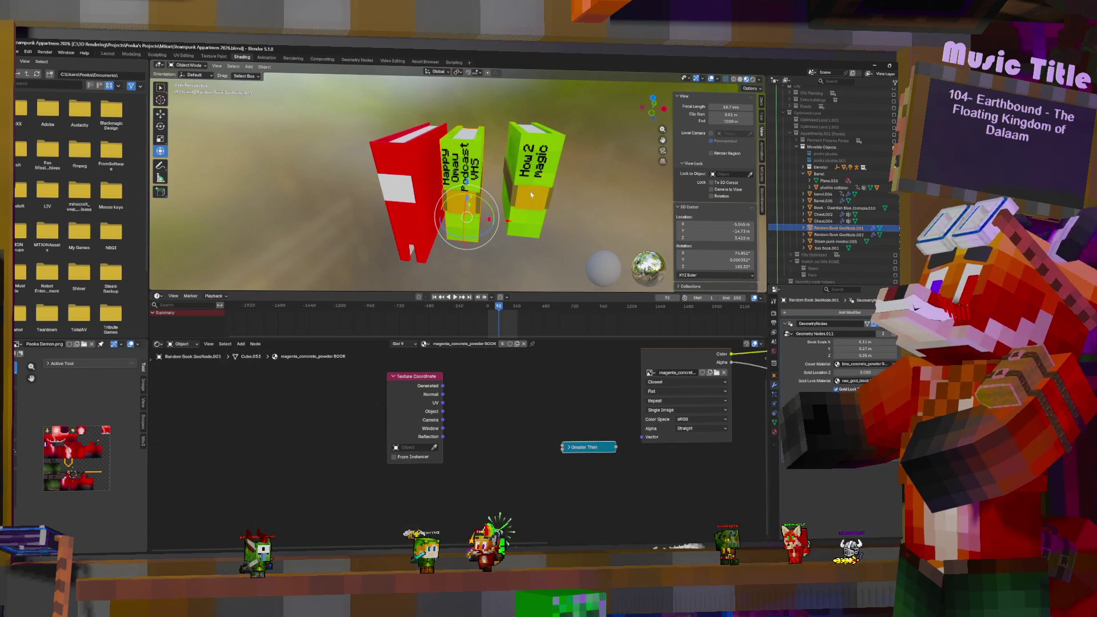
middle_click_drag(559, 197, 550, 195)
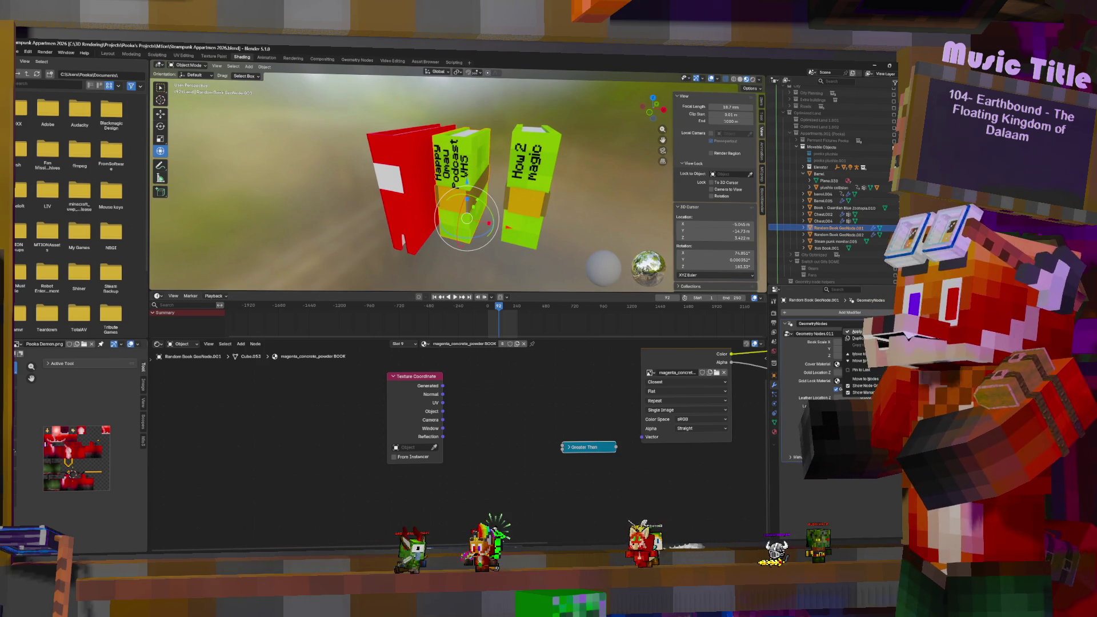
left_click(857, 331)
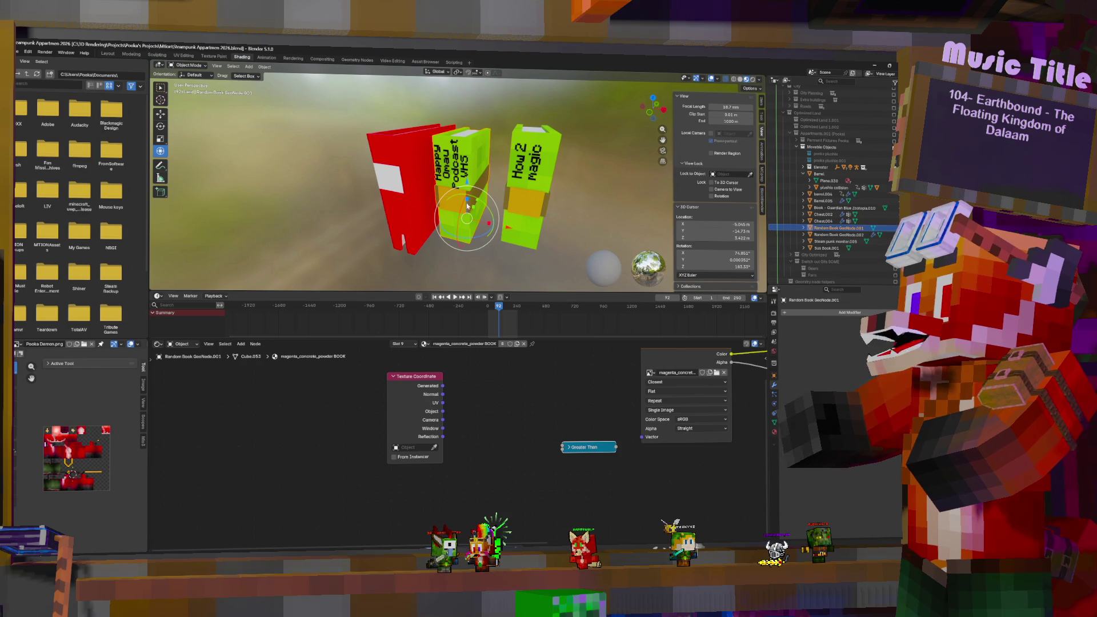
left_click(18, 52)
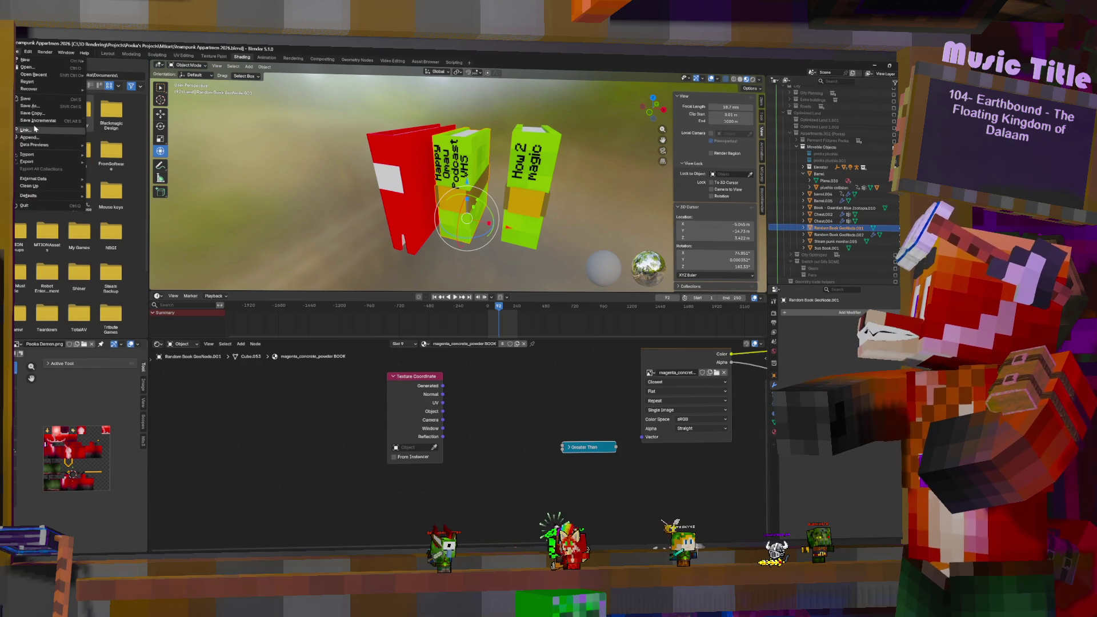
Step: Export the green book as an FBX, keeping the file name Happy and Omau VHS.fbx
mouse_move(34, 164)
left_click(137, 222)
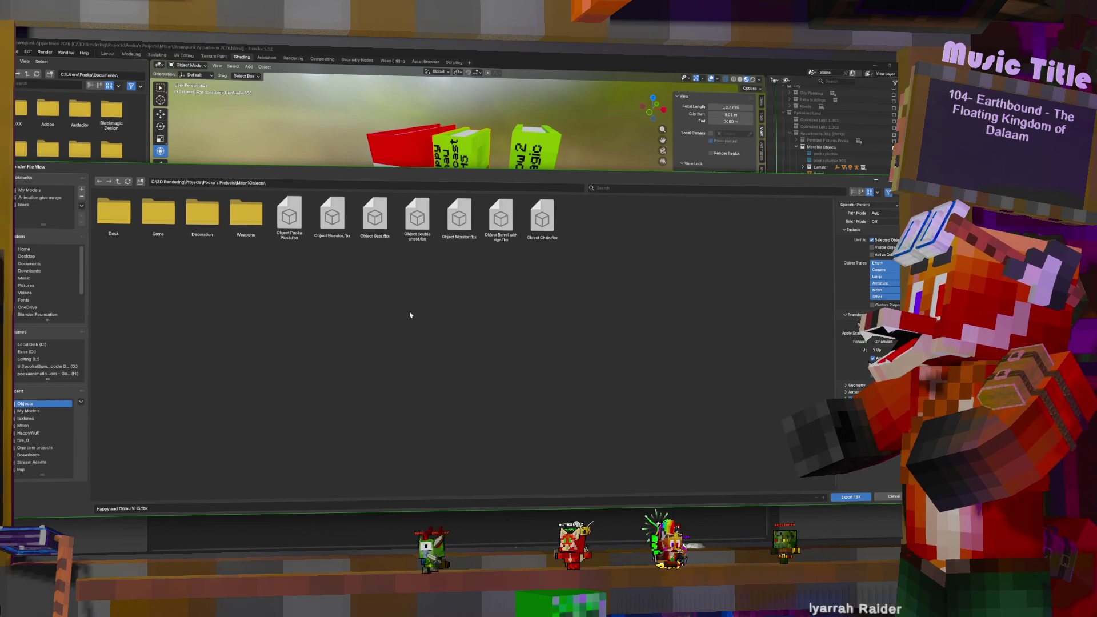
left_click(123, 508)
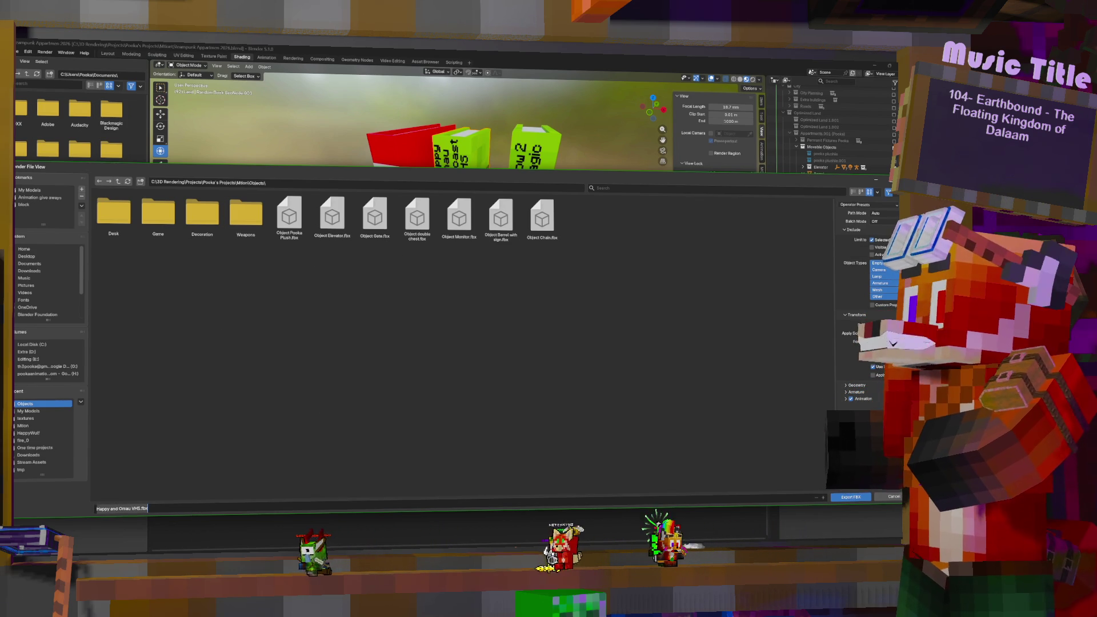
left_click(859, 497)
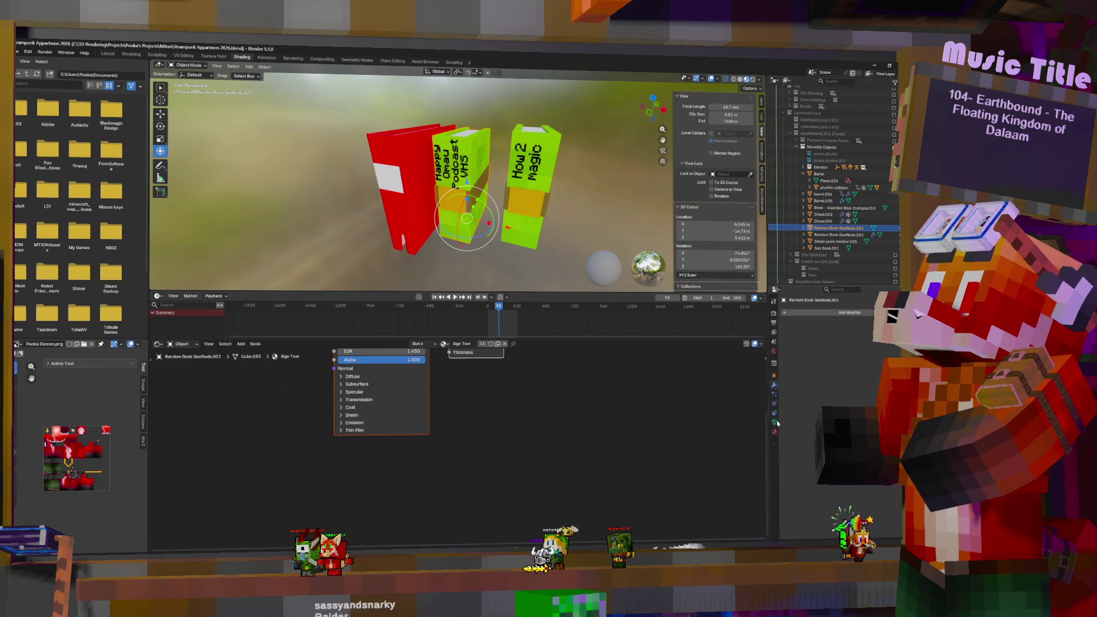
Step: In the lime_concrete_powder material, feed texture Color into Base Color, unlink Vector, and use Flat projection
left_click(775, 433)
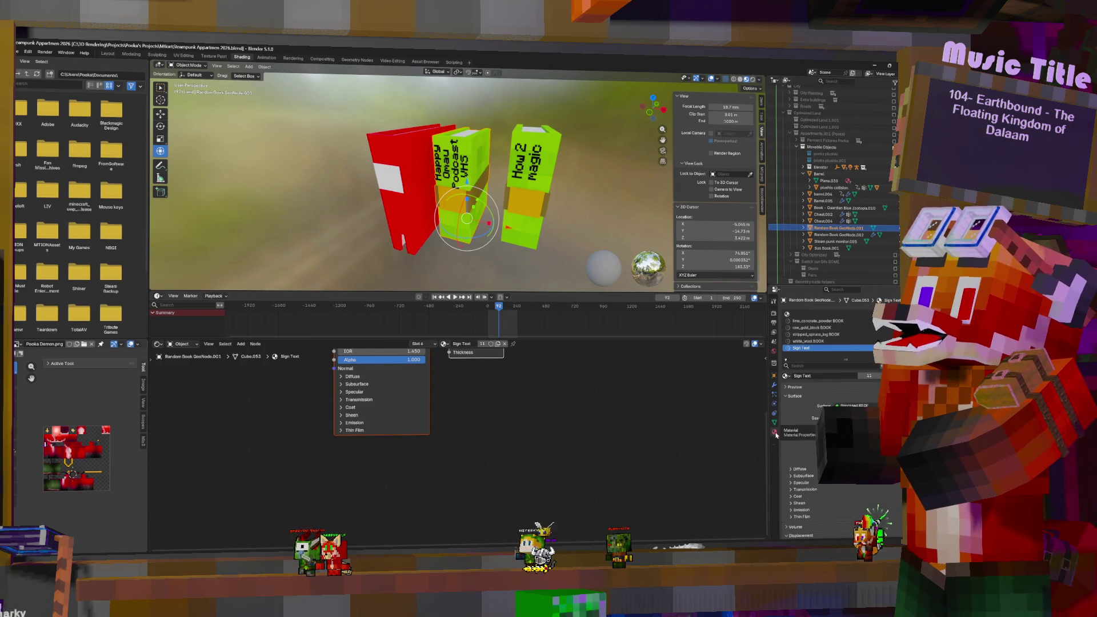
left_click(817, 322)
middle_click_drag(411, 477, 491, 512)
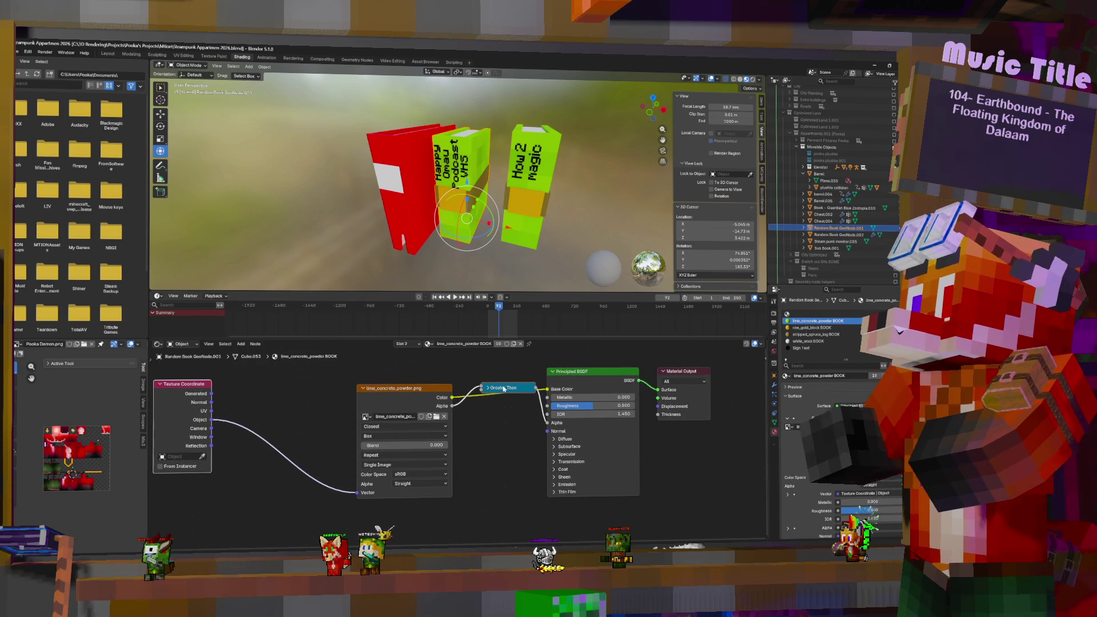
left_click_drag(503, 390, 498, 421)
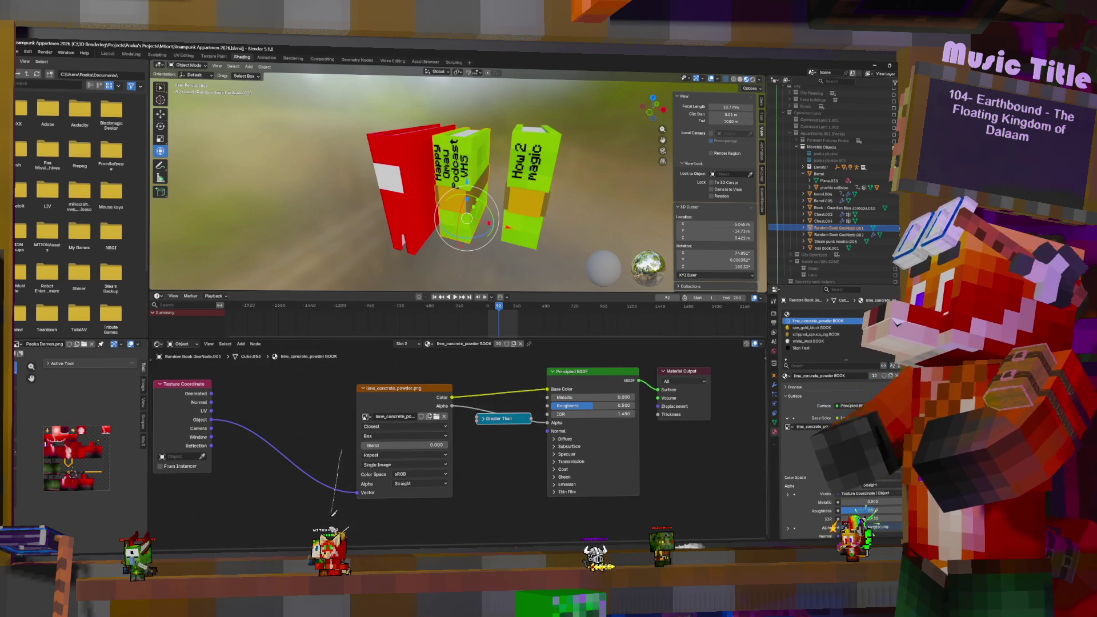
left_click_drag(357, 492, 437, 437)
left_click(405, 436)
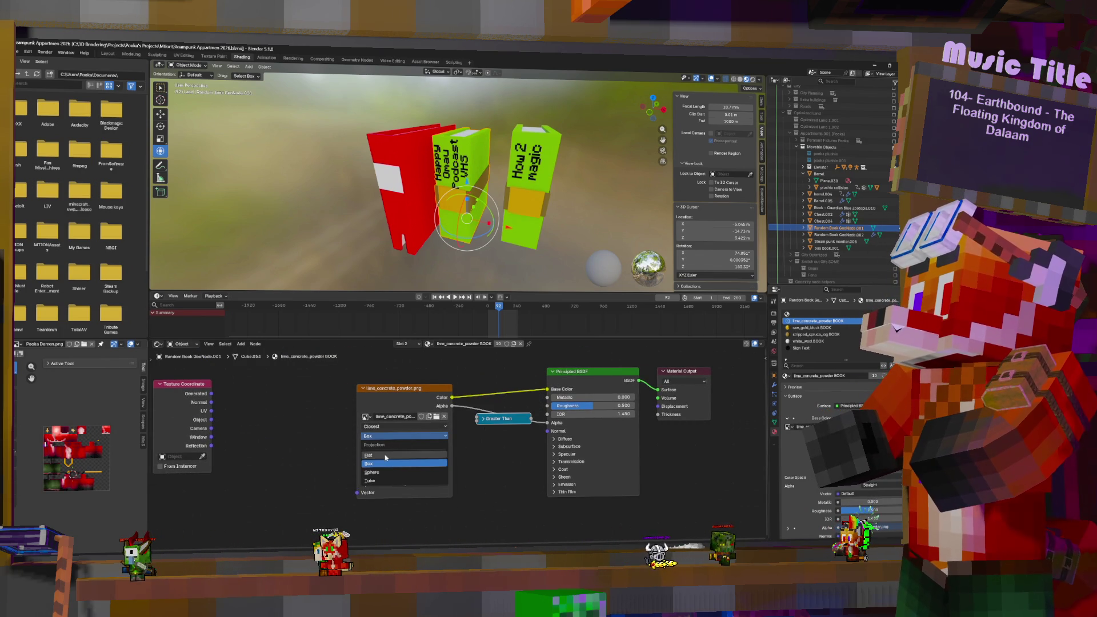
left_click(400, 454)
Step: Unwrap the whole book mesh with Cube Projection UVs
key("Tab")
key("a")
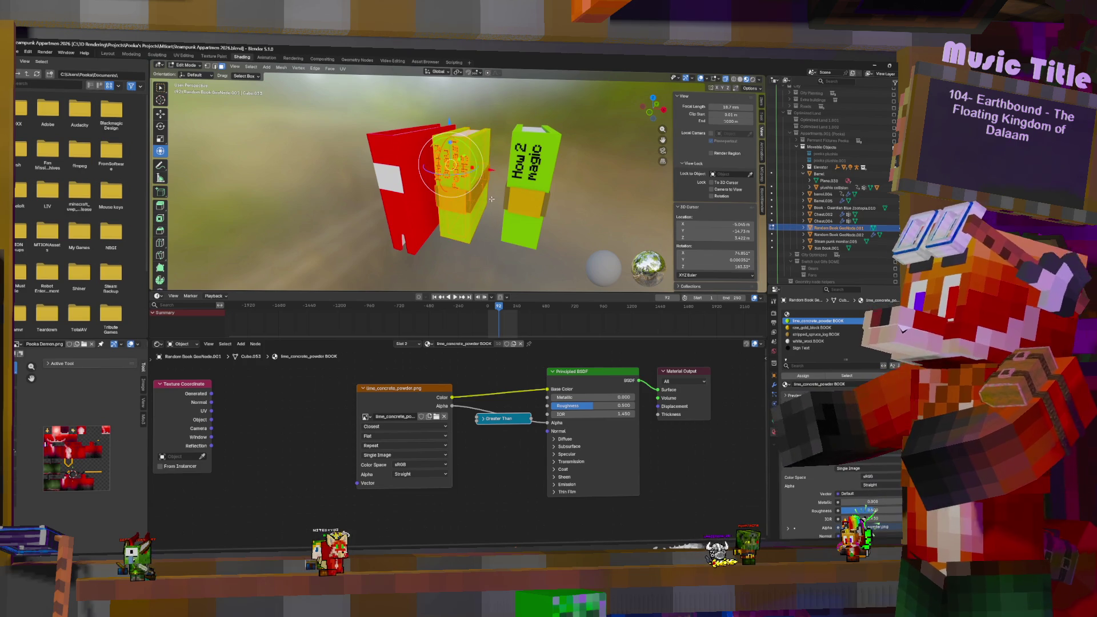
key("u")
left_click(483, 208)
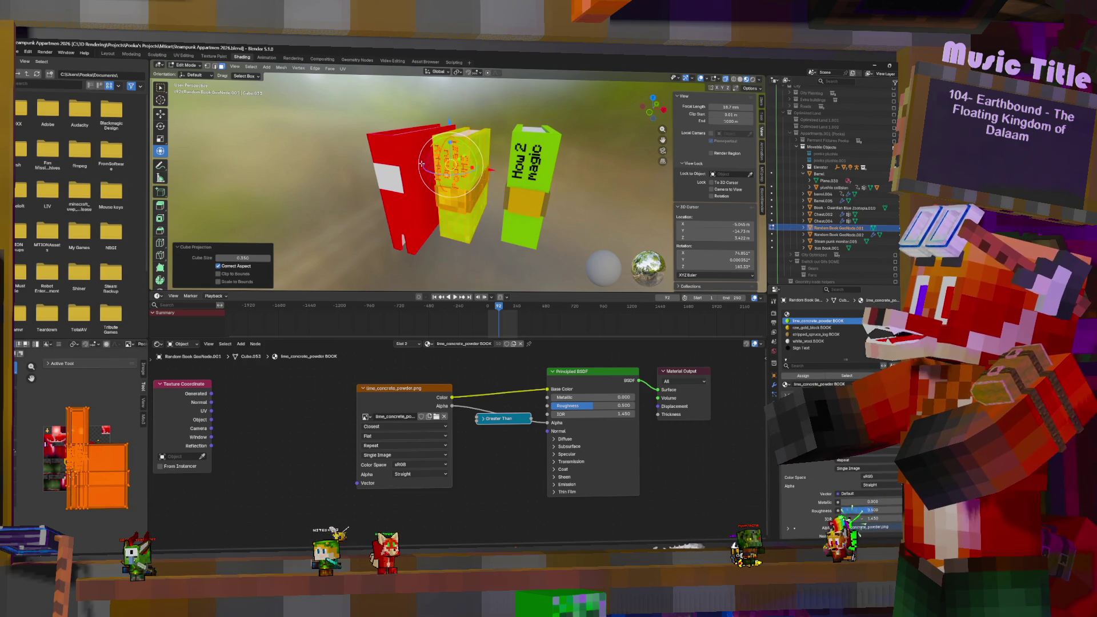
key("Tab")
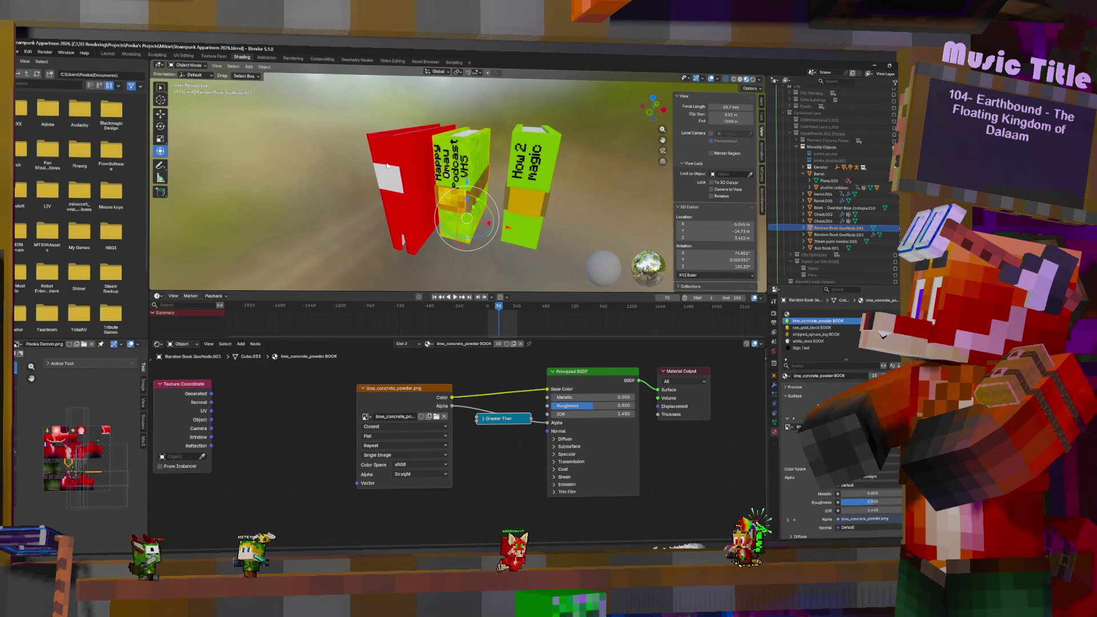
Step: Relaunch the FBX export through the F3 command search
key("F3")
key("Up")
key("Up")
key("Return")
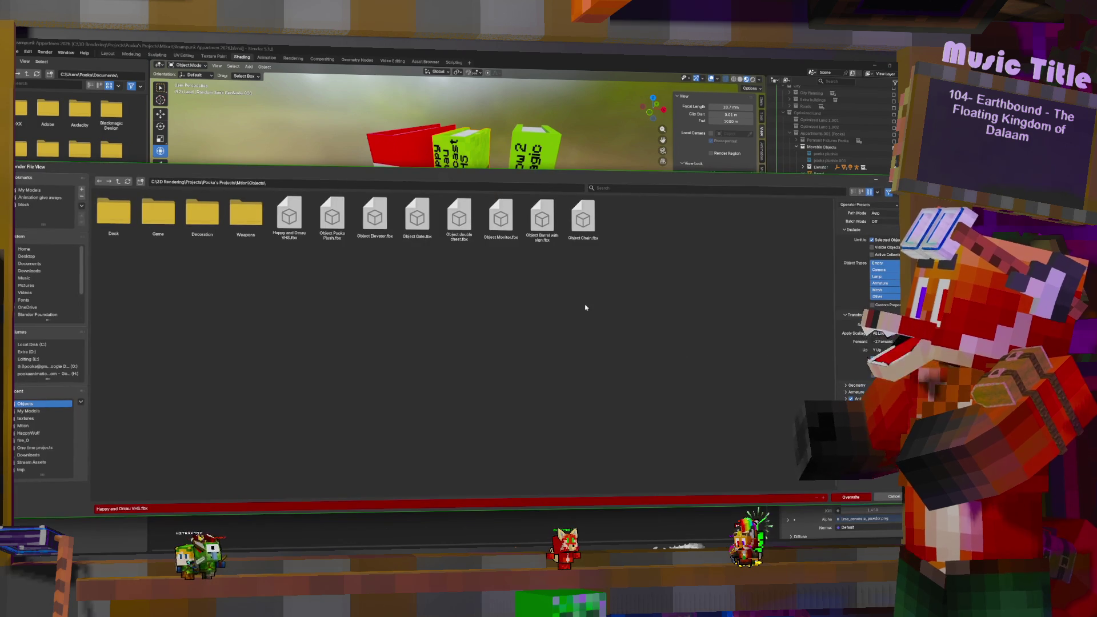
Step: Confirm overwriting the VHS FBX, then start another FBX export via F3 search
left_click(850, 497)
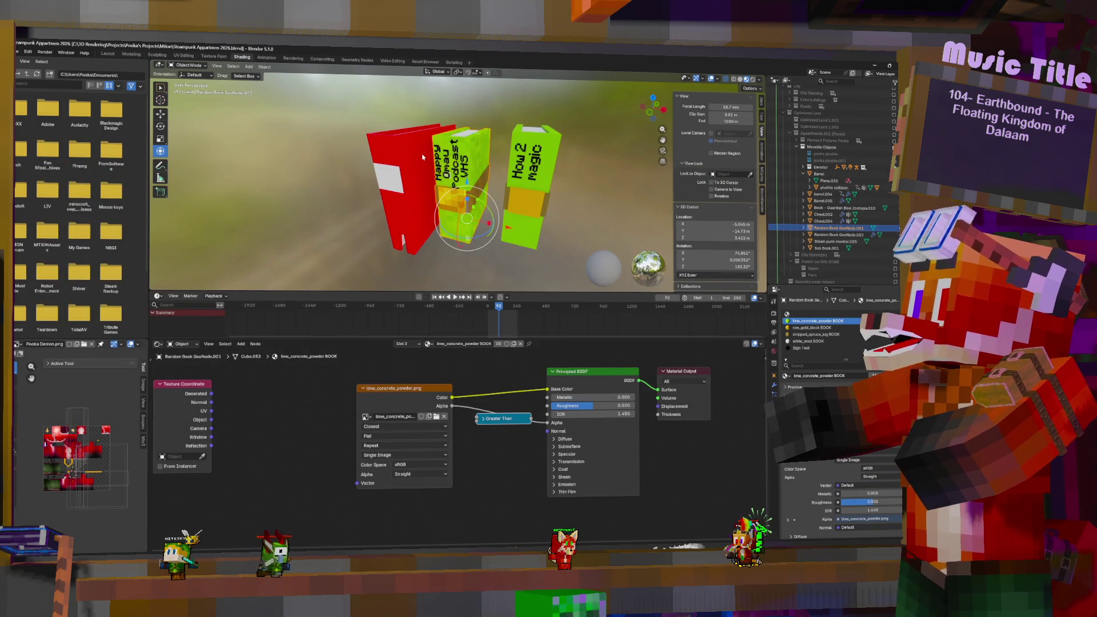
key("F3")
key("Up")
key("Up")
key("Return")
Step: Rename the export file to Sus Book.fbx and export it
left_click(360, 499)
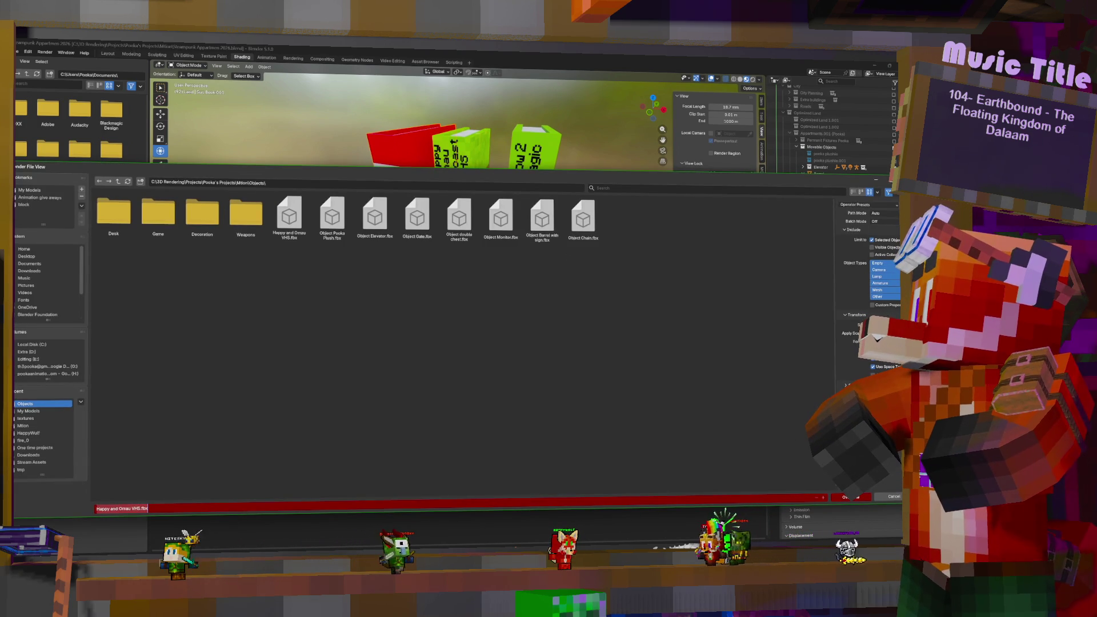
key("Home")
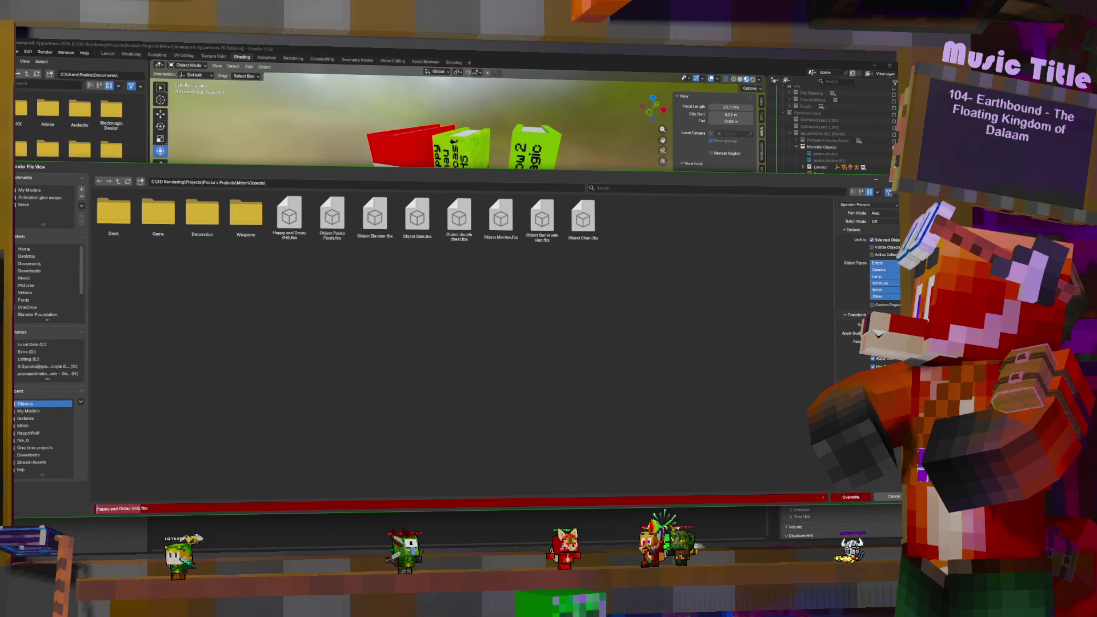
key("ctrl+Delete")
key("ctrl+Delete")
key("ctrl+Delete")
type("Sus")
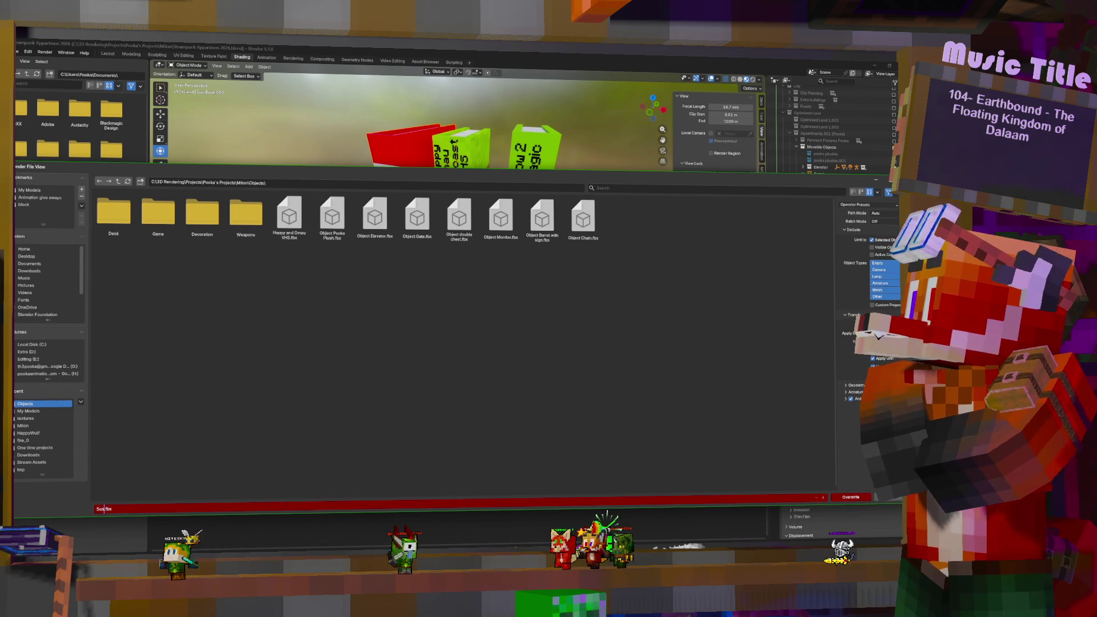
type(" Book")
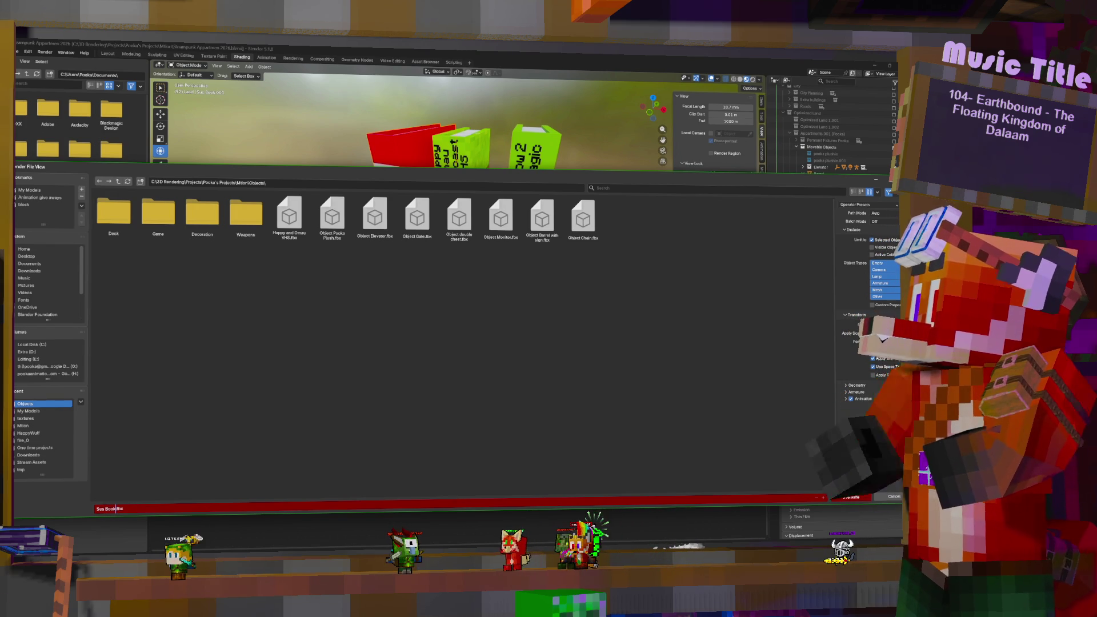
left_click(858, 497)
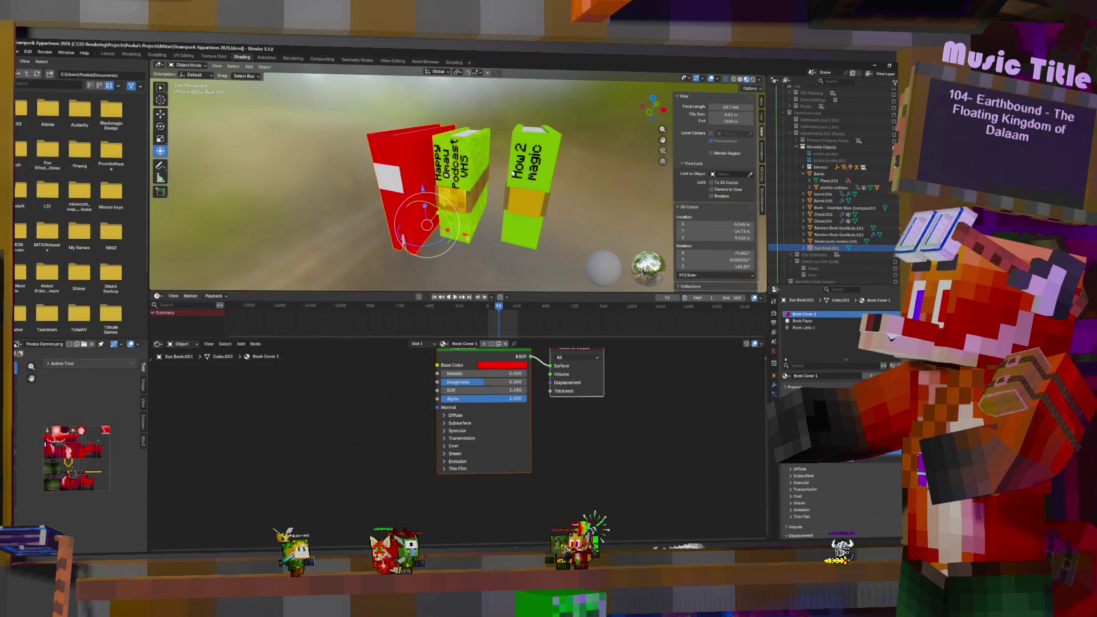
Step: Select the green and then the red book, deselect, and orbit to view the books from behind
left_click(527, 169)
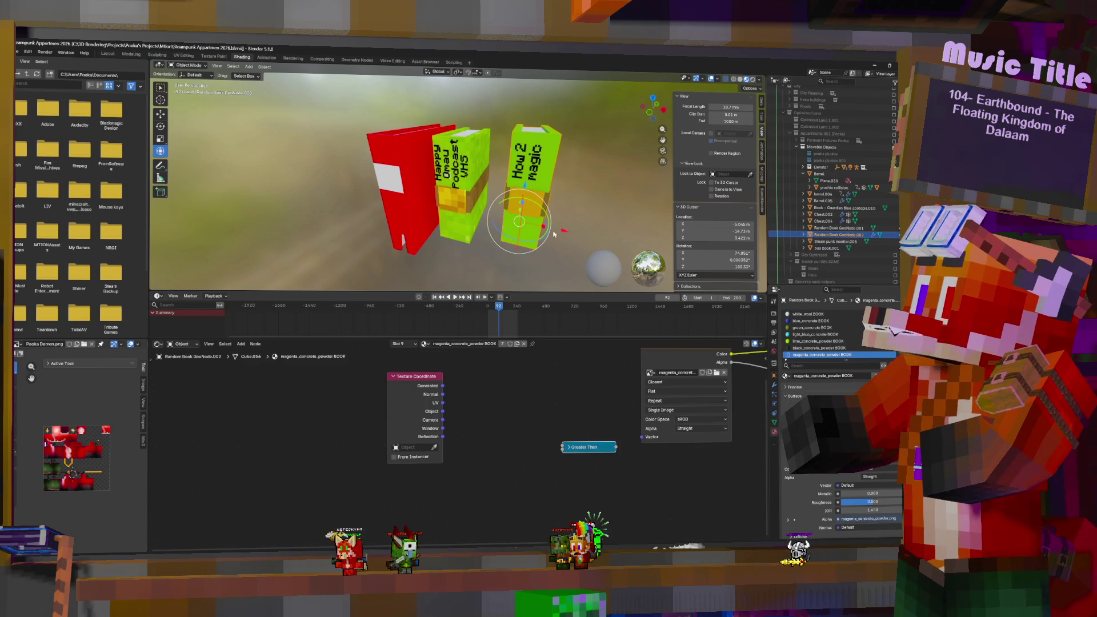
left_click(407, 171)
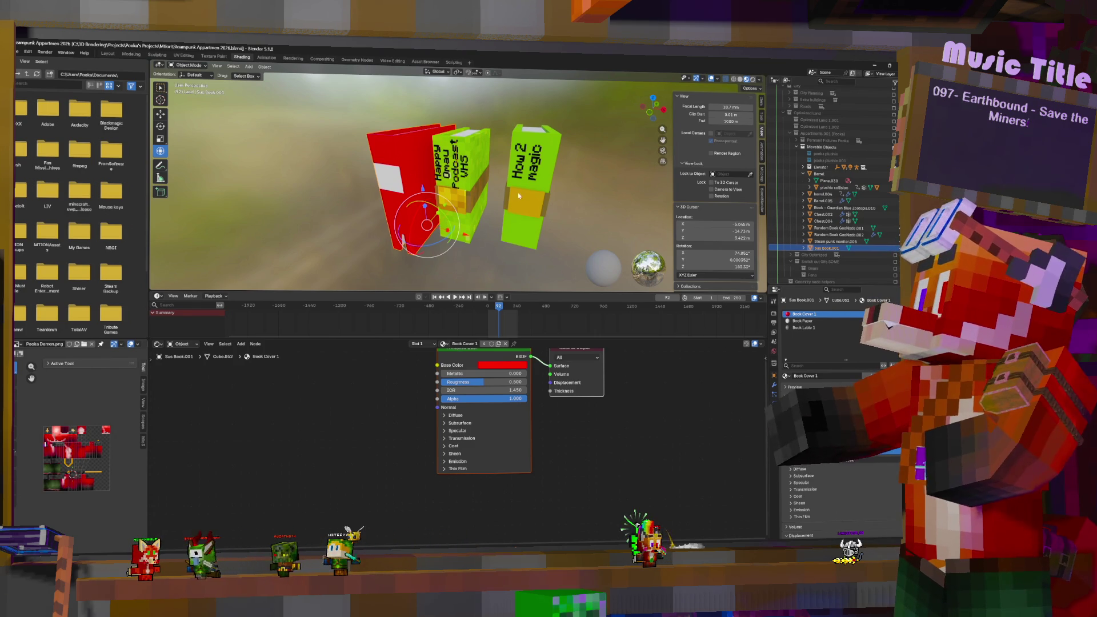
left_click(552, 196)
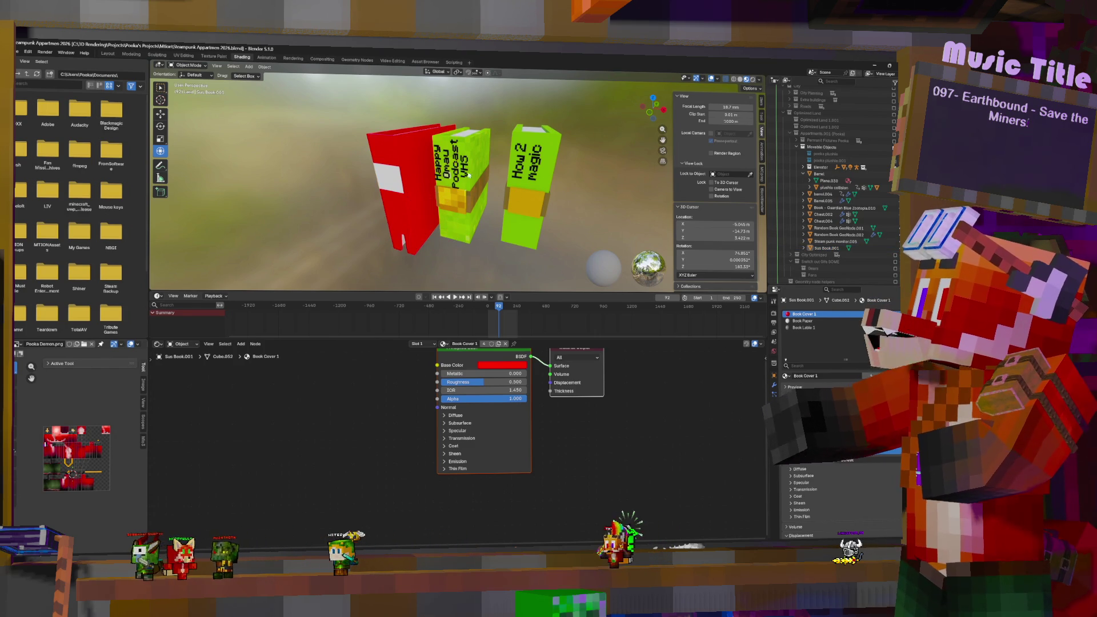
mouse_move(552, 196)
middle_mouse_down()
mouse_move(504, 162)
mouse_move(466, 174)
mouse_move(480, 171)
middle_mouse_up()
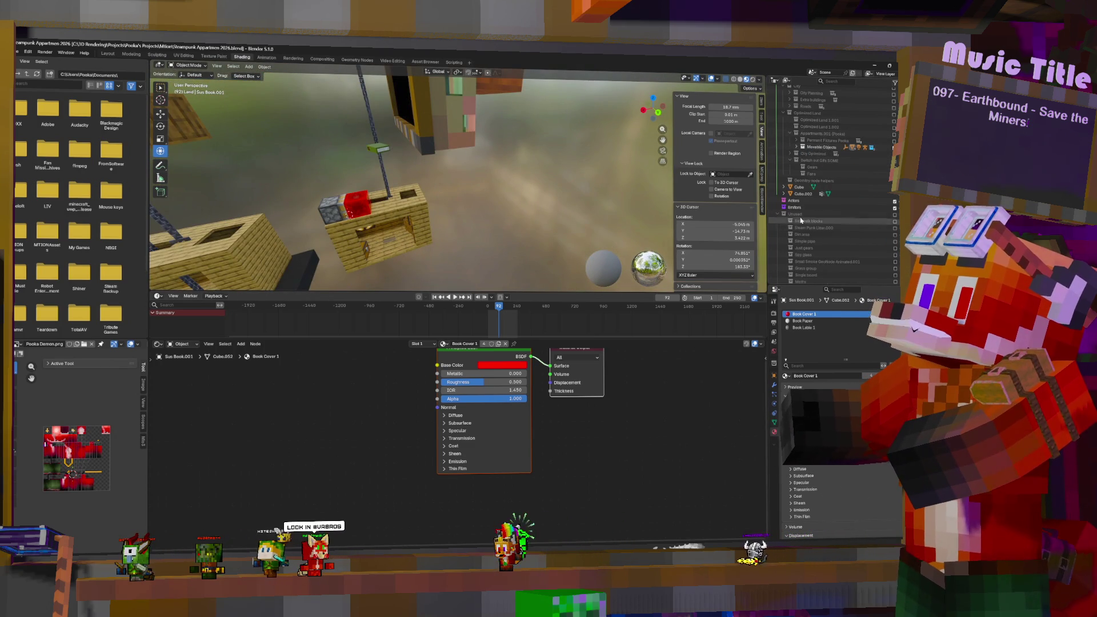
Step: In the Outliner, expand City Optimized and Vacant Lot, collapsing Facade stuff
scroll(825, 230, "down", 8)
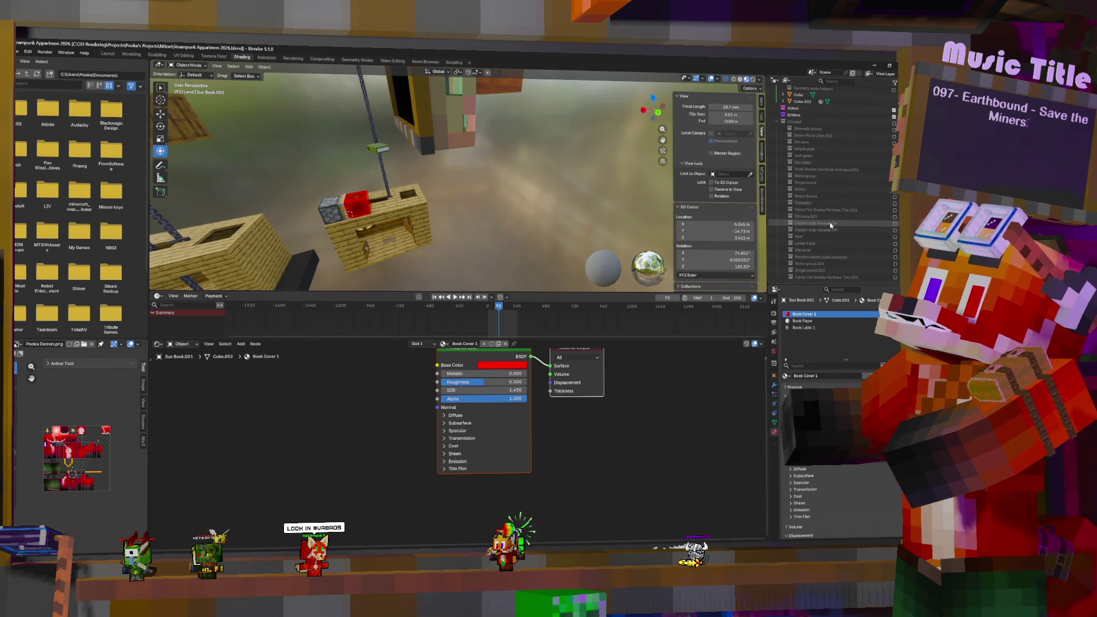
scroll(853, 209, "up", 3)
scroll(854, 223, "up", 4)
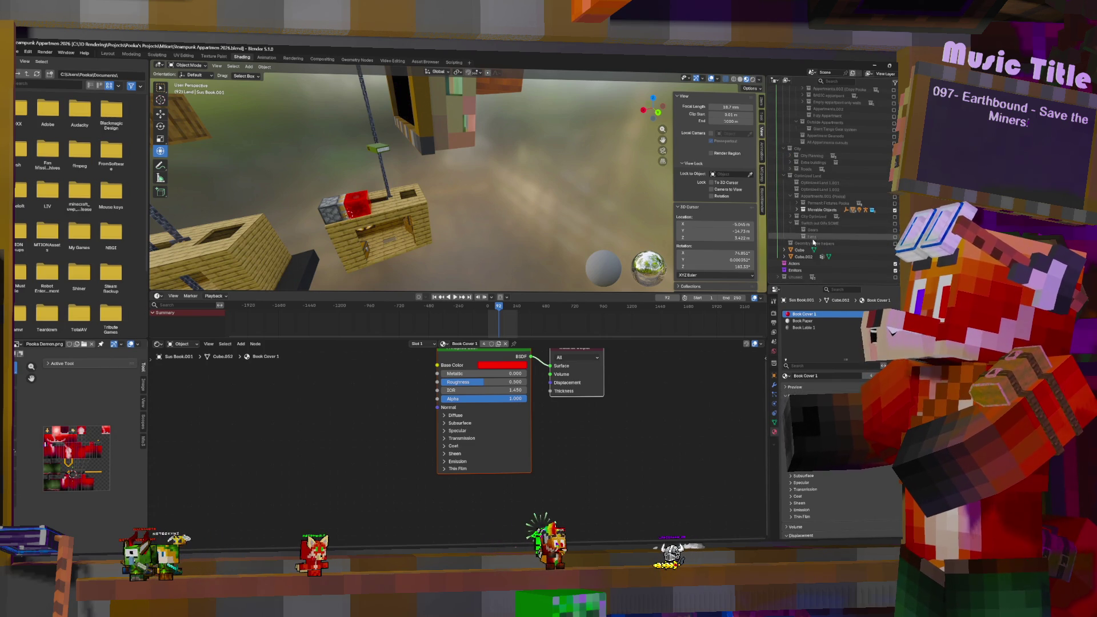
scroll(856, 167, "up", 5)
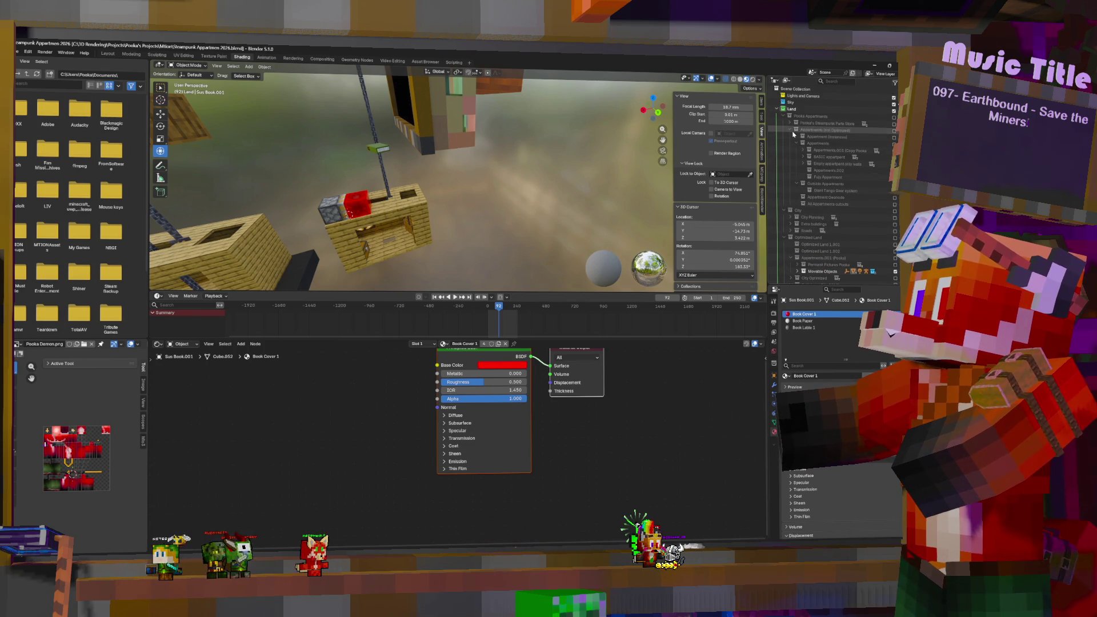
scroll(831, 232, "down", 5)
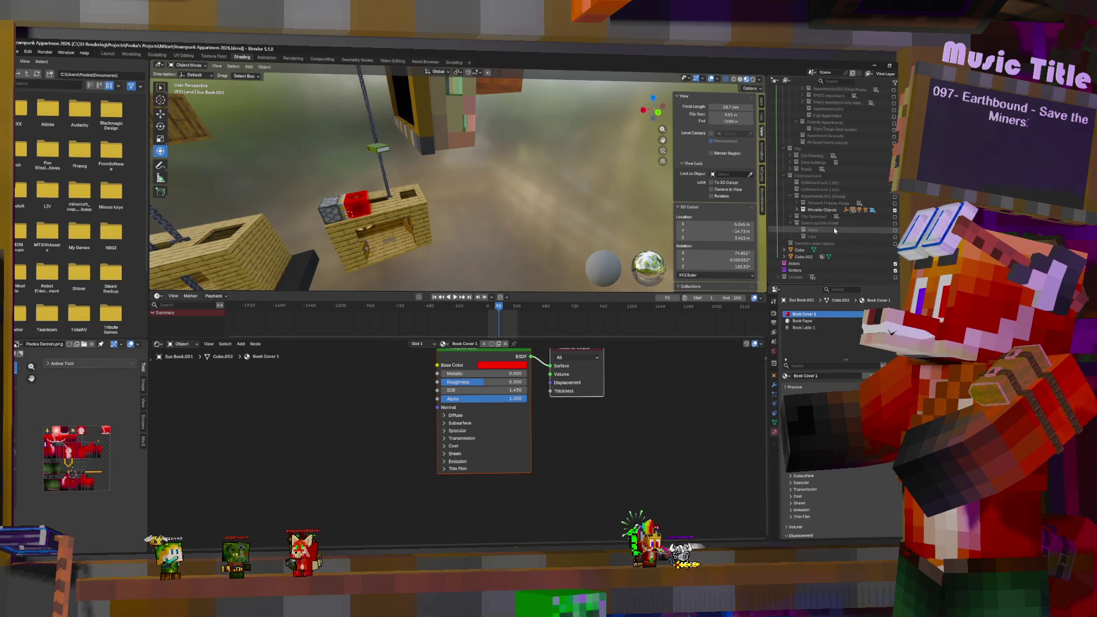
left_click(791, 217)
scroll(805, 225, "down", 3)
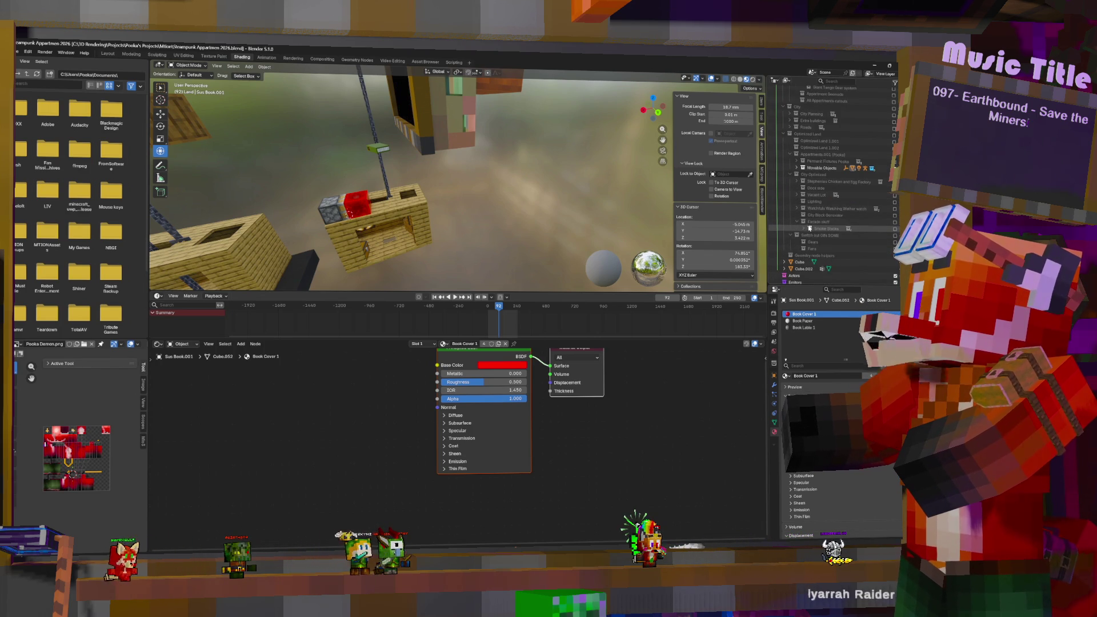
left_click(797, 222)
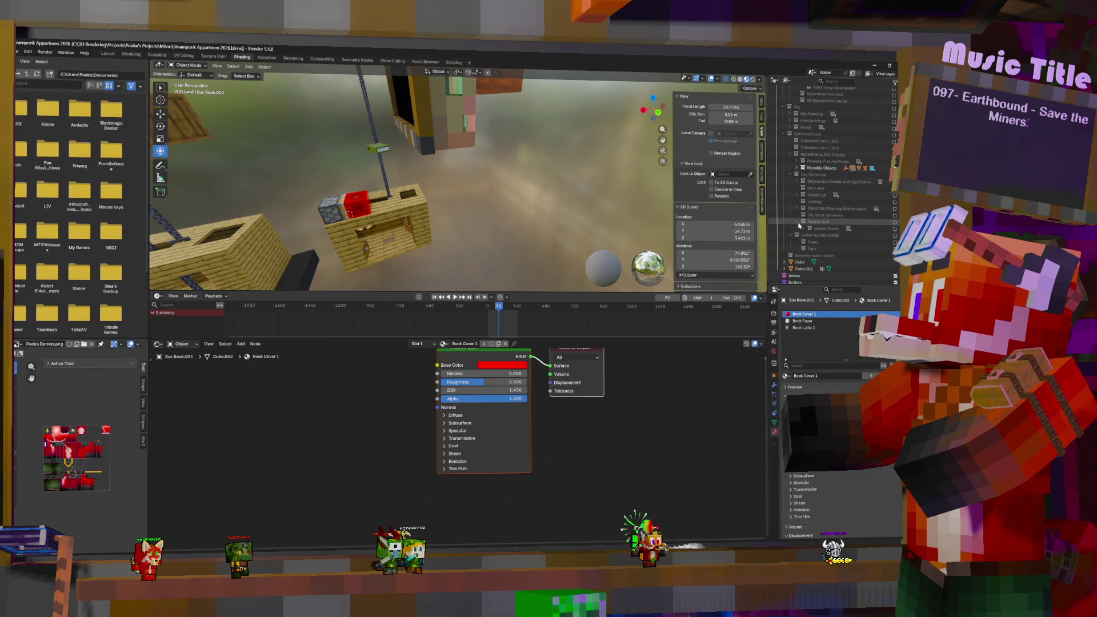
left_click(797, 195)
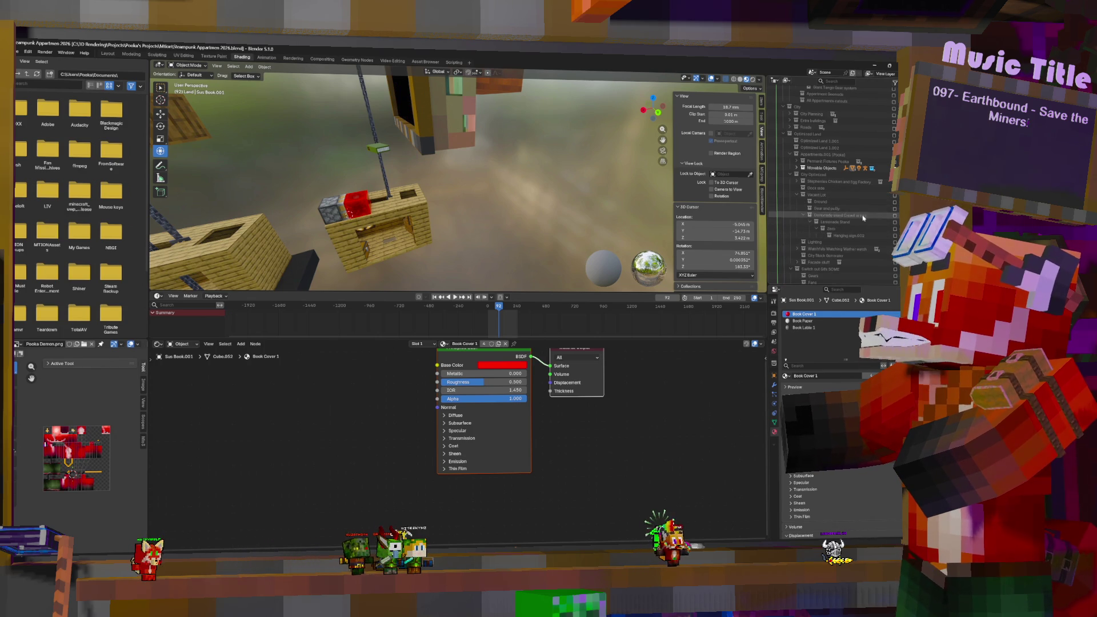
Step: Make the Lemonade stand Crowd at end collection visible and frame one lemonade stand
left_click(893, 216)
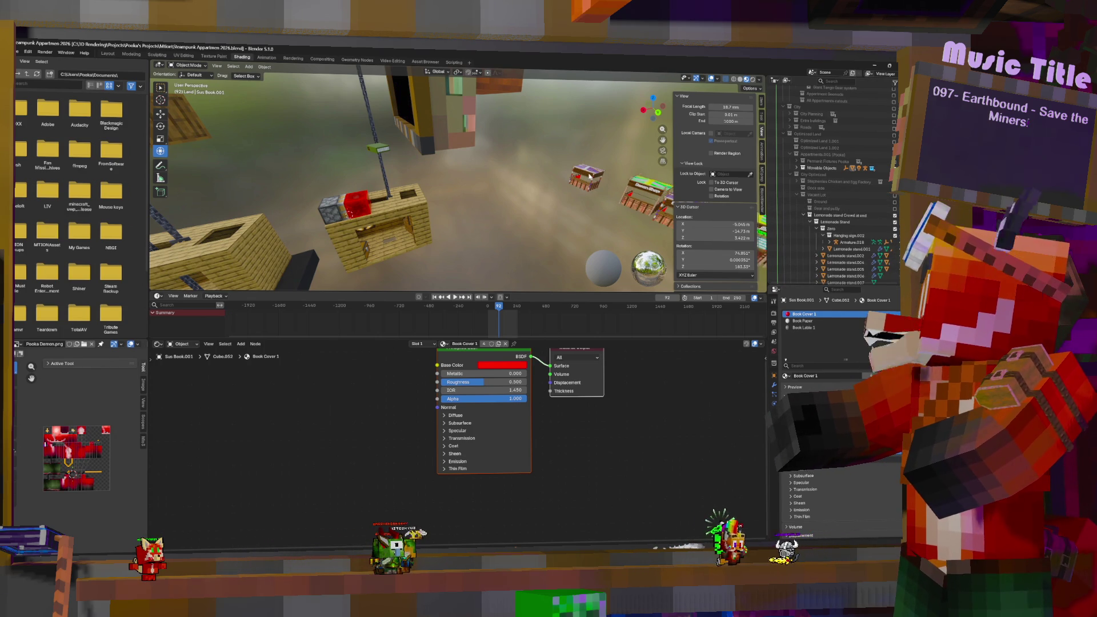
left_click(590, 176)
key("KP_Decimal")
scroll(458, 189, "down", 2)
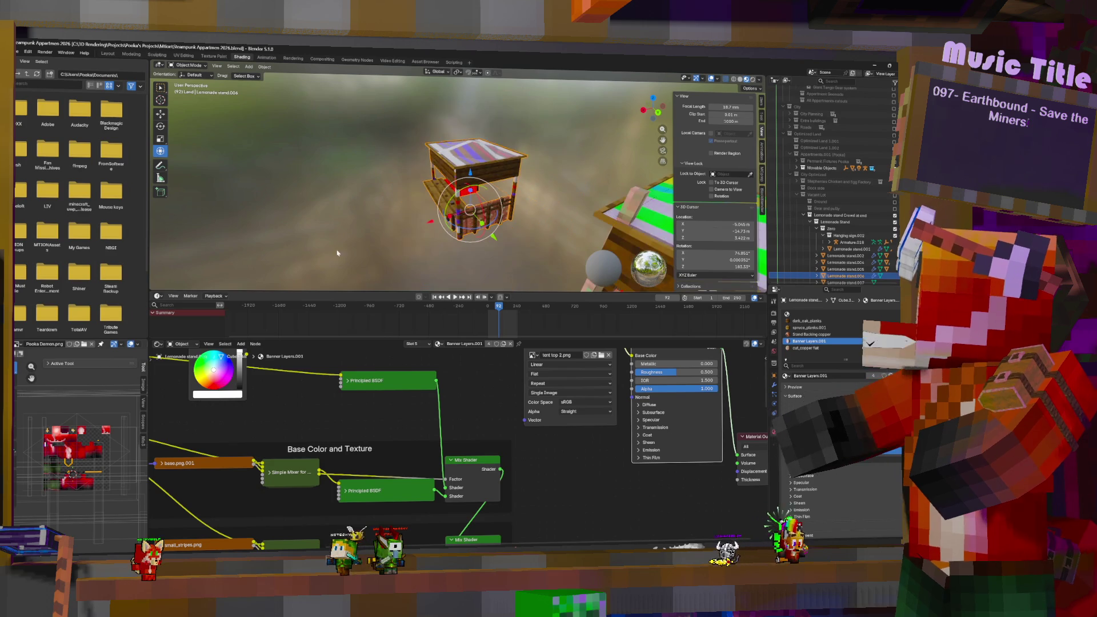
Step: Frame a stand's sign text, then pull back to see the Demon Shop, SuuuB Shop and Bake Sale stands
middle_click_drag(457, 188, 511, 185)
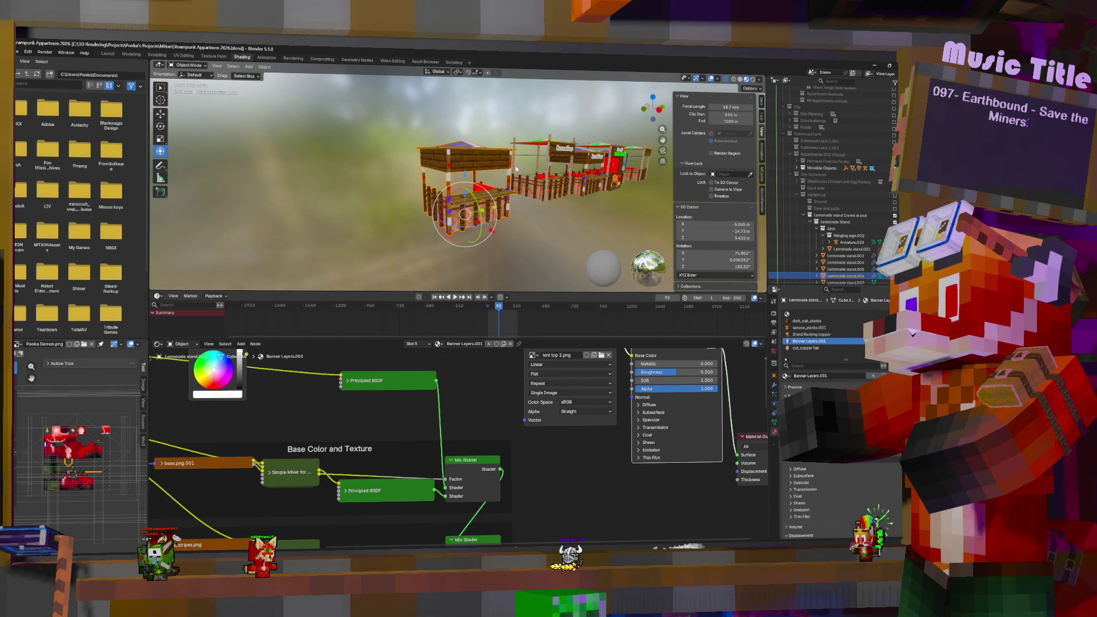
left_click(648, 160)
key("KP_Decimal")
scroll(598, 146, "down", 5)
mouse_move(597, 146)
middle_mouse_down()
mouse_move(559, 226)
mouse_move(491, 249)
middle_mouse_up()
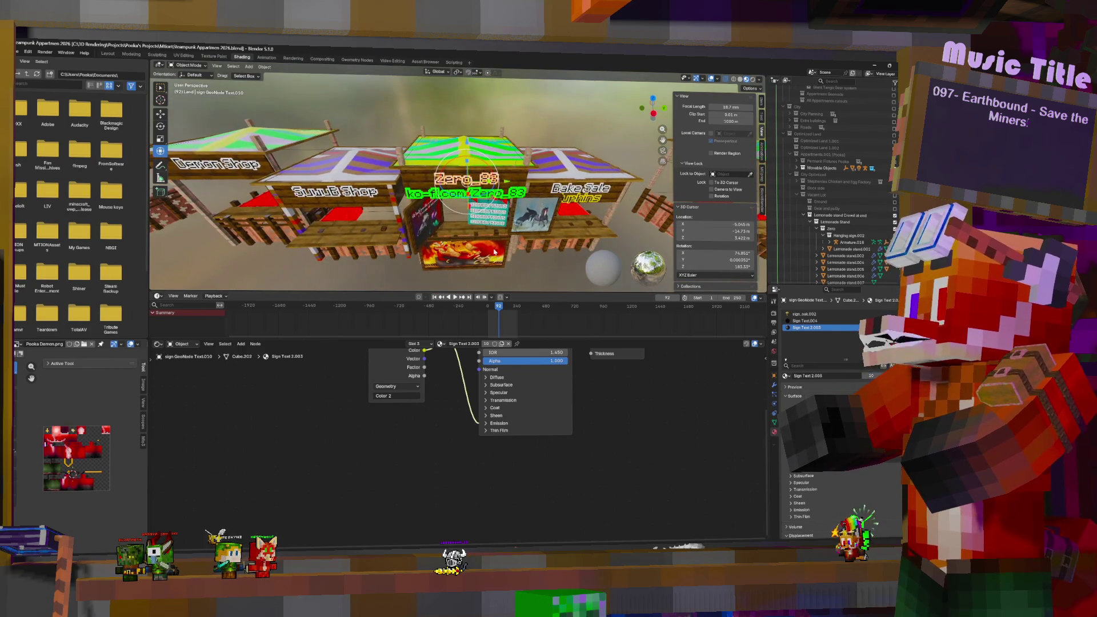
Step: Examine the fire painting up close, then select and frame the SuuuB Shop stand
left_click(492, 250)
scroll(491, 250, "up", 6)
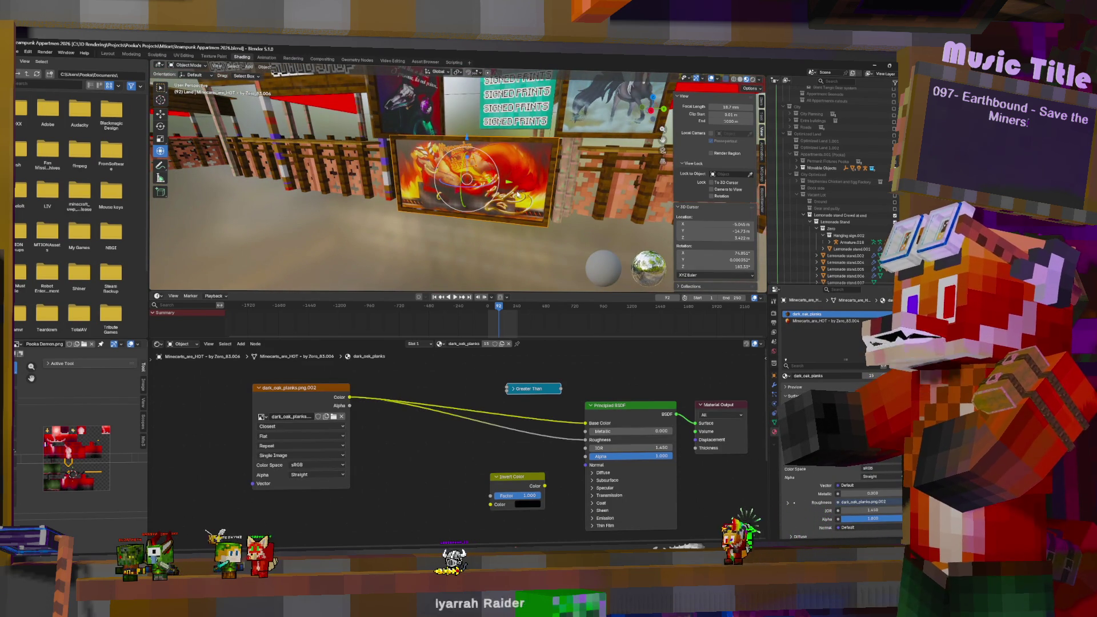
scroll(491, 250, "down", 5)
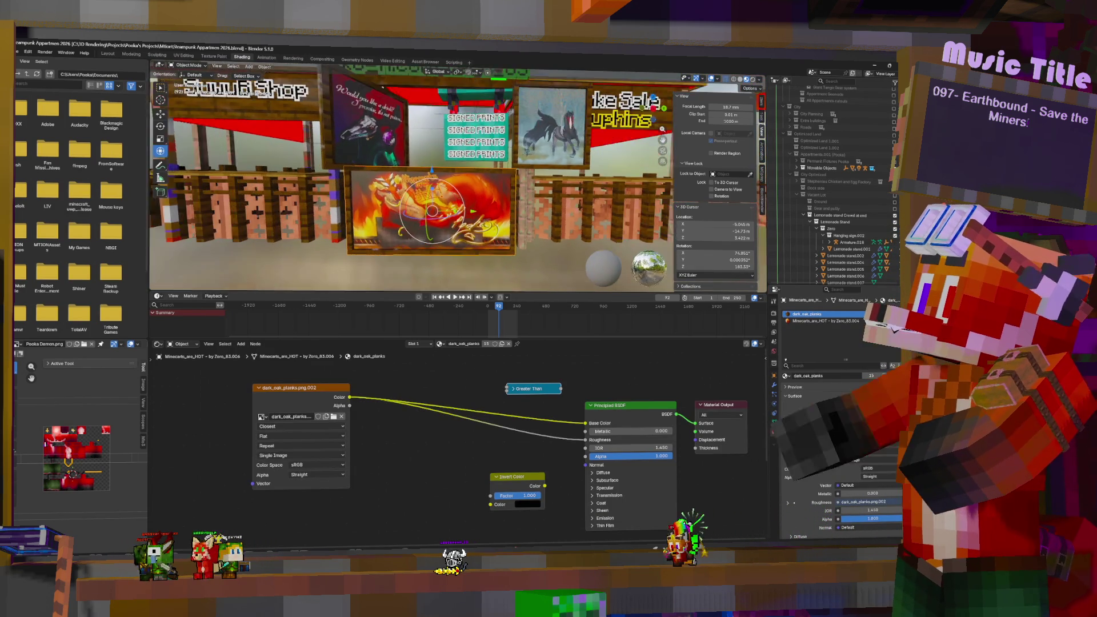
middle_click_drag(491, 250, 491, 229)
scroll(491, 249, "up", 5)
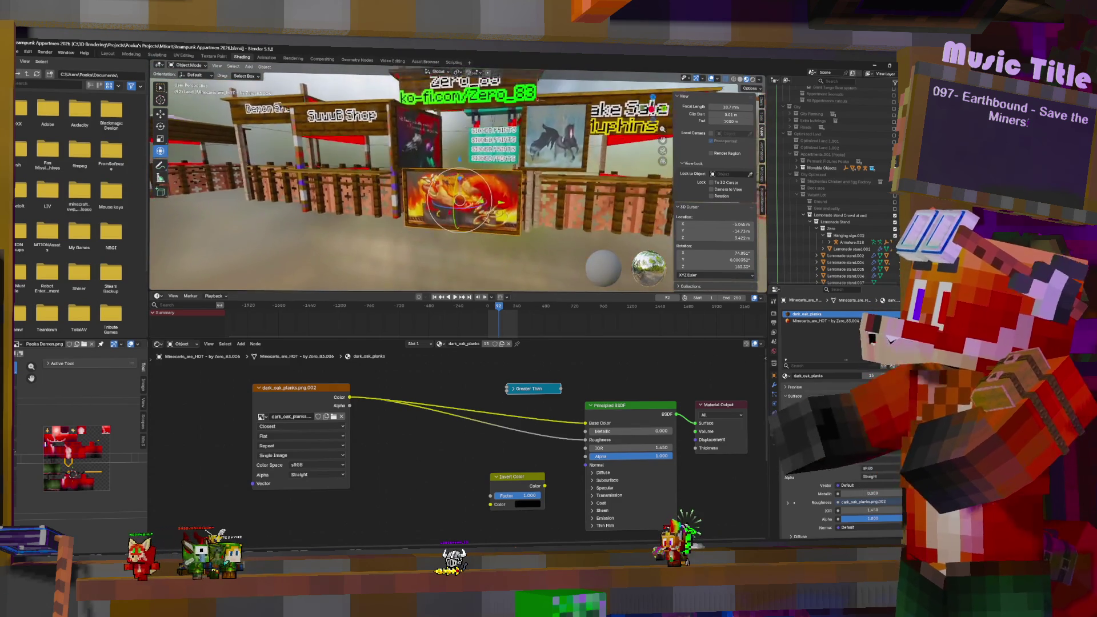
middle_click_drag(503, 197, 526, 194)
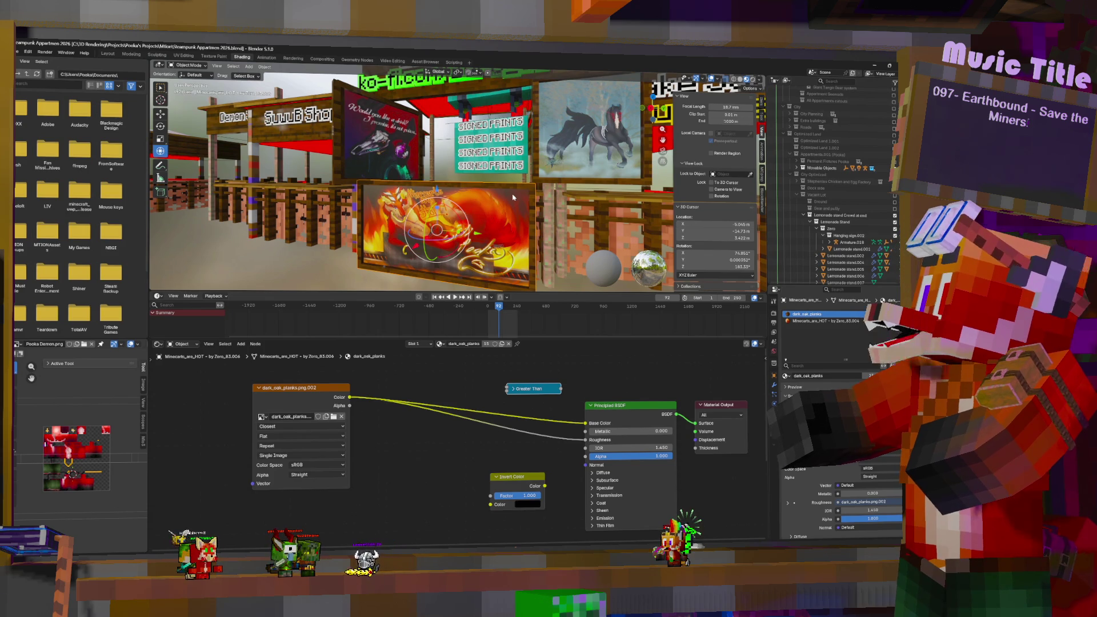
left_click(293, 135)
key("KP_Decimal")
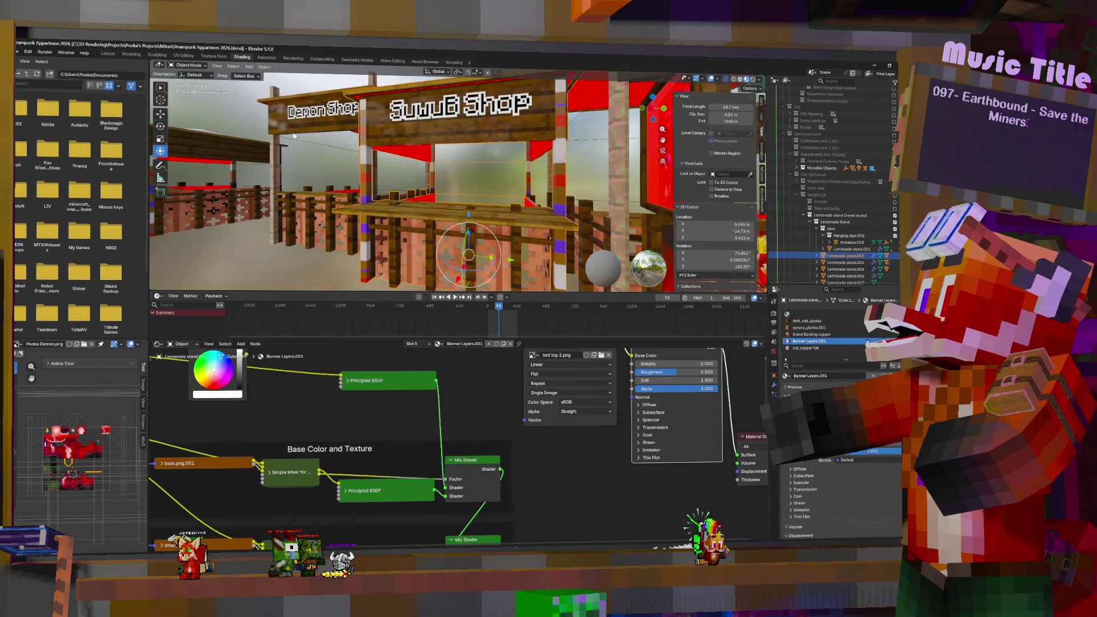
Step: Start and cancel a move of the SuuuB Shop stand, then orbit to view the stands from afar
scroll(473, 187, "down", 6)
scroll(473, 188, "up", 4)
scroll(473, 187, "up", 2)
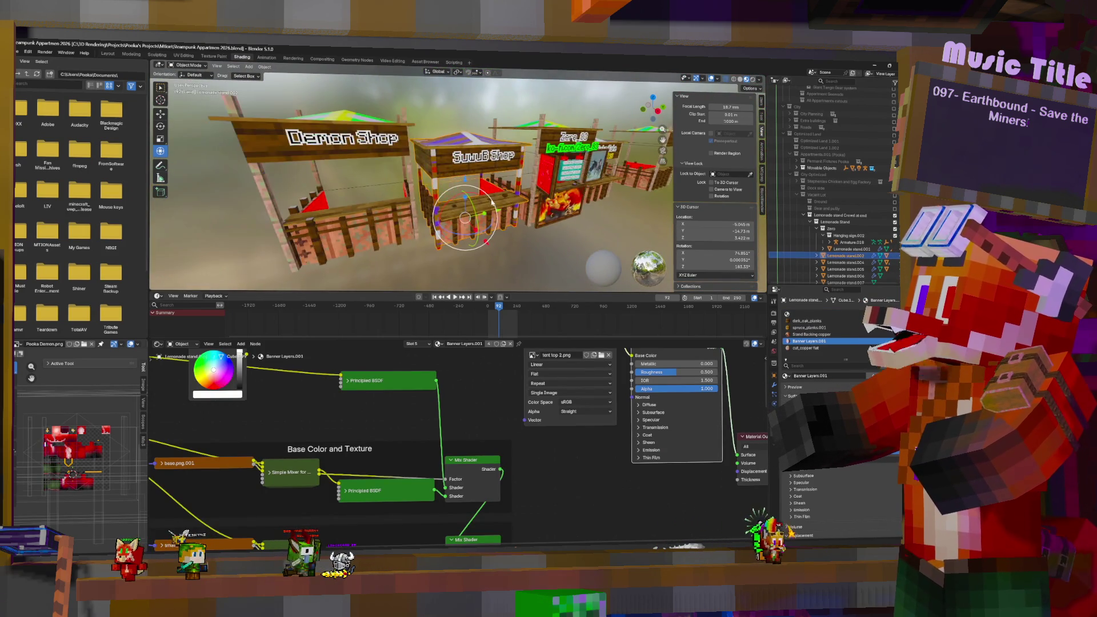
key("g")
key("Escape")
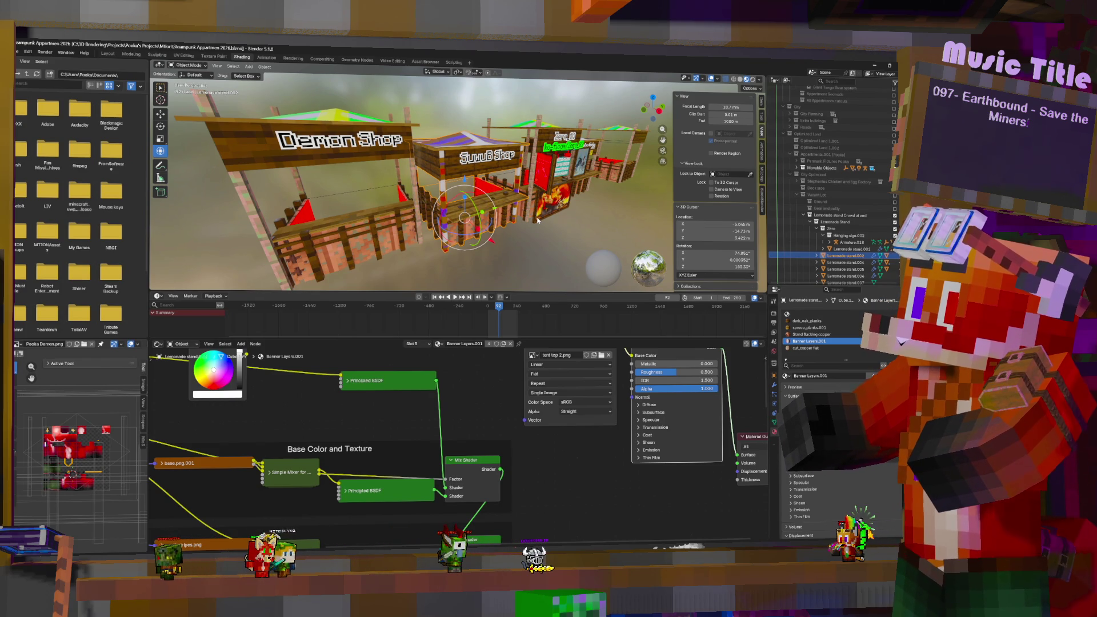
middle_click_drag(628, 166, 496, 180)
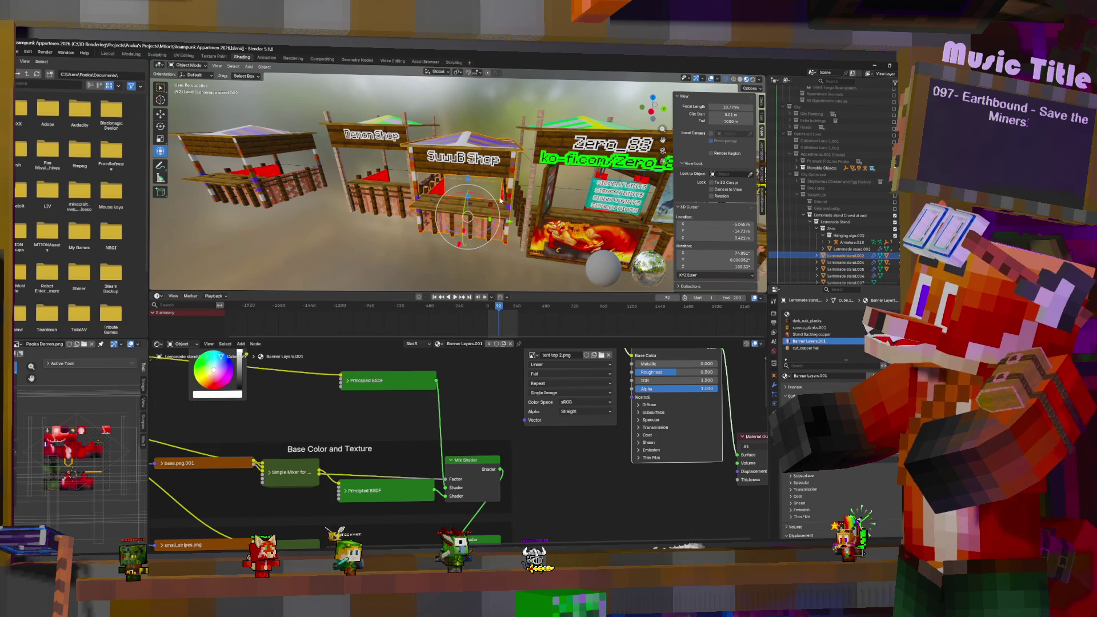
mouse_move(554, 197)
middle_mouse_down()
mouse_move(503, 188)
mouse_move(514, 194)
middle_mouse_up()
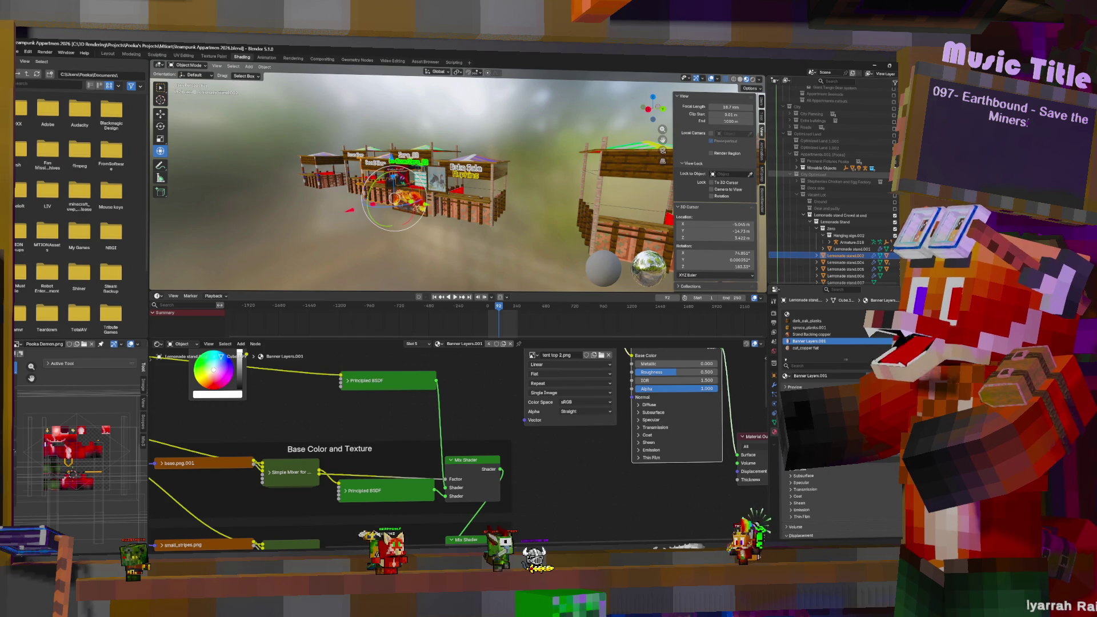
Step: Unhide the surrounding market environment with Alt+H and orbit around the scene
key("alt+h")
scroll(411, 177, "up", 2)
middle_click_drag(412, 177, 435, 217)
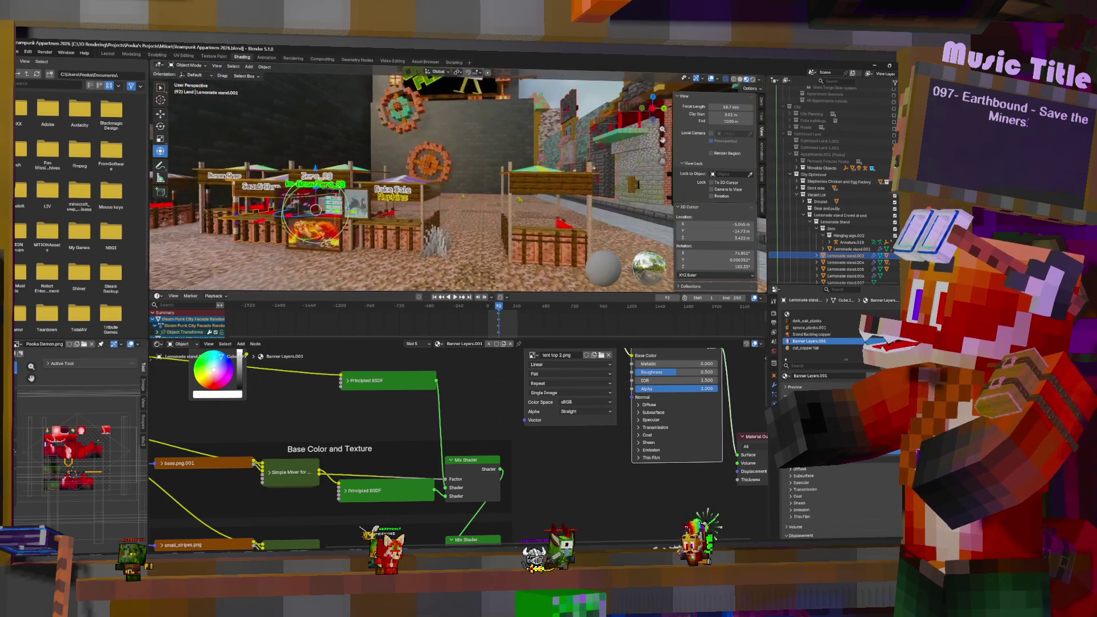
mouse_move(411, 177)
middle_mouse_down()
mouse_move(411, 217)
mouse_move(496, 193)
middle_mouse_up()
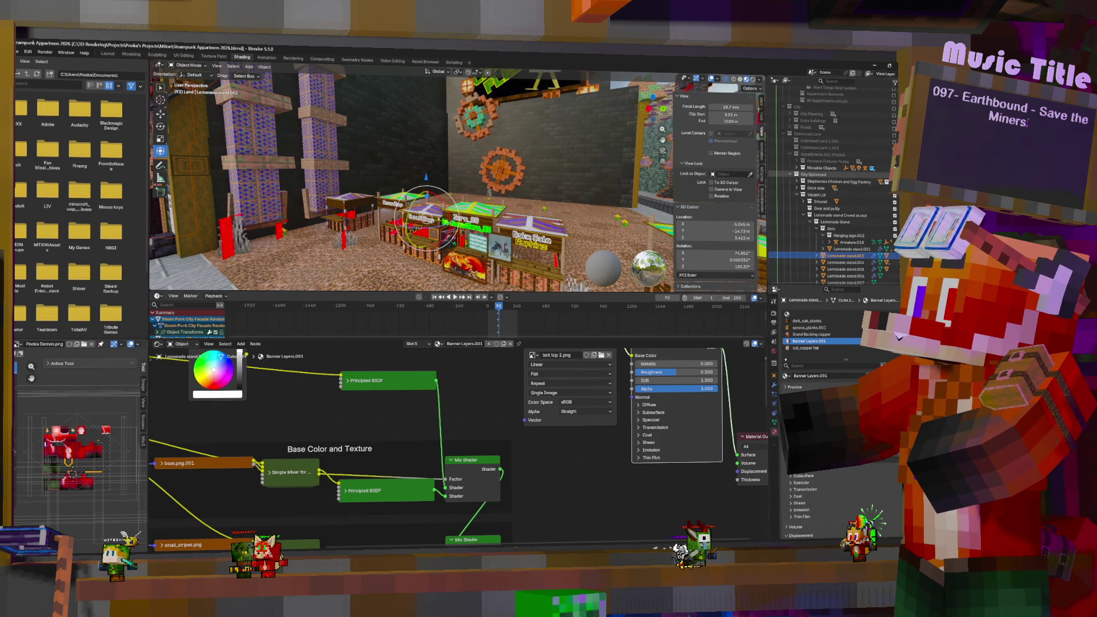
key("ctrl+z")
mouse_move(486, 228)
middle_mouse_down()
mouse_move(514, 228)
mouse_move(434, 229)
middle_mouse_up()
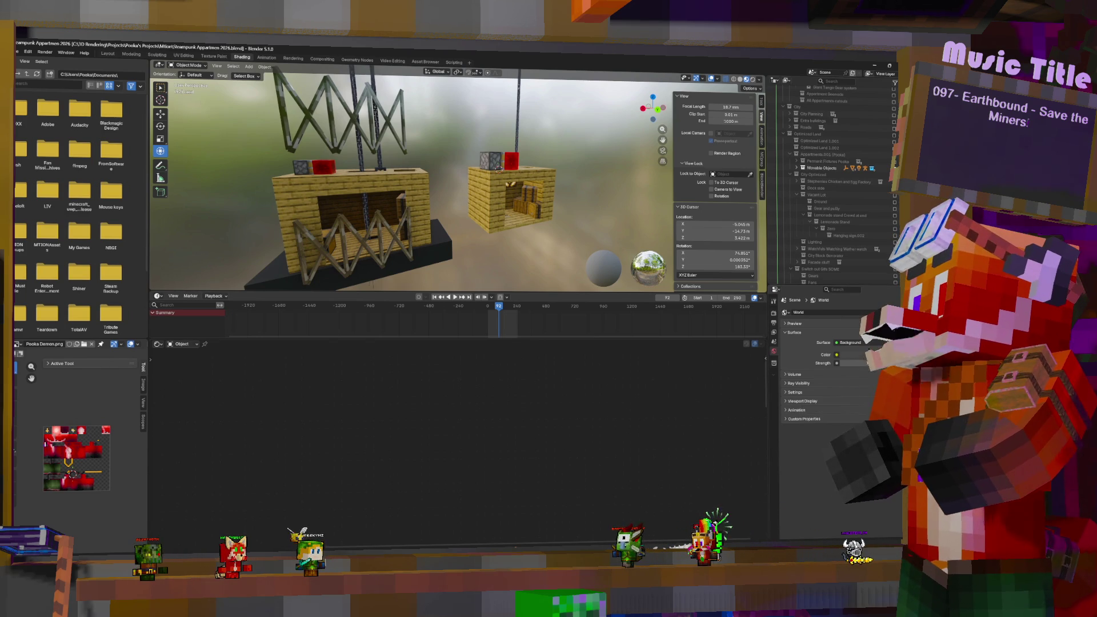
Step: Switch from Blender to the Unity editor and fly across the SteamPunk City scene
mouse_move(572, 557)
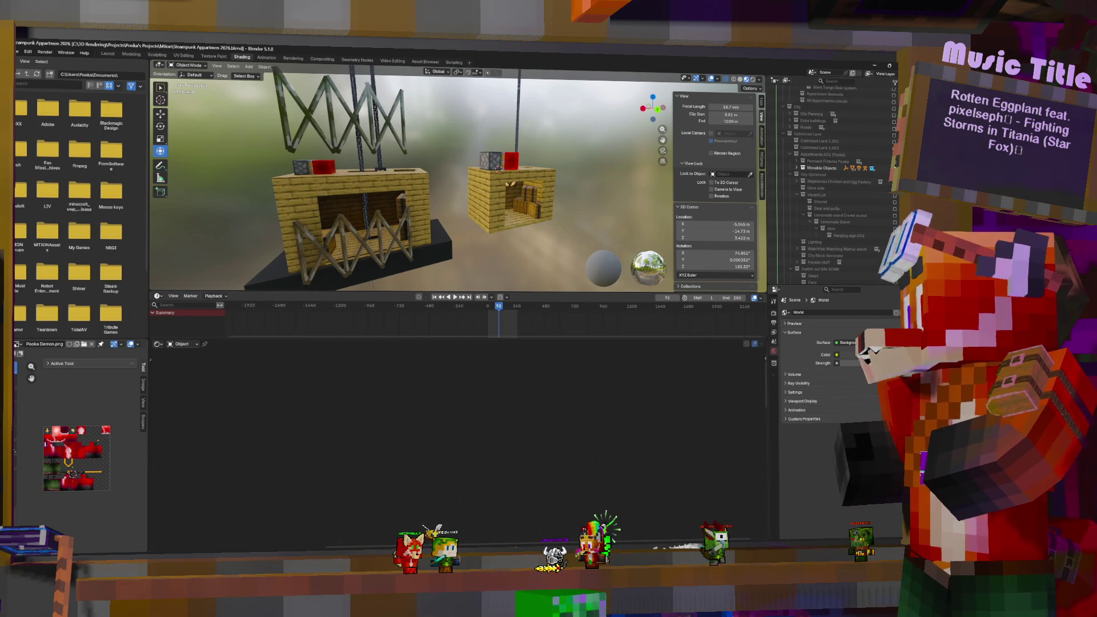
key("alt+Tab")
mouse_move(481, 217)
right_mouse_down()
mouse_move(537, 155)
mouse_move(267, 142)
mouse_move(298, 154)
right_mouse_up()
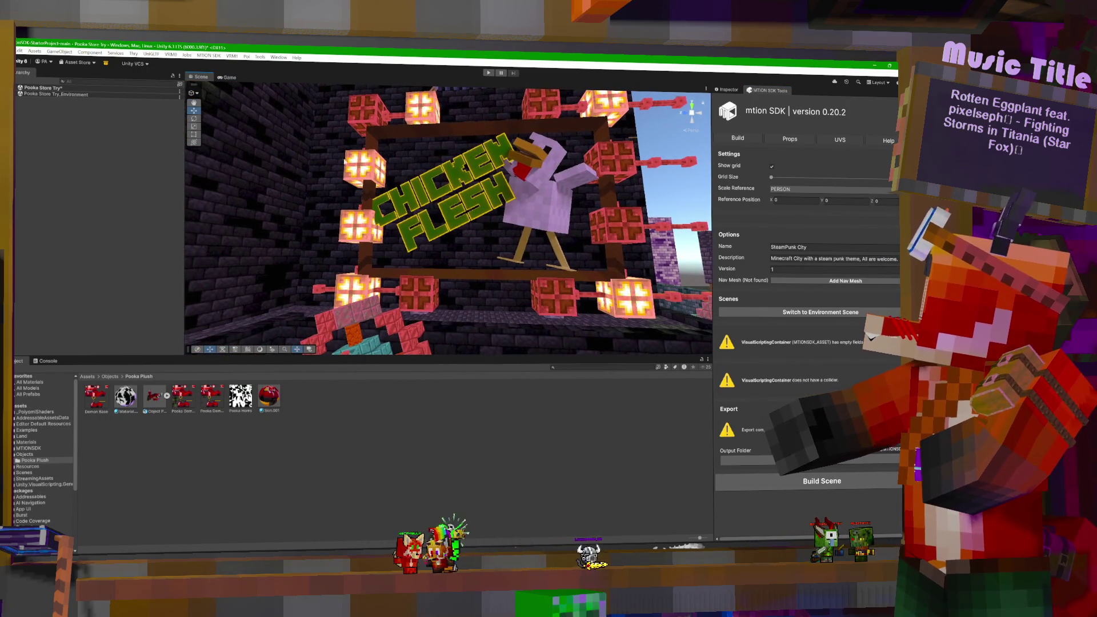
Step: Fly from the CHICKEN FLESH sign onto the street to the market stalls, collapsing MTION ROOM
left_click(451, 175)
right_click(451, 174)
key("Escape")
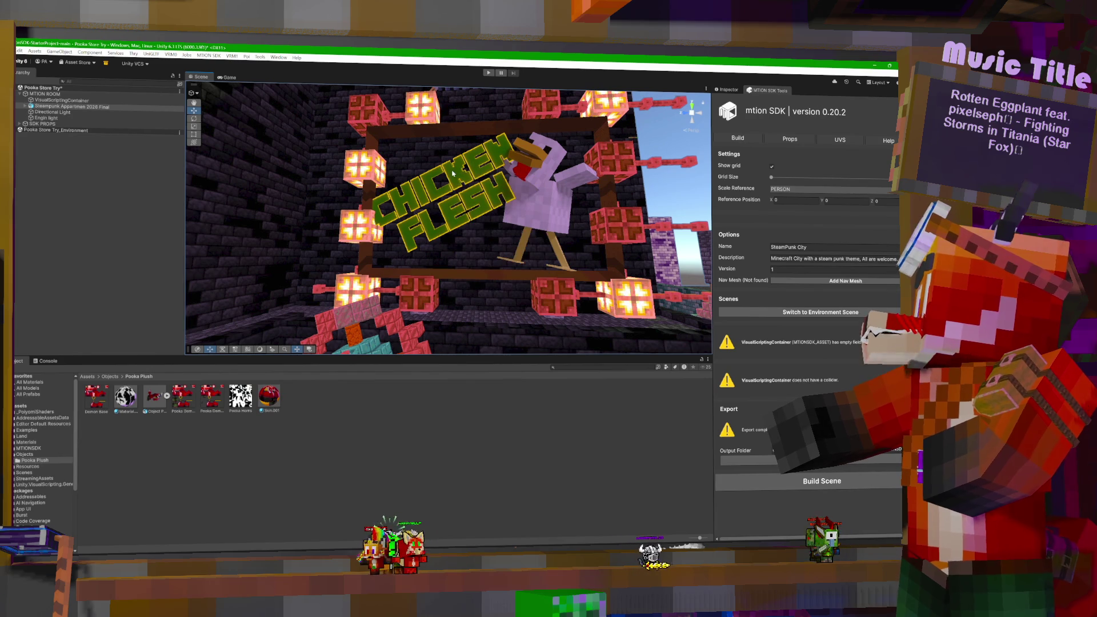
mouse_move(453, 173)
right_mouse_down()
mouse_move(535, 214)
mouse_move(463, 183)
mouse_move(463, 203)
mouse_move(401, 233)
mouse_move(558, 434)
right_mouse_up()
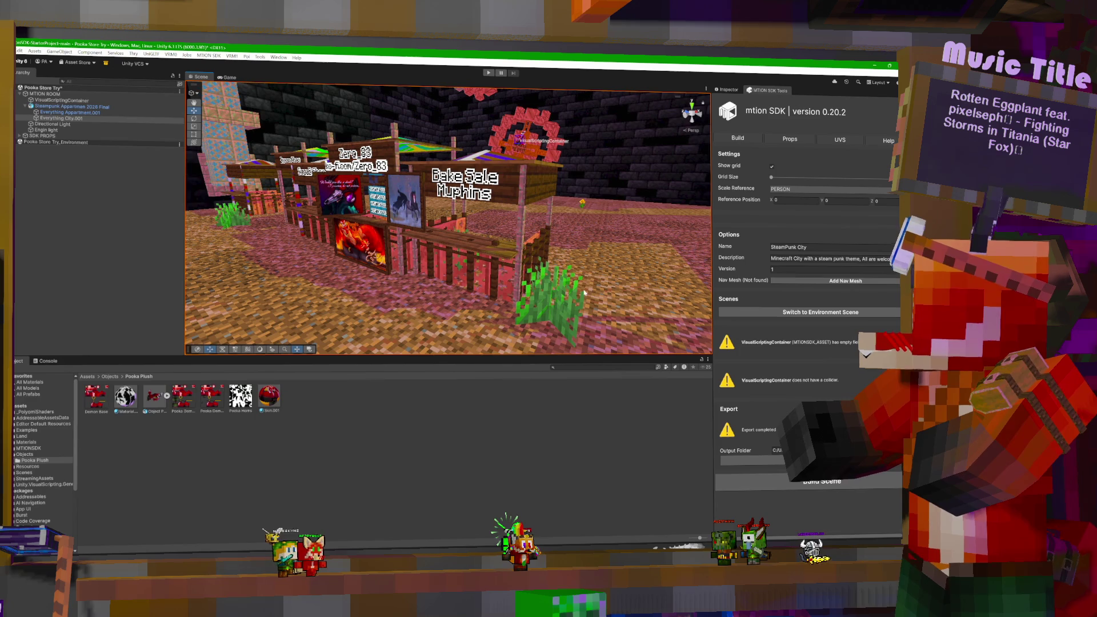
mouse_move(468, 238)
right_mouse_down()
mouse_move(527, 224)
mouse_move(490, 225)
mouse_move(594, 229)
mouse_move(283, 206)
mouse_move(580, 206)
mouse_move(539, 204)
mouse_move(482, 310)
right_mouse_up()
right_click(609, 231)
left_click(587, 207)
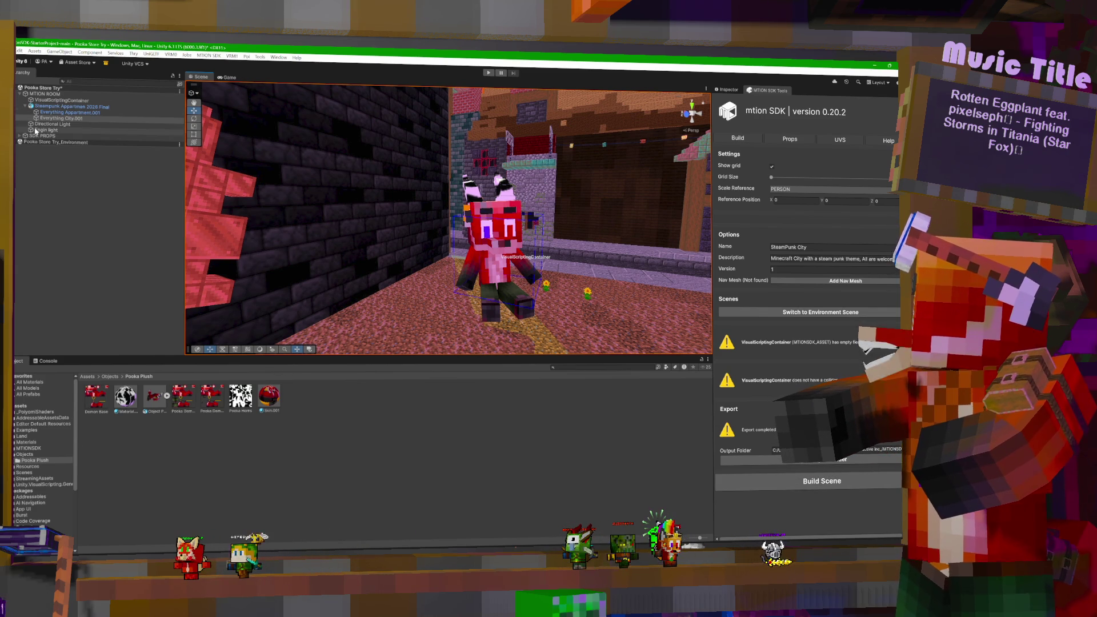
left_click(21, 95)
right_click_drag(427, 201, 377, 220)
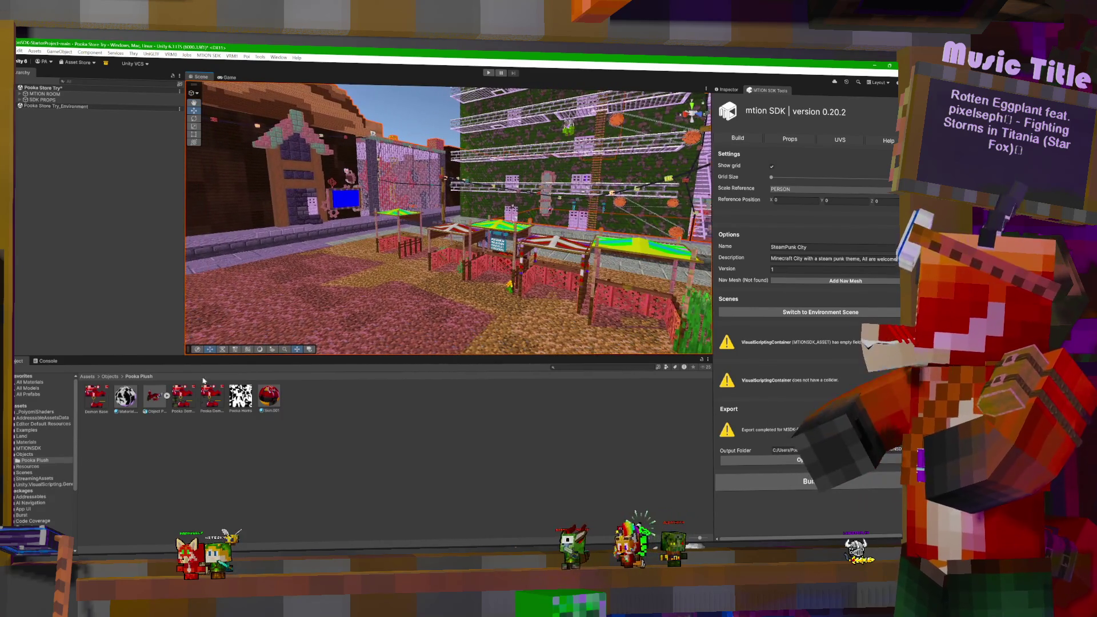
Step: Create a new folder named More inside Assets > Objects
left_click(108, 377)
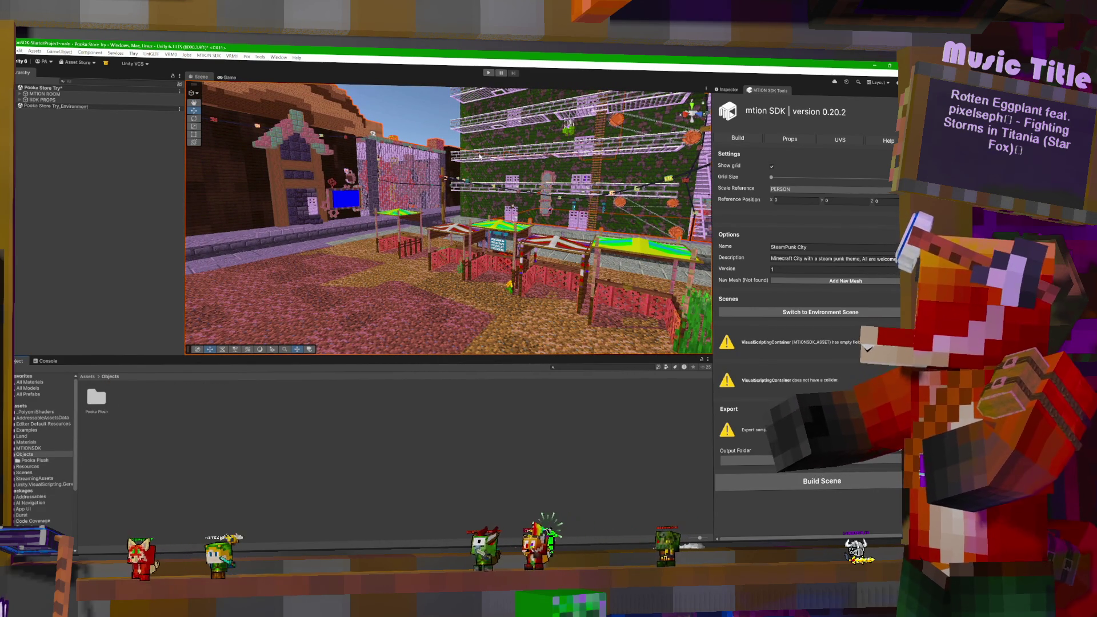
right_click(145, 410)
mouse_move(192, 148)
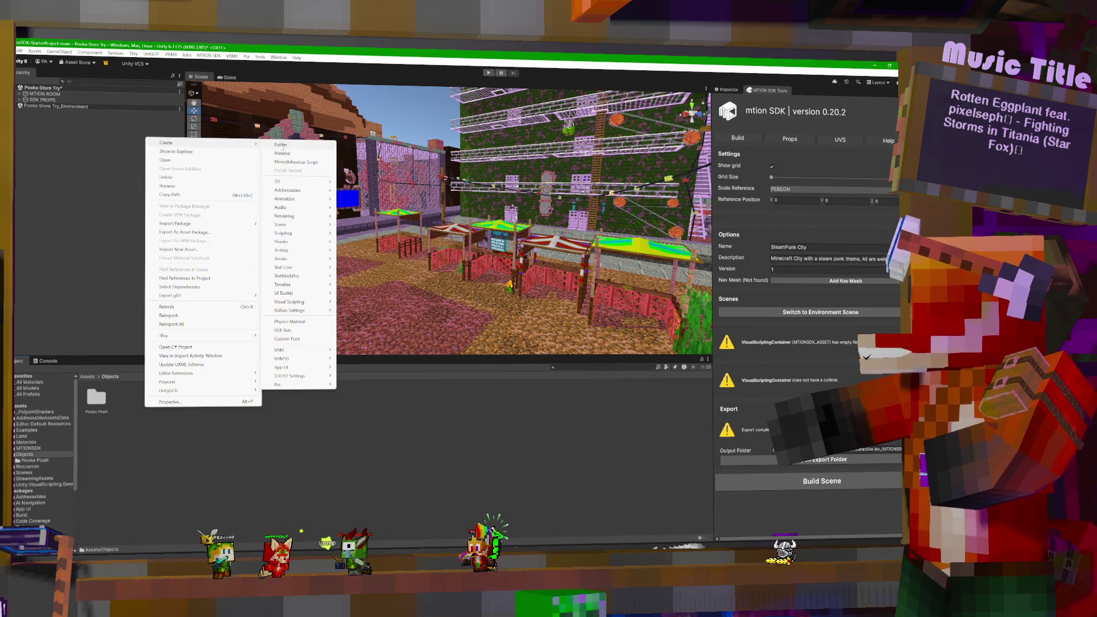
left_click(280, 144)
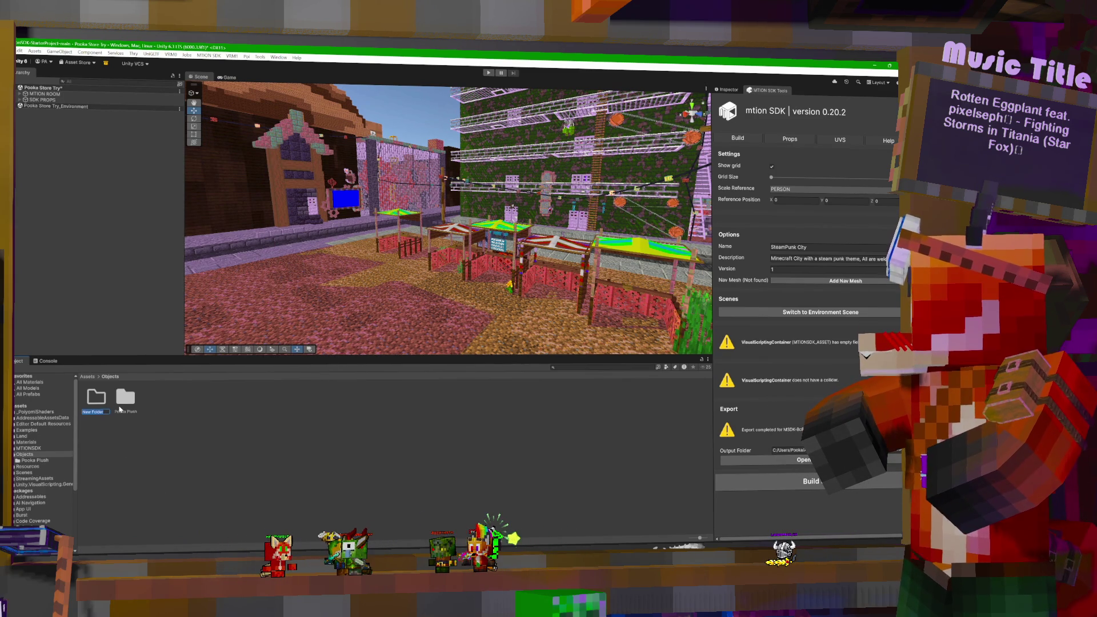
type("Mons")
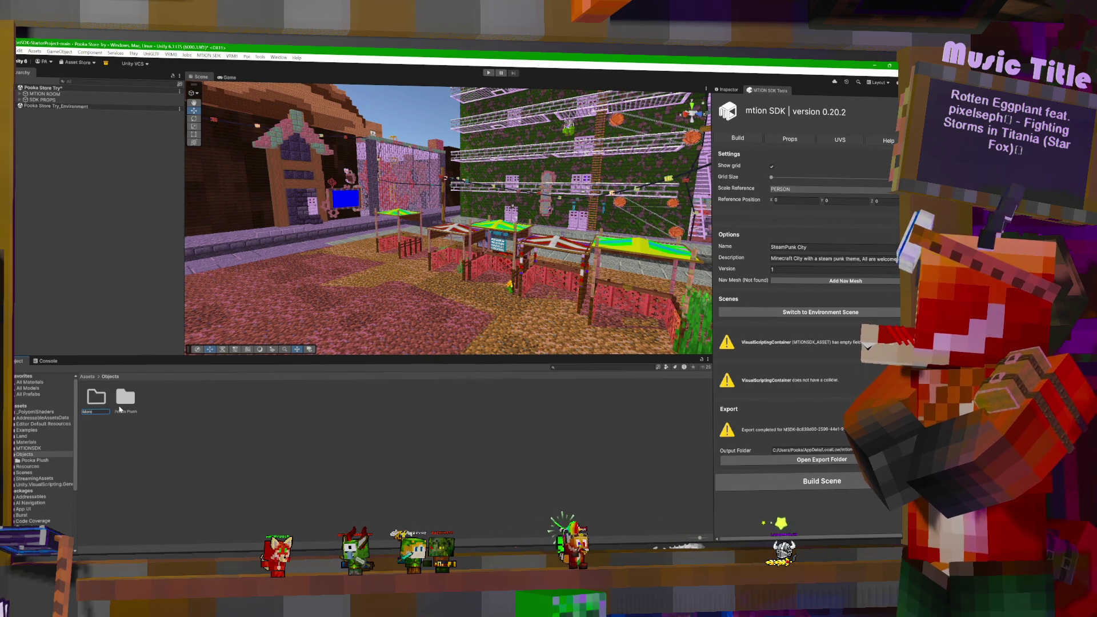
key("Return")
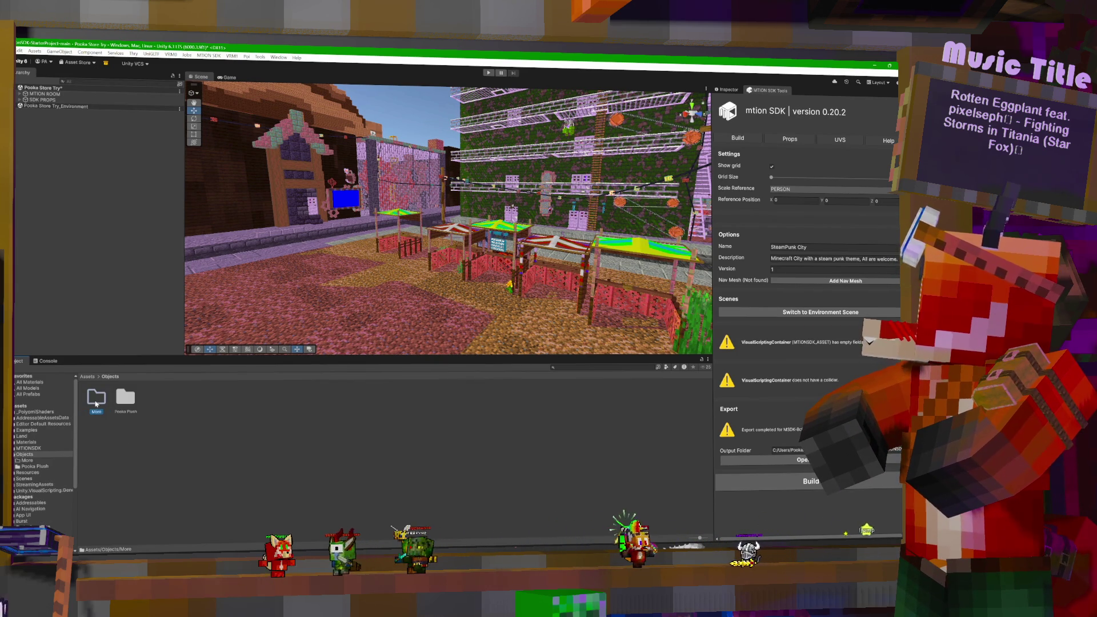
Step: Show the Land folder, then select Sus Book.fbx in File Explorer's Objects folder
left_click(23, 437)
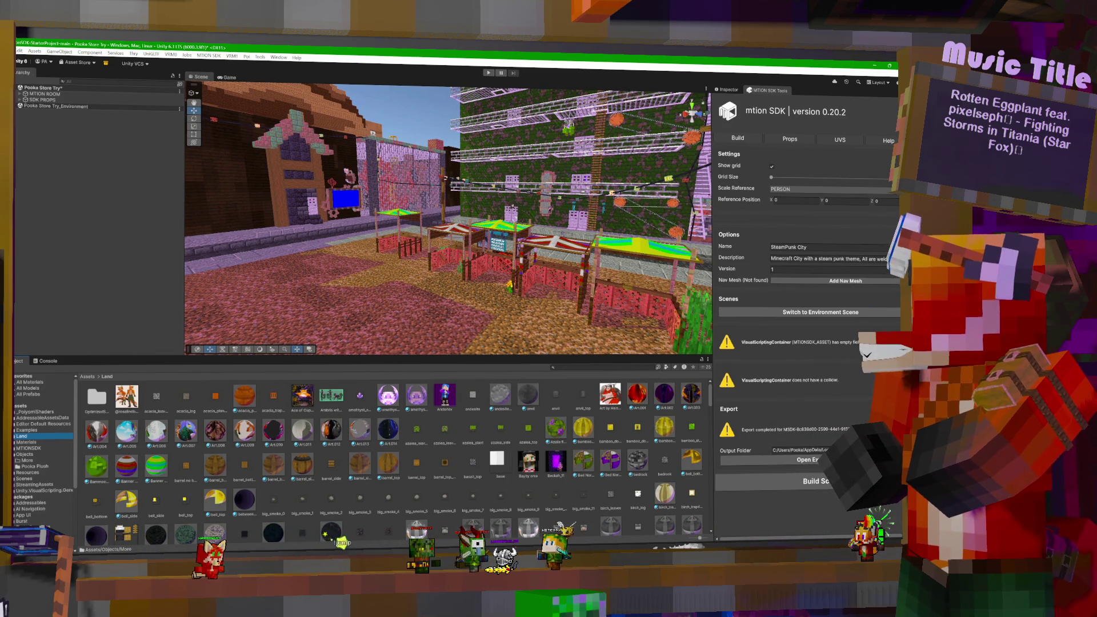
key("alt+Tab")
left_click(378, 296)
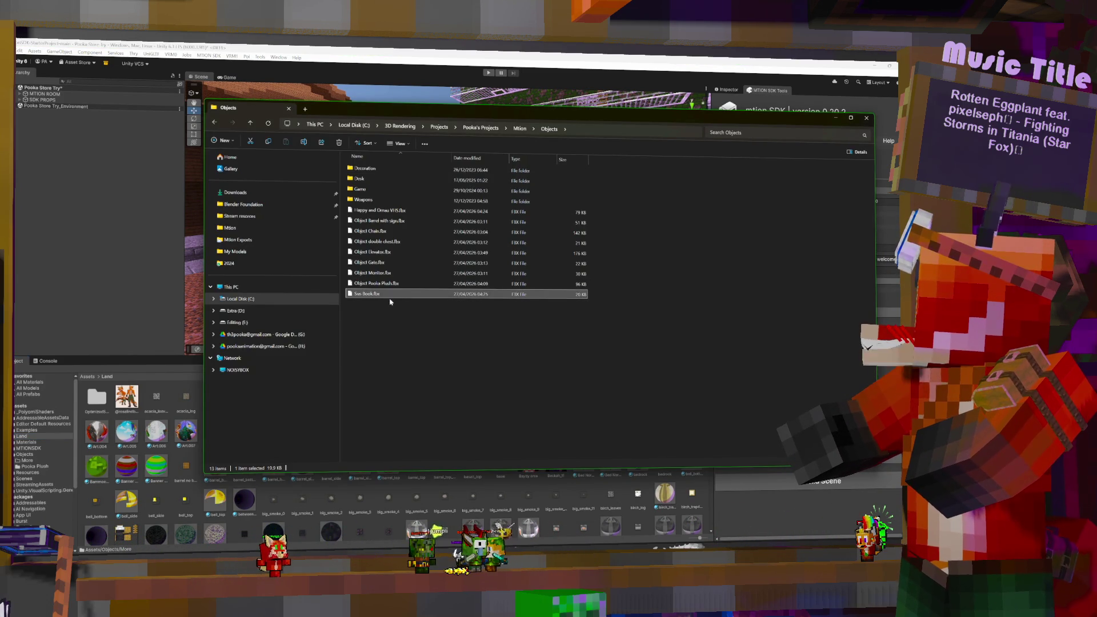
Step: Add the Monitor, Gate, double chest, Chain and Barrel with sign FBX files to the selection
left_click(387, 274, "ctrl")
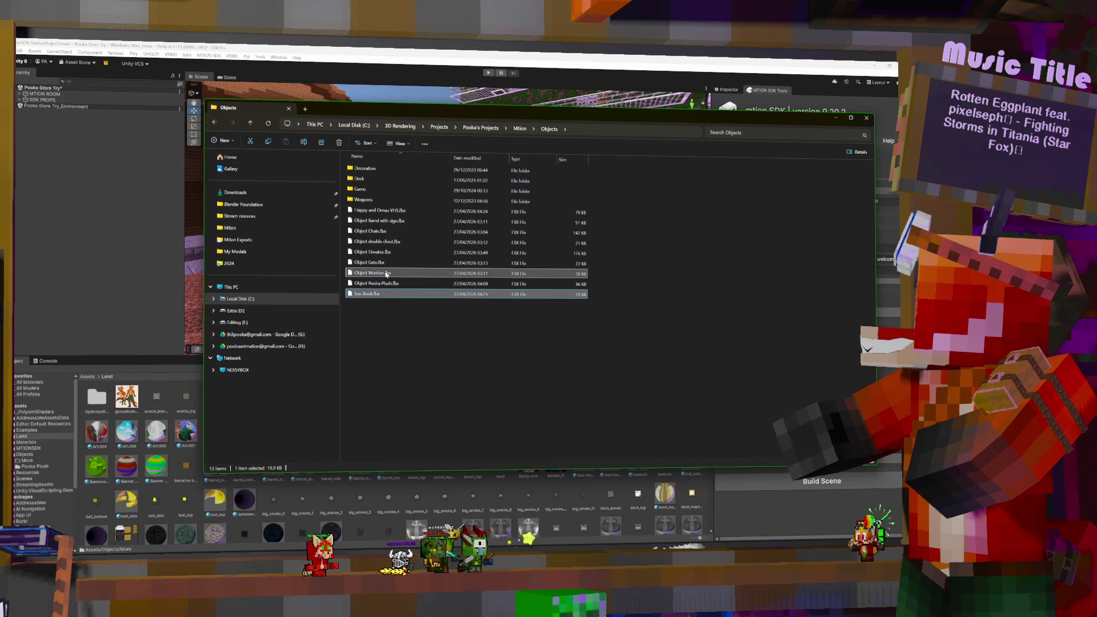
left_click(382, 263, "ctrl")
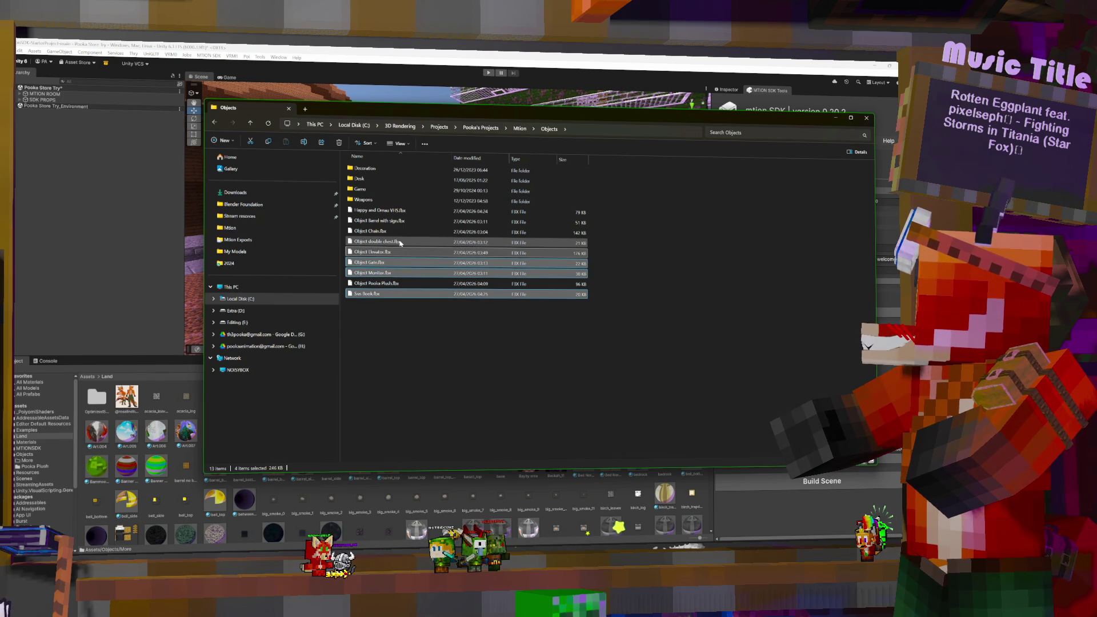
left_click(402, 242, "ctrl")
left_click(399, 231, "ctrl")
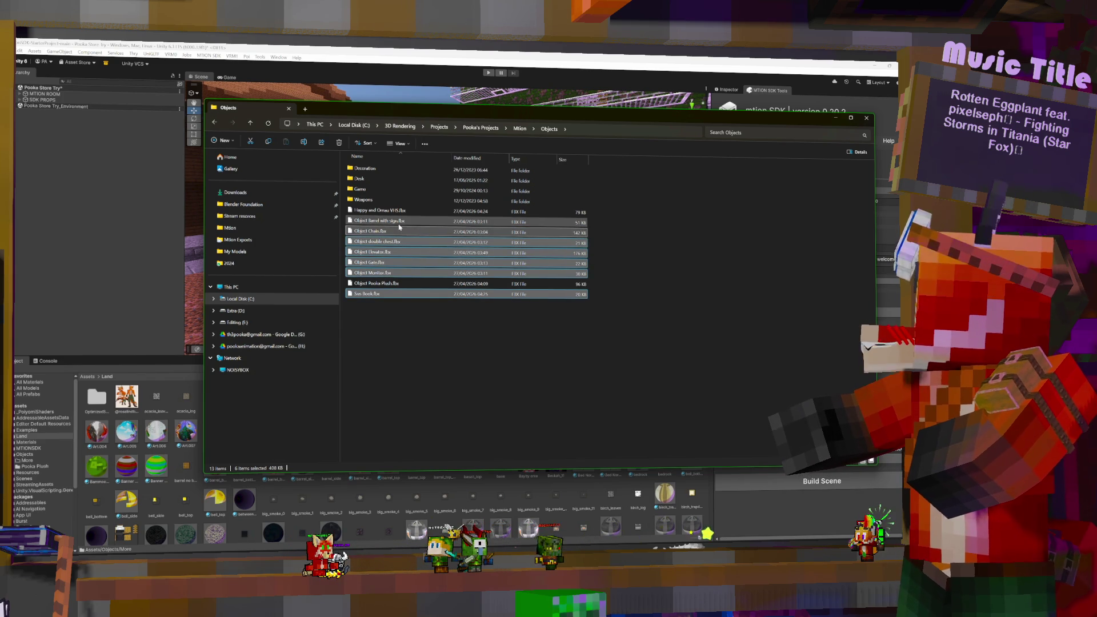
left_click(402, 224, "ctrl")
Step: Delete the accidentally pasted duplicate files, reselect the object files, and return to Unity
key("ctrl+c")
key("ctrl+v")
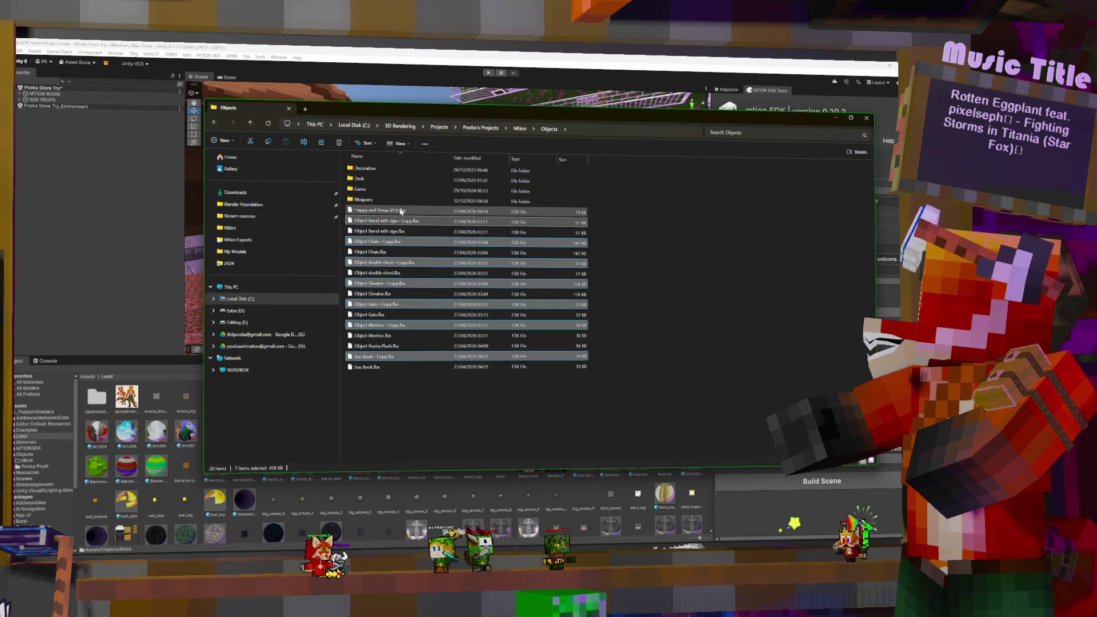
key("Delete")
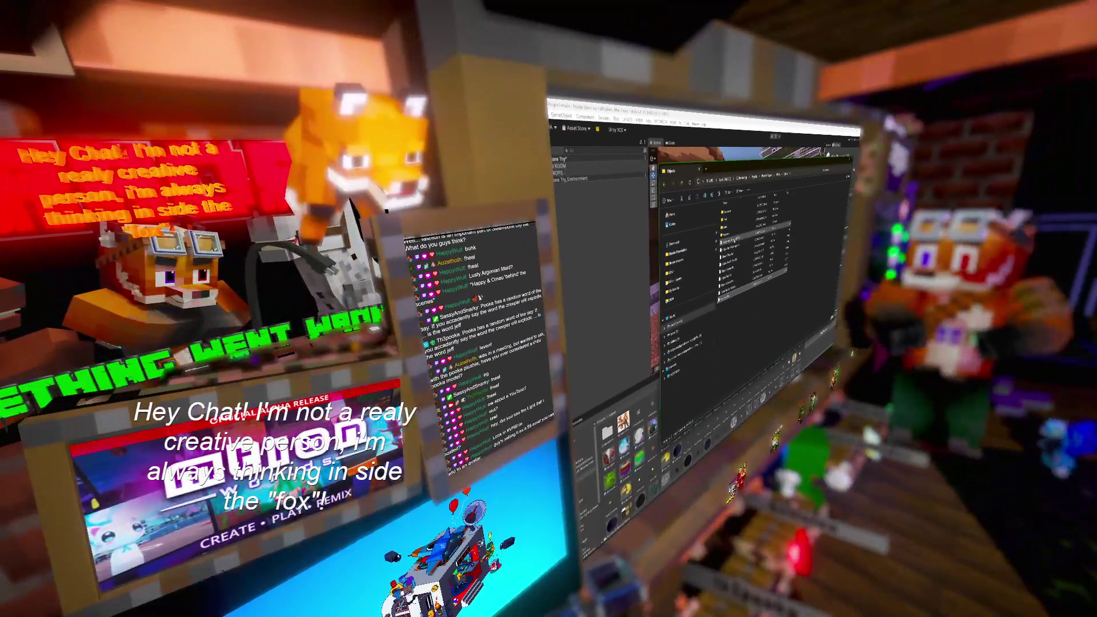
left_click(725, 296, "shift")
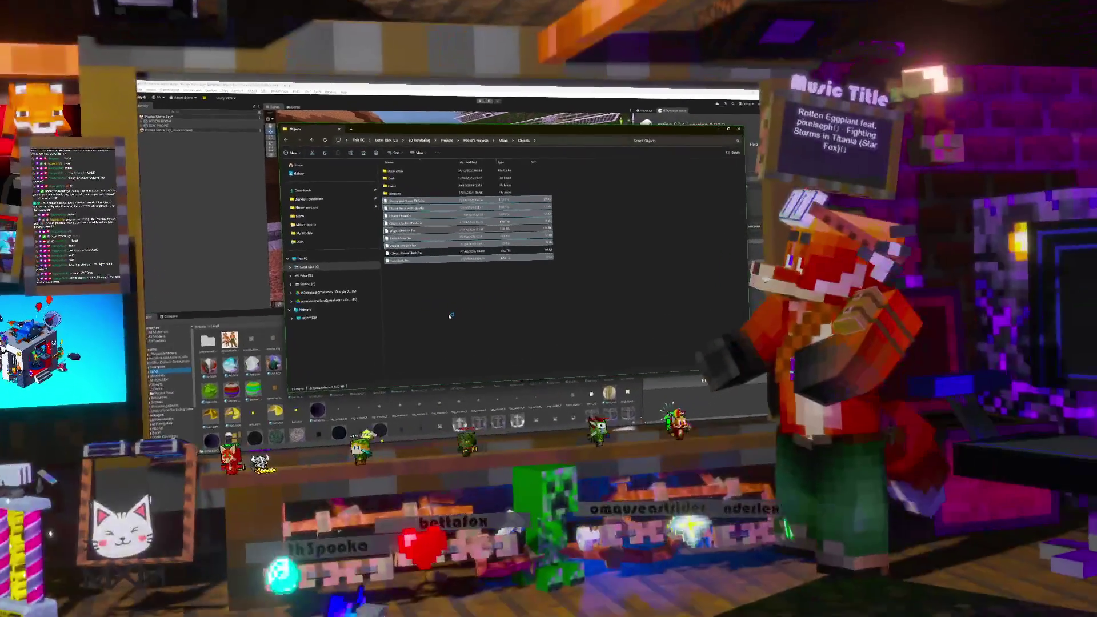
key("alt+Tab")
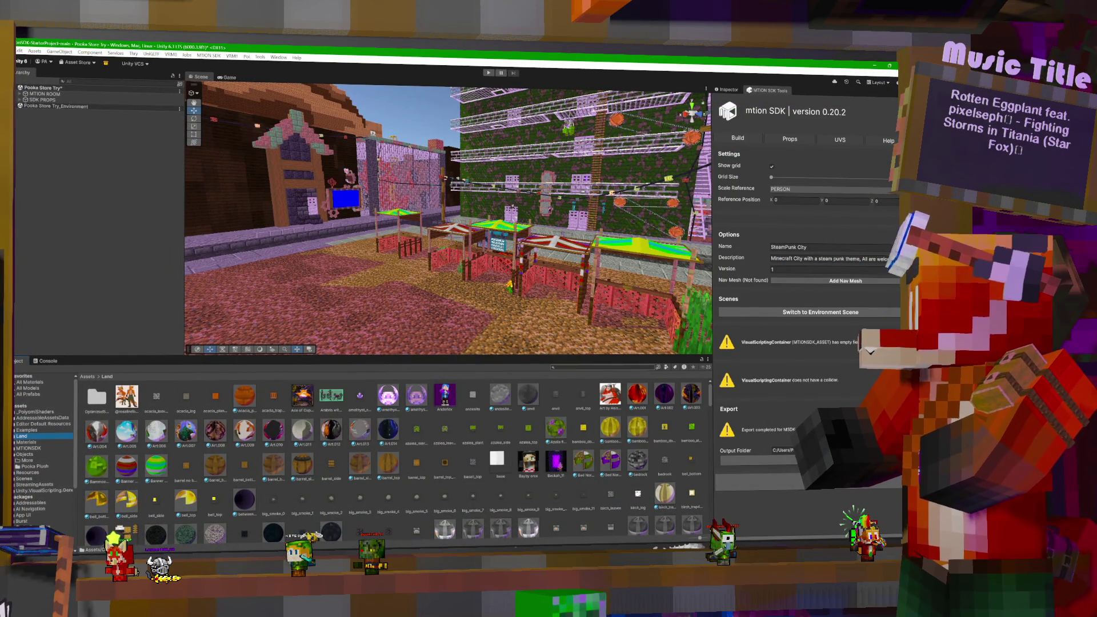
Step: Search 'sus' and extract Sus Book's materials, Book Cover 1 and Book Paper, into the chosen folder
type("sus")
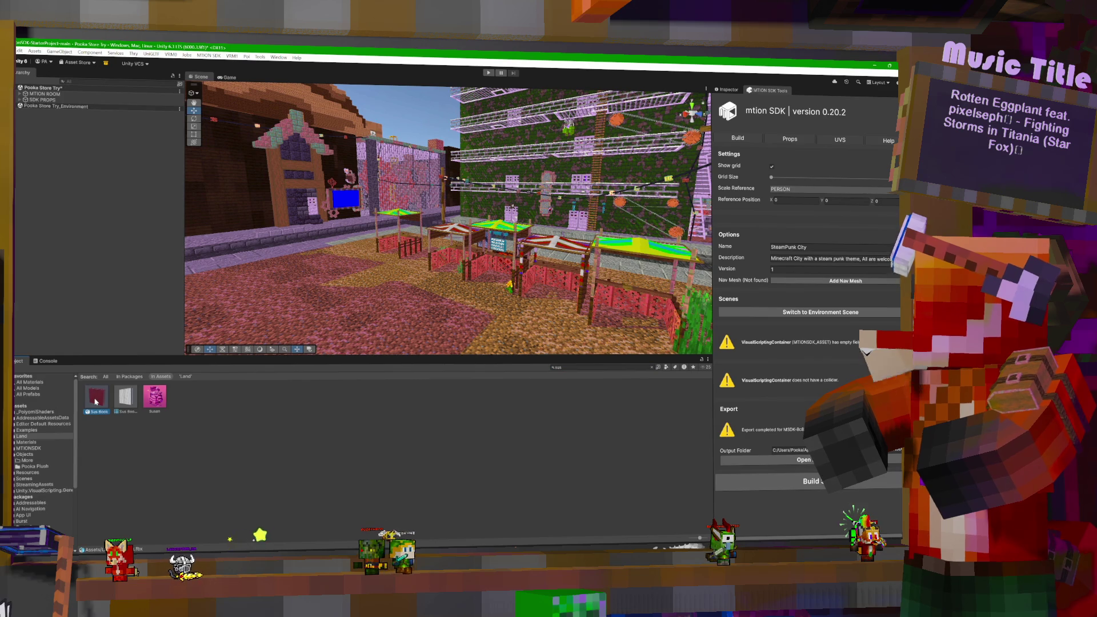
left_click(727, 89)
left_click(798, 158)
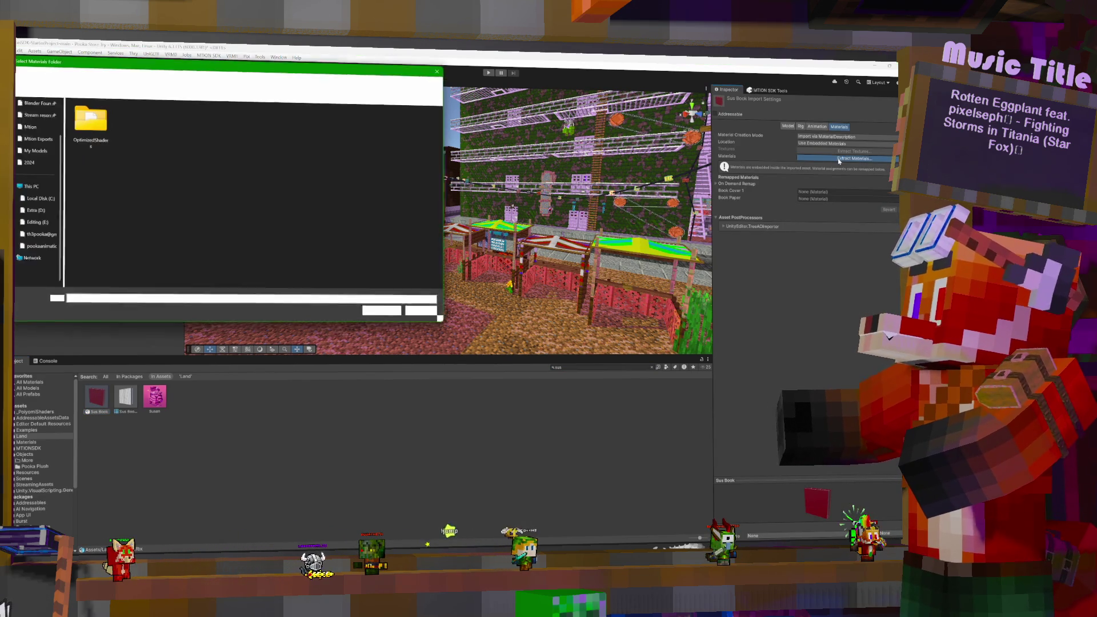
left_click(388, 313)
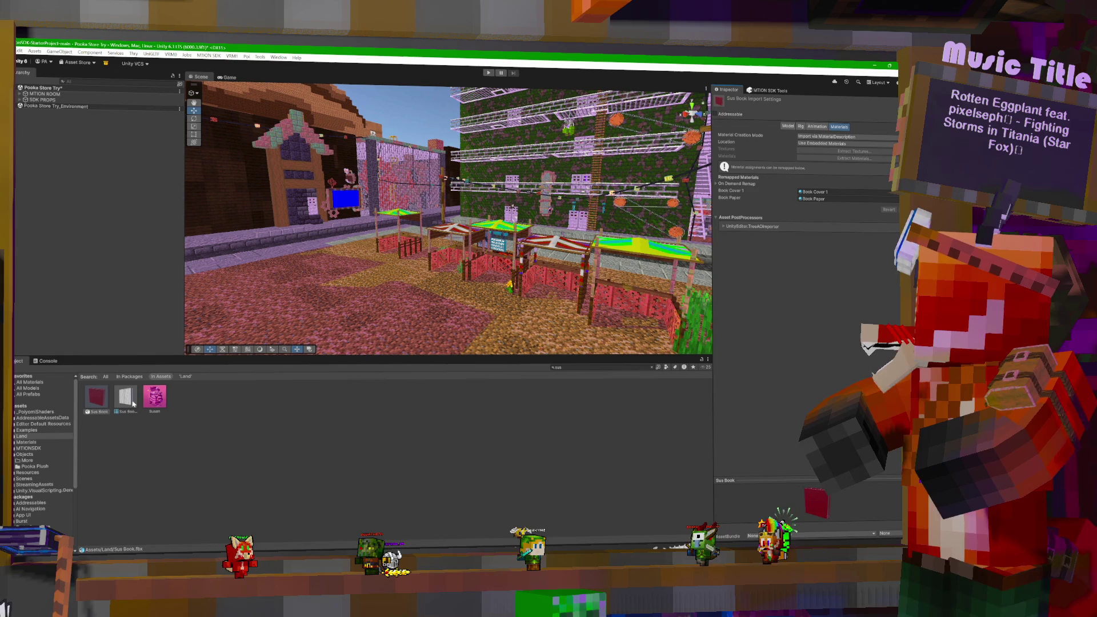
left_click(107, 402)
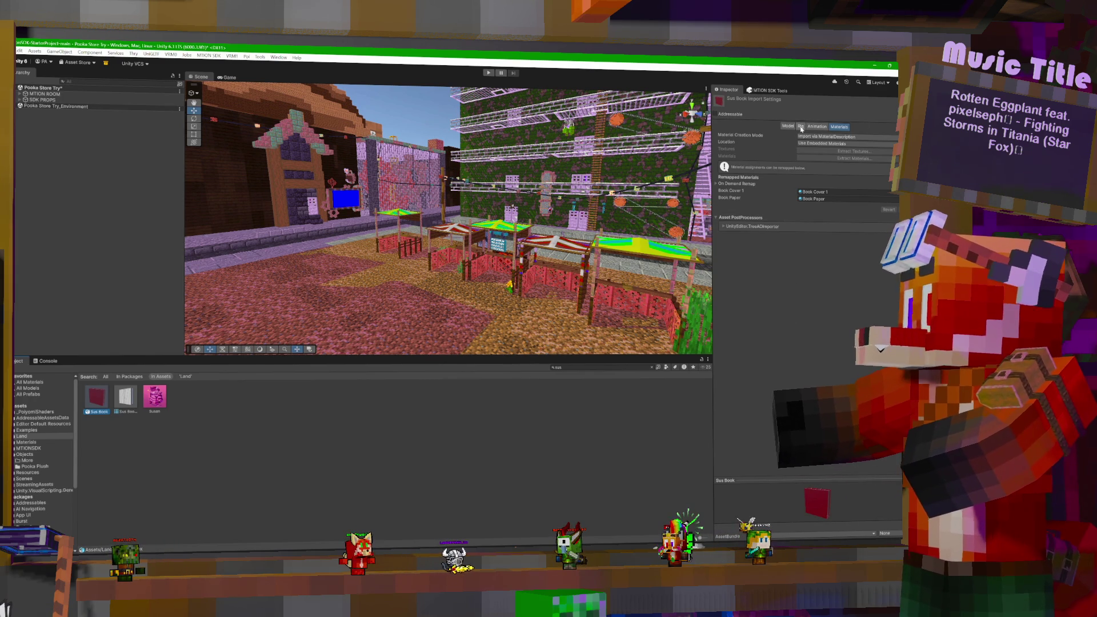
left_click(20, 101)
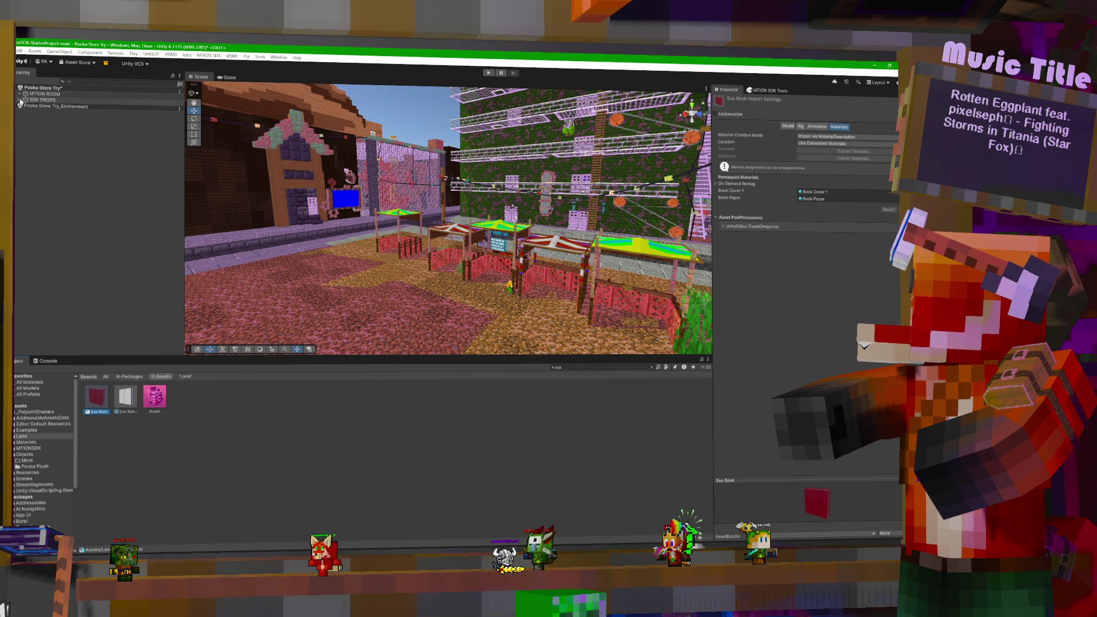
Step: Add VirtualAsset (1) as an INTERACTIVE 3D asset in the mtion SDK tools, then switch to mtion studio
left_click(26, 106)
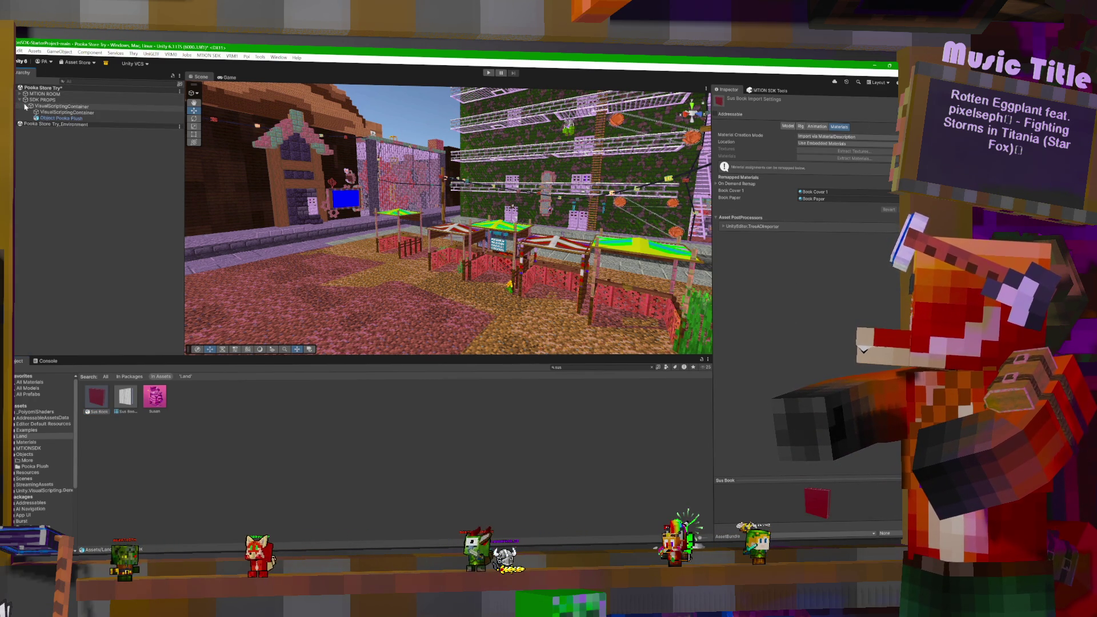
left_click(762, 91)
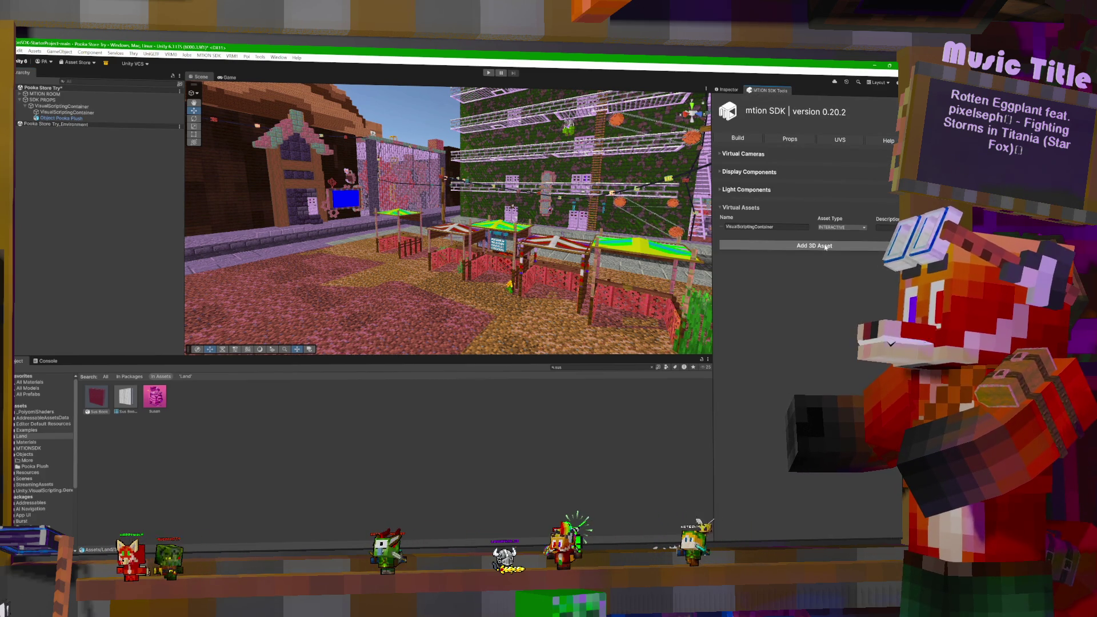
left_click(826, 247)
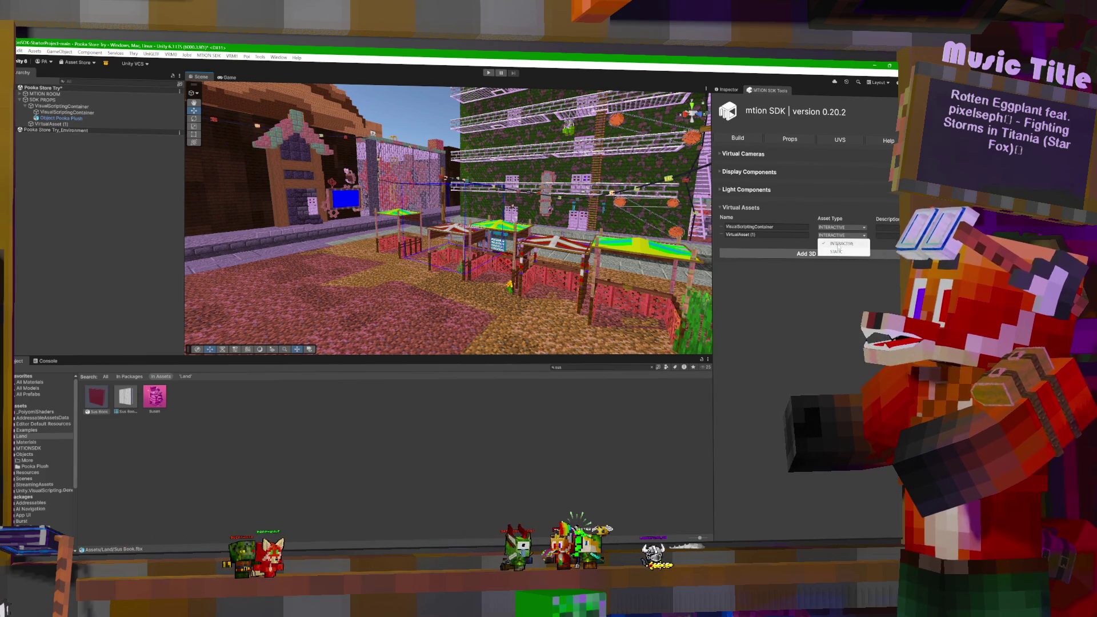
left_click(838, 245)
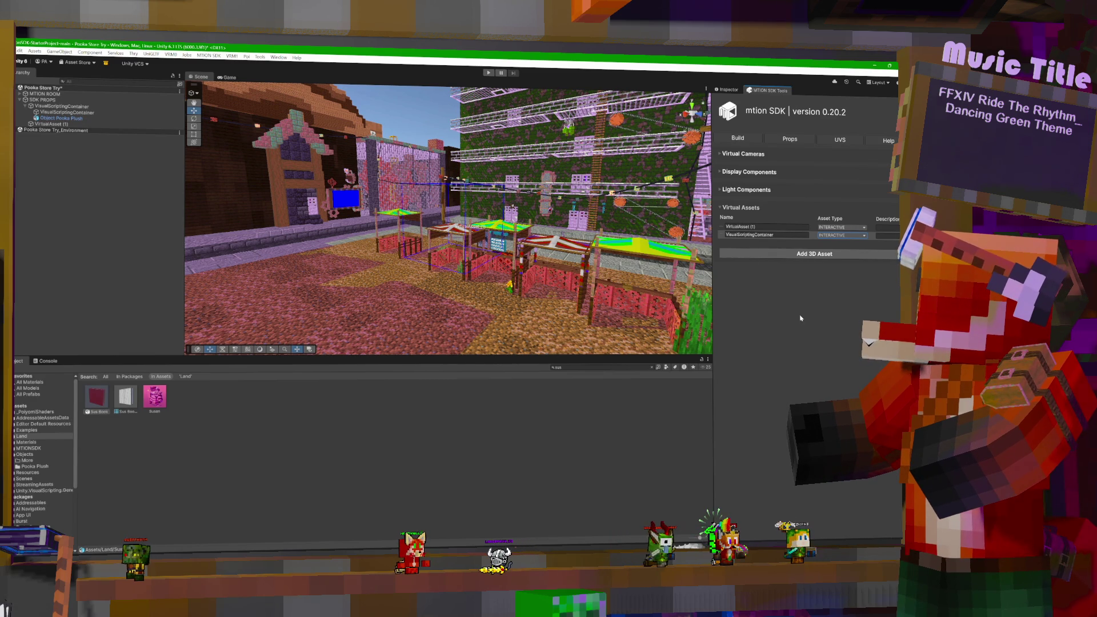
key("alt+Tab")
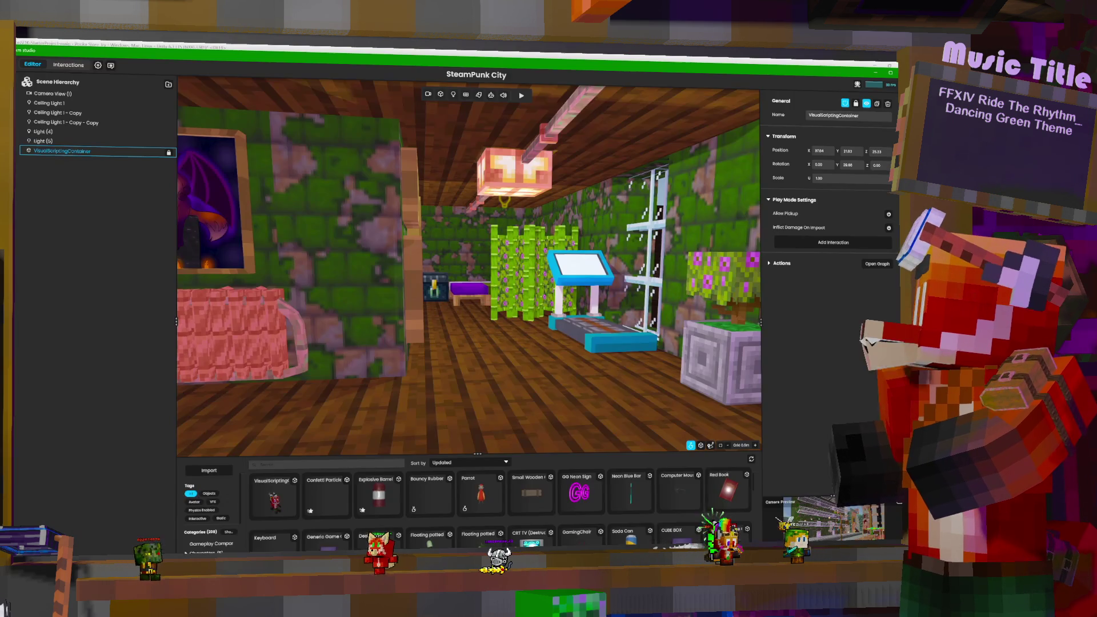
Step: In mtion studio, frame the scripted character and move it down onto the shop counter
right_click_drag(552, 296, 548, 388)
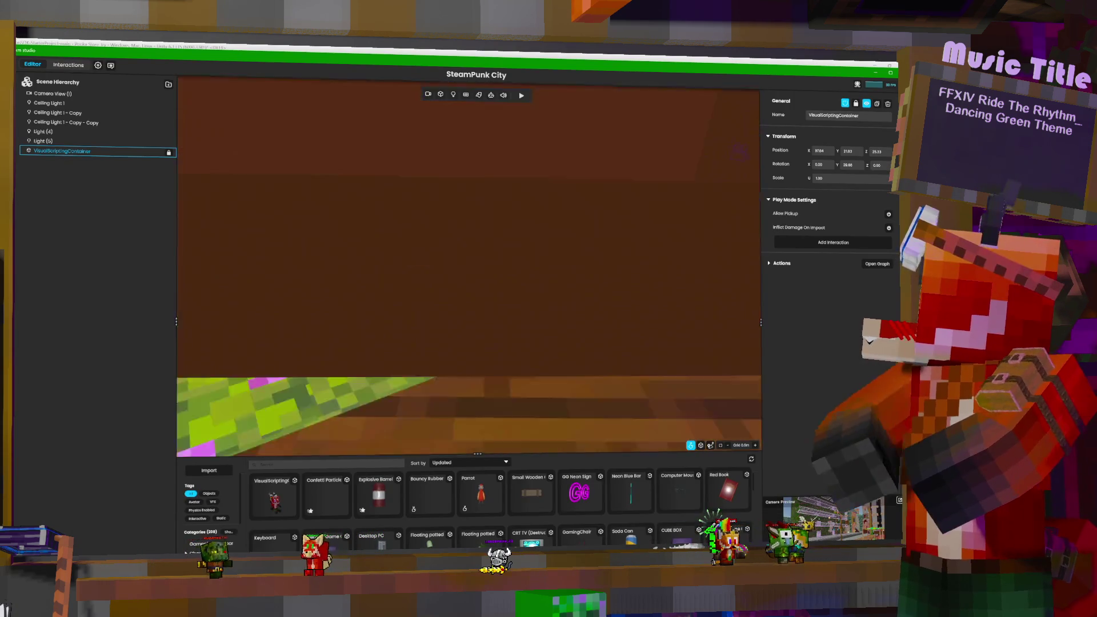
key("f")
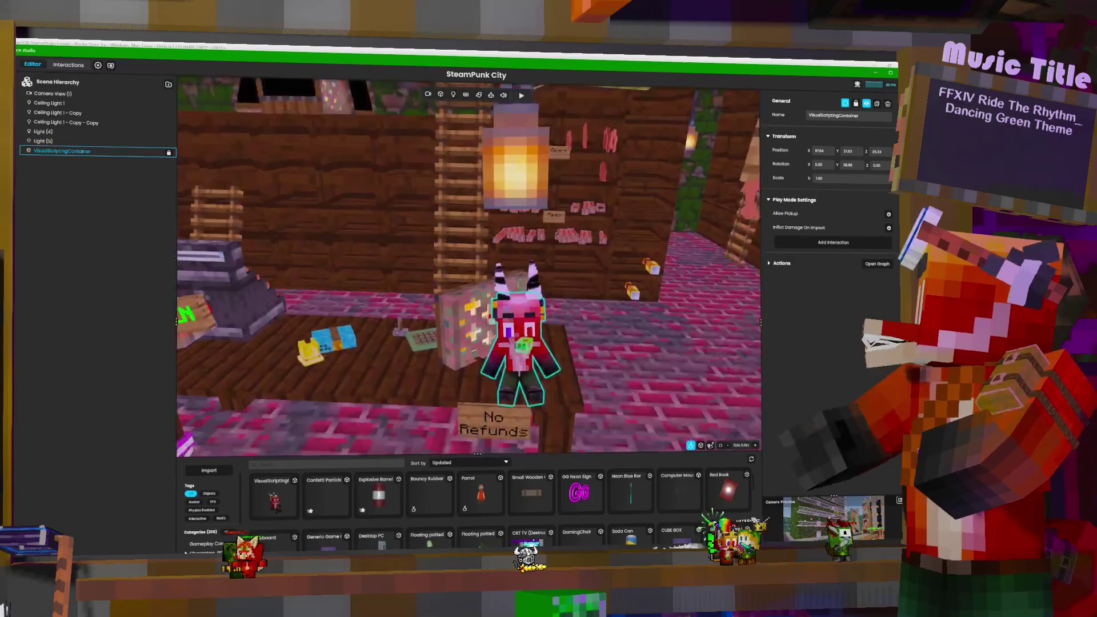
right_click_drag(468, 274, 337, 252)
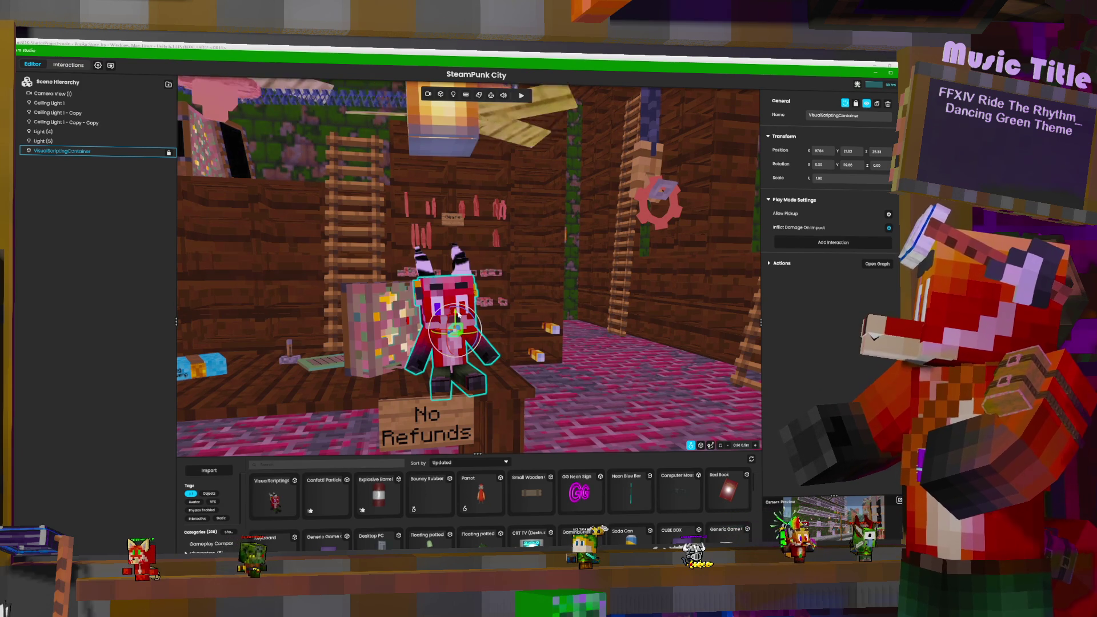
left_click_drag(462, 314, 454, 283)
key("Escape")
left_click(454, 282)
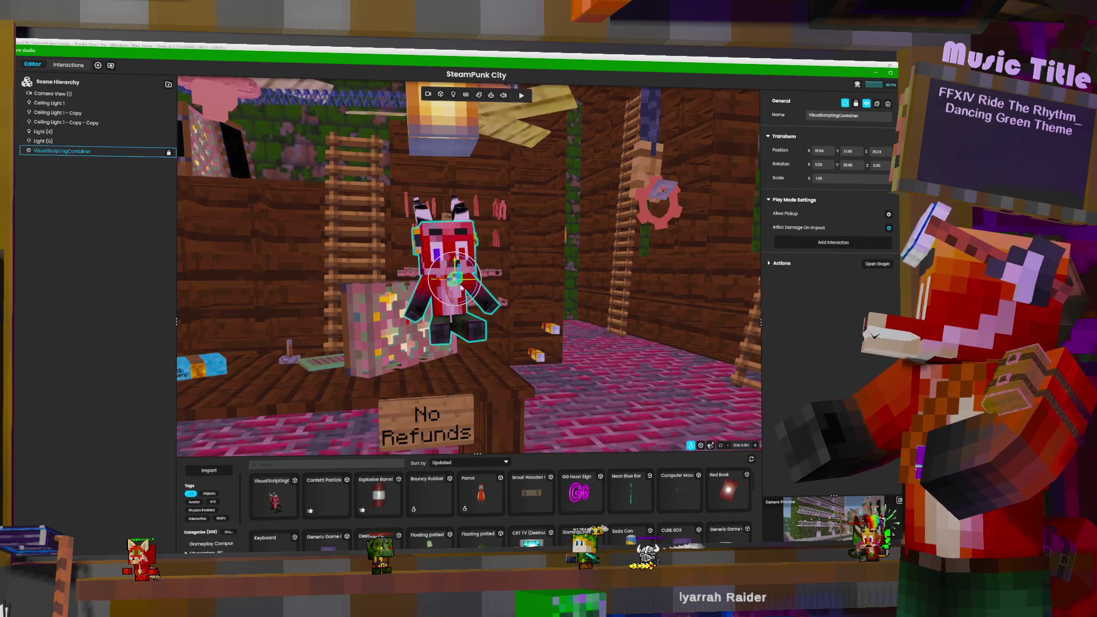
mouse_move(462, 288)
left_mouse_down()
mouse_move(465, 337)
mouse_move(456, 327)
left_mouse_up()
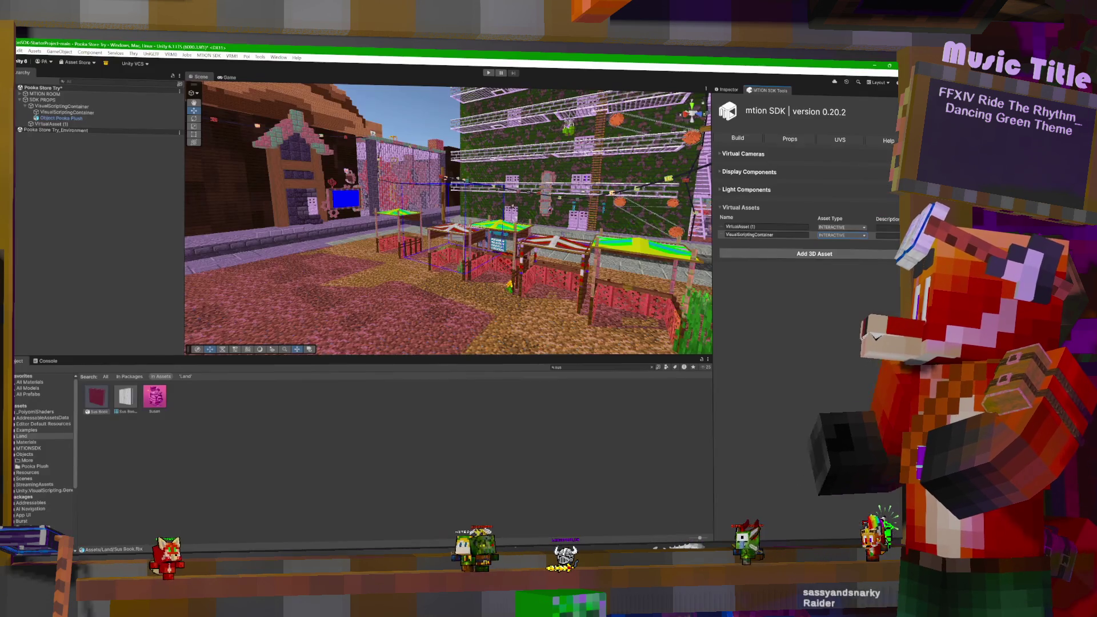
Step: Back in Unity, set VisualScriptingContainer's Asset Type to STATIC
key("alt+Tab")
left_click(849, 238)
left_click(847, 242)
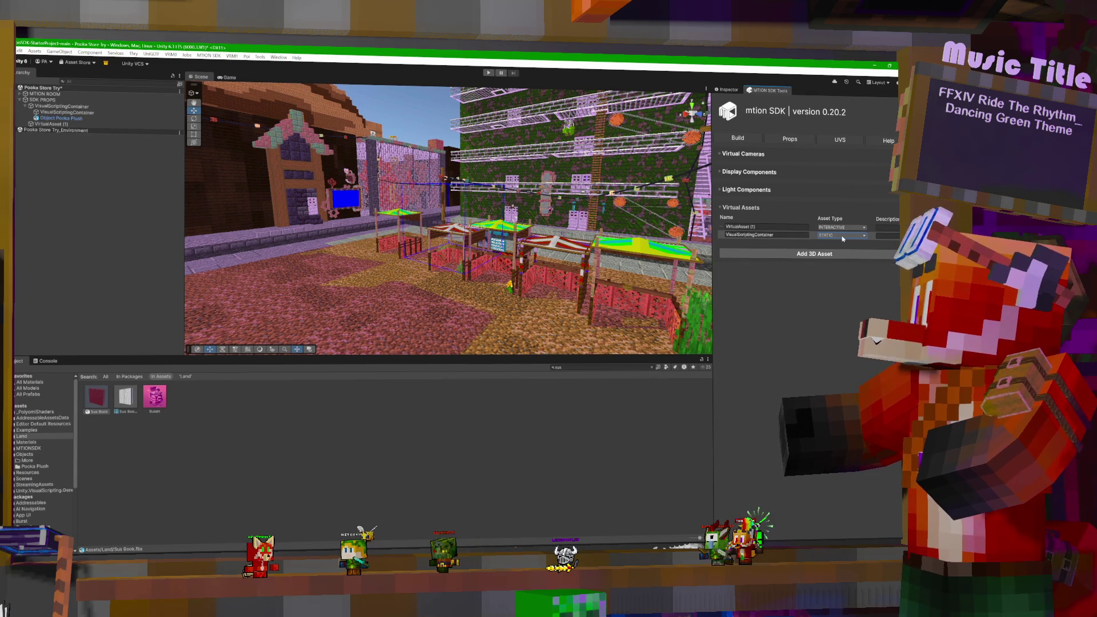
Step: Set VisualScriptingContainer back to INTERACTIVE, collapse its children, and select the Sus Book model
left_click(842, 237)
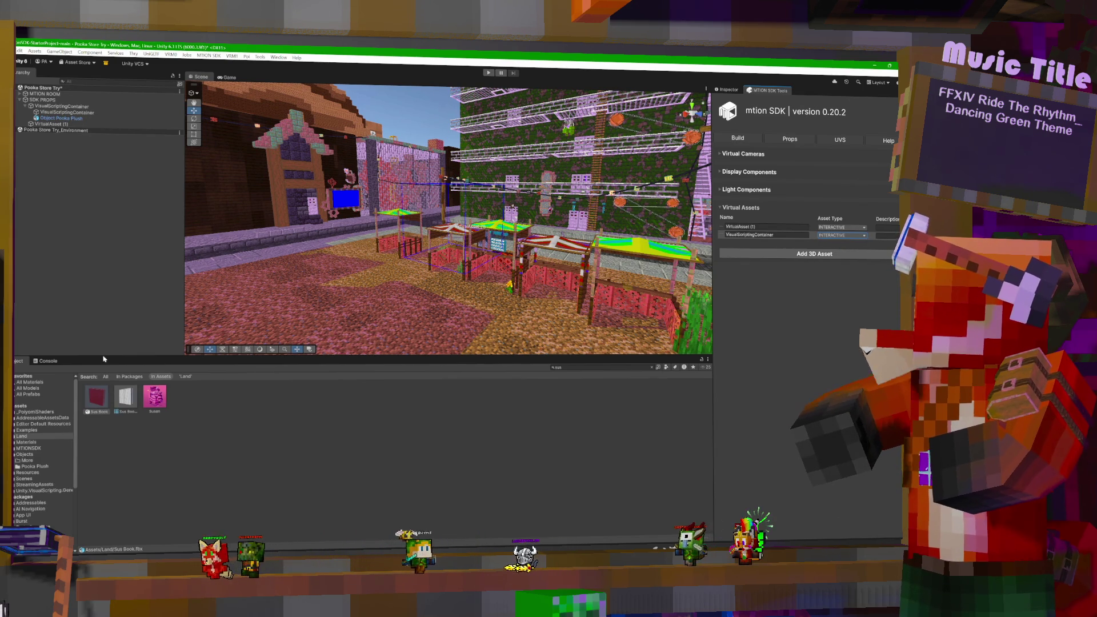
mouse_move(434, 251)
right_mouse_down()
mouse_move(445, 250)
mouse_move(285, 269)
right_mouse_up()
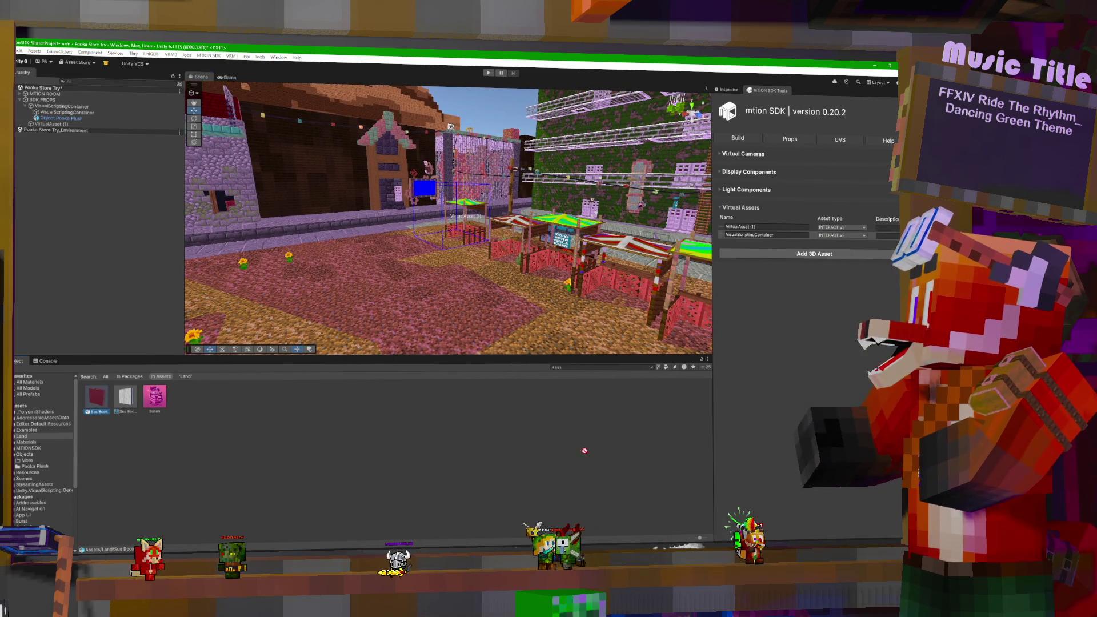
left_click_drag(160, 213, 72, 124)
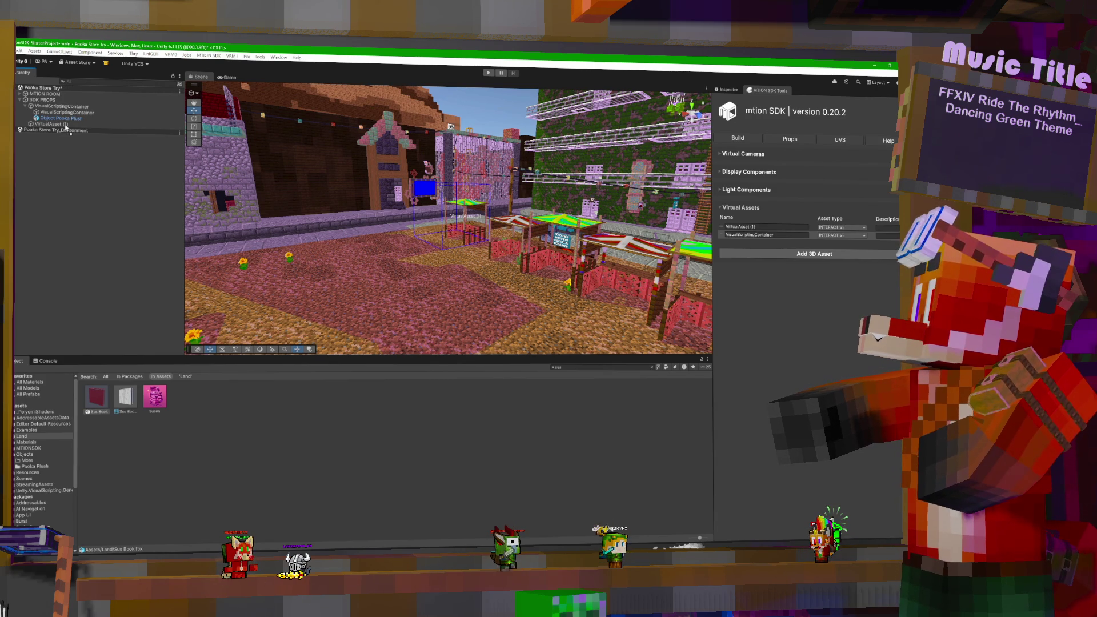
left_click_drag(97, 397, 135, 445)
left_click(26, 107)
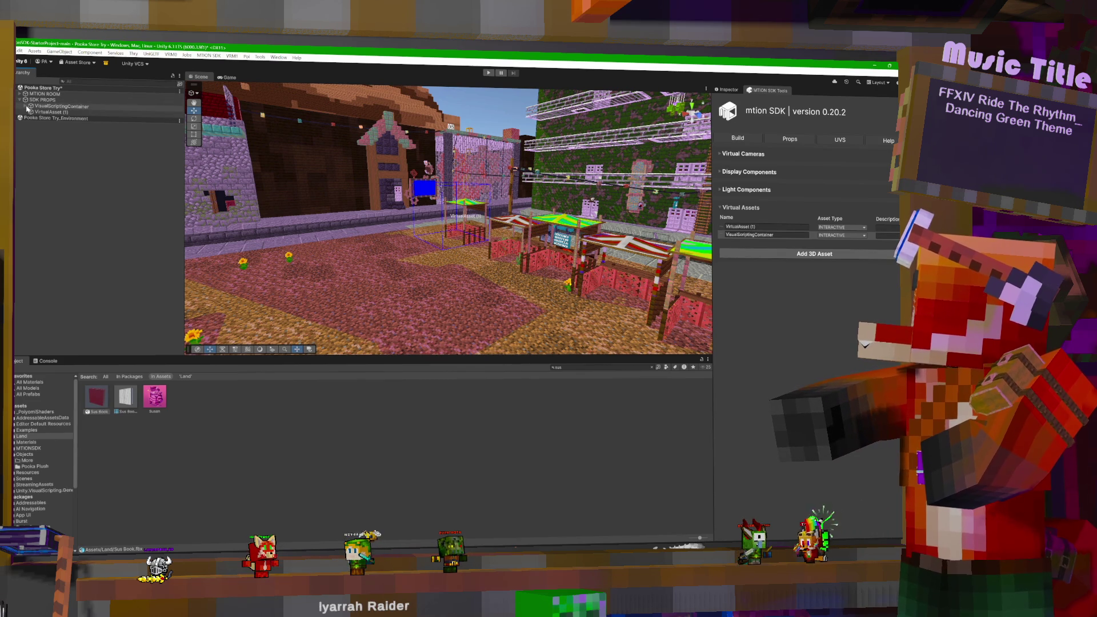
left_click(96, 395)
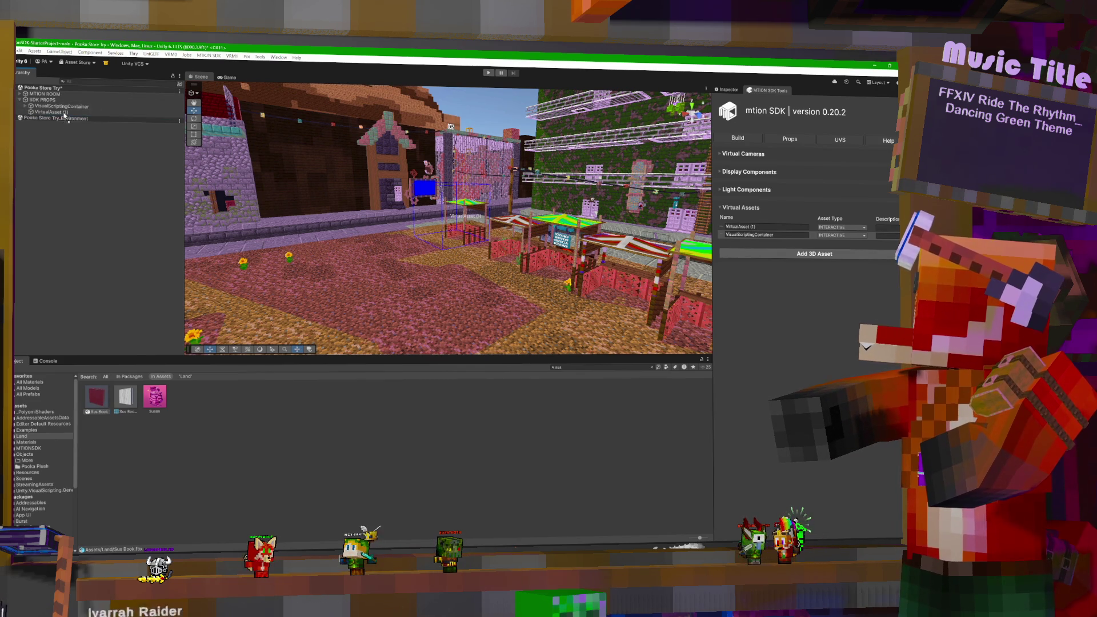
Step: Move the red Sus Book model across the plaza beside the market stalls, then select VisualScriptingContainer
mouse_move(571, 190)
right_mouse_down()
mouse_move(485, 194)
mouse_move(529, 209)
right_mouse_up()
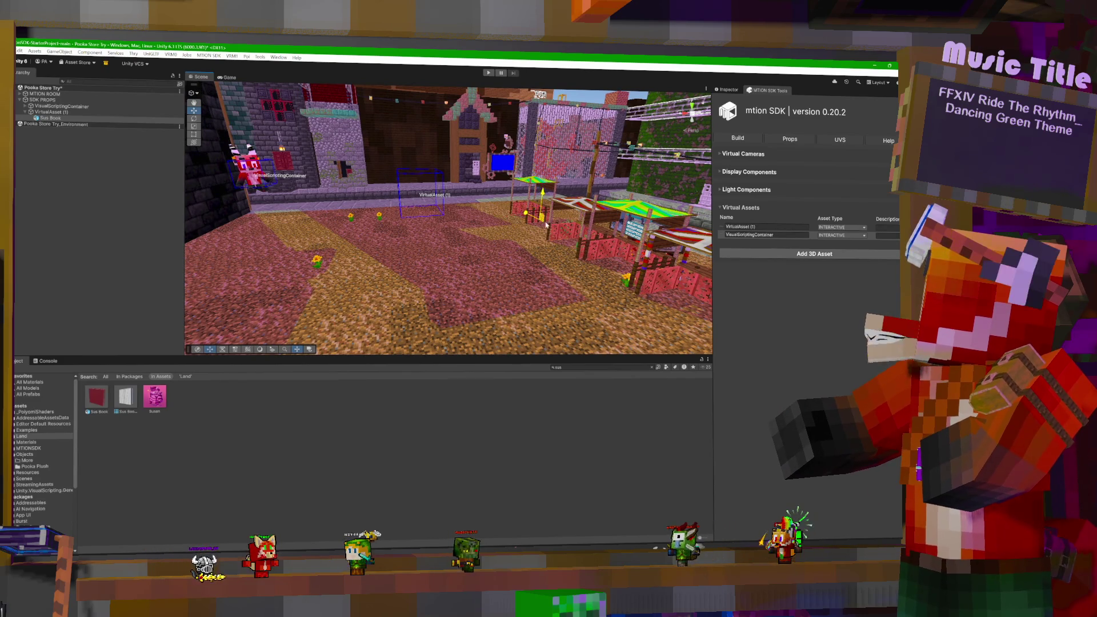
mouse_move(537, 213)
left_mouse_down()
mouse_move(650, 167)
mouse_move(687, 177)
left_mouse_up()
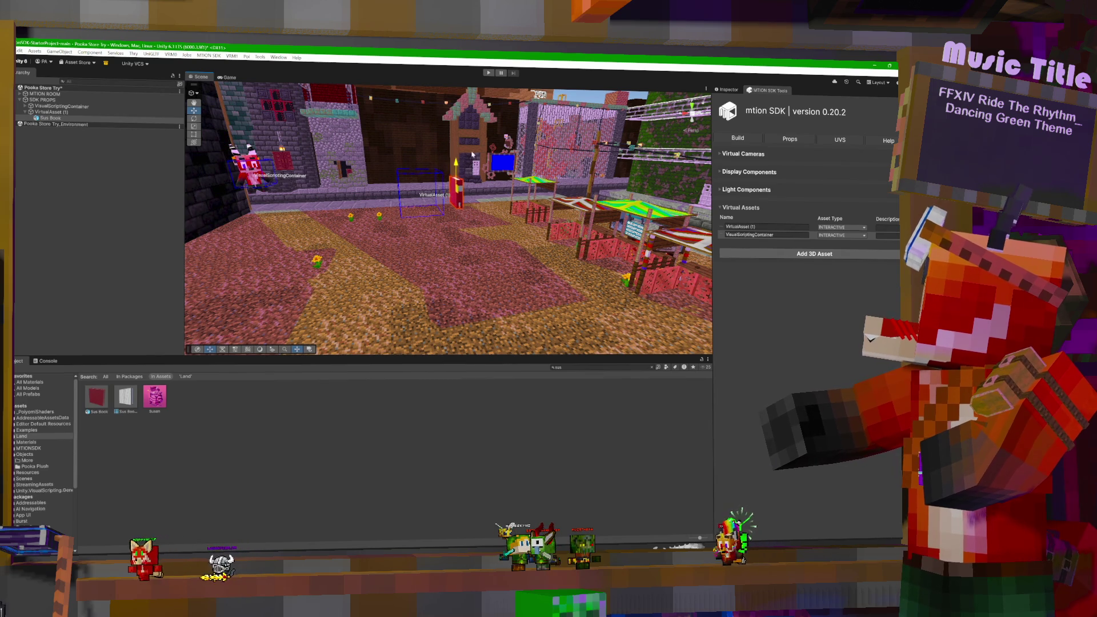
left_click_drag(471, 154, 524, 119)
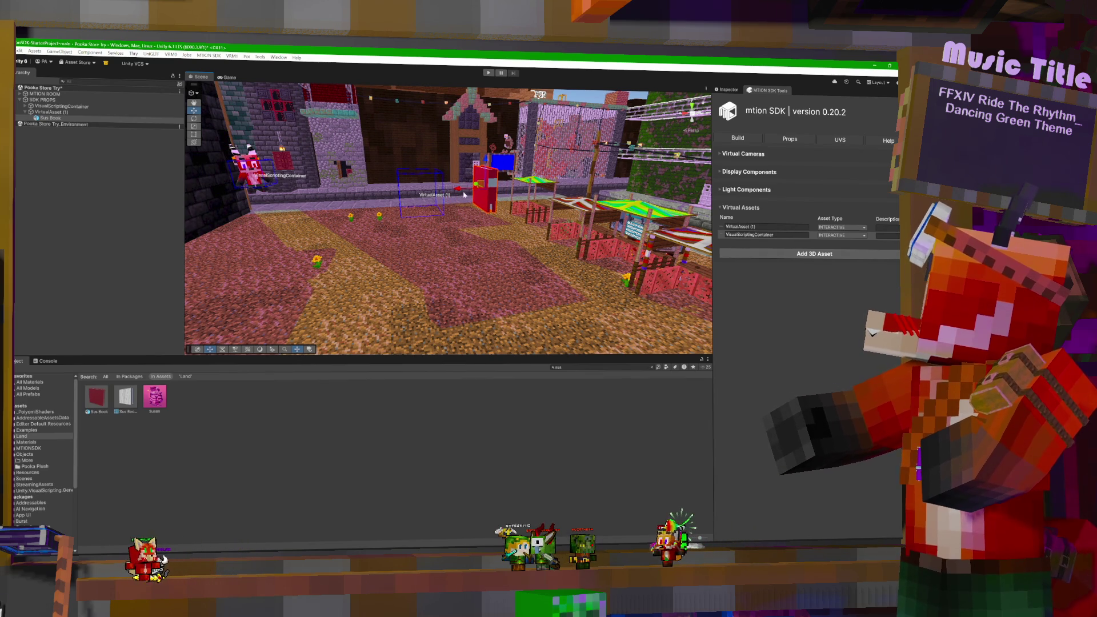
left_click_drag(464, 195, 407, 203)
right_click_drag(397, 203, 514, 206)
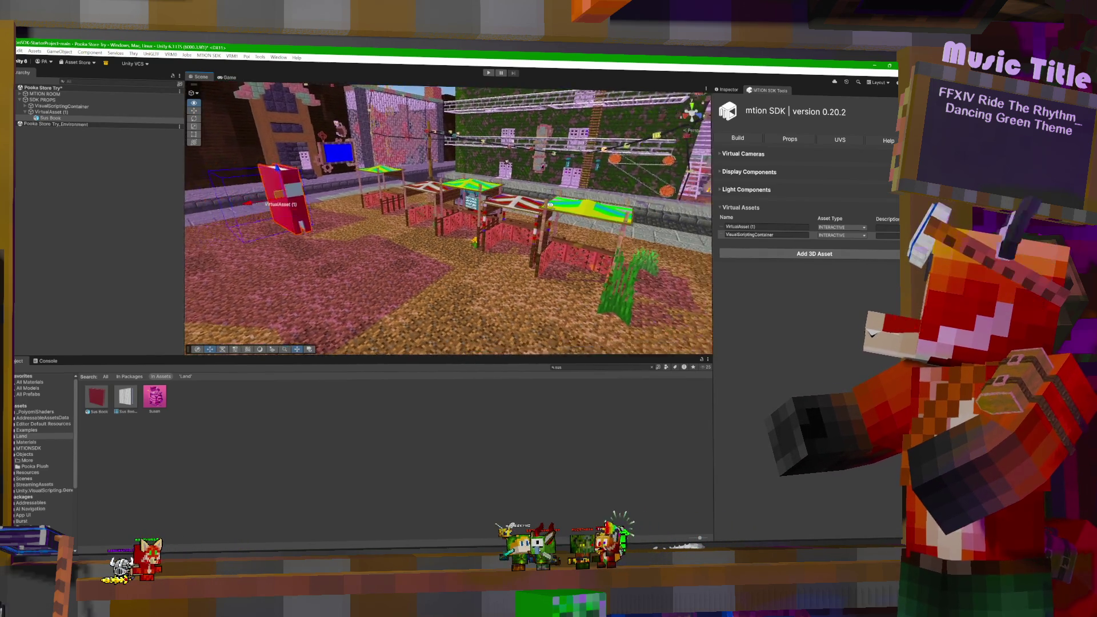
right_click_drag(597, 208, 600, 210)
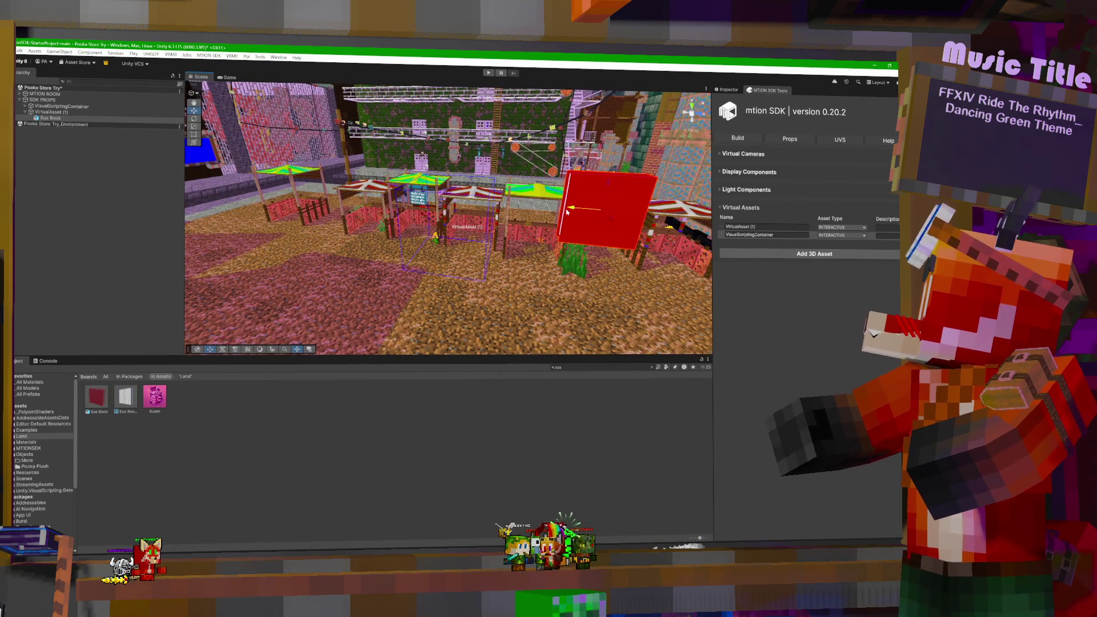
left_click_drag(567, 212, 422, 212)
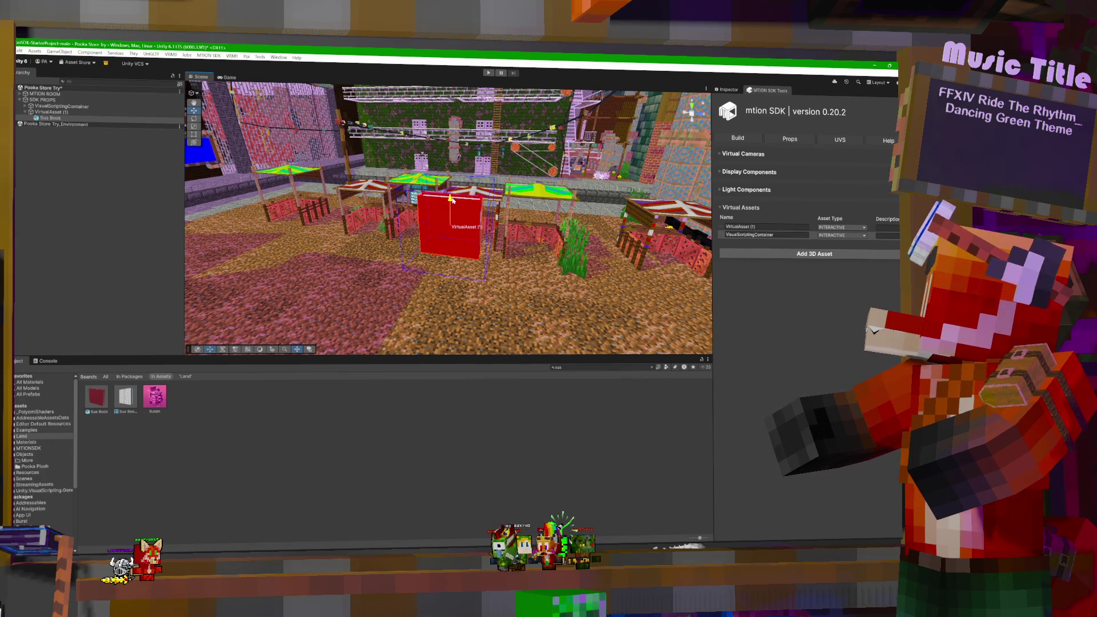
mouse_move(451, 201)
right_mouse_down()
mouse_move(391, 190)
mouse_move(391, 232)
right_mouse_up()
left_click_drag(393, 238, 403, 239)
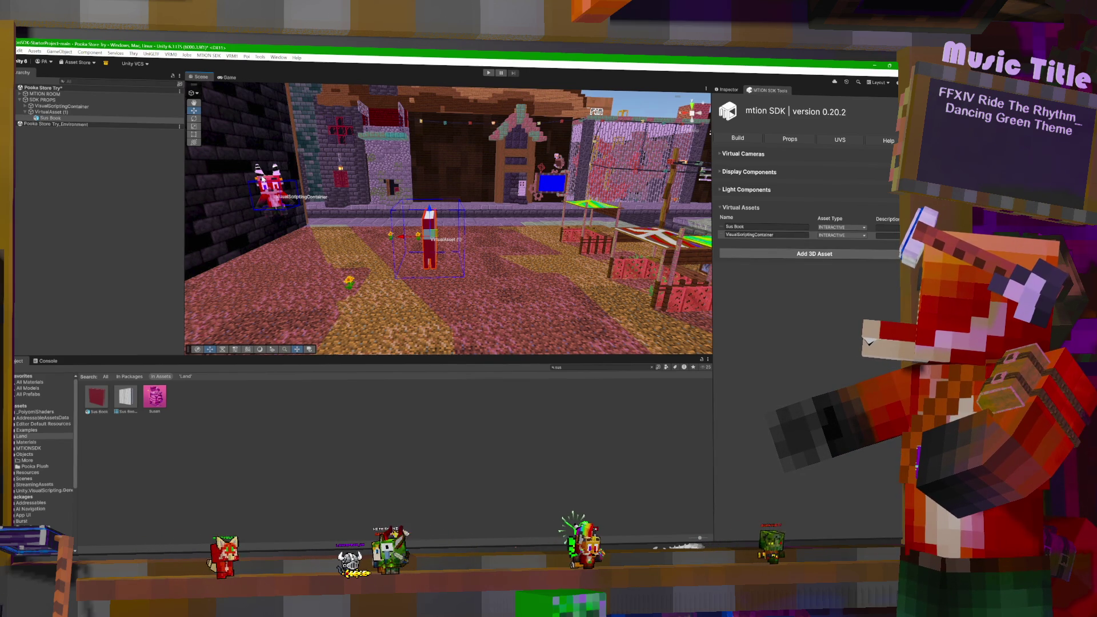
left_click(263, 181)
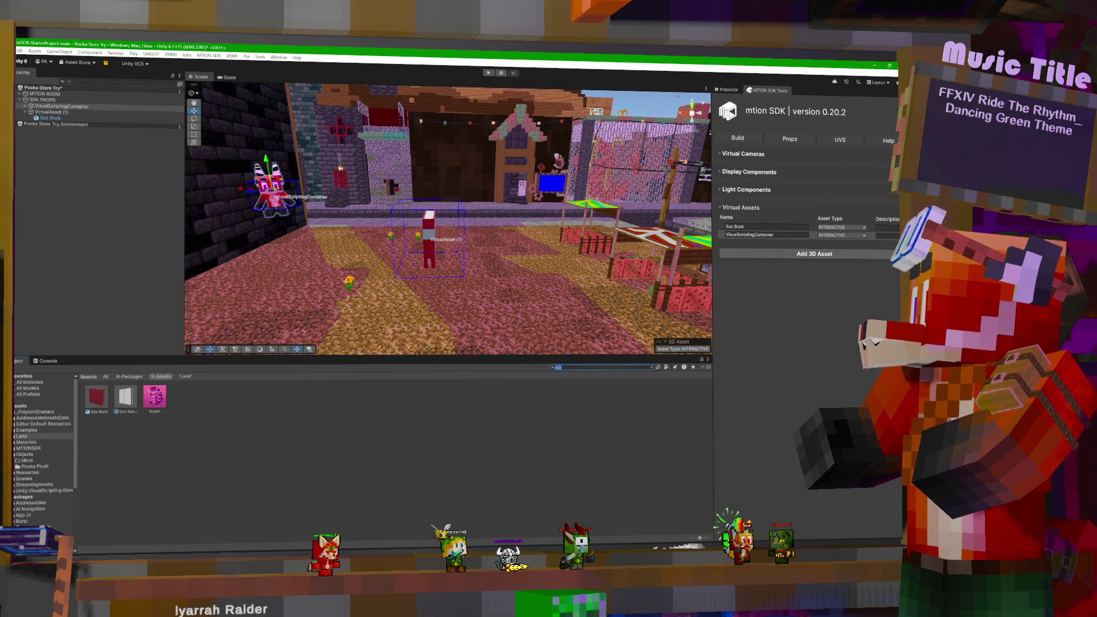
Step: Search 'happy', create VirtualAsset (2) from the model, and parent Happy and Omau VHS under it
left_click(573, 363)
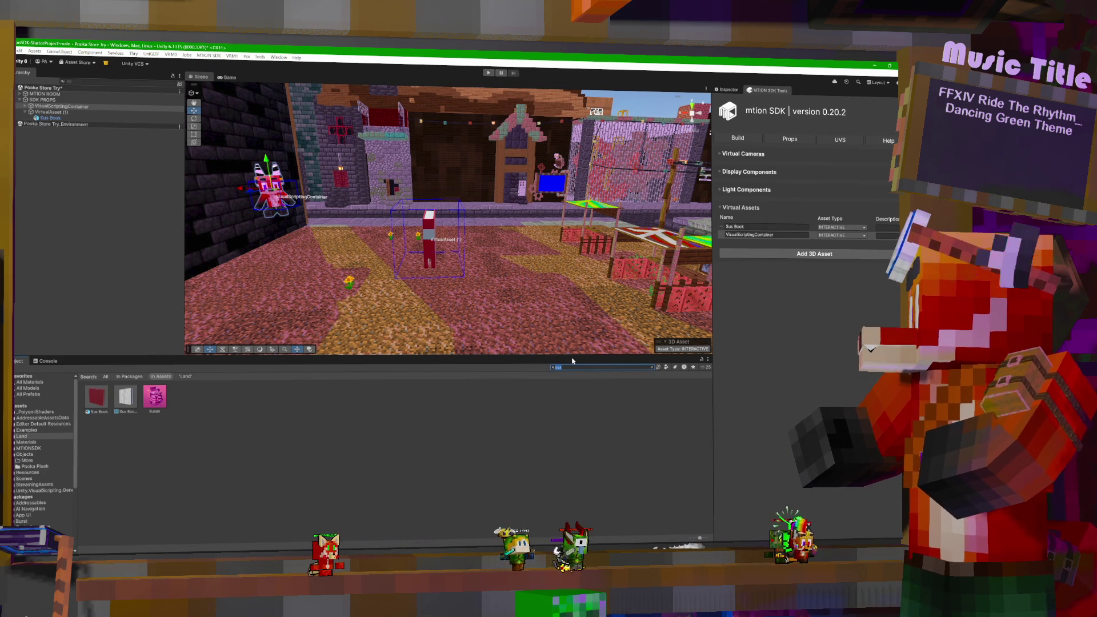
type("happy")
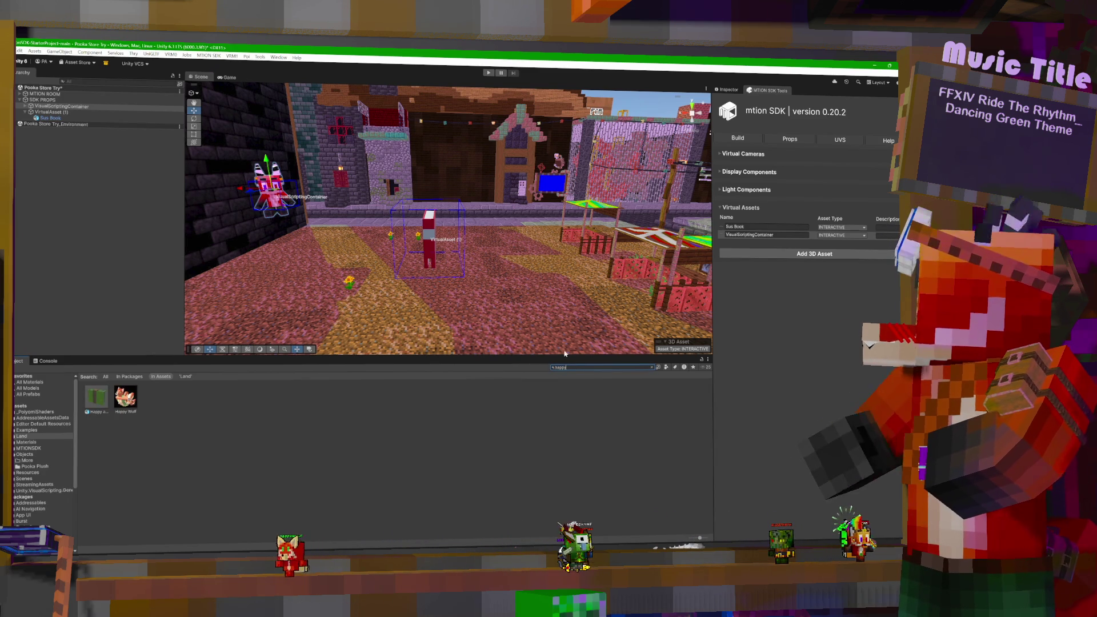
left_click(226, 454)
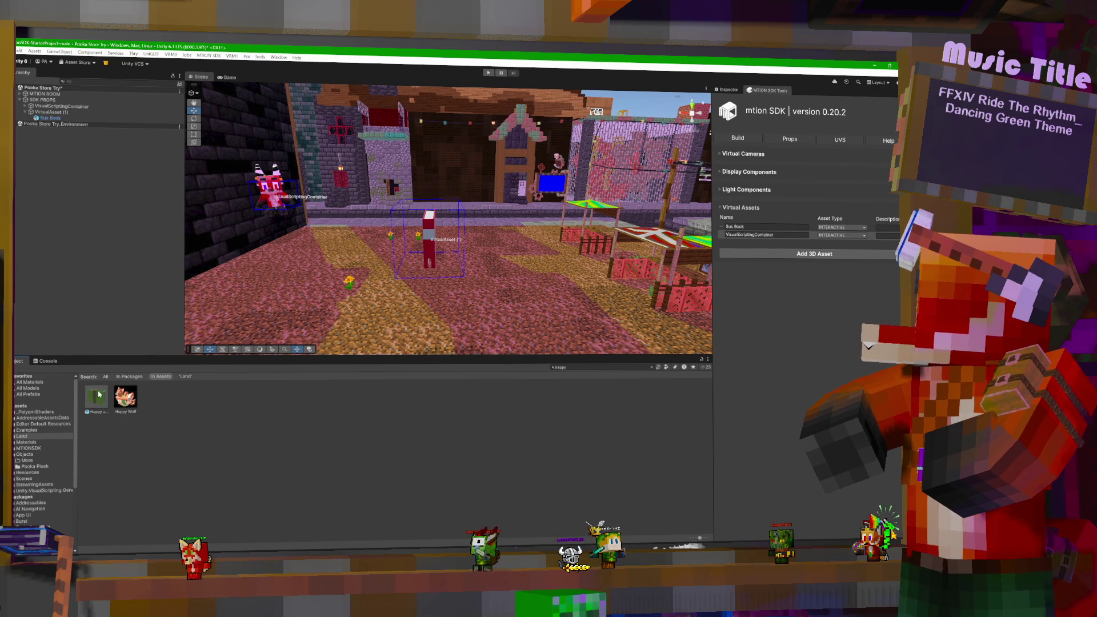
left_click_drag(104, 404, 463, 251)
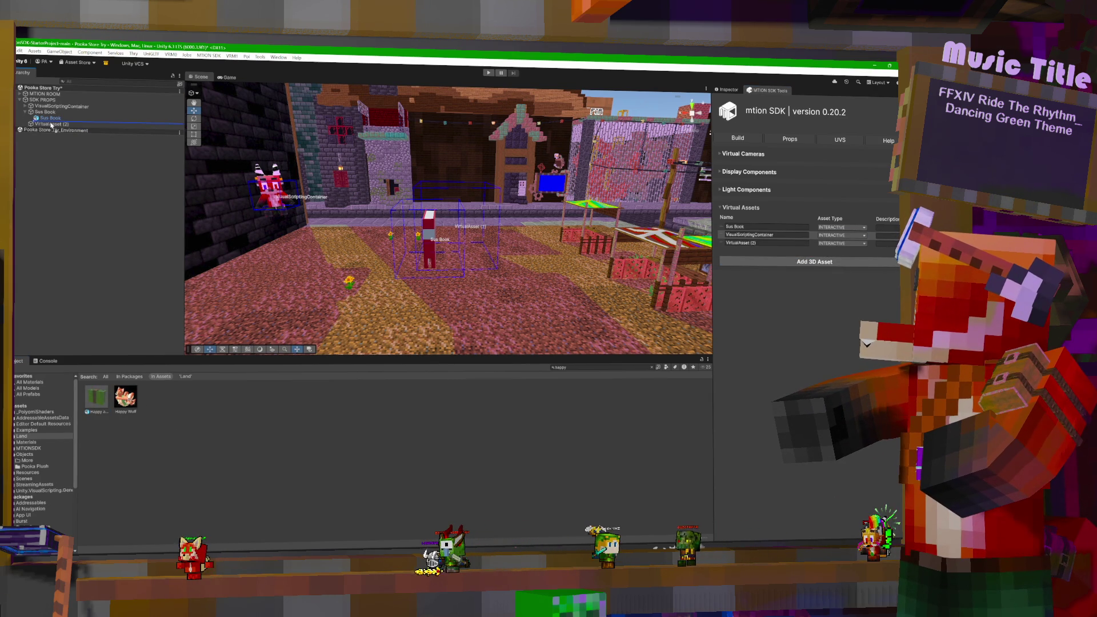
left_click_drag(56, 125, 56, 127)
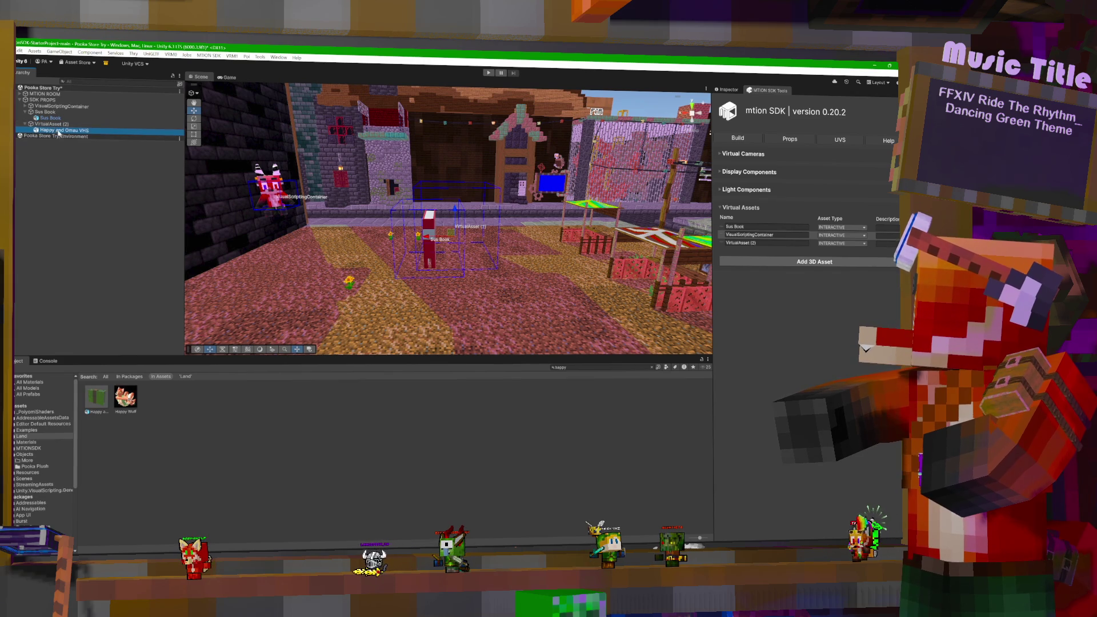
Step: Position the green VHS model beside the market stalls near Sus Book
right_click_drag(446, 228, 514, 223)
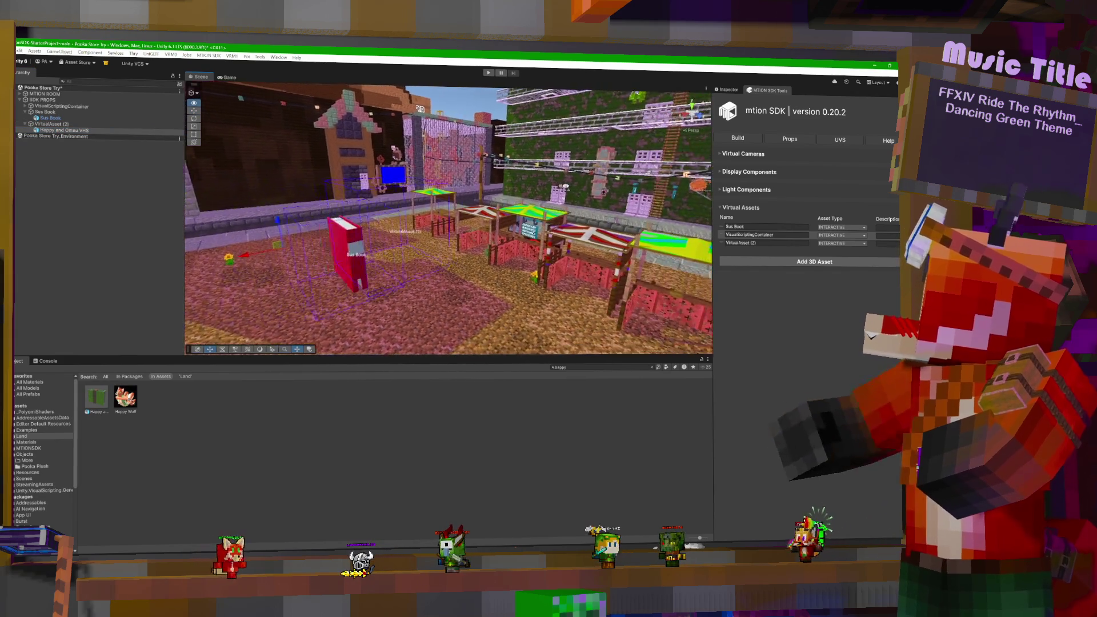
right_click_drag(252, 287, 252, 287)
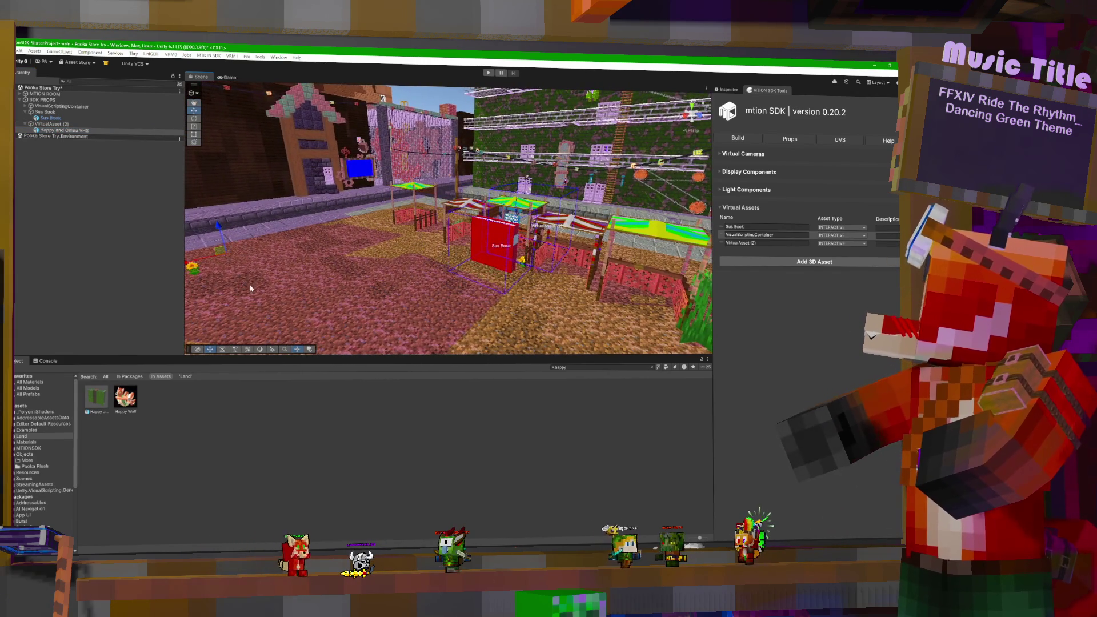
mouse_move(225, 252)
left_mouse_down()
mouse_move(341, 150)
mouse_move(491, 174)
left_mouse_up()
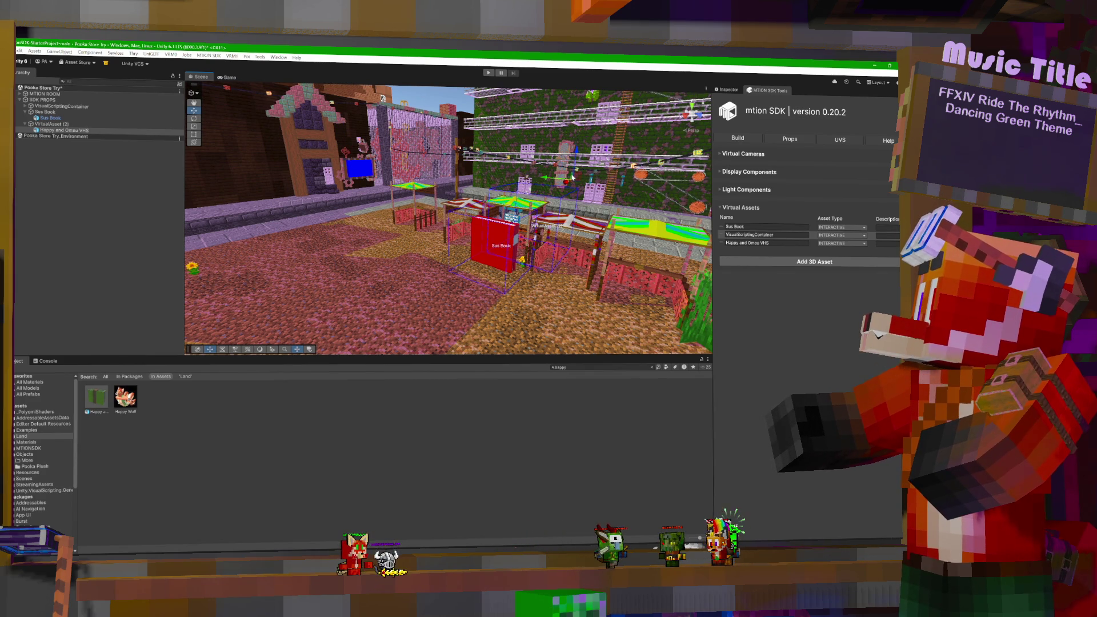
mouse_move(470, 178)
left_mouse_down()
mouse_move(250, 220)
mouse_move(601, 187)
left_mouse_up()
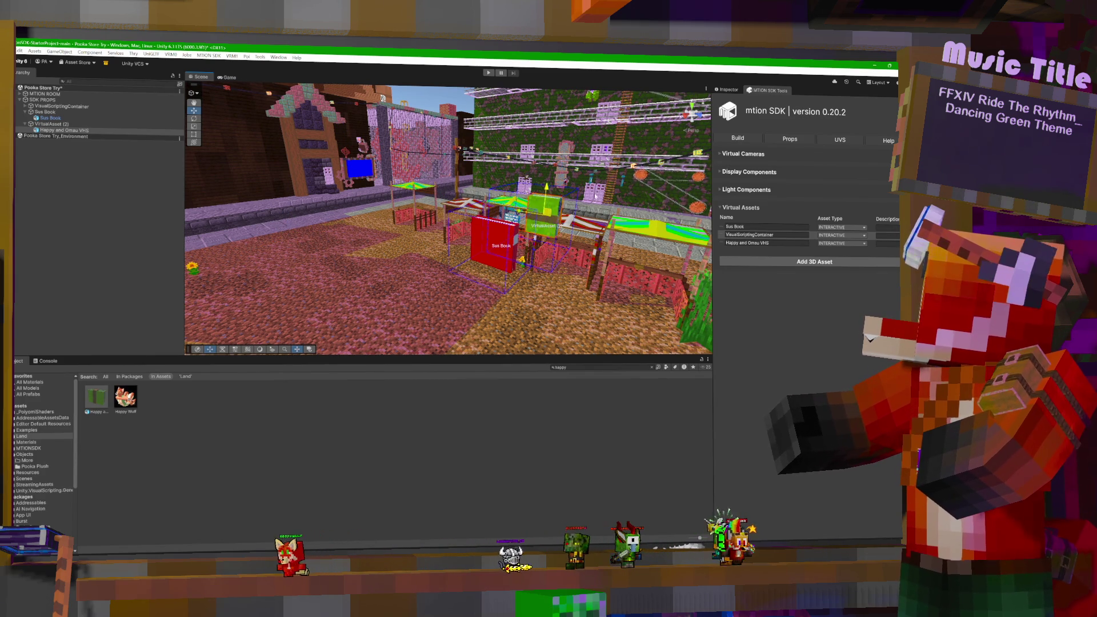